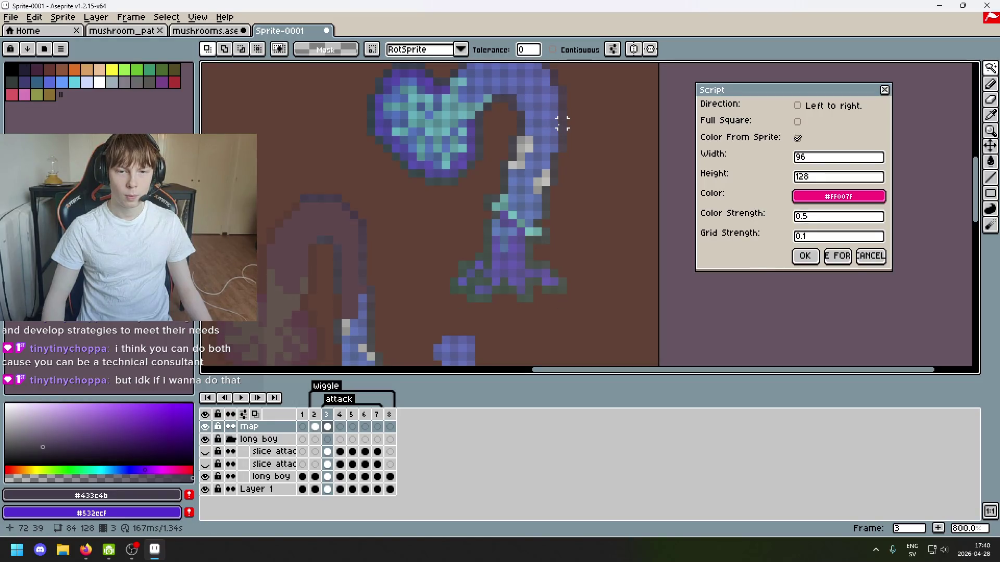
Move the narrow column of stray purple pixels and a pixel pair onto the top of the left strip.
key("m")
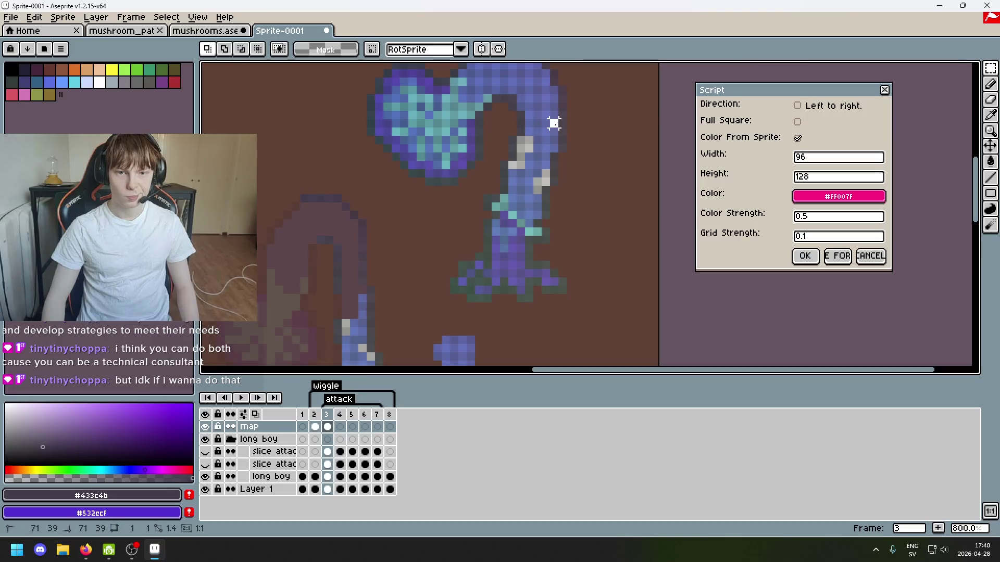
mouse_move(554, 125)
left_mouse_down()
mouse_move(559, 84)
mouse_move(526, 156)
mouse_move(432, 285)
mouse_move(446, 312)
mouse_move(306, 308)
left_mouse_up()
left_click(471, 198)
scroll(420, 272, "up", 3)
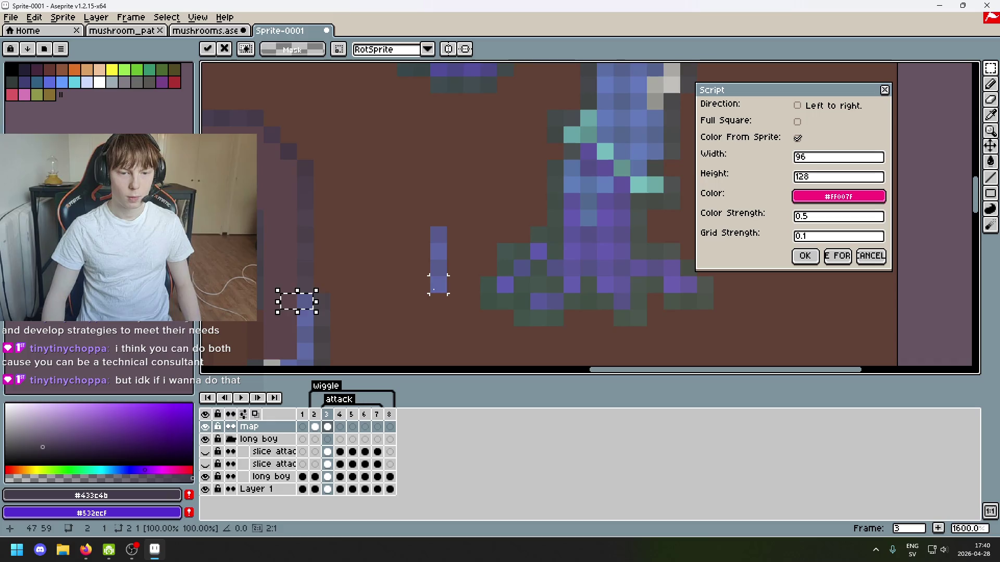
left_click(438, 285)
Move one more single stray pixel into place on the strip and commit it.
scroll(439, 282, "down", 5)
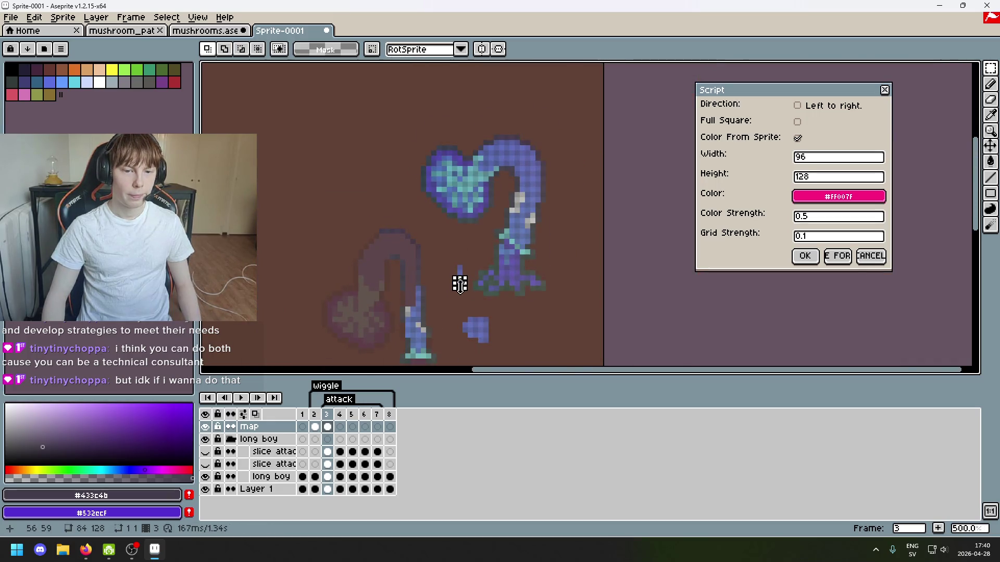
scroll(459, 283, "up", 5)
mouse_move(449, 253)
left_mouse_down()
mouse_move(461, 265)
mouse_move(312, 262)
left_mouse_up()
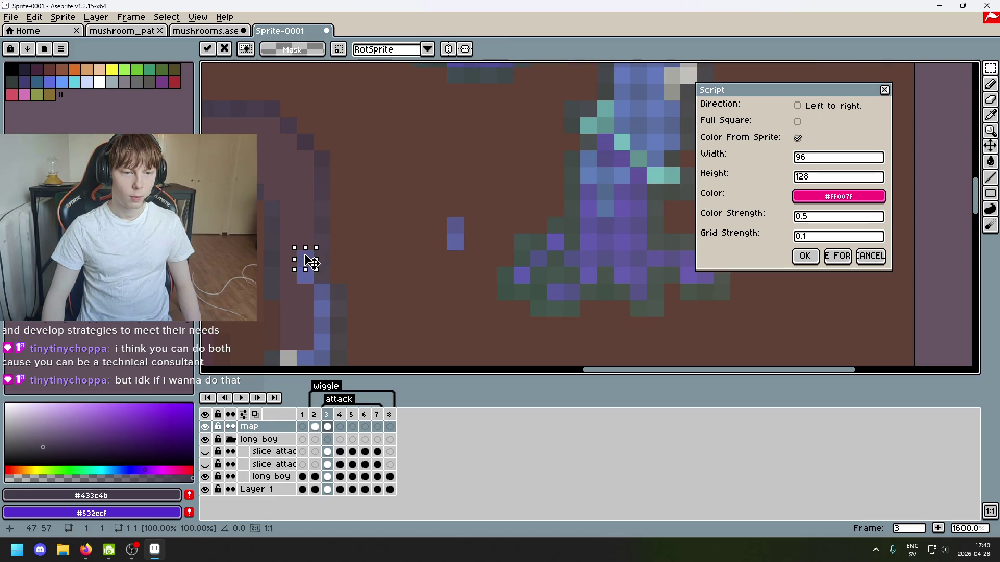
scroll(334, 259, "down", 5)
scroll(375, 255, "up", 4)
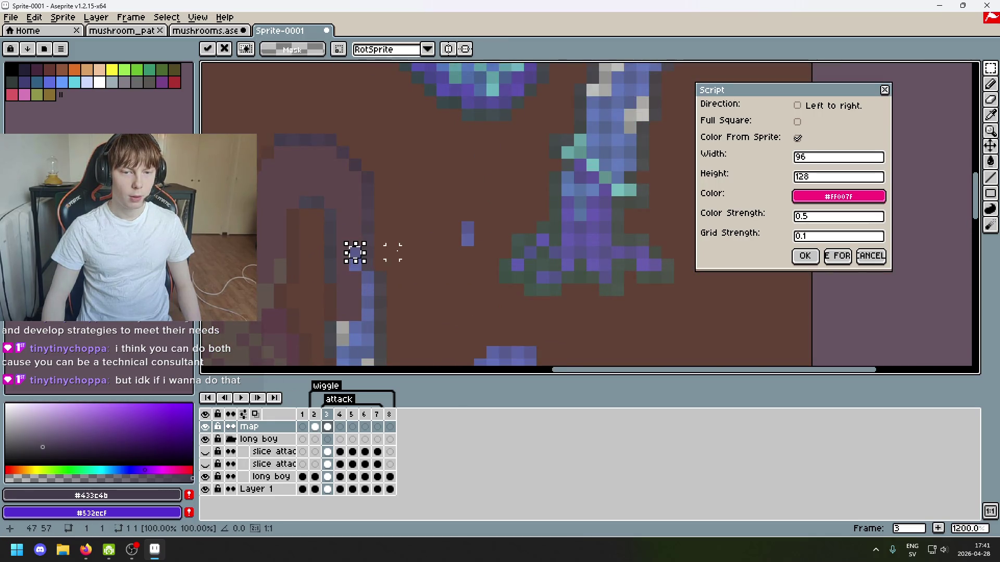
key("Return")
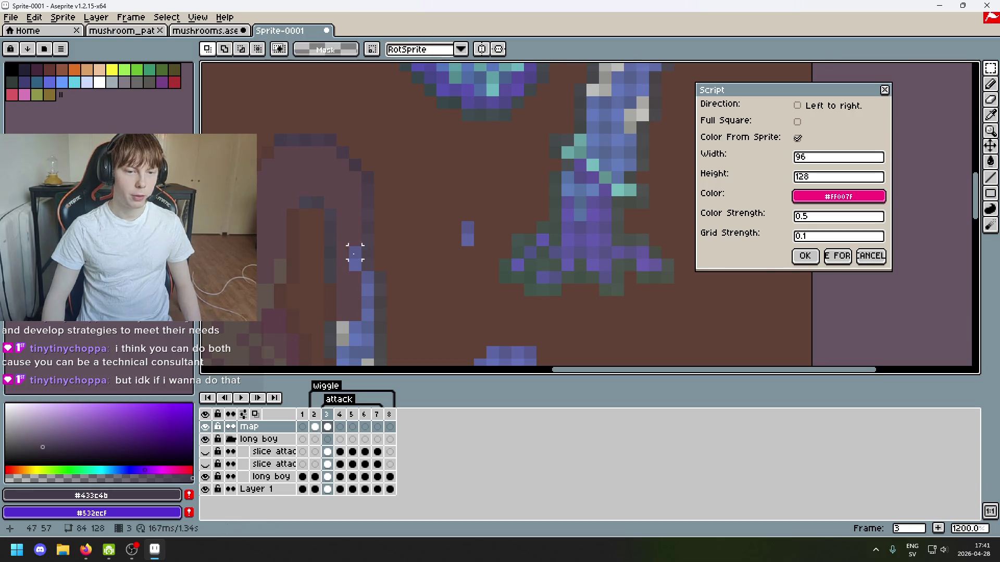
scroll(365, 244, "down", 3)
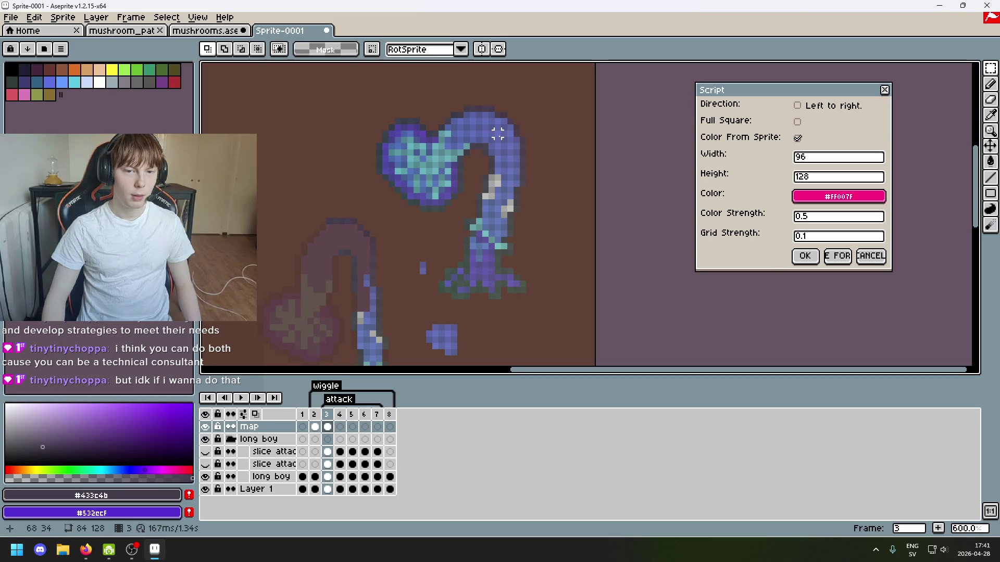
scroll(498, 134, "up", 1)
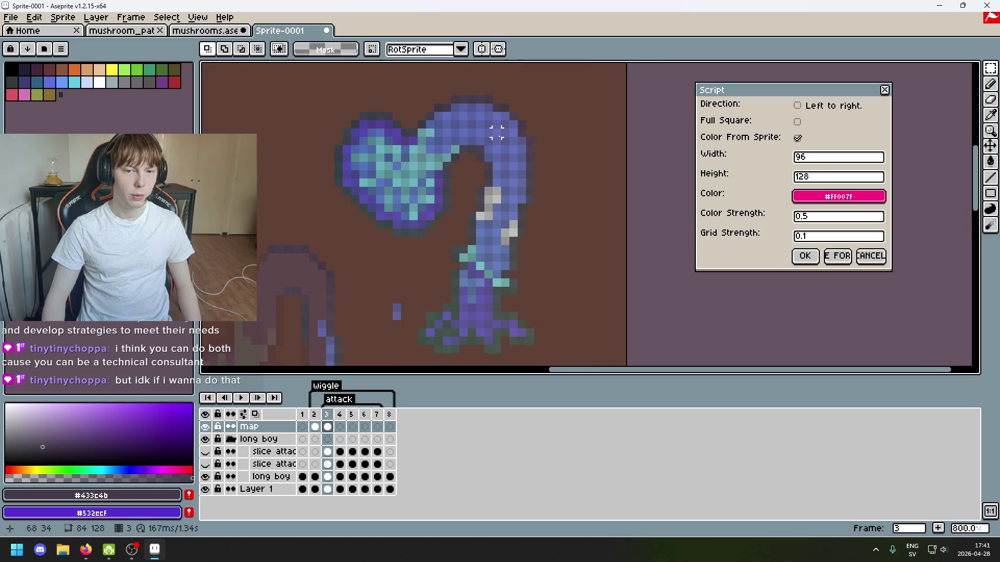
scroll(495, 132, "up", 3)
scroll(494, 128, "down", 5)
scroll(503, 153, "up", 4)
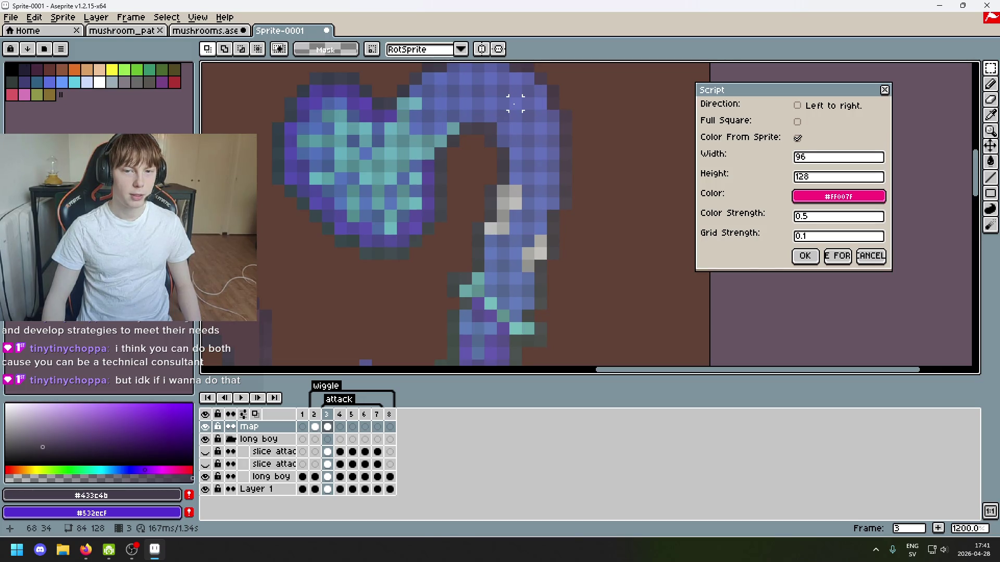
scroll(514, 104, "down", 2)
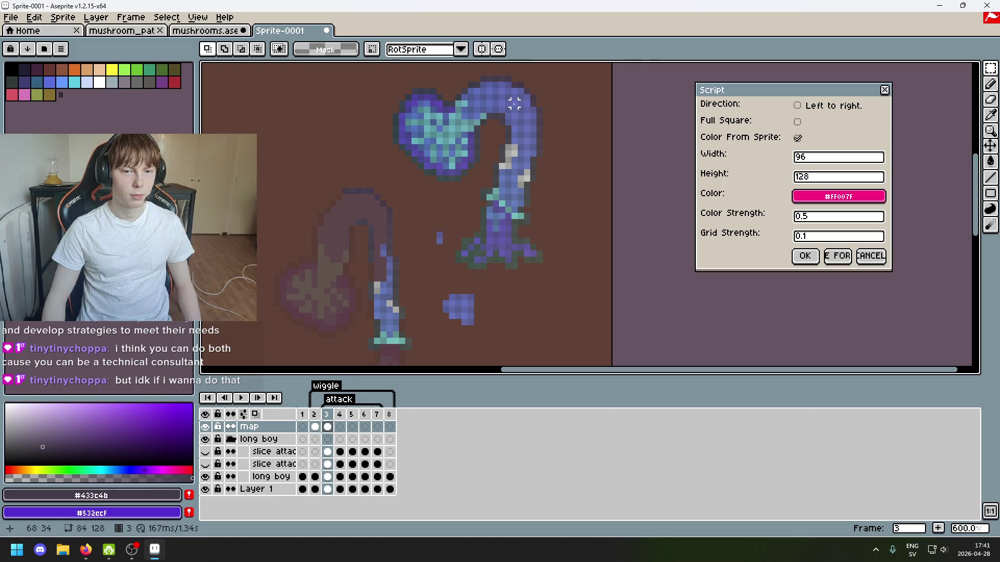
scroll(514, 103, "up", 2)
scroll(456, 92, "down", 4)
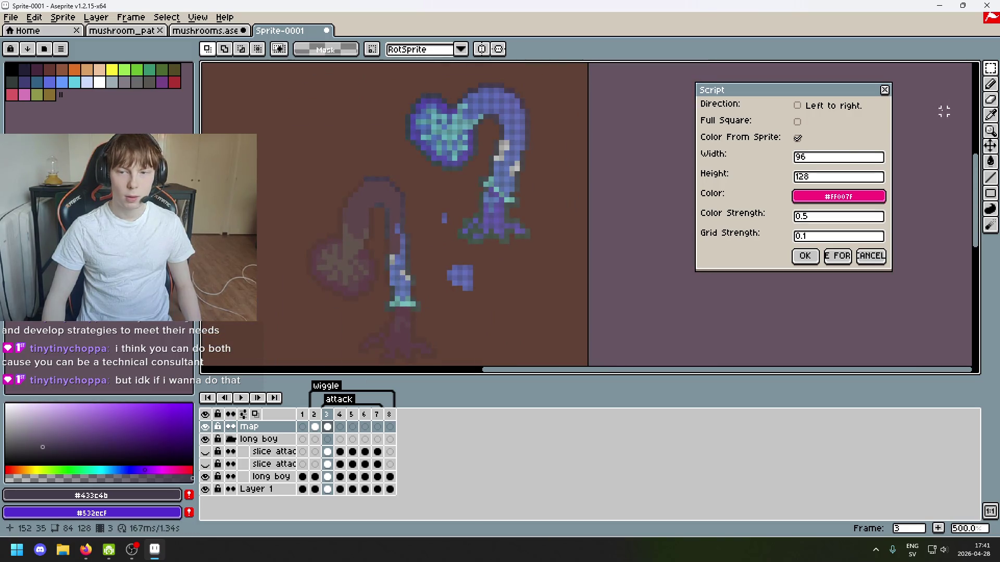
Try Magic Wand selections on the creature's purple pixels, nudging one group upward.
key("w")
scroll(521, 218, "up", 1)
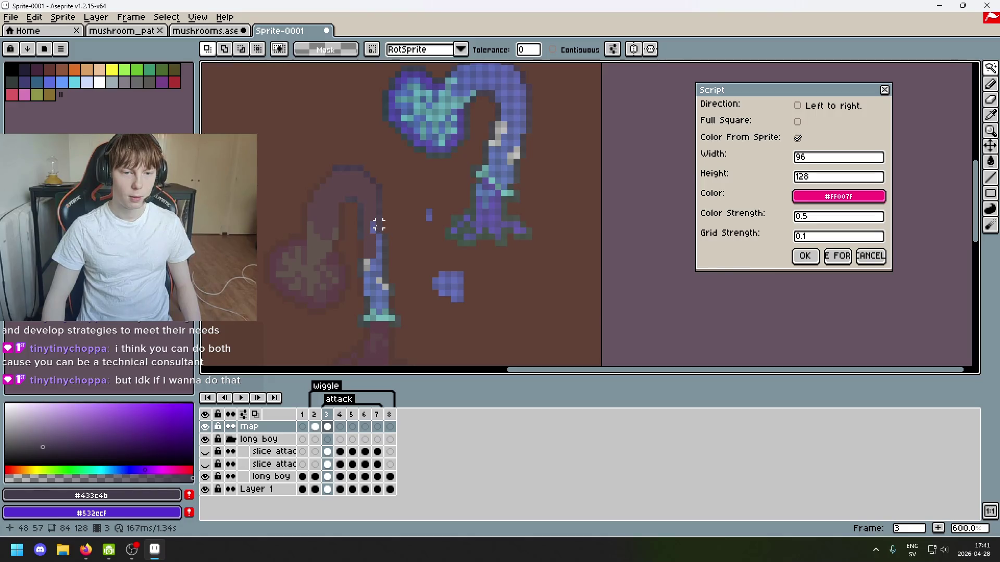
left_click(377, 226)
key("ctrl+d")
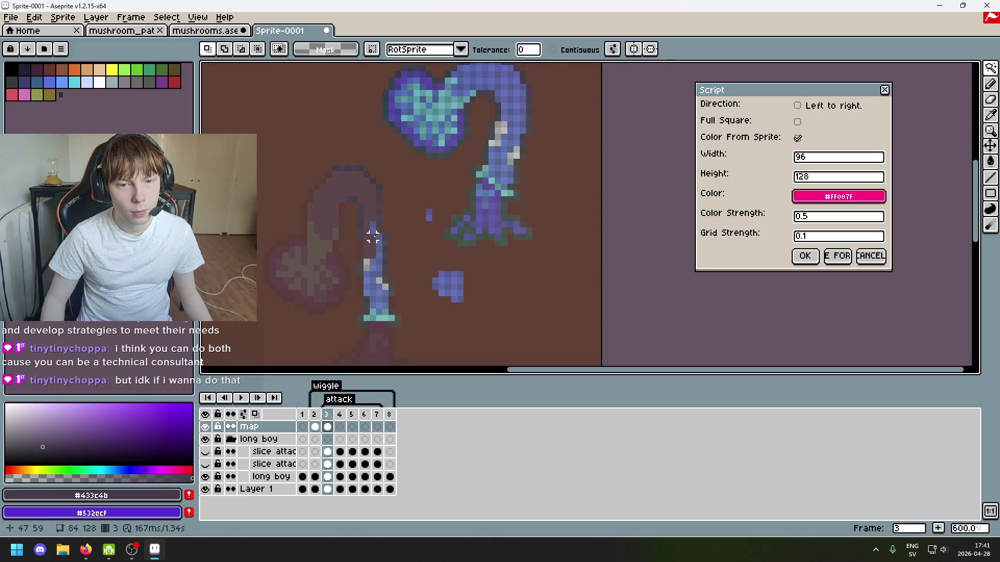
left_click(374, 229)
left_click_drag(373, 229, 373, 222)
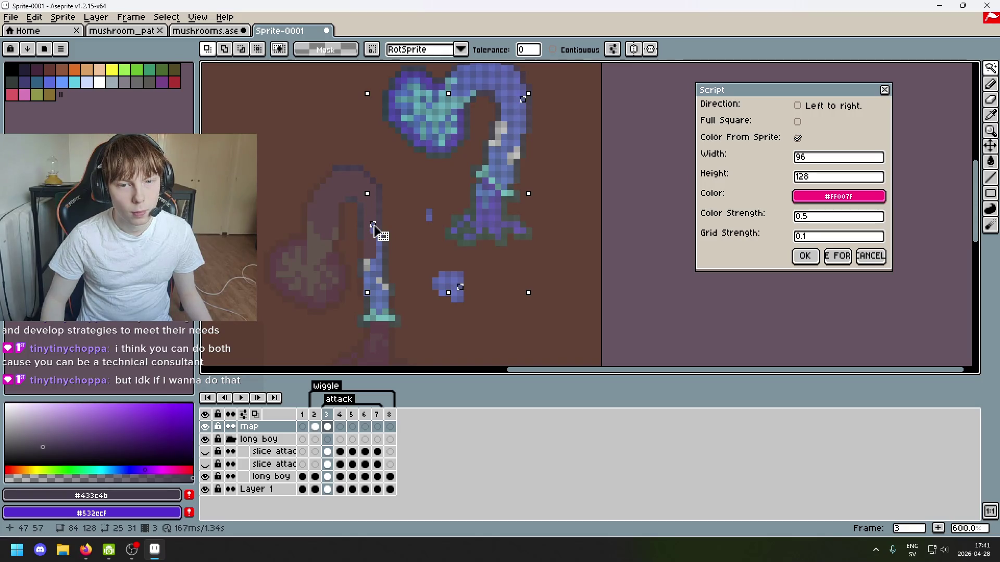
scroll(607, 216, "up", 3)
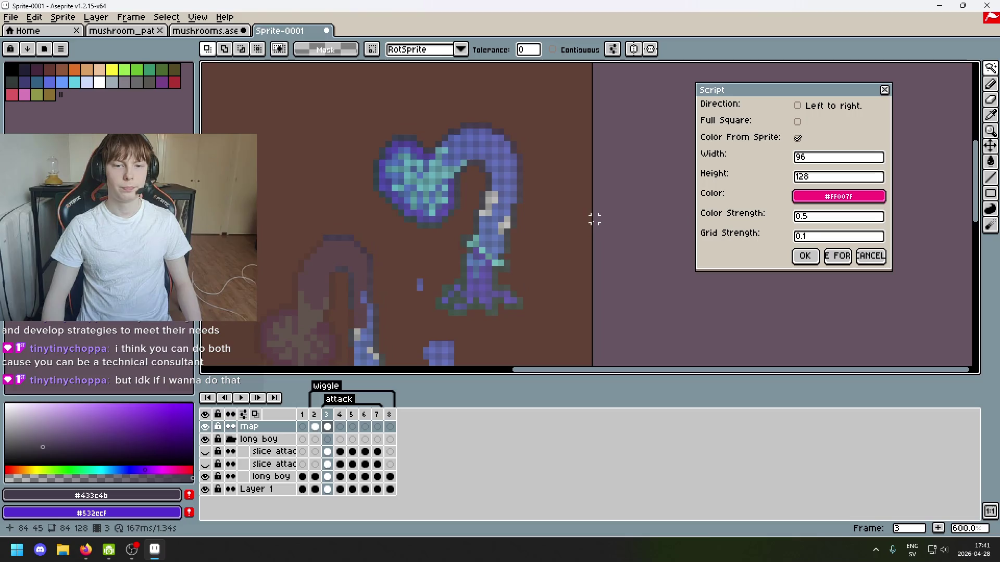
left_click_drag(991, 67, 911, 77)
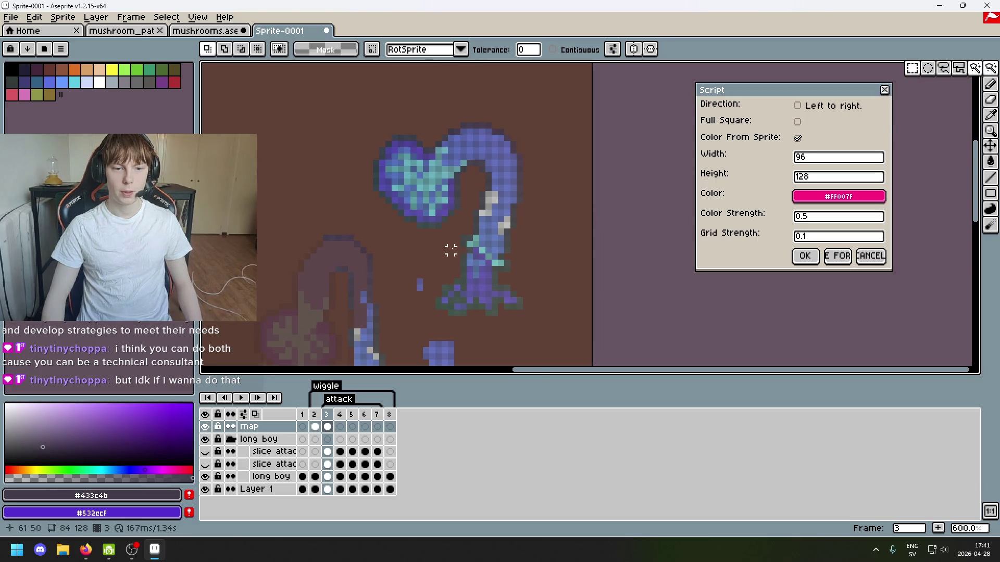
scroll(432, 253, "up", 2)
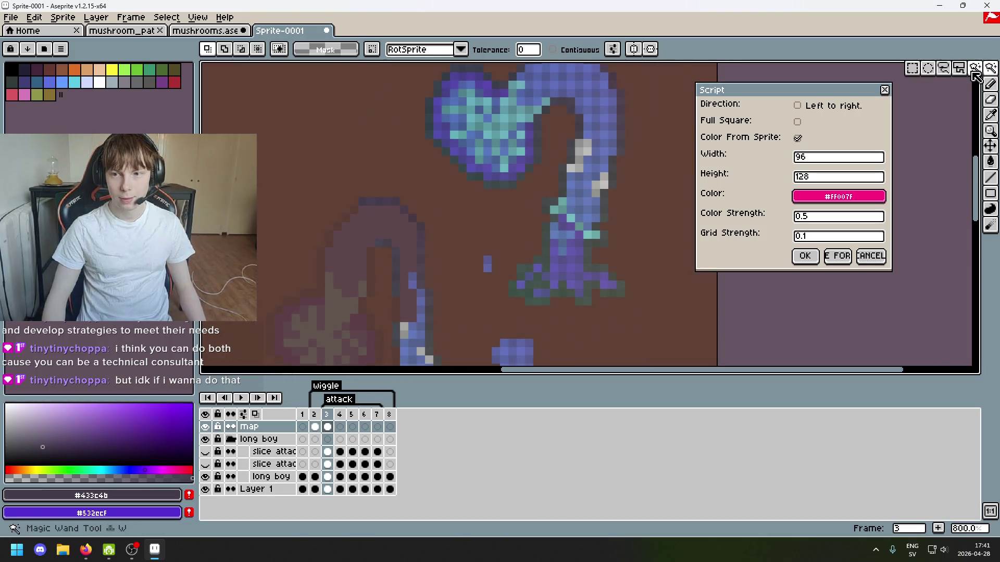
left_click(487, 263)
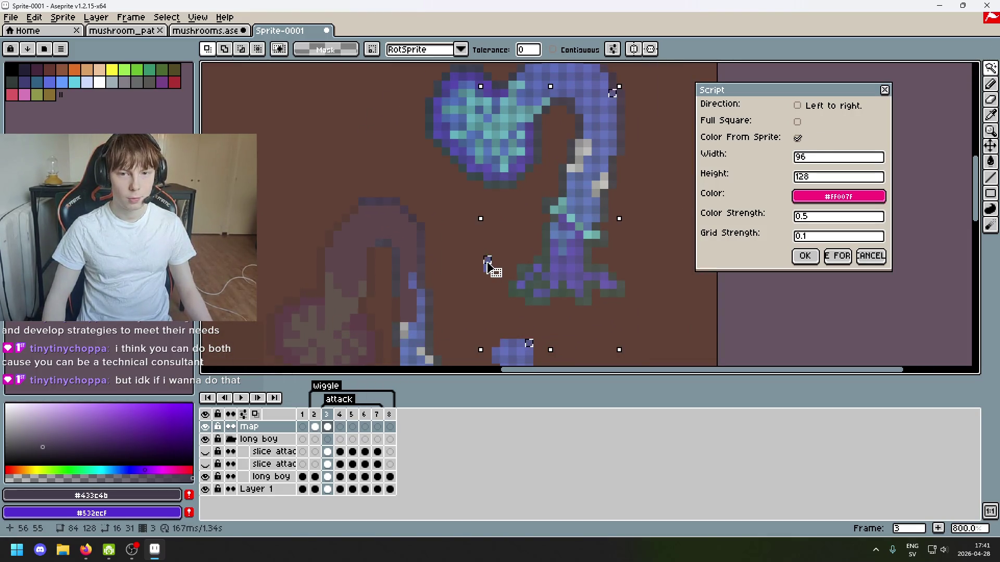
left_click(414, 280)
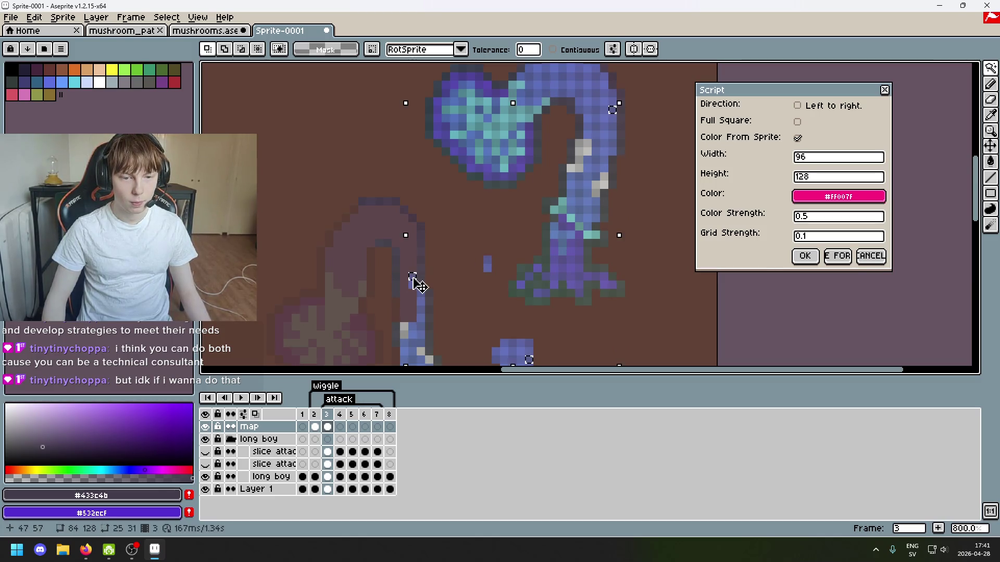
Rectangle-select the small stray pixels between the figures and move them left onto the purple strip.
key("m")
key("ctrl+d")
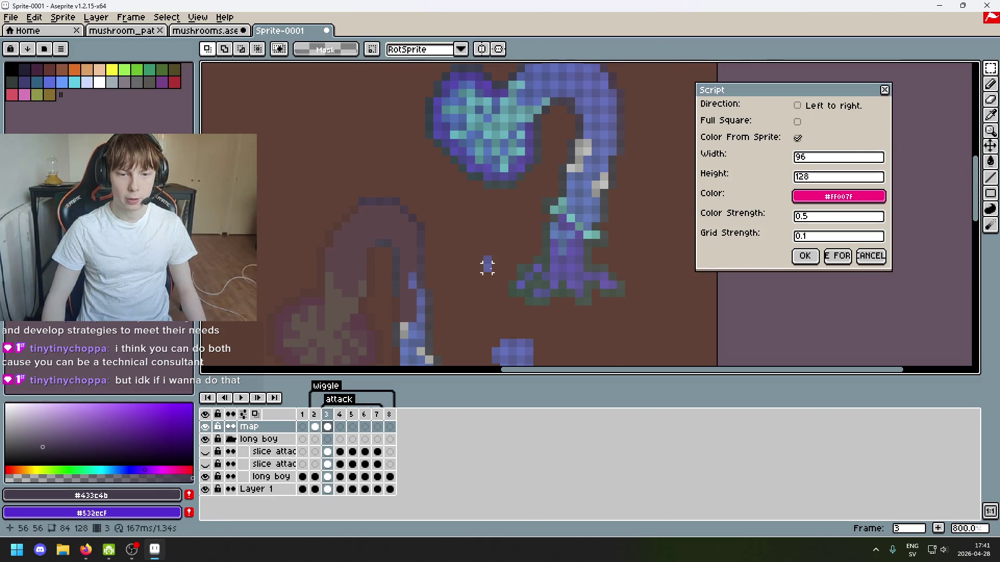
mouse_move(487, 277)
left_mouse_down()
mouse_move(479, 251)
mouse_move(417, 279)
mouse_move(417, 267)
left_mouse_up()
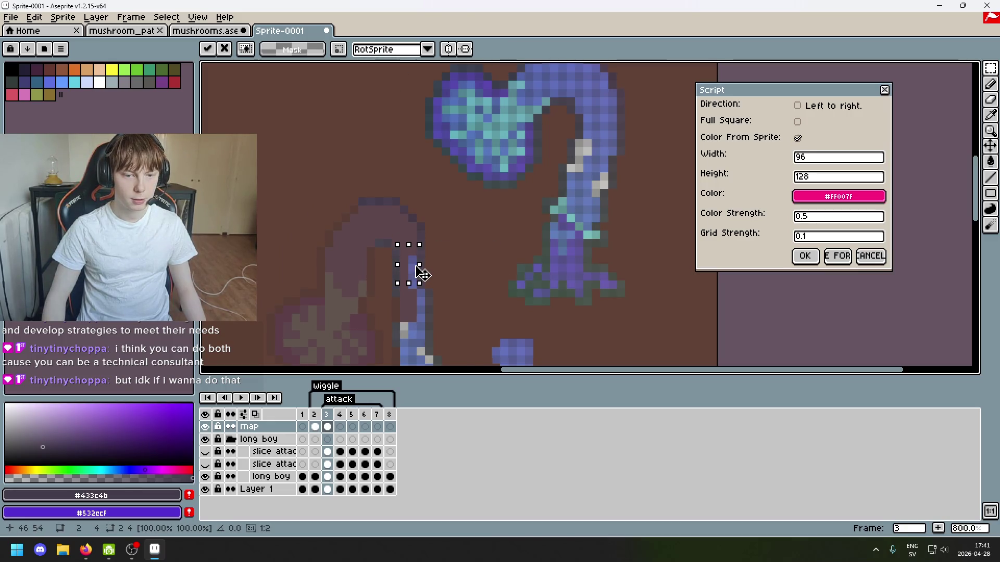
left_click(636, 172)
Test Magic Wand selections on the purple shape and single neck pixels, then deselect.
left_click(990, 68)
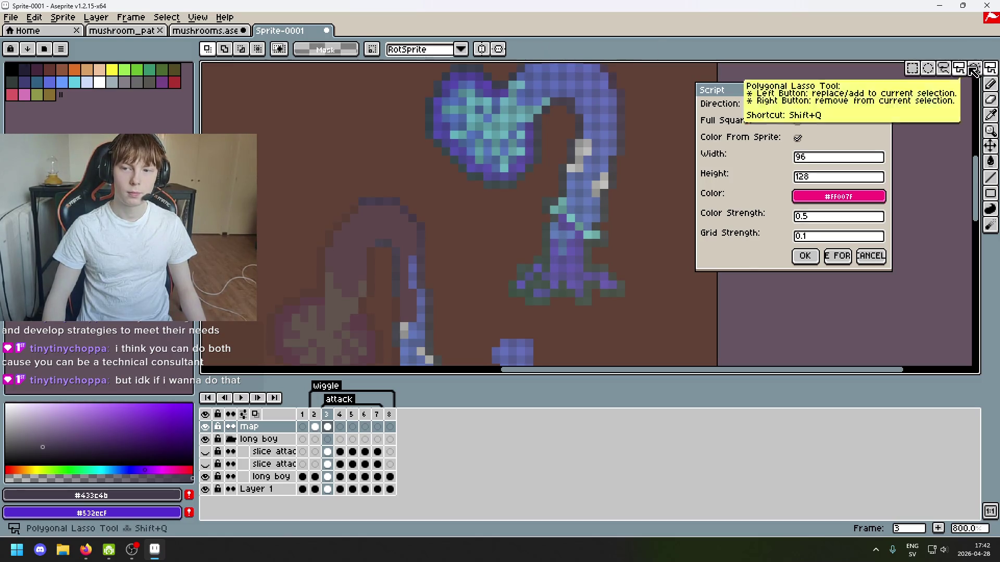
left_click(973, 68)
left_click(412, 260)
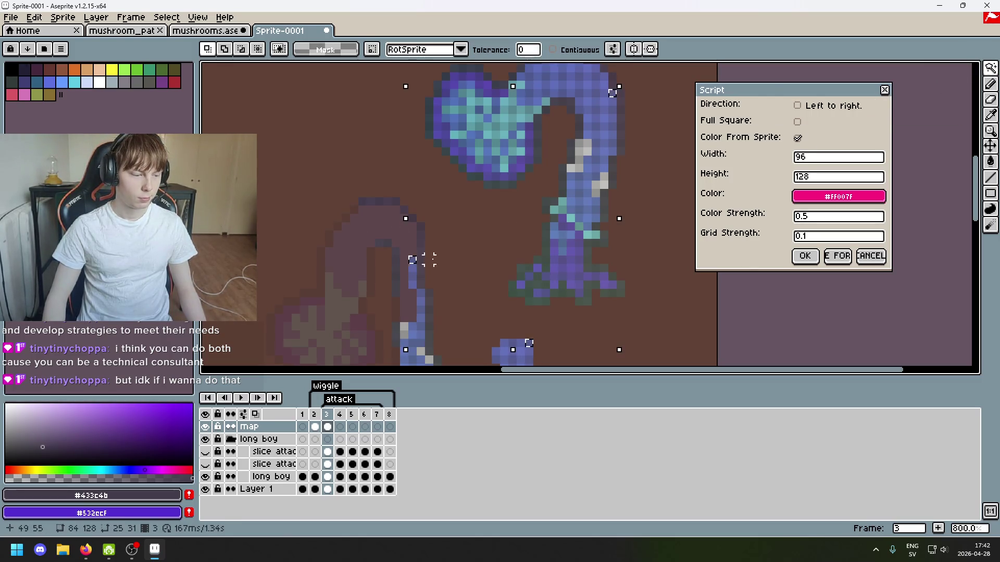
key("ctrl+d")
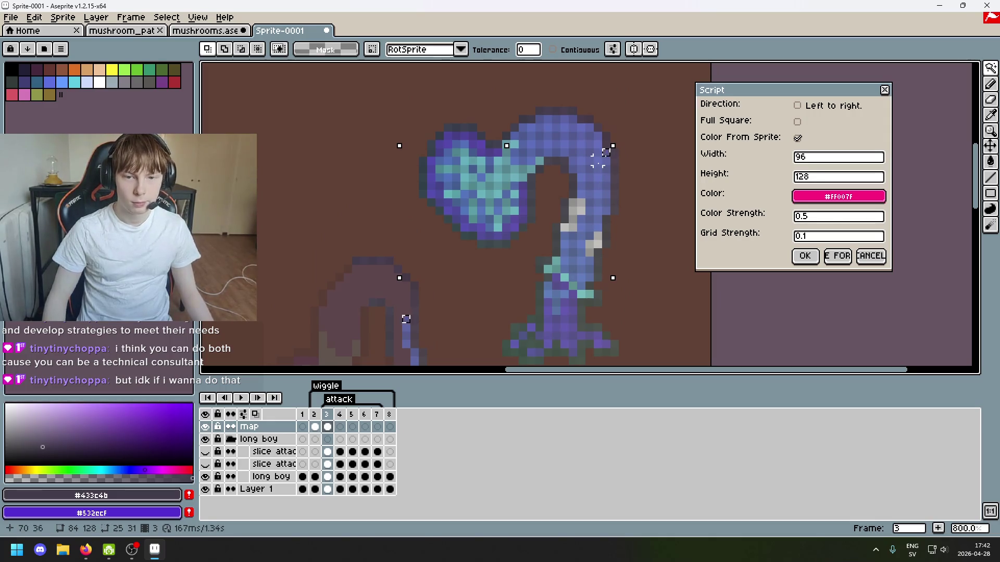
left_click(598, 146)
key("ctrl+d")
scroll(589, 169, "up", 2)
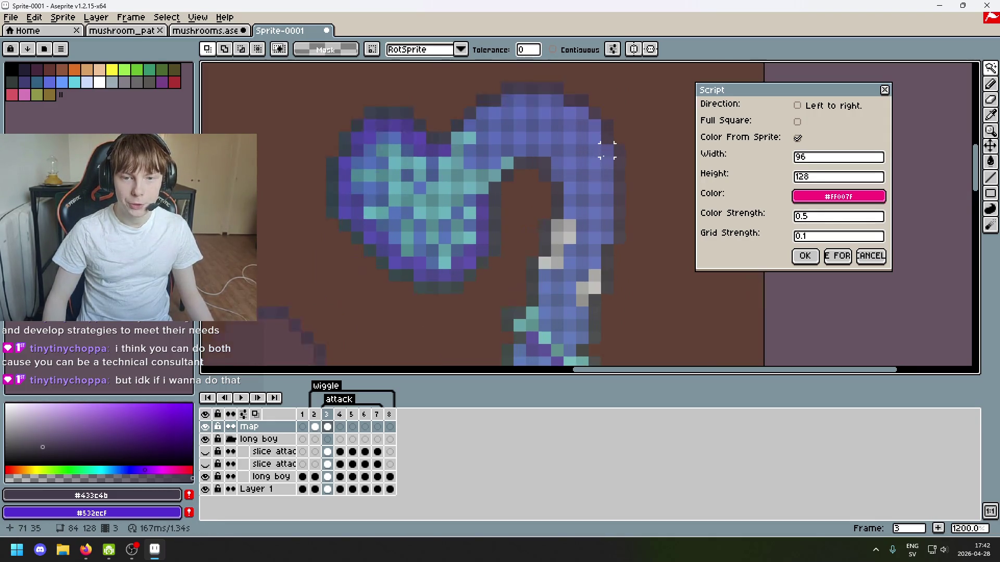
left_click(595, 137)
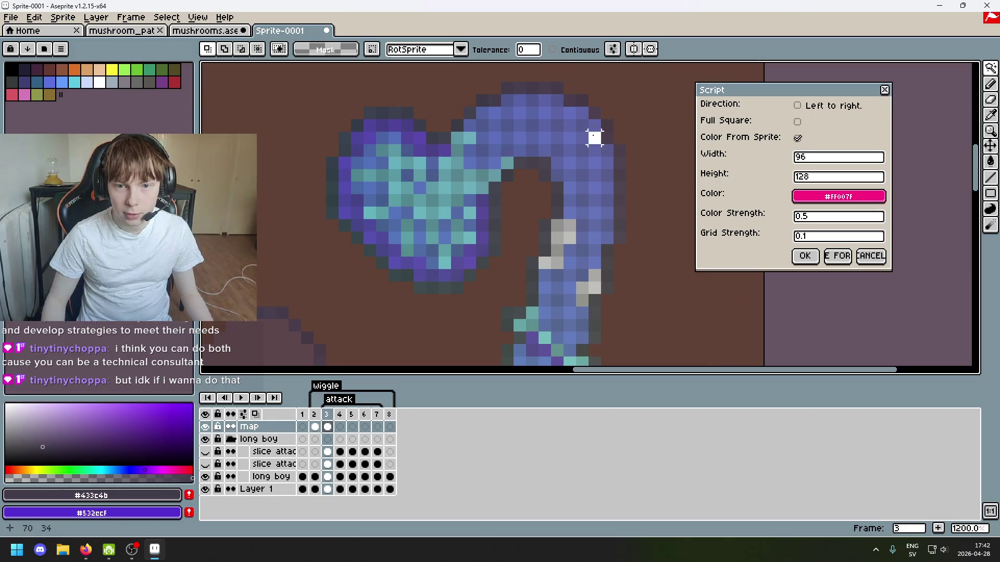
key("ctrl+d")
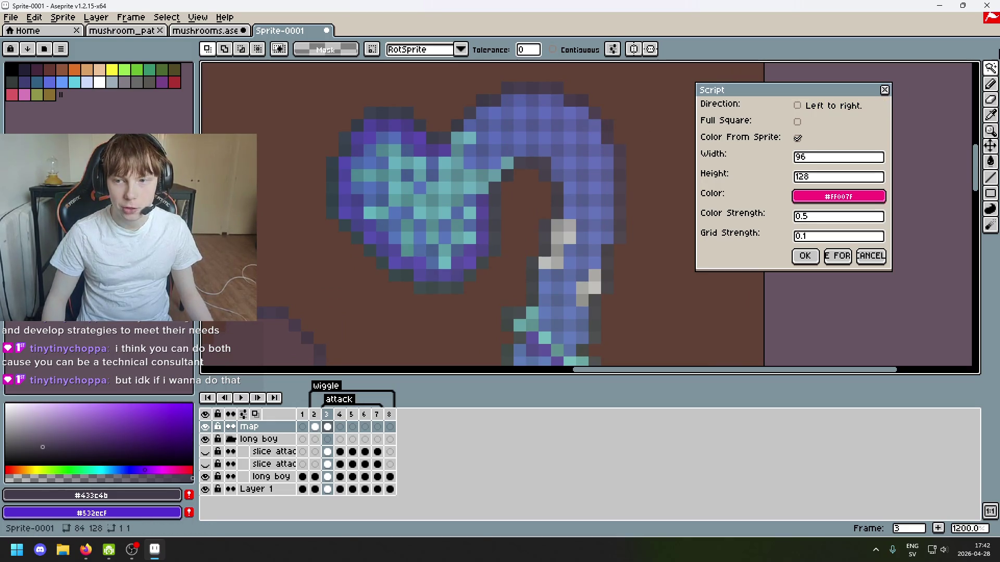
Lasso the top section of the creature's neck and drag it up-left into a separate blue strip.
mouse_move(992, 69)
left_click(943, 68)
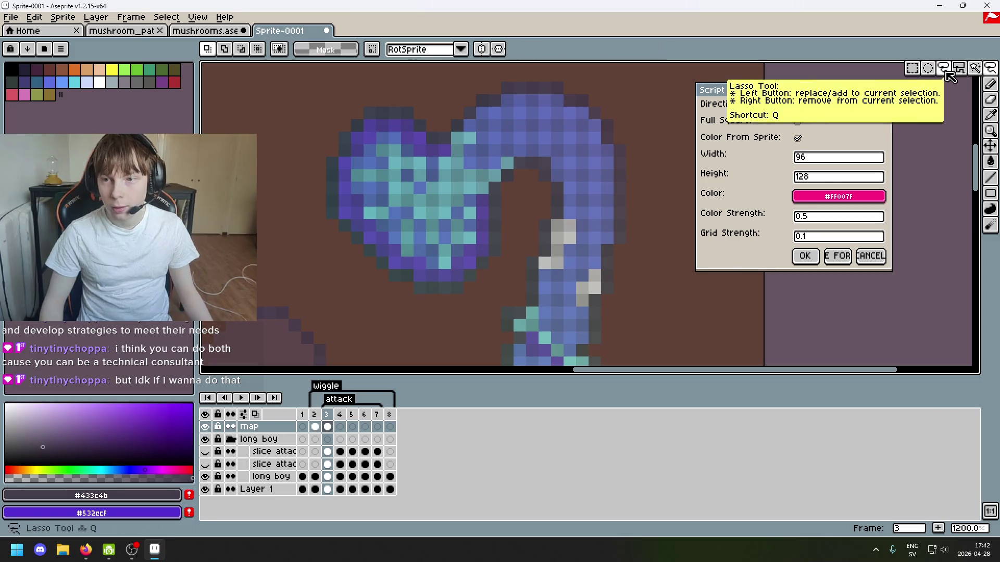
mouse_move(594, 137)
left_mouse_down()
mouse_move(591, 123)
mouse_move(570, 125)
left_mouse_up()
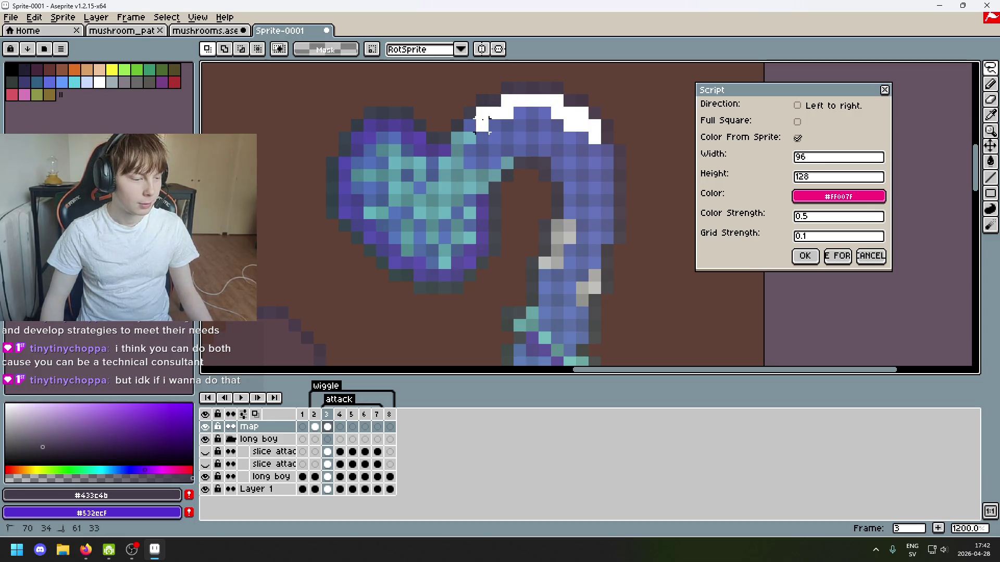
left_click_drag(482, 127, 485, 131)
scroll(528, 167, "down", 5)
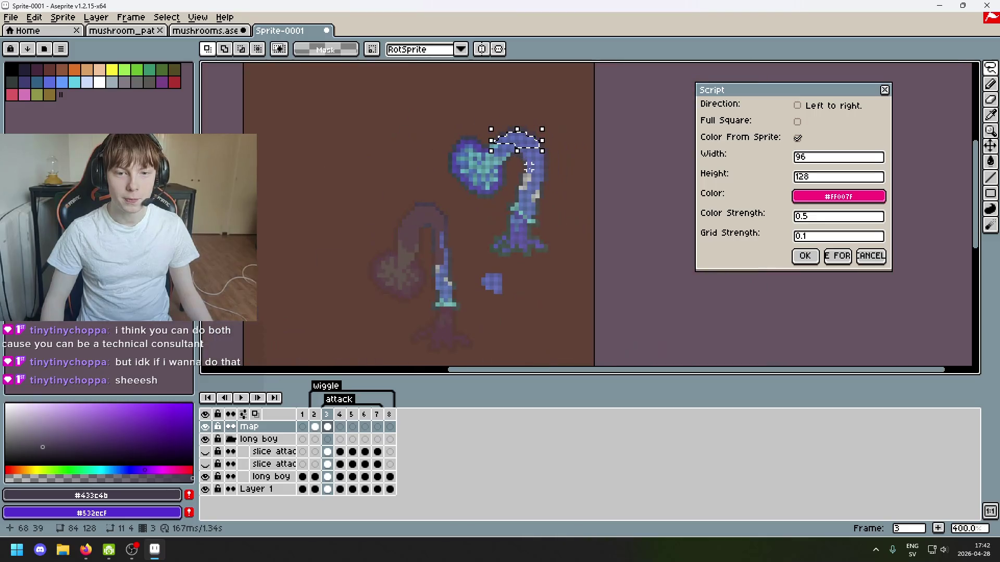
scroll(578, 142, "up", 1)
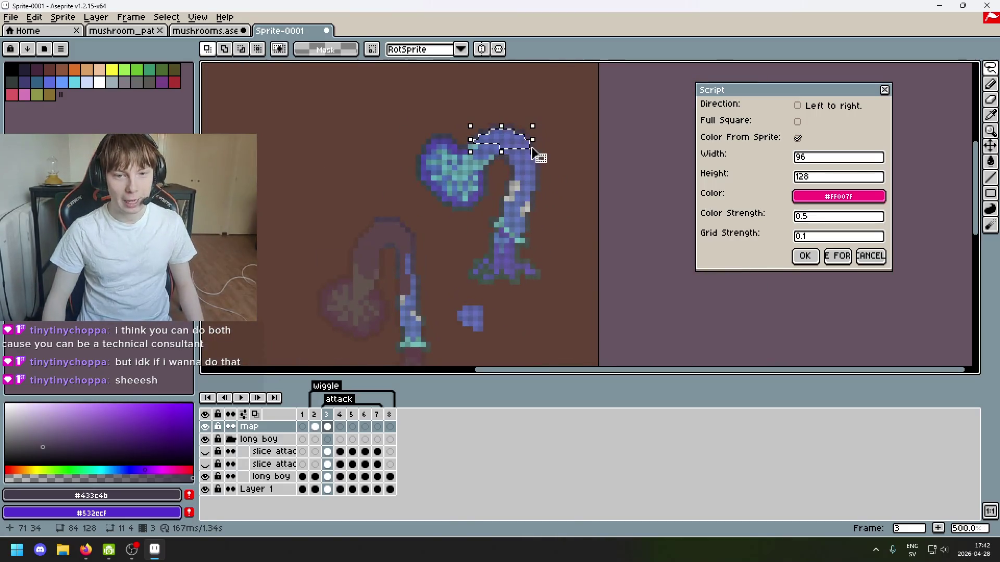
left_click_drag(530, 151, 354, 158)
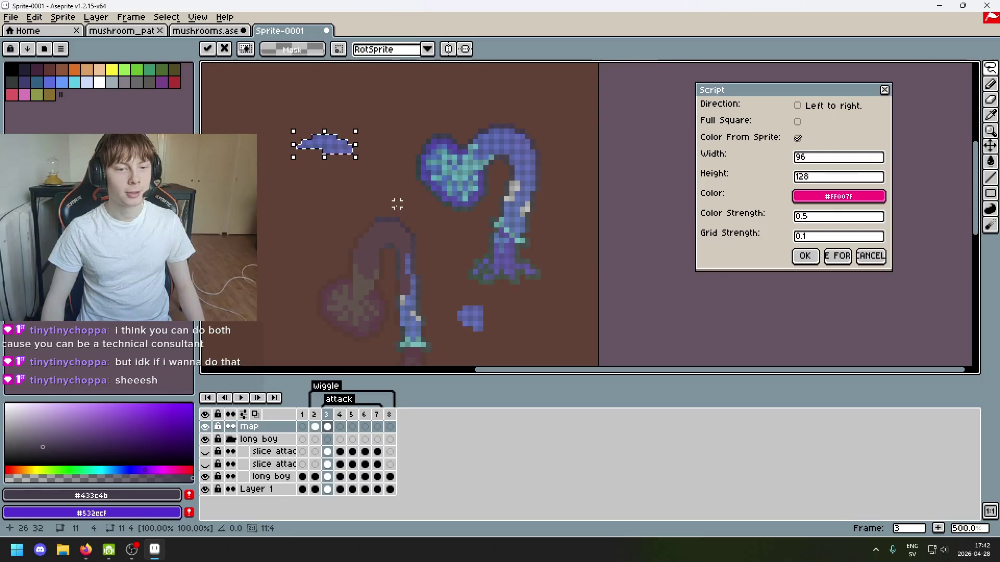
left_click(366, 178)
scroll(332, 151, "up", 2)
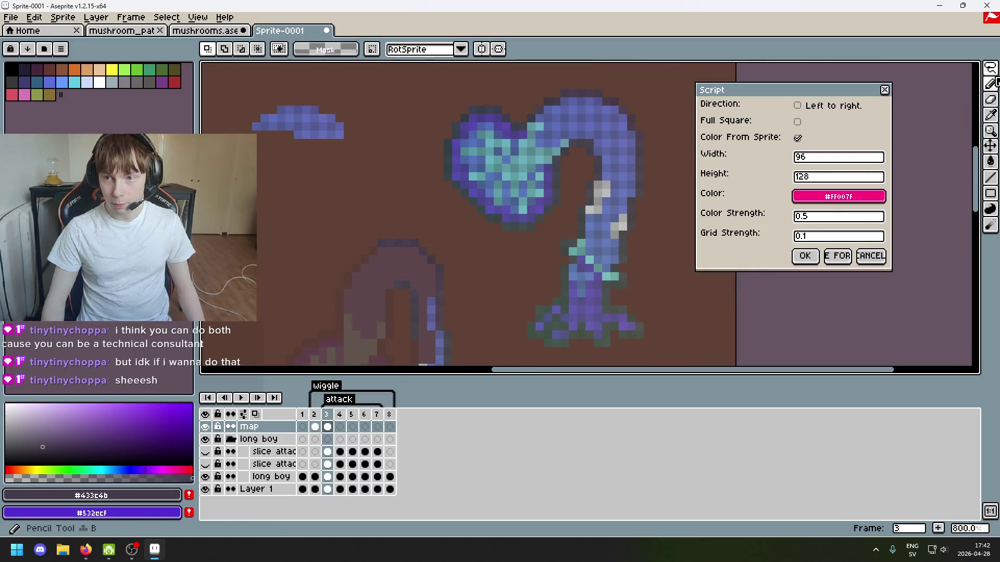
Rectangle-select a single pixel at the end of the detached blue strip.
mouse_move(991, 68)
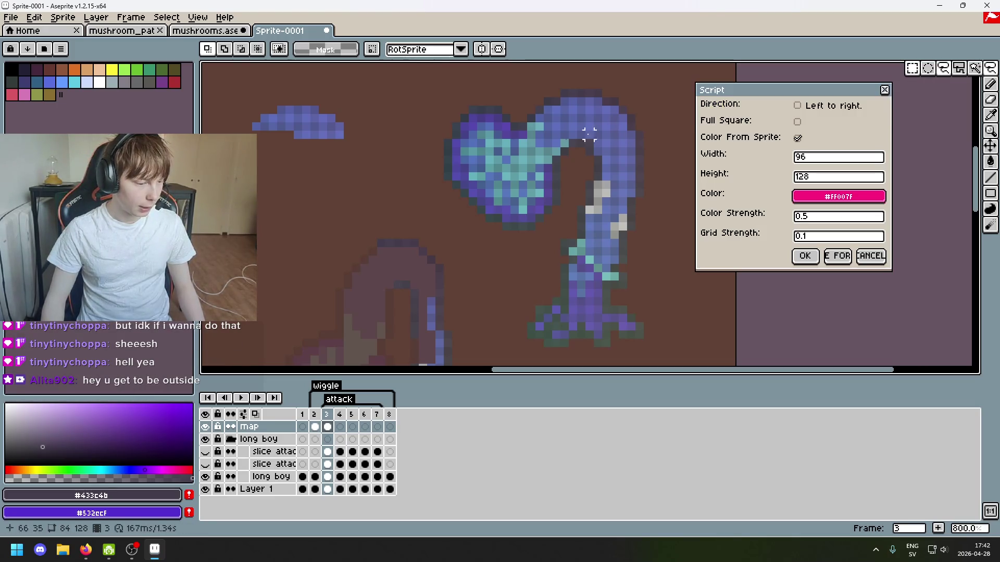
scroll(390, 168, "up", 1)
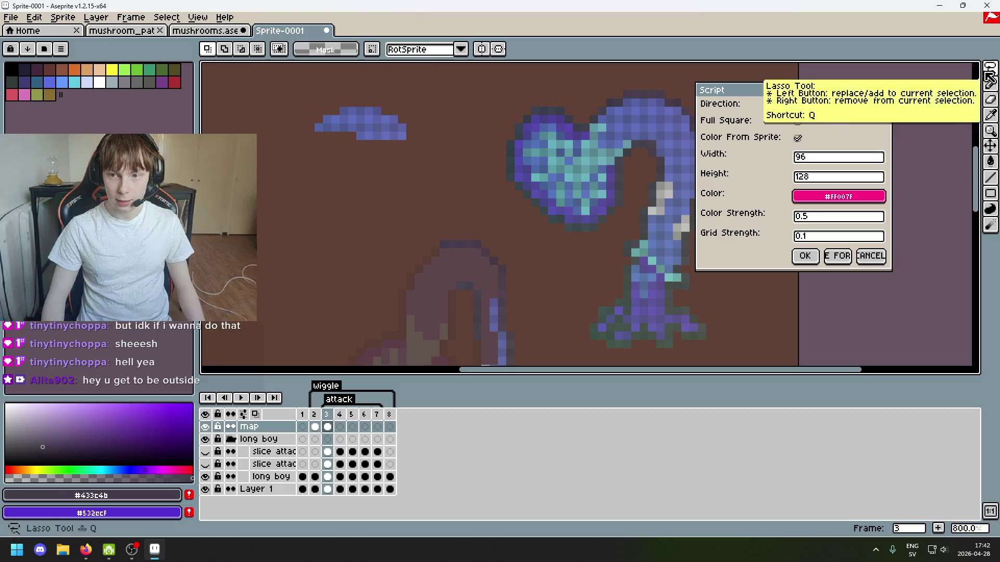
scroll(478, 105, "up", 2)
scroll(478, 104, "left", 3)
scroll(478, 120, "down", 1)
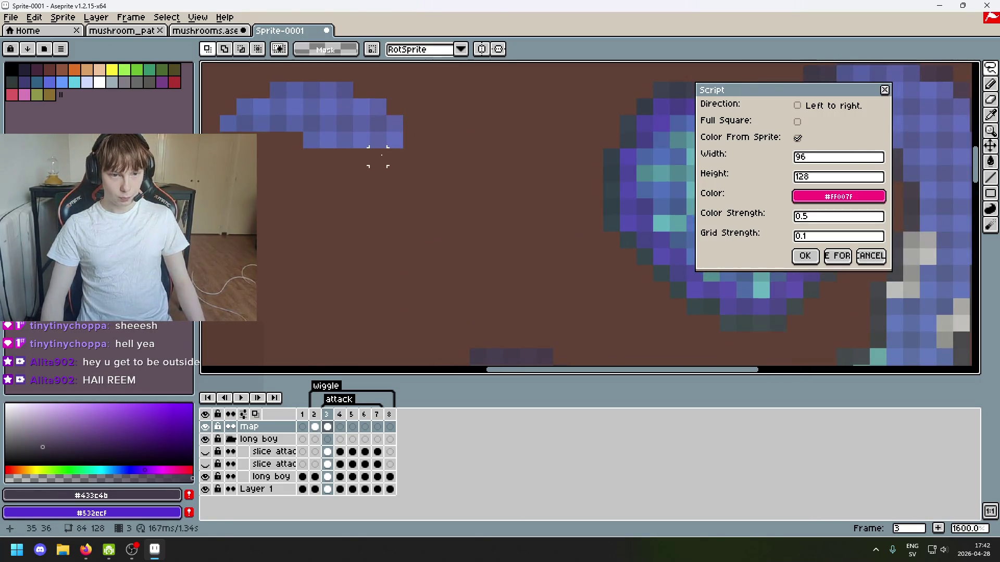
scroll(409, 131, "down", 1)
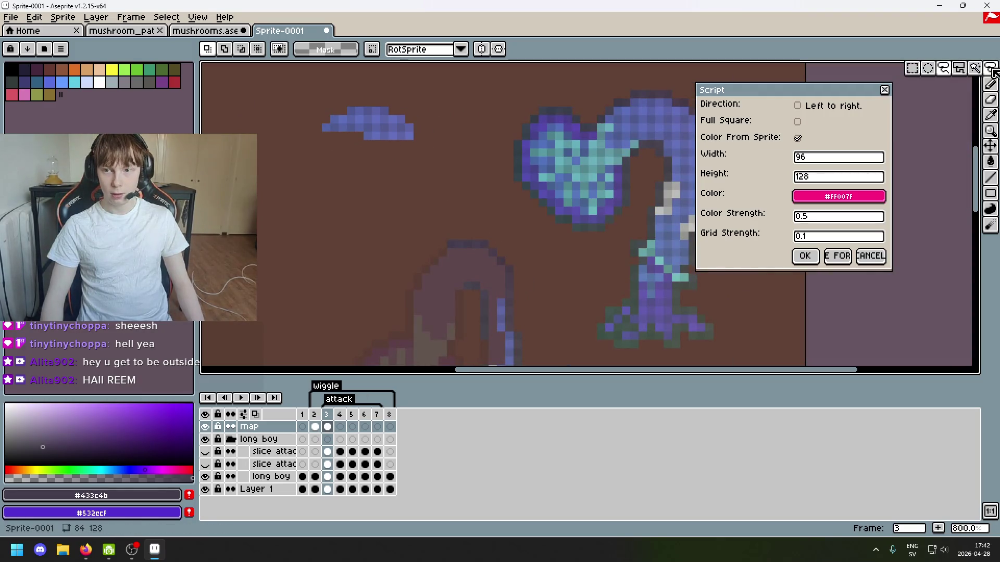
scroll(445, 148, "up", 1)
left_click_drag(354, 125, 476, 224)
Drag that pixel down onto the faded arch's edge and commit it.
scroll(526, 222, "down", 1)
scroll(526, 223, "down", 2)
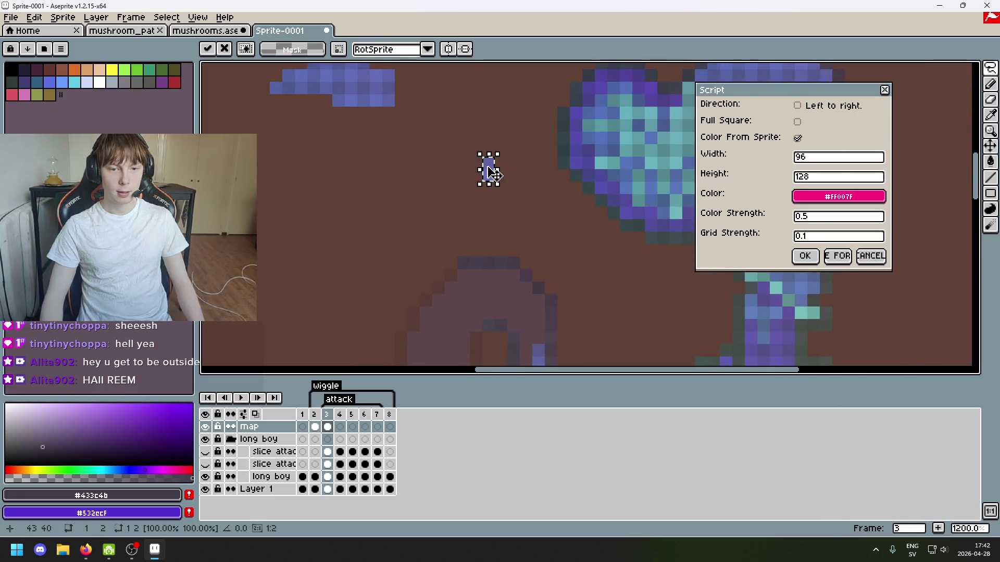
left_click_drag(492, 172, 546, 329)
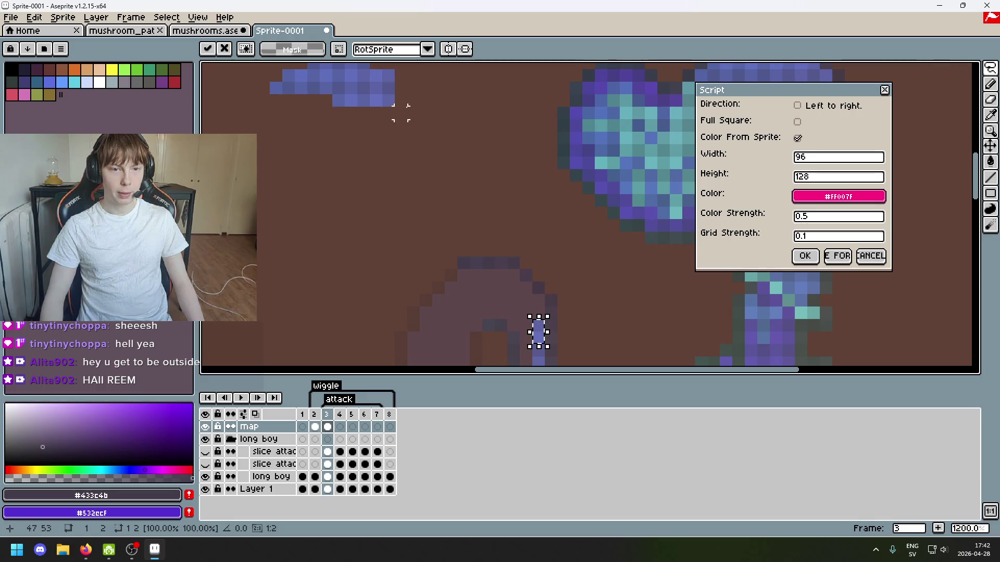
mouse_move(401, 100)
left_mouse_down()
mouse_move(418, 164)
mouse_move(569, 301)
mouse_move(462, 203)
mouse_move(439, 322)
left_mouse_up()
scroll(462, 203, "up", 1)
left_click(369, 167)
scroll(369, 167, "down", 2)
scroll(406, 161, "up", 1)
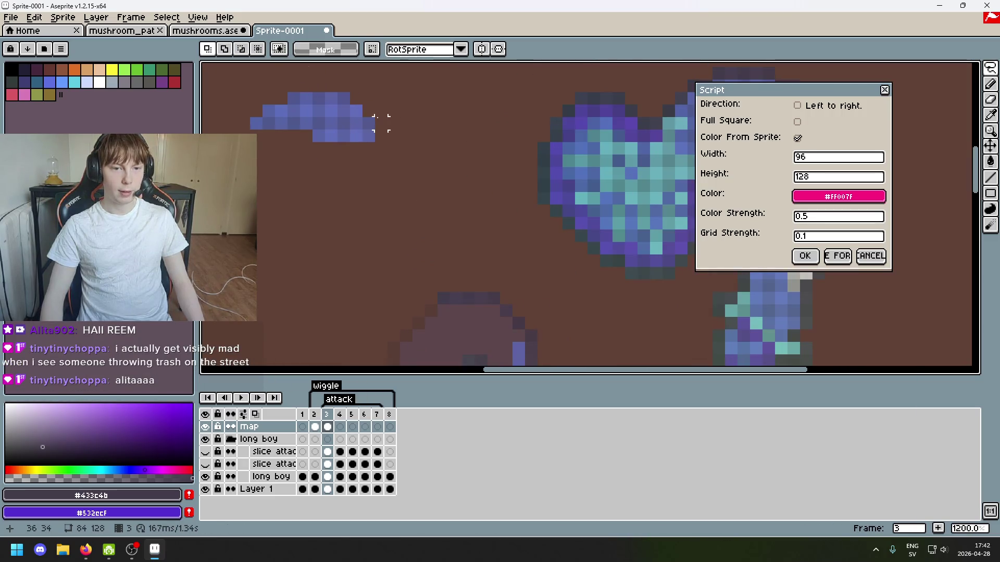
Undo the last pixel placement and move a strip pixel down onto the arch edge.
key("ctrl+z")
key("ctrl+z")
key("q")
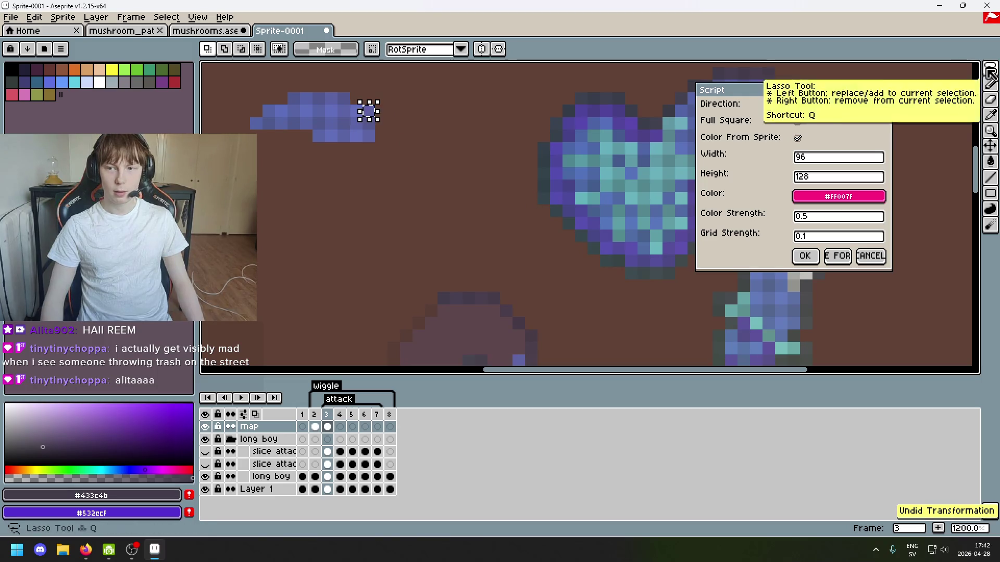
left_click_drag(380, 107, 517, 351)
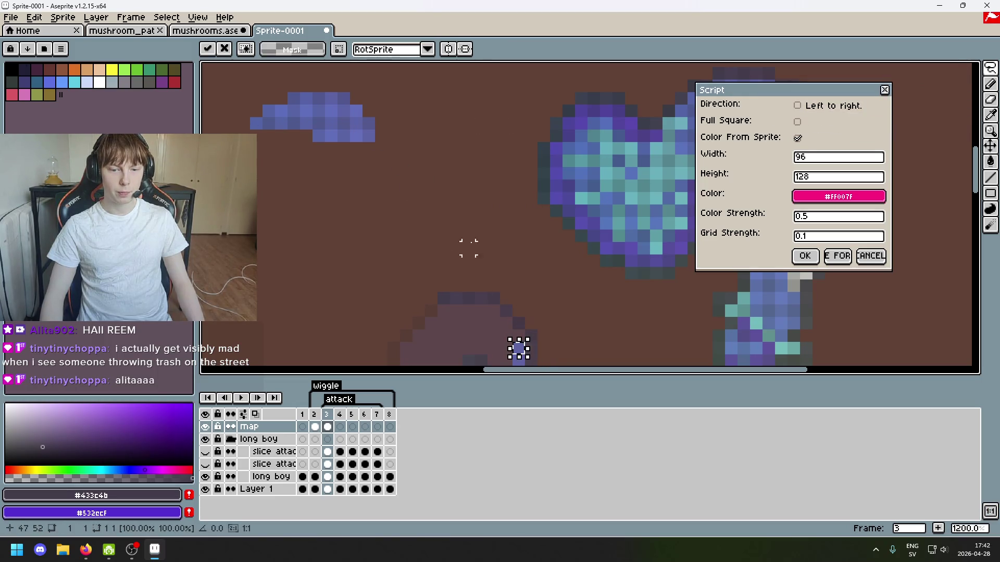
key("ctrl+d")
left_click(350, 108)
left_click_drag(354, 107, 529, 338)
left_click(356, 123)
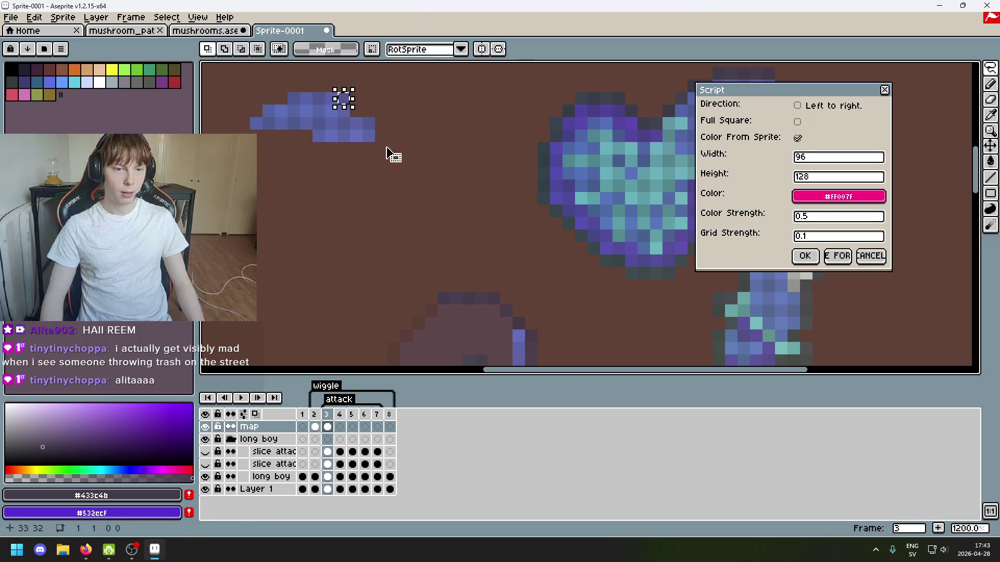
Move the blue strip's top row down and to the right.
left_click(507, 323)
key("ctrl+z")
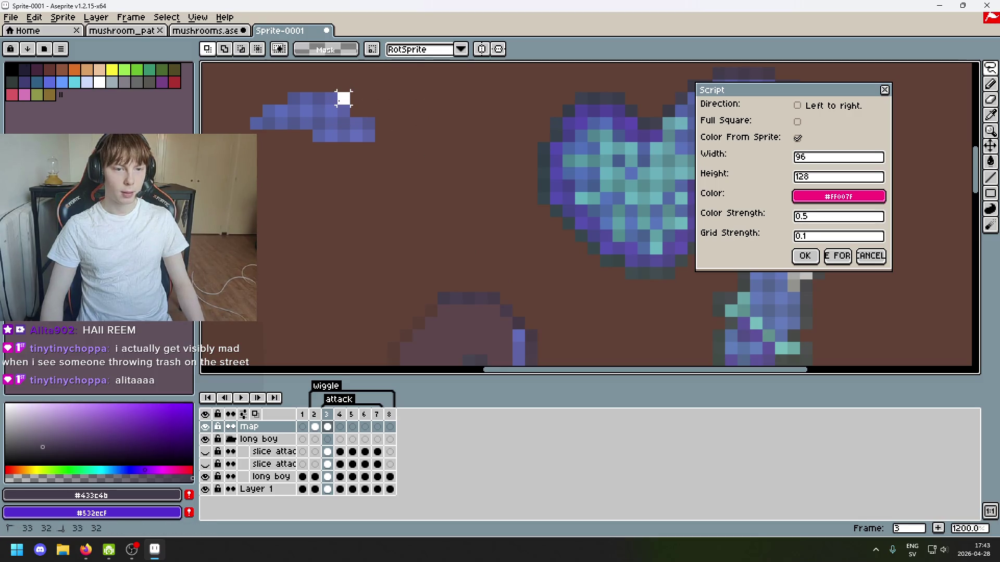
mouse_move(341, 99)
left_mouse_down()
mouse_move(268, 78)
mouse_move(344, 99)
left_mouse_up()
mouse_move(247, 75)
left_mouse_down()
mouse_move(379, 107)
mouse_move(404, 208)
mouse_move(519, 260)
left_mouse_up()
left_click(490, 262)
Shift the pixel at the row's right end down slightly and commit it.
scroll(490, 261, "up", 1)
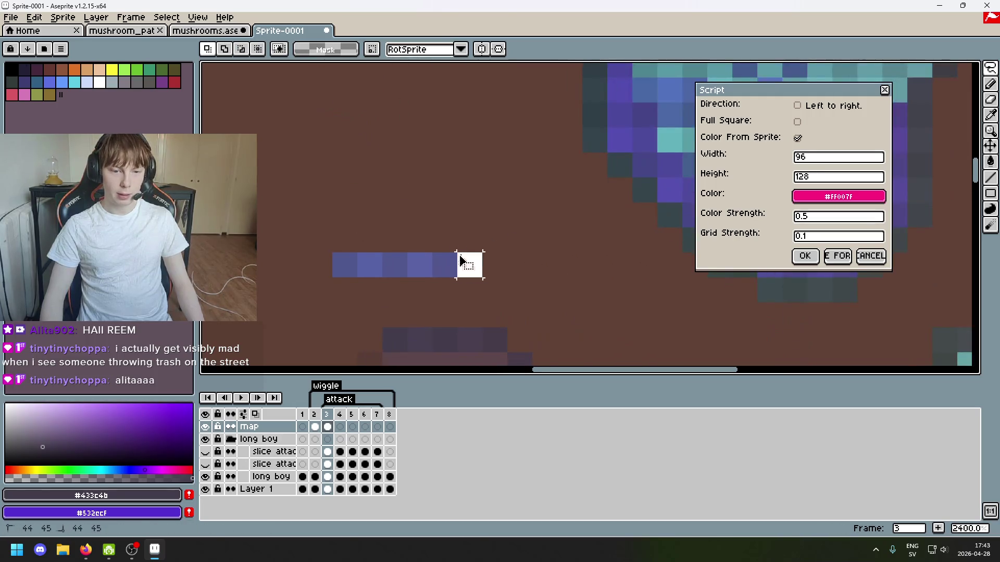
left_click_drag(458, 253, 483, 277)
scroll(444, 251, "down", 5)
scroll(443, 251, "up", 3)
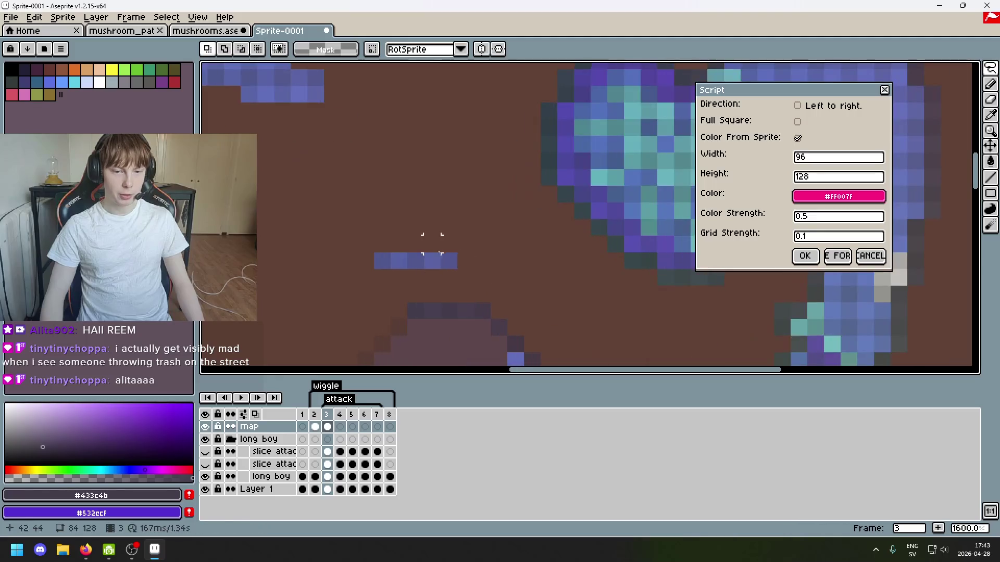
left_click(453, 255)
mouse_move(446, 261)
left_mouse_down()
mouse_move(398, 201)
mouse_move(446, 263)
mouse_move(447, 283)
left_mouse_up()
left_click(443, 247)
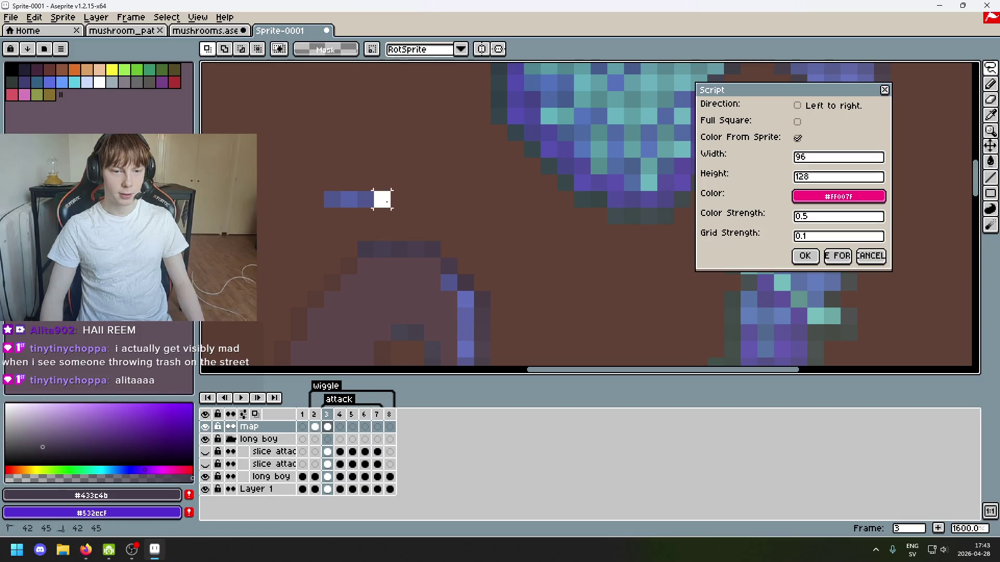
left_click_drag(379, 197, 410, 246)
Move the row's remaining pixels down one by one into line beside the others.
left_click(447, 258)
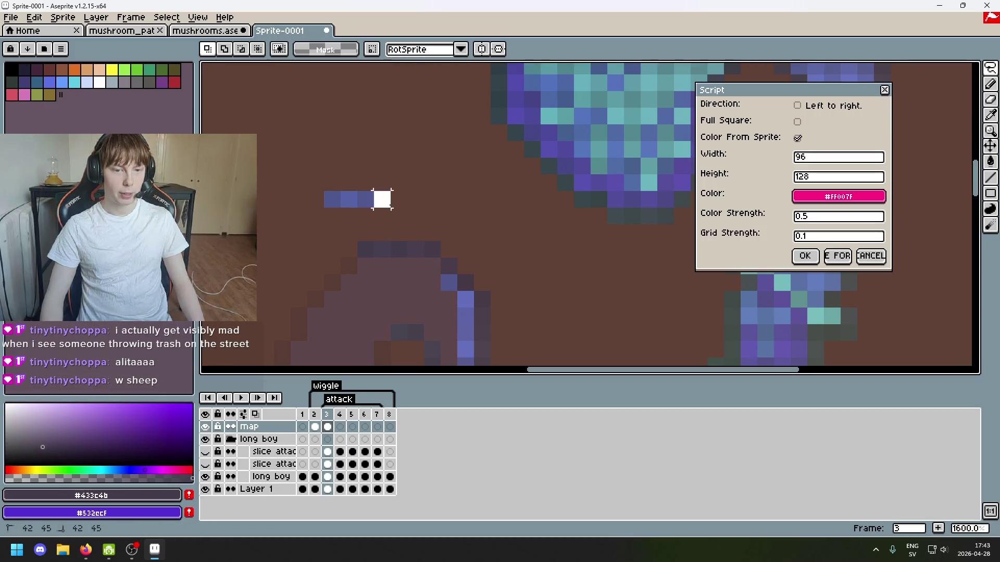
left_click_drag(375, 192, 444, 267)
left_click(414, 197)
left_click_drag(357, 191, 426, 272)
left_click(357, 205)
left_click_drag(340, 192, 401, 267)
key("ctrl+z")
mouse_move(345, 201)
left_mouse_down()
mouse_move(399, 265)
mouse_move(331, 201)
mouse_move(386, 265)
left_mouse_up()
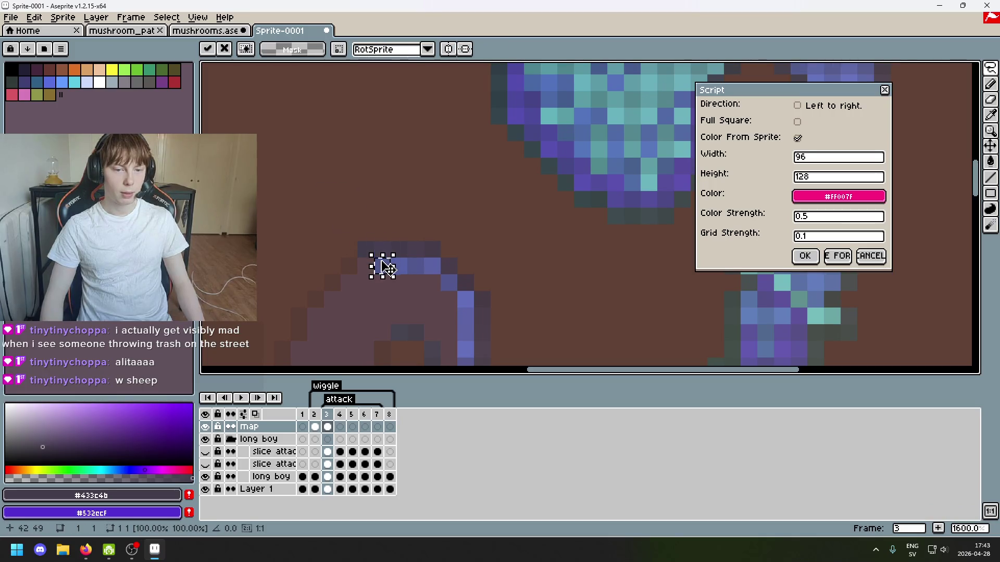
scroll(348, 214, "down", 5)
scroll(325, 135, "up", 5)
scroll(324, 135, "down", 3)
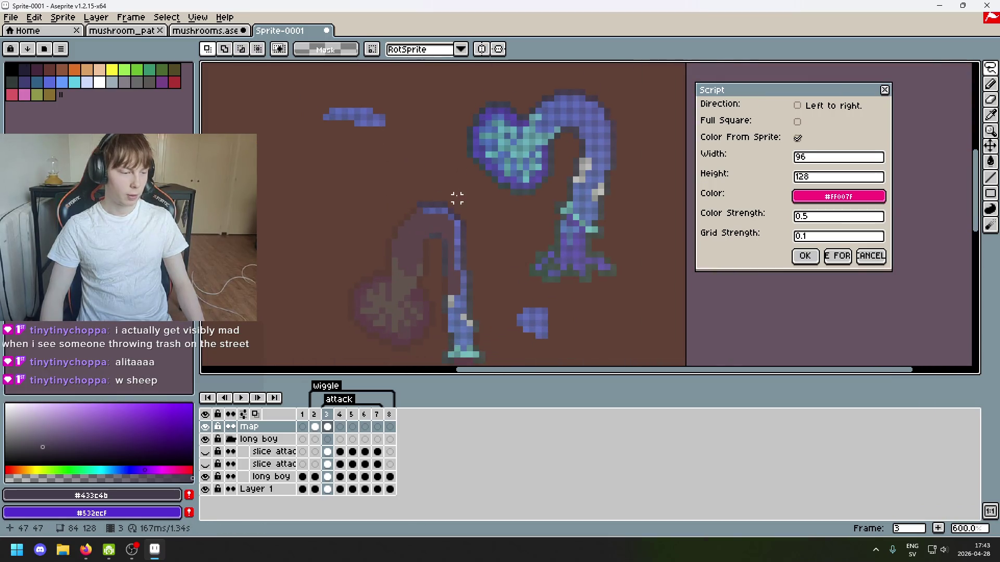
scroll(457, 198, "up", 3)
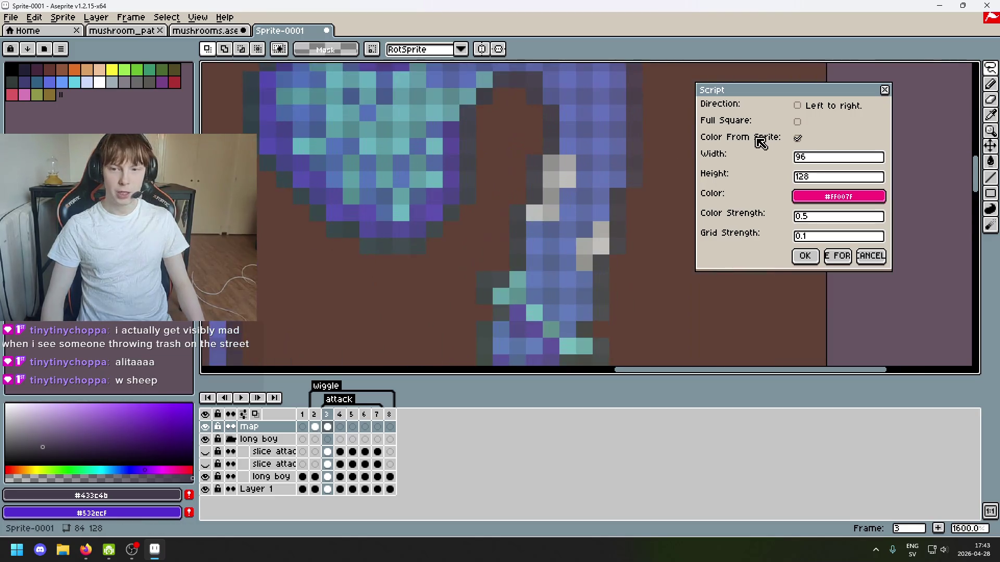
scroll(480, 178, "down", 2)
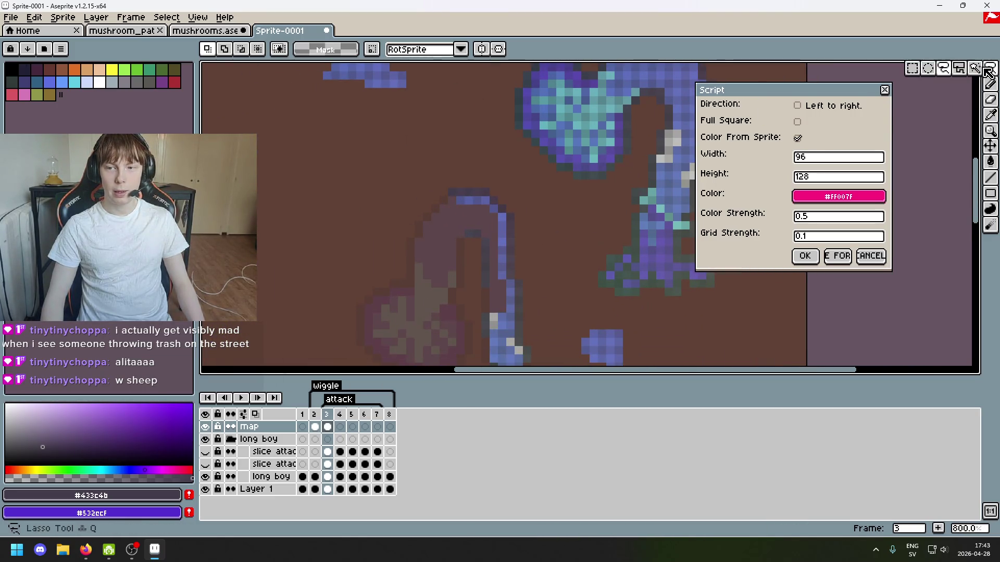
Test colour selections on the strip and body, then try moving a two-pixel chunk and cancel.
left_click_drag(992, 67, 932, 68)
scroll(396, 208, "up", 3)
scroll(379, 208, "down", 4)
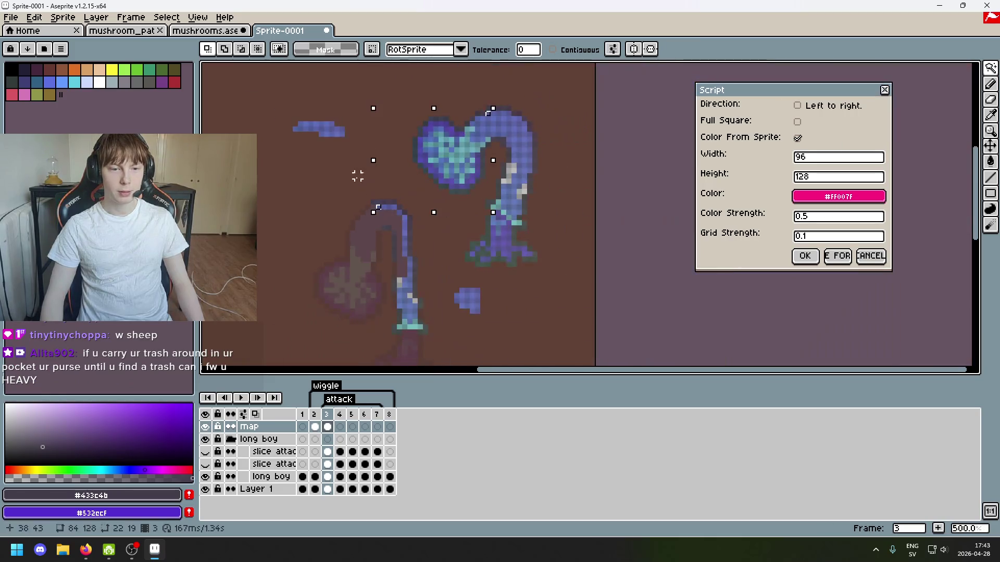
scroll(372, 172, "up", 2)
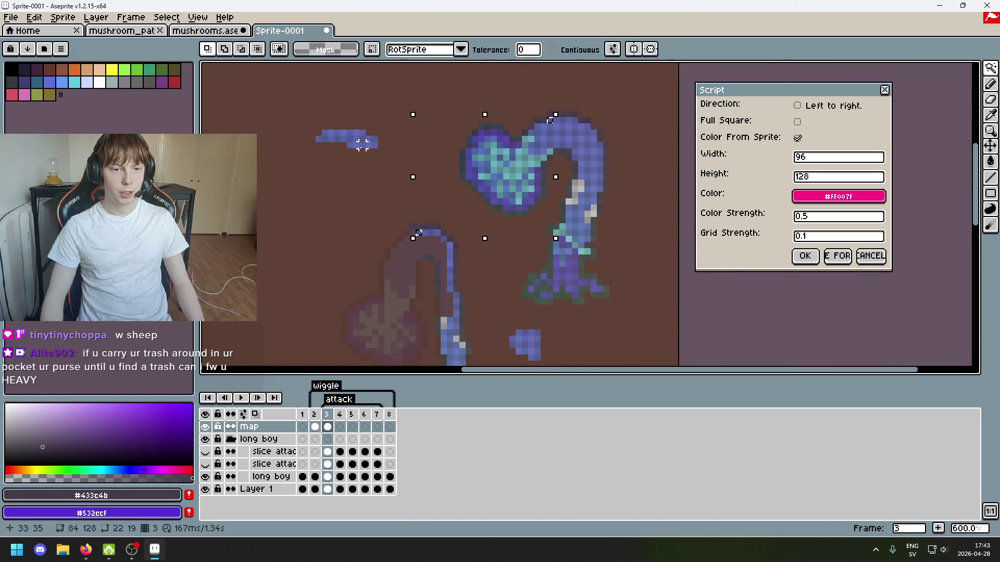
left_click(360, 129)
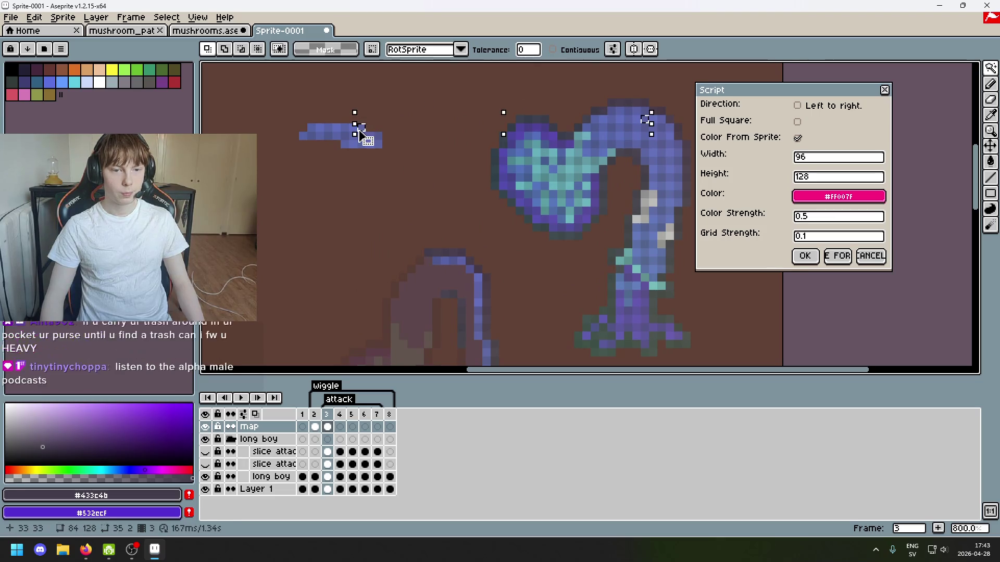
left_click(436, 261)
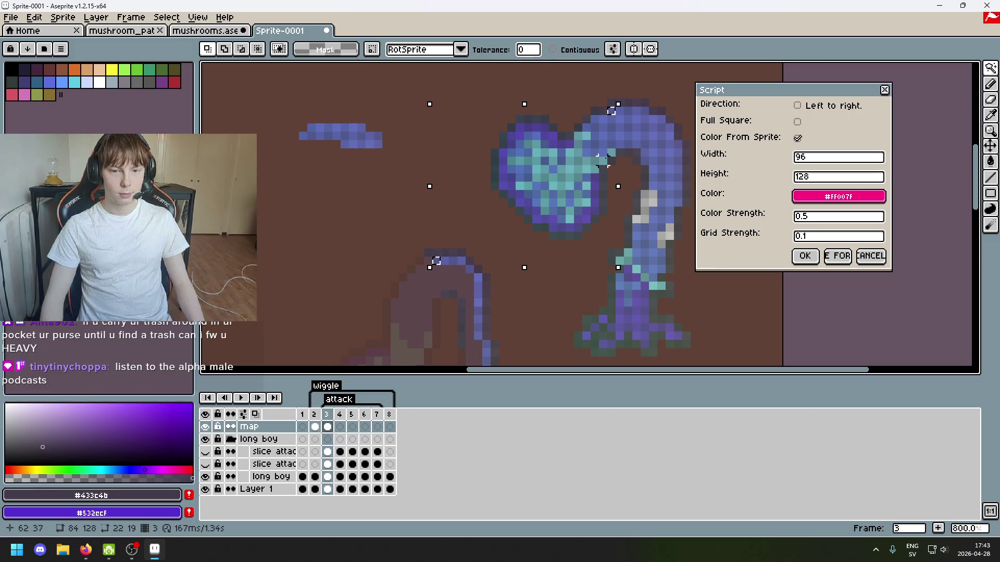
left_click(319, 128)
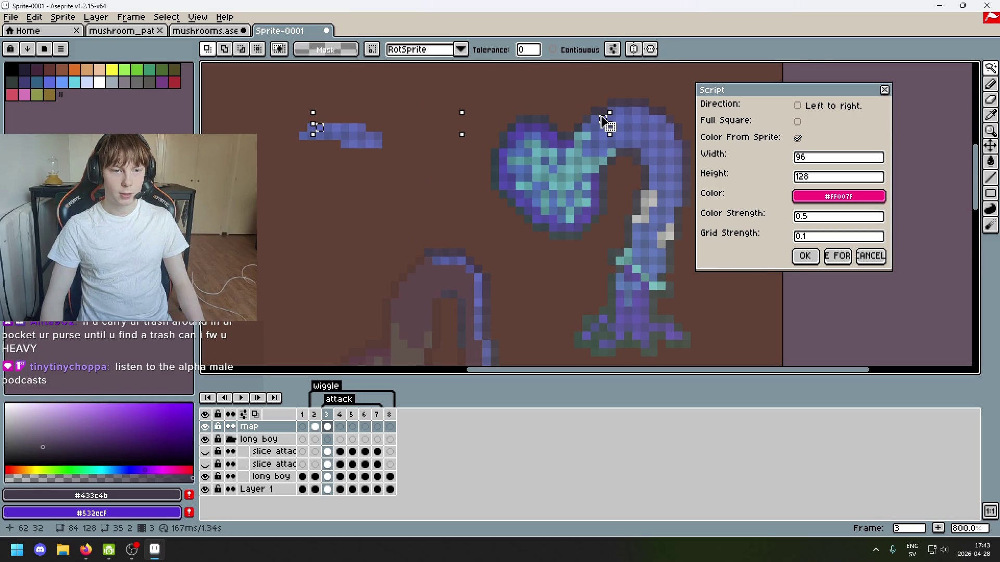
left_click(990, 68)
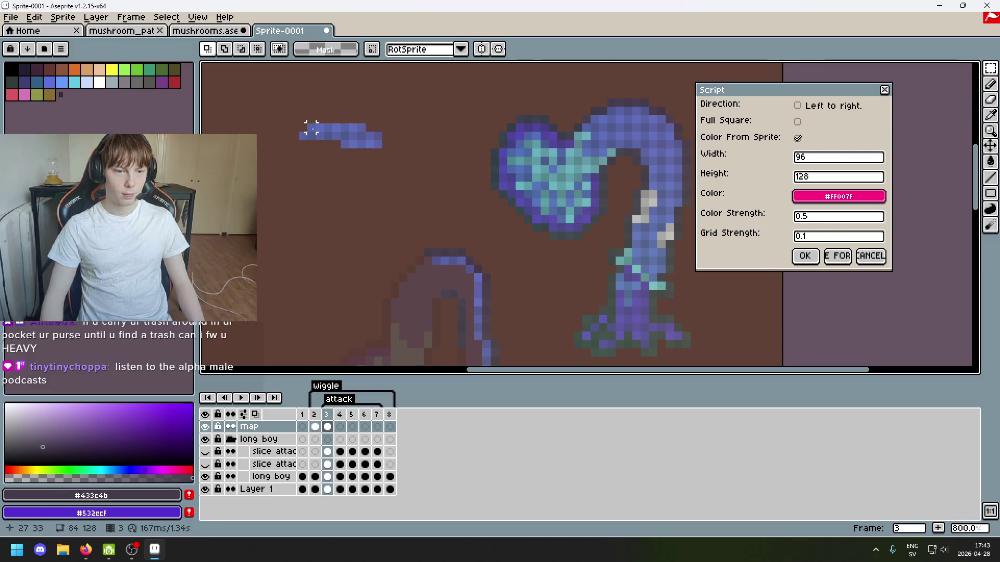
mouse_move(307, 124)
left_mouse_down()
mouse_move(323, 132)
mouse_move(392, 268)
mouse_move(367, 244)
mouse_move(436, 270)
left_mouse_up()
left_click(402, 235)
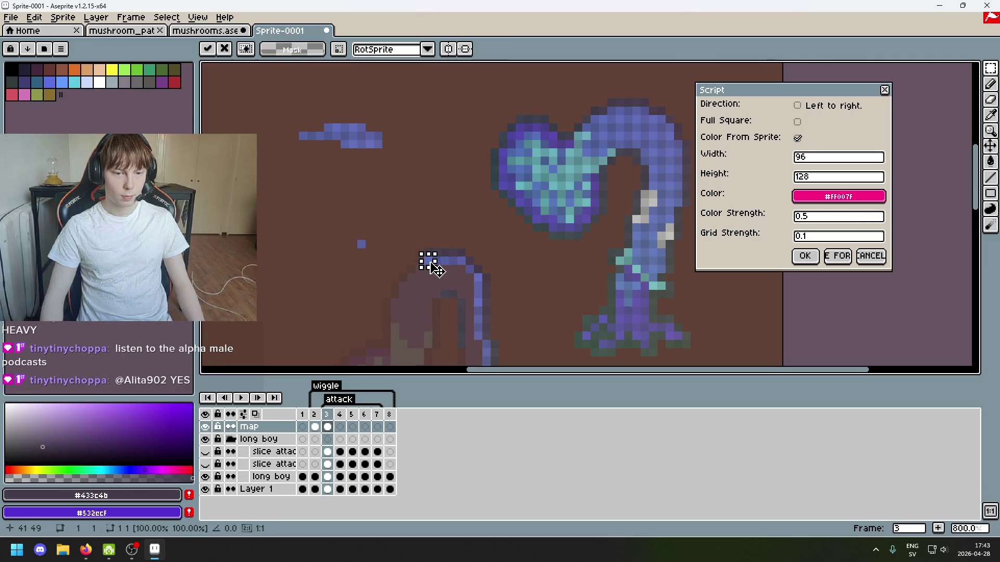
key("Escape")
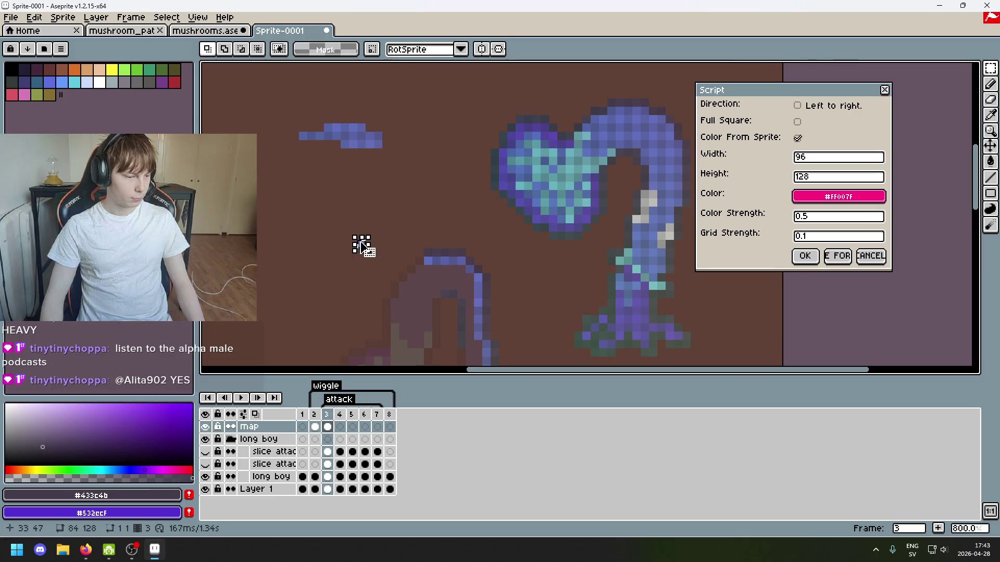
scroll(370, 254, "up", 1)
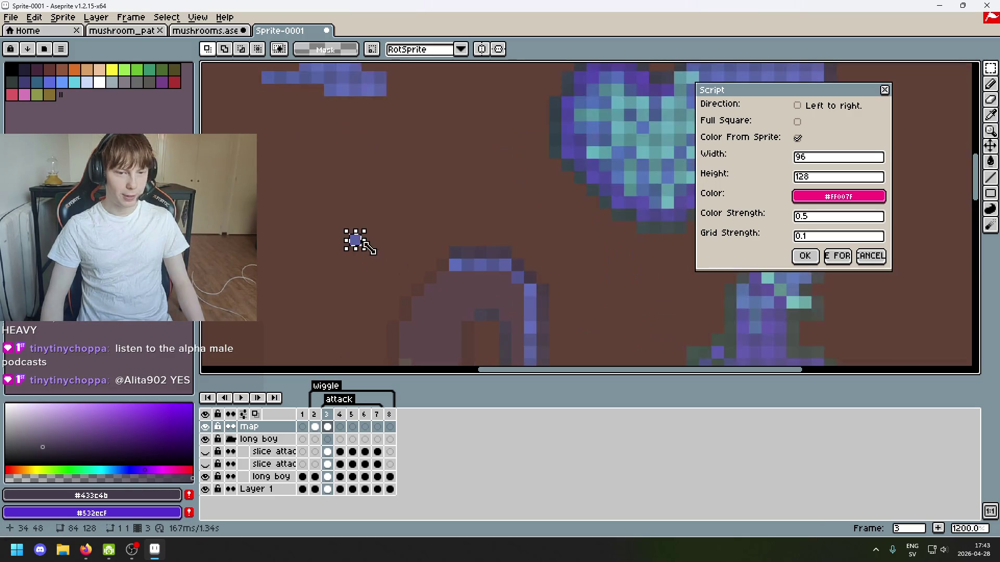
scroll(350, 224, "down", 2)
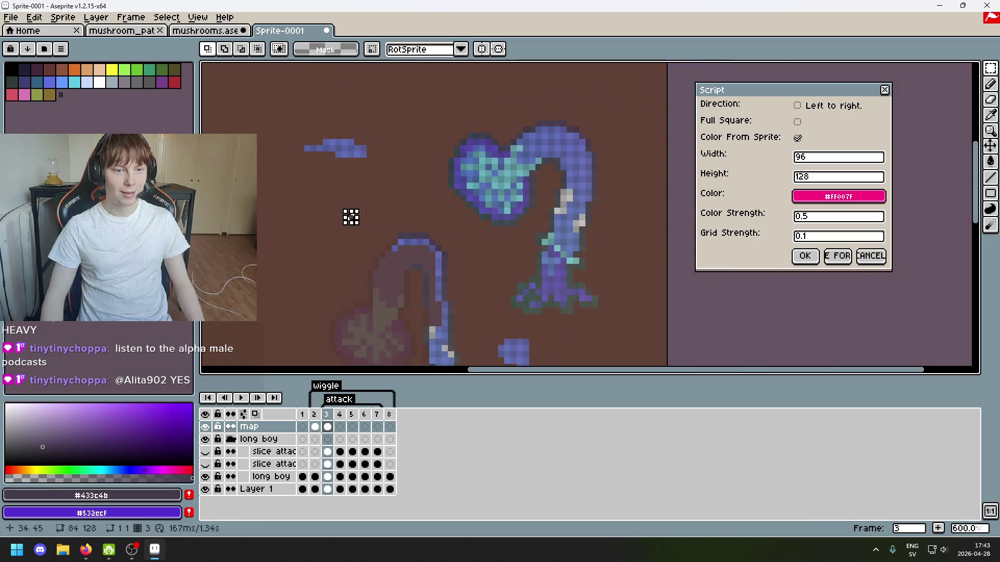
Select the blue strand by its colour with the Magic Wand.
key("w")
scroll(374, 235, "up", 1)
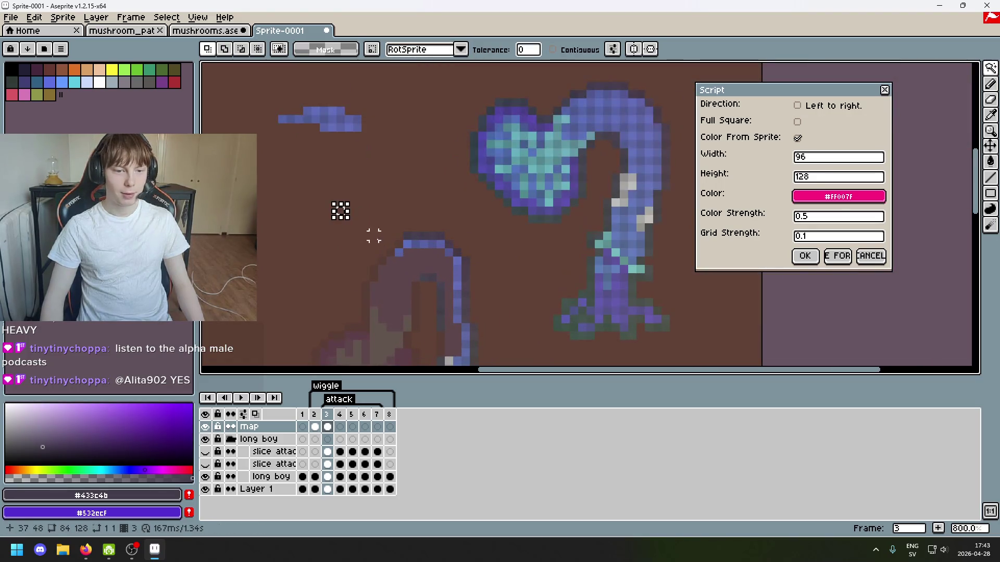
left_click(395, 253)
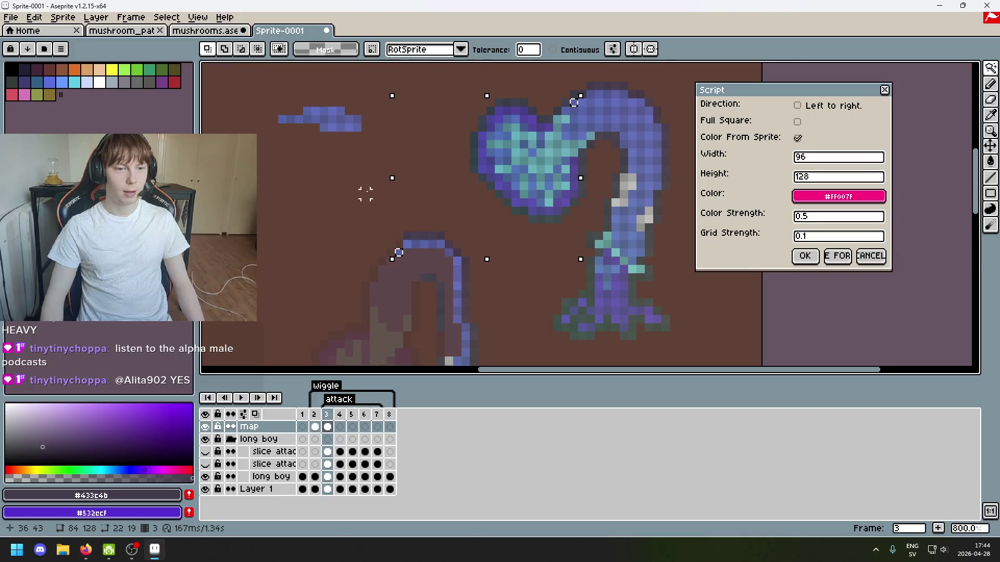
scroll(357, 177, "down", 1)
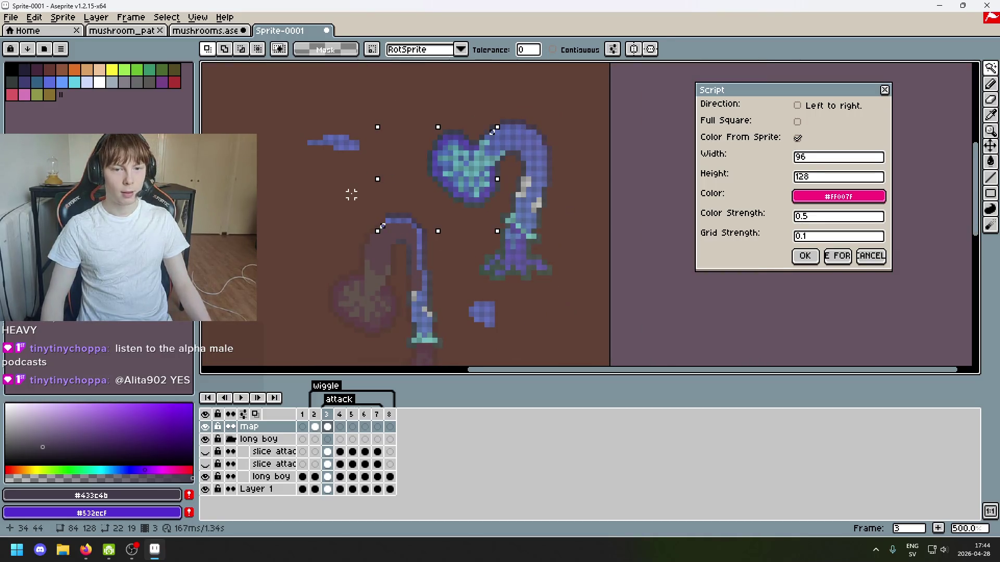
scroll(378, 167, "down", 1)
scroll(370, 151, "up", 5)
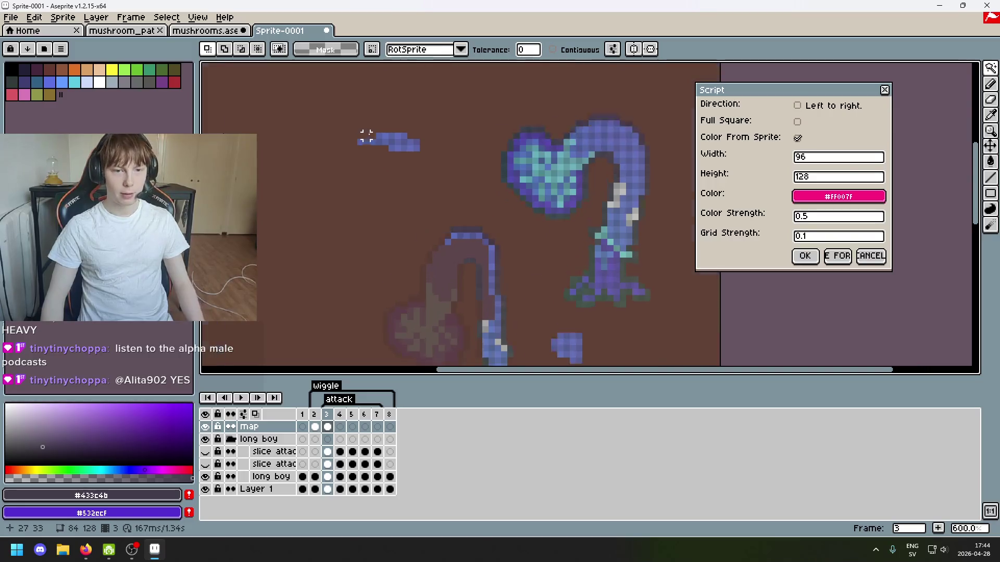
scroll(529, 230, "down", 5)
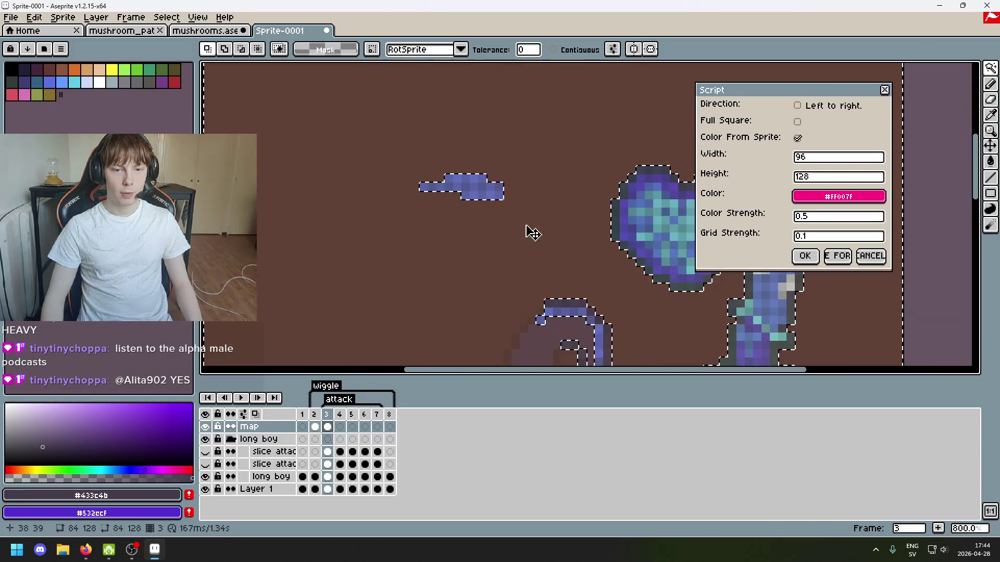
scroll(355, 177, "up", 1)
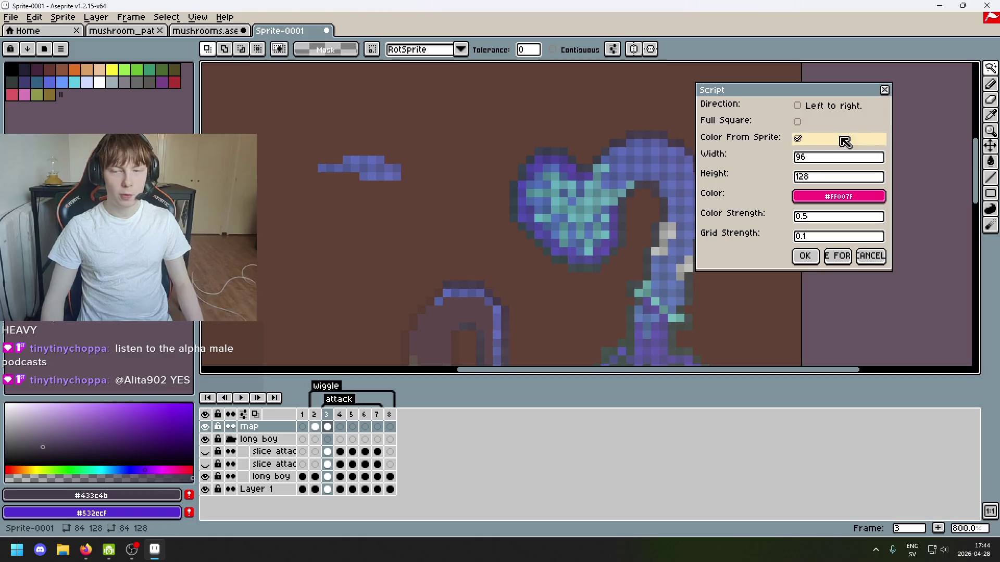
Outline the top curve of the neck with the Polygonal Lasso.
mouse_move(989, 67)
left_click(956, 70)
scroll(442, 208, "right", 5)
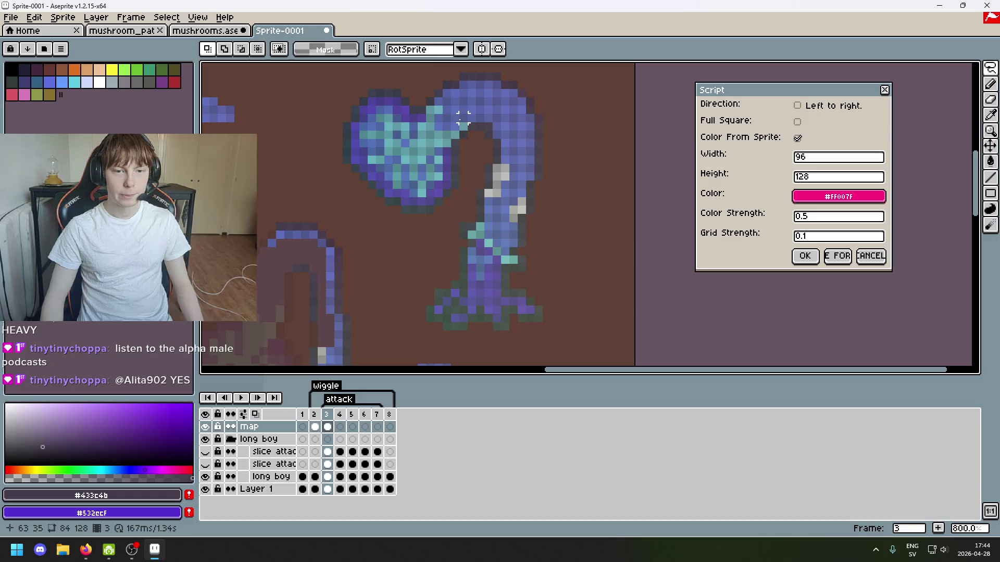
left_click(457, 126)
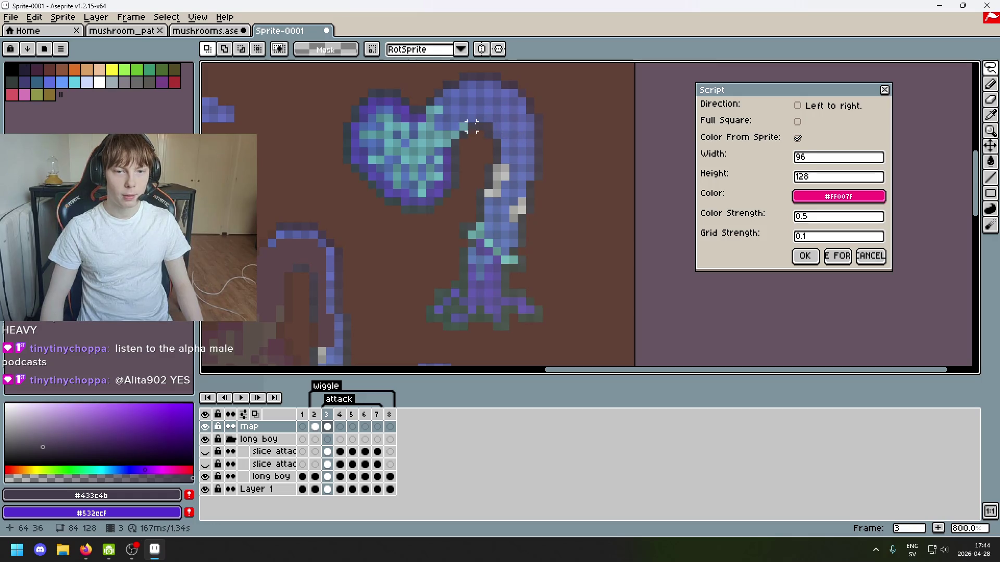
mouse_move(480, 118)
left_mouse_down()
mouse_move(513, 134)
mouse_move(497, 133)
mouse_move(513, 158)
left_mouse_up()
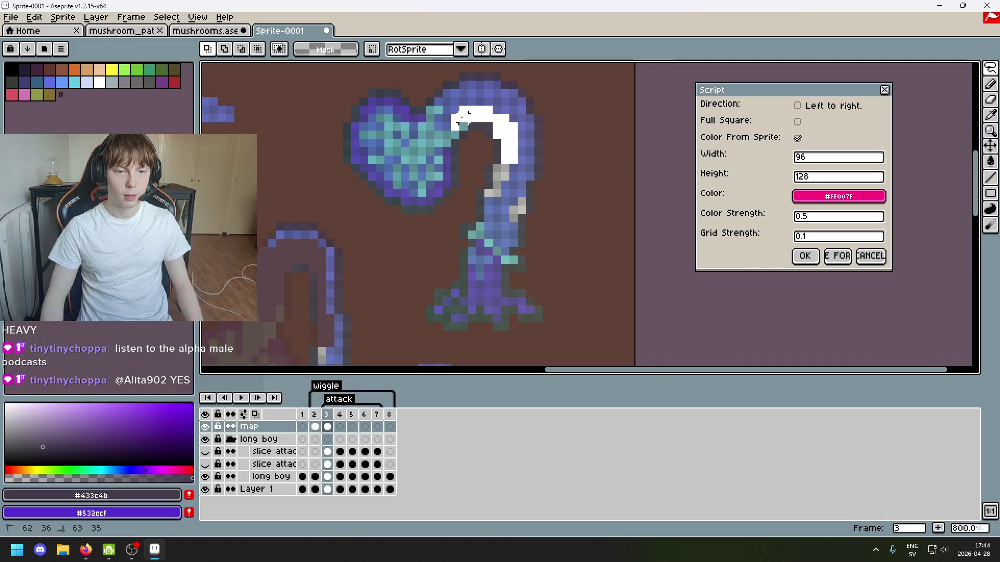
mouse_move(464, 117)
left_mouse_down()
mouse_move(463, 128)
mouse_move(519, 116)
mouse_move(527, 165)
left_mouse_up()
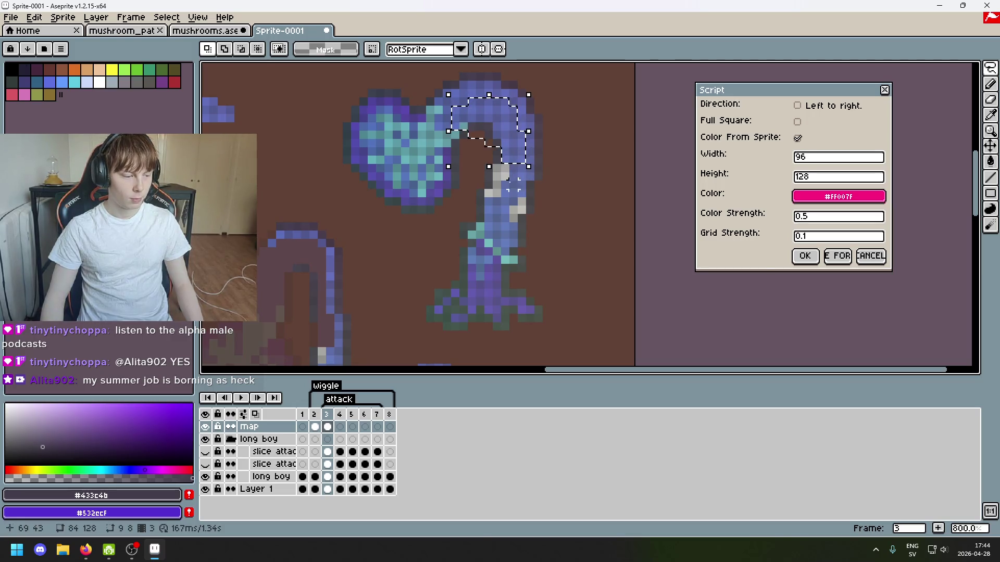
scroll(488, 201, "down", 1)
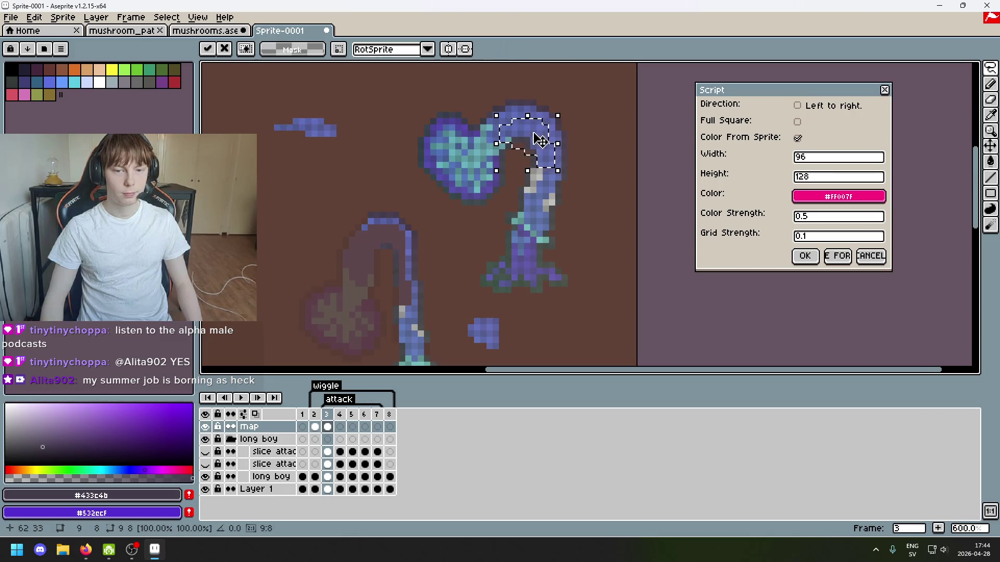
Drag the curved neck piece to the left of the creature and drop it.
left_click_drag(536, 139, 271, 203)
left_click(390, 221)
left_click_drag(390, 221, 489, 159)
scroll(443, 166, "up", 1)
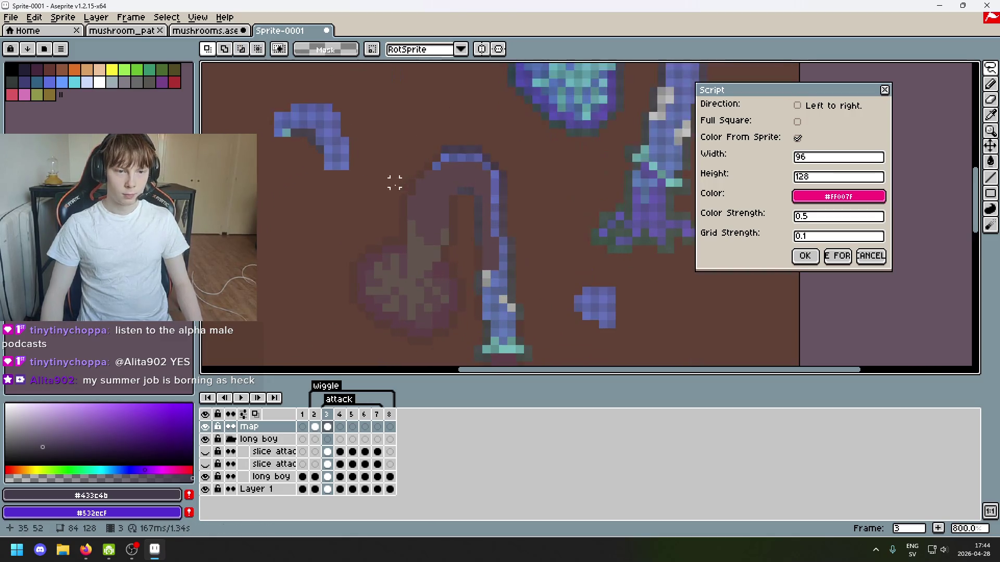
left_click_drag(357, 193, 324, 272)
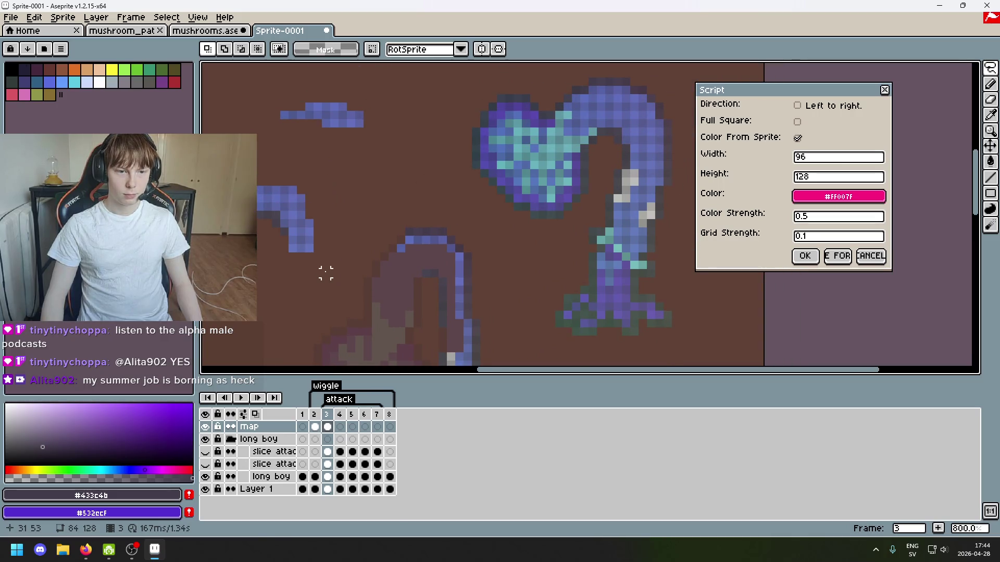
mouse_move(991, 69)
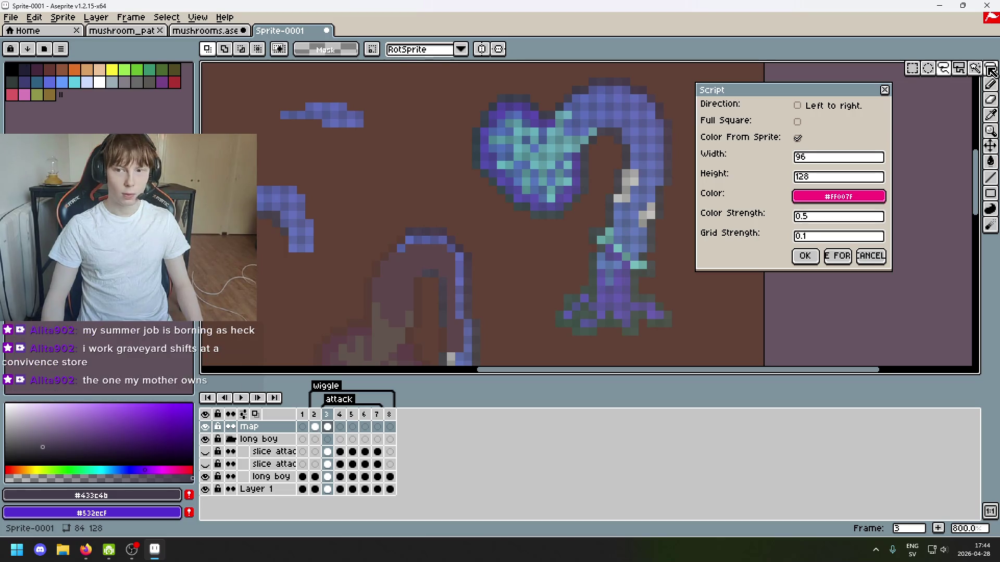
Close the script settings window and switch to the Rectangular Marquee selection tool.
left_click(943, 69)
left_click_drag(752, 97, 753, 97)
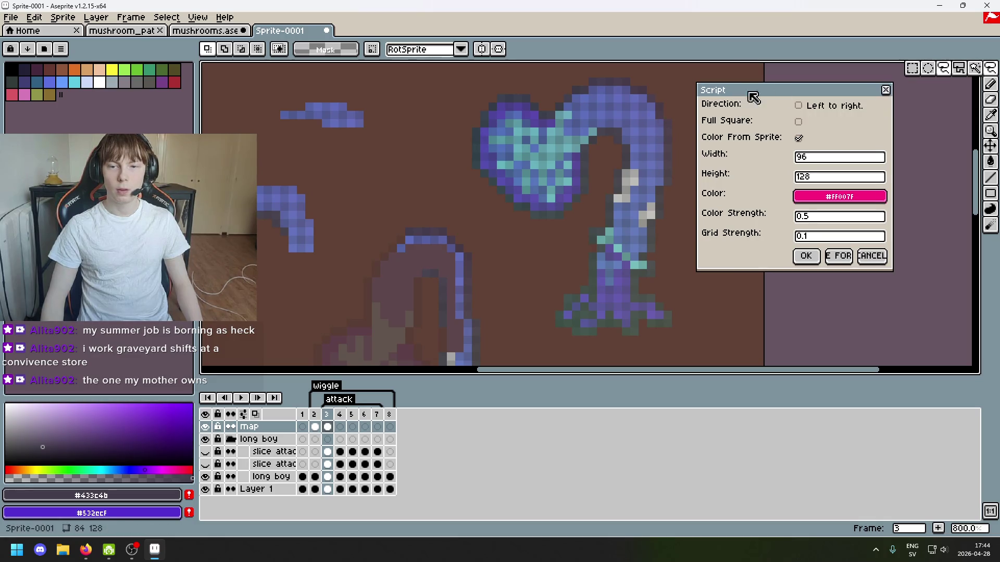
left_click(886, 91)
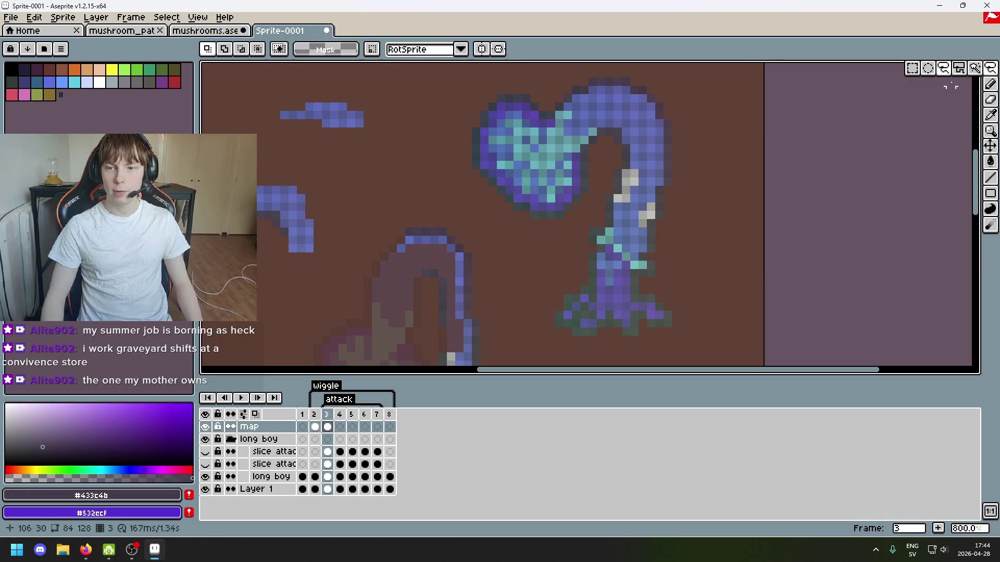
left_click(974, 68)
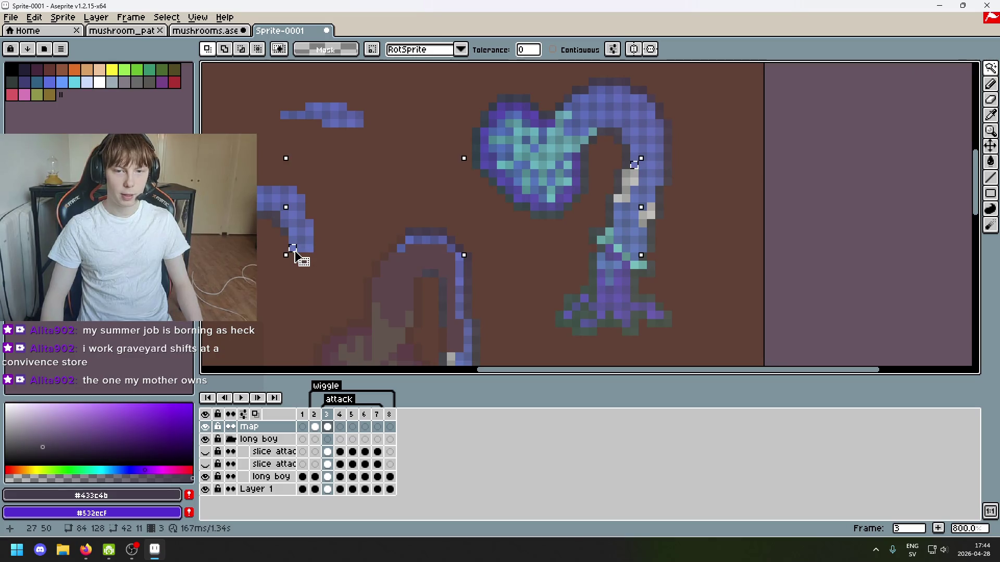
left_click_drag(317, 273, 331, 259)
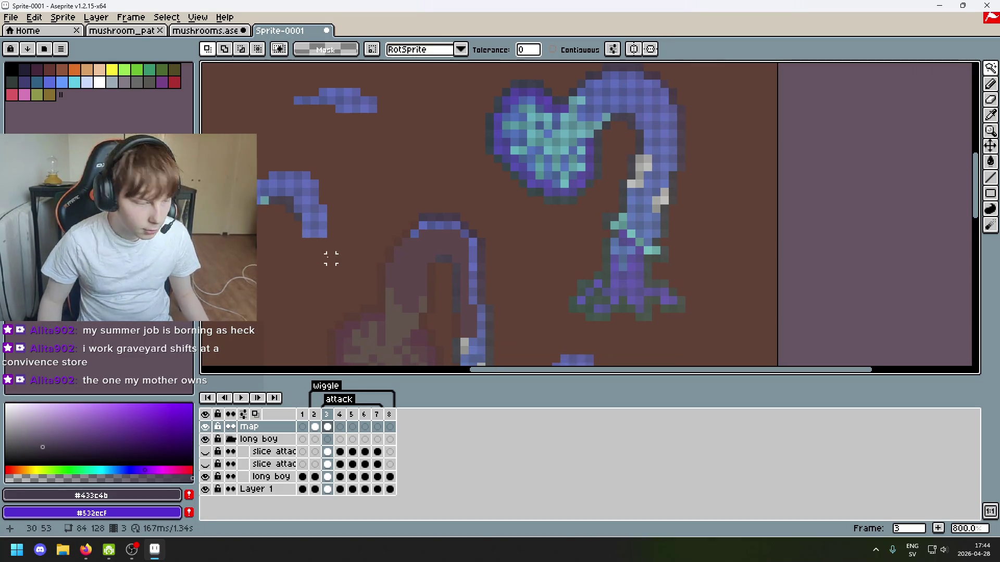
key("m")
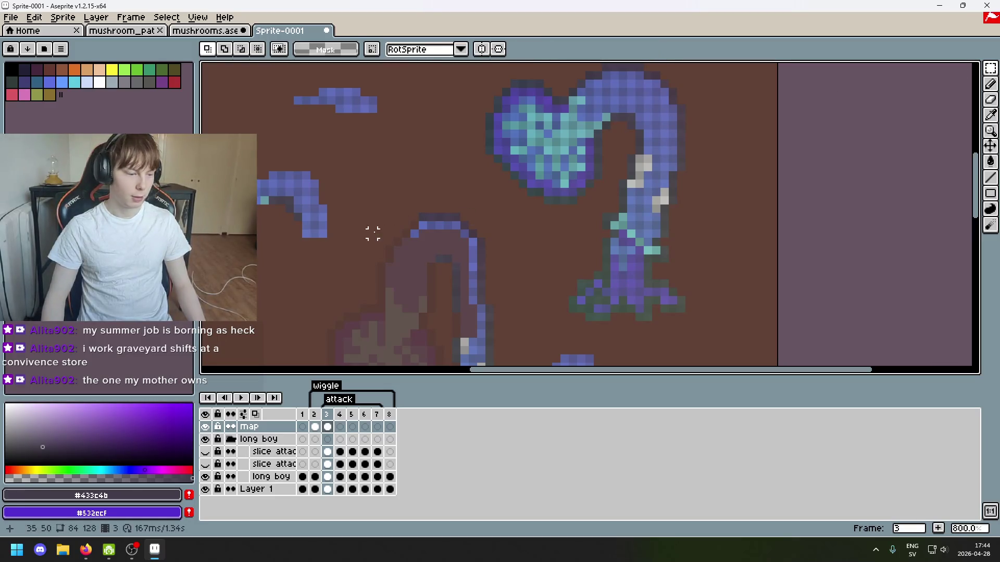
scroll(363, 234, "up", 1)
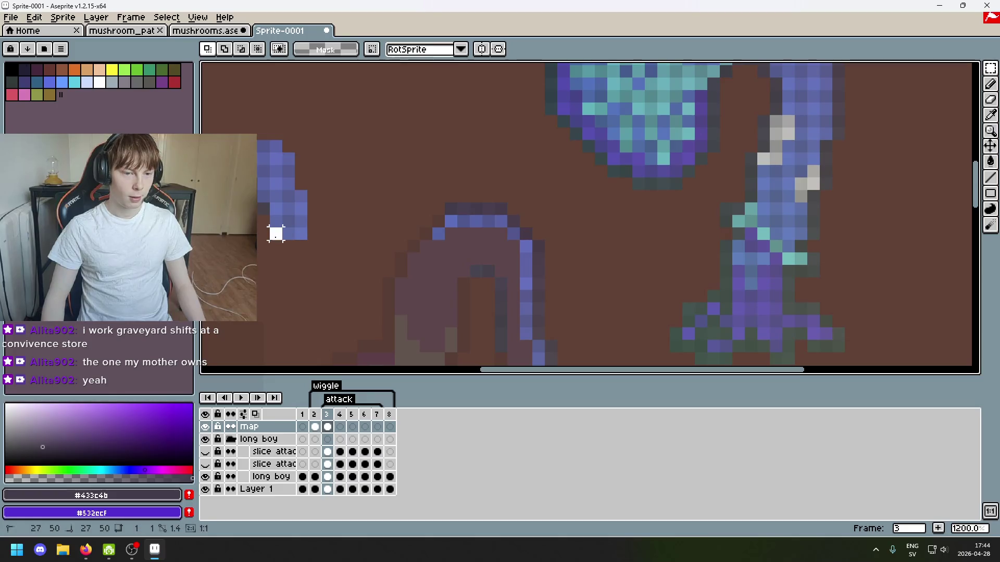
Move a 1×2 blue block and then a single blue pixel onto the blue body column.
mouse_move(269, 213)
left_mouse_down()
mouse_move(281, 240)
mouse_move(535, 297)
mouse_move(606, 333)
mouse_move(610, 233)
left_mouse_up()
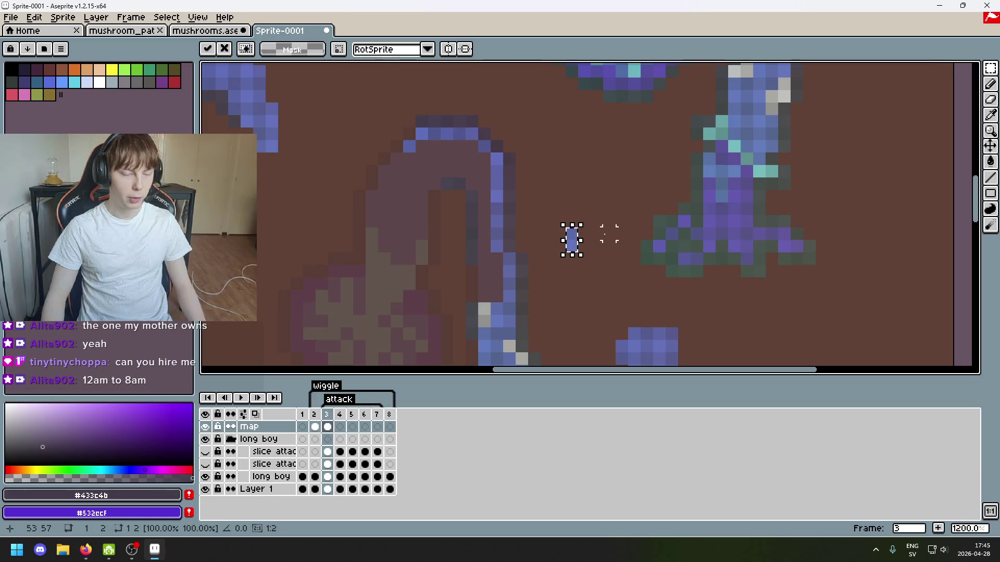
left_click_drag(582, 254, 480, 283)
left_click(531, 245)
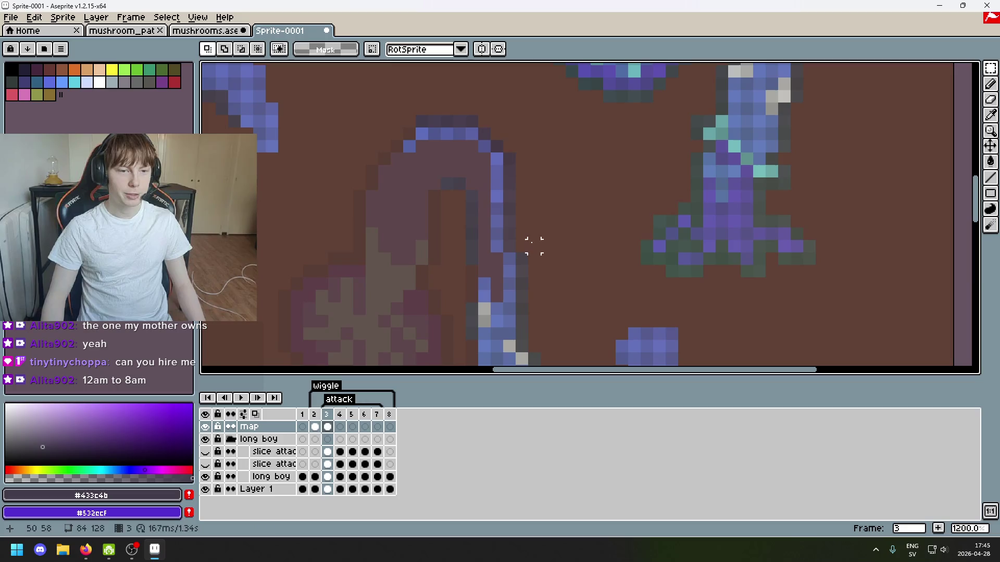
scroll(333, 185, "down", 3)
scroll(306, 164, "up", 3)
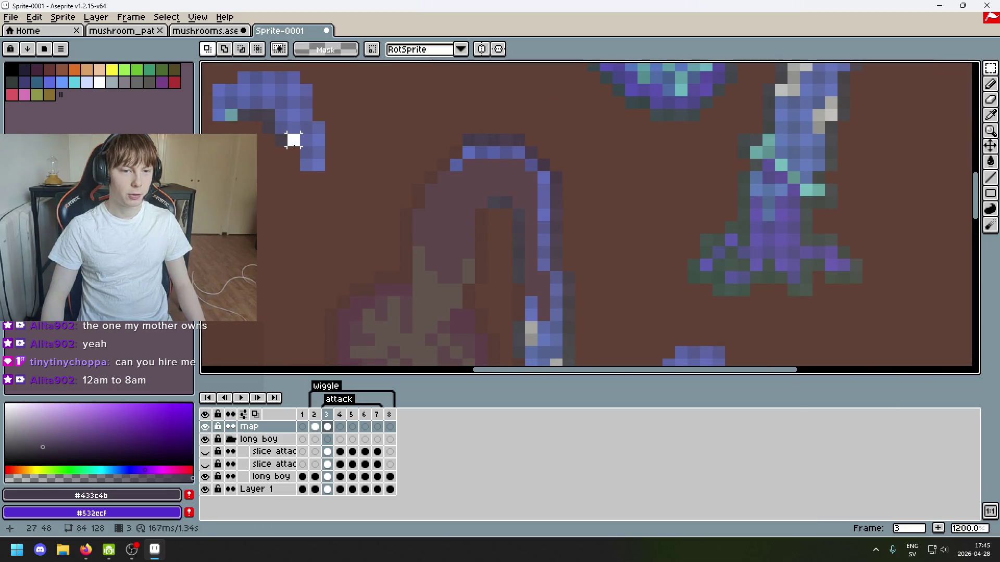
mouse_move(289, 137)
left_mouse_down()
mouse_move(518, 301)
mouse_move(537, 296)
mouse_move(531, 278)
left_mouse_up()
left_click(481, 252)
Move a blue pixel from the upper-left strand onto the body outline.
left_click_drag(277, 110, 285, 119)
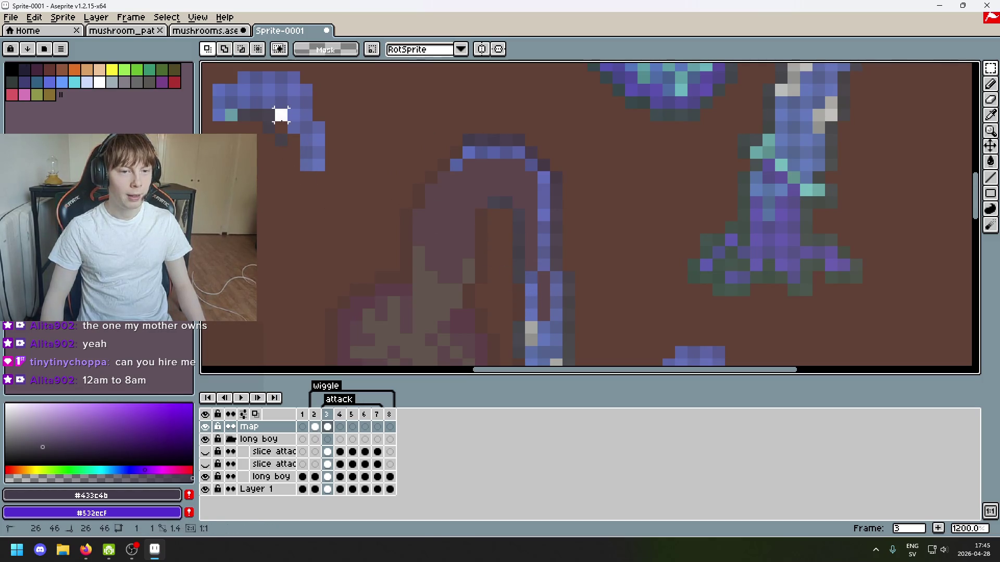
left_click(291, 122)
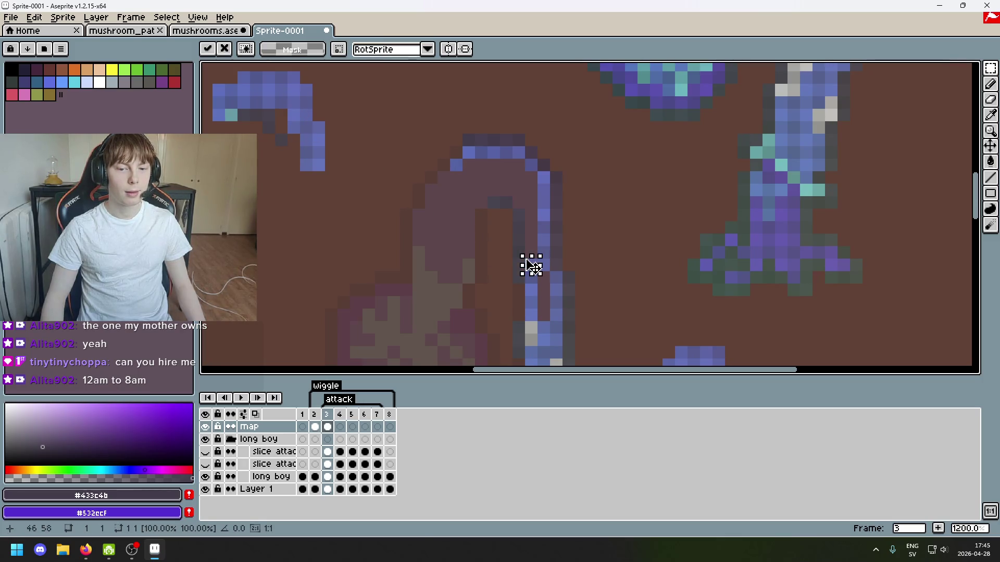
left_click(268, 102)
left_click_drag(268, 103, 271, 104)
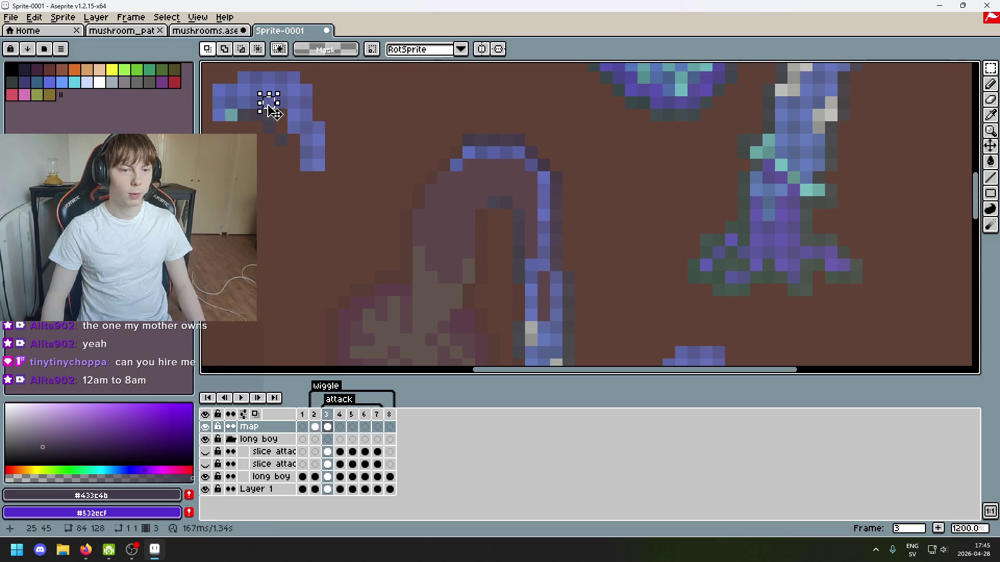
scroll(265, 101, "up", 4)
scroll(293, 106, "down", 4)
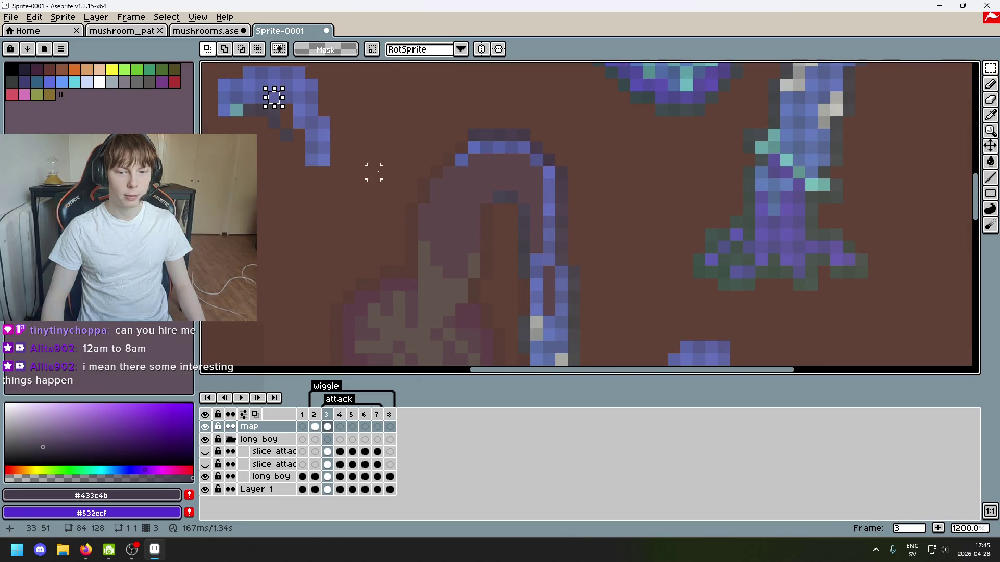
left_click_drag(279, 95, 541, 256)
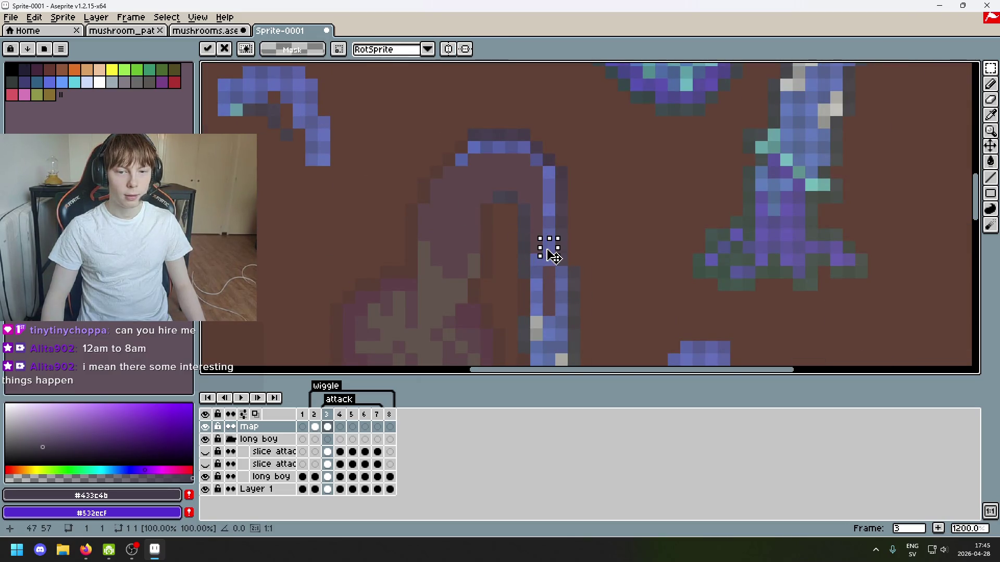
left_click(411, 209)
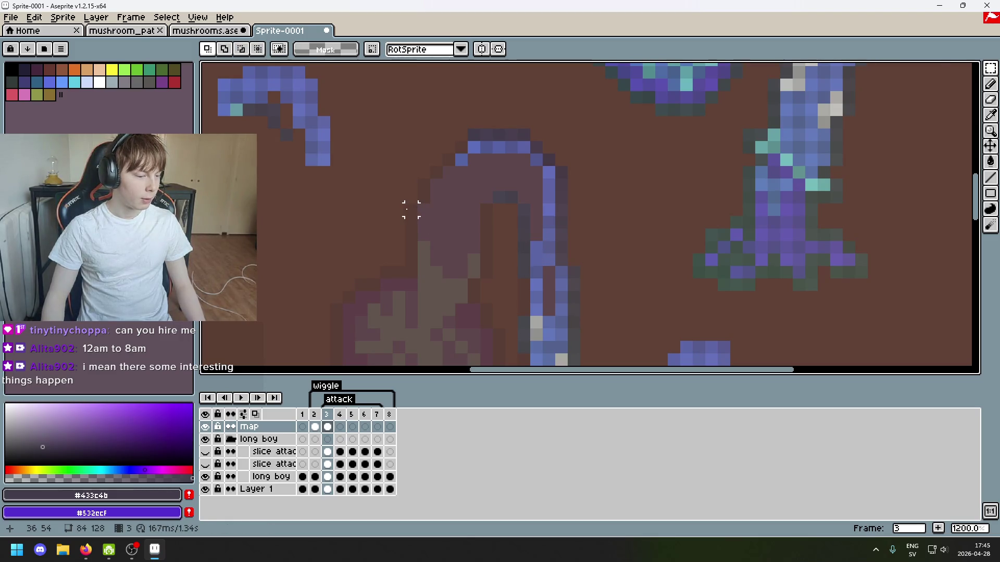
Place a hook-stroke pixel on the outline, undo, and re-place it one step higher.
left_click_drag(411, 209, 483, 234)
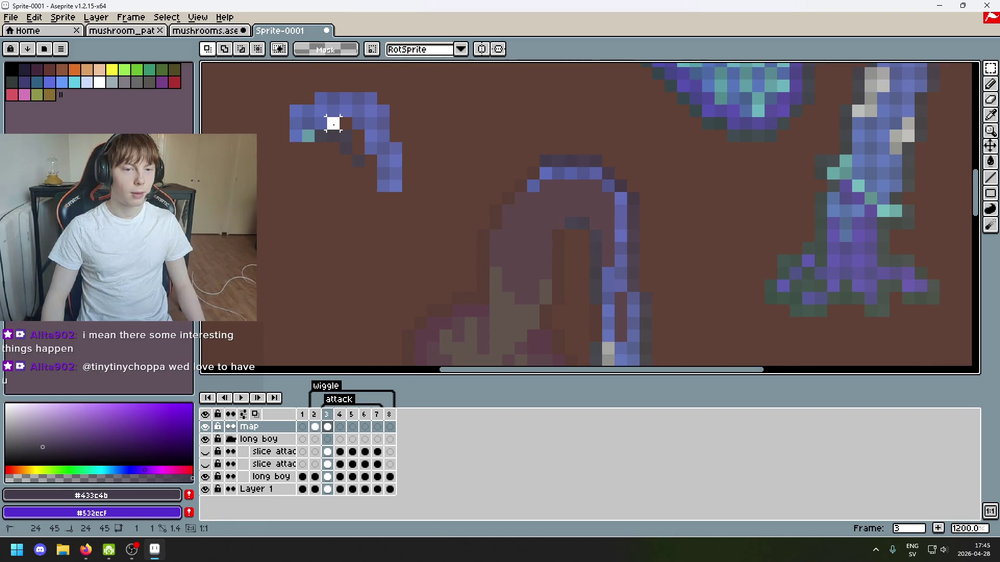
mouse_move(328, 118)
left_mouse_down()
mouse_move(571, 263)
mouse_move(609, 268)
left_mouse_up()
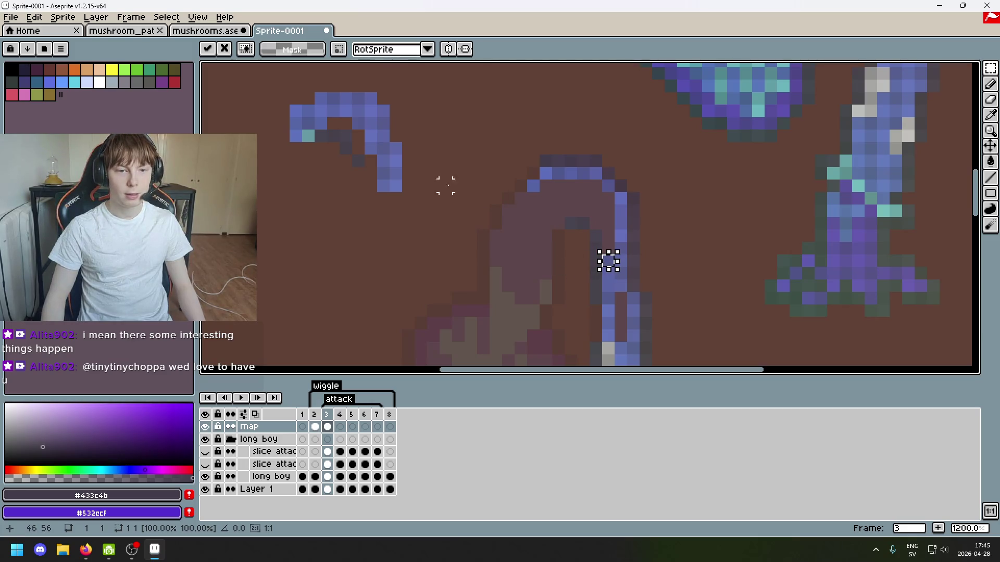
key("ctrl+z")
left_click_drag(321, 123, 612, 252)
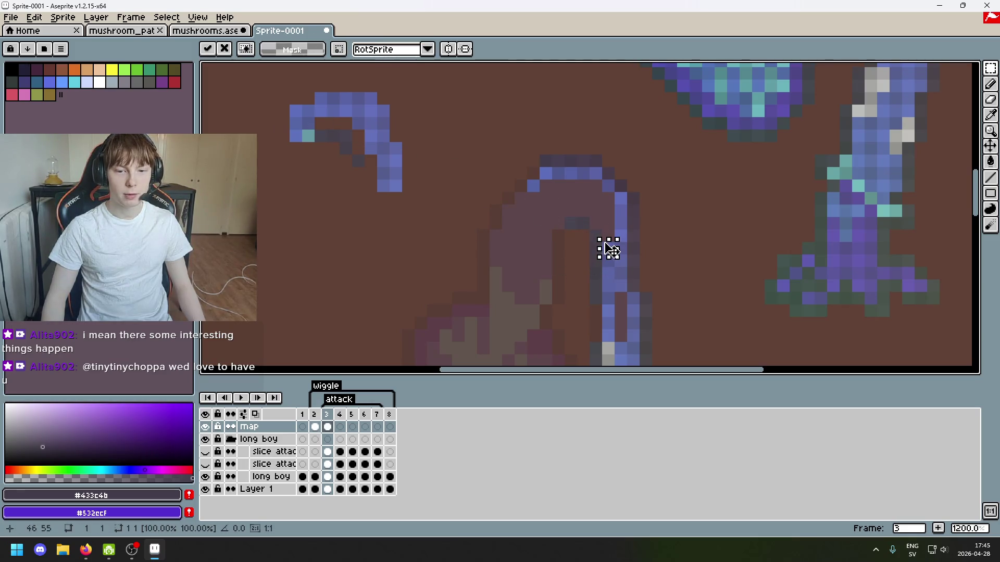
scroll(383, 161, "down", 3)
scroll(395, 156, "up", 3)
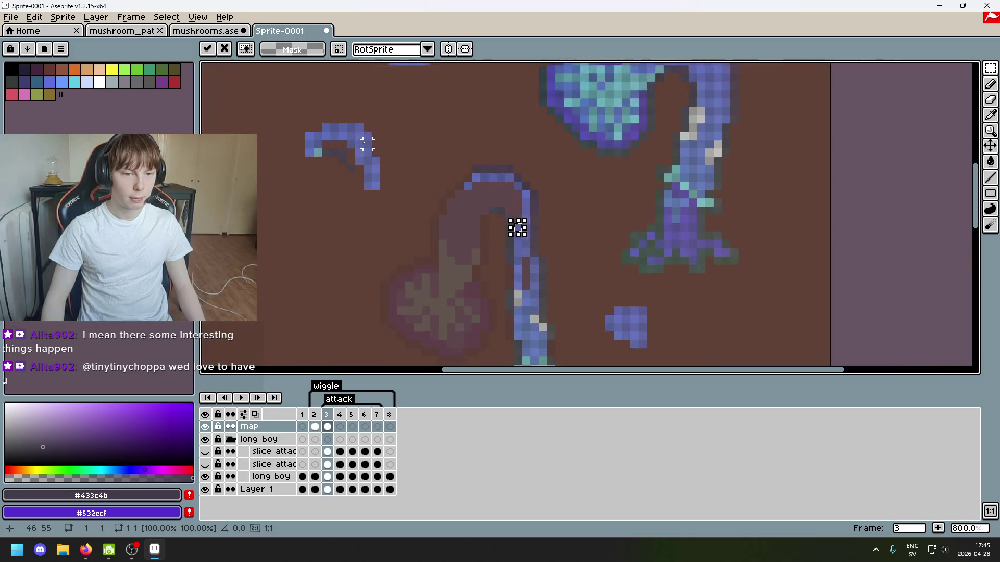
Move another hook-stroke pixel onto the long body's outline and commit it.
left_click_drag(305, 141, 312, 149)
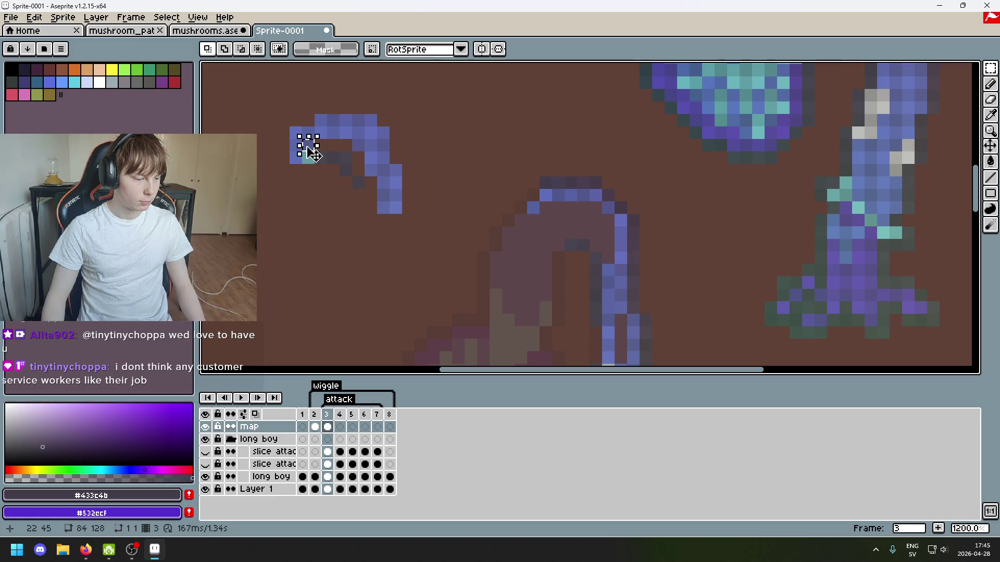
left_click_drag(312, 153, 608, 258)
key("Return")
scroll(433, 156, "down", 2)
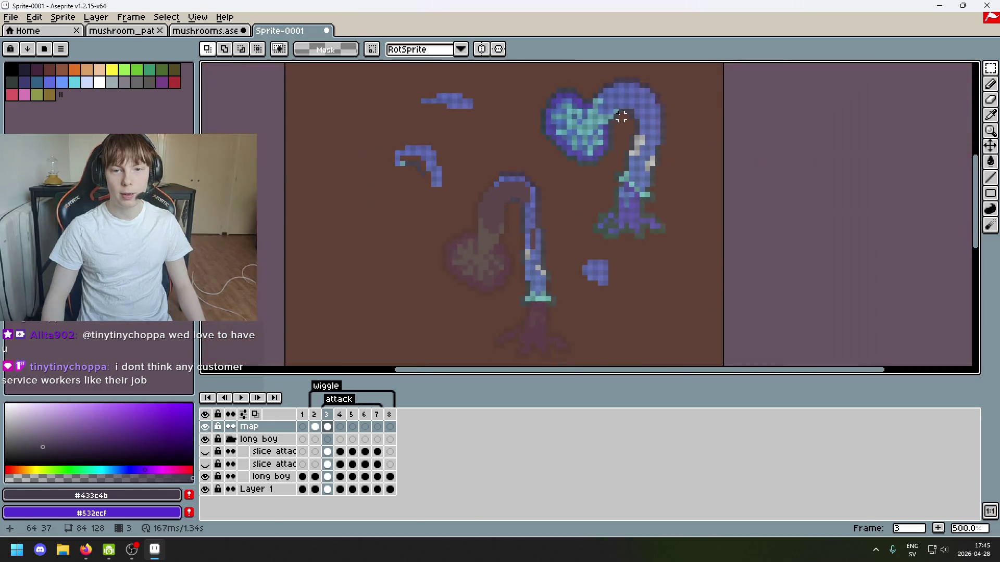
scroll(630, 96, "up", 3)
scroll(606, 97, "left", 3)
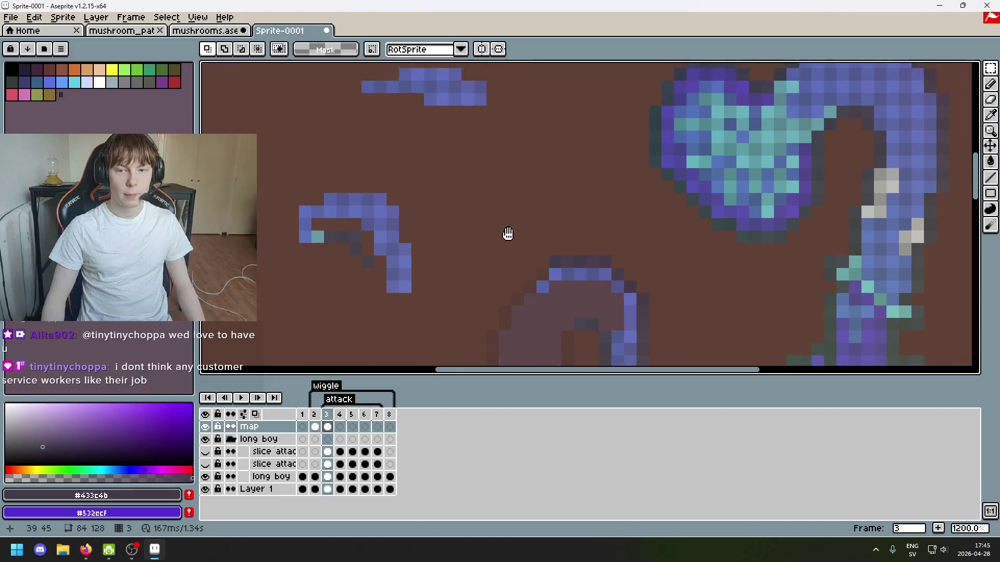
scroll(625, 120, "down", 2)
scroll(641, 102, "left", 2)
scroll(521, 161, "up", 1)
scroll(520, 161, "right", 1)
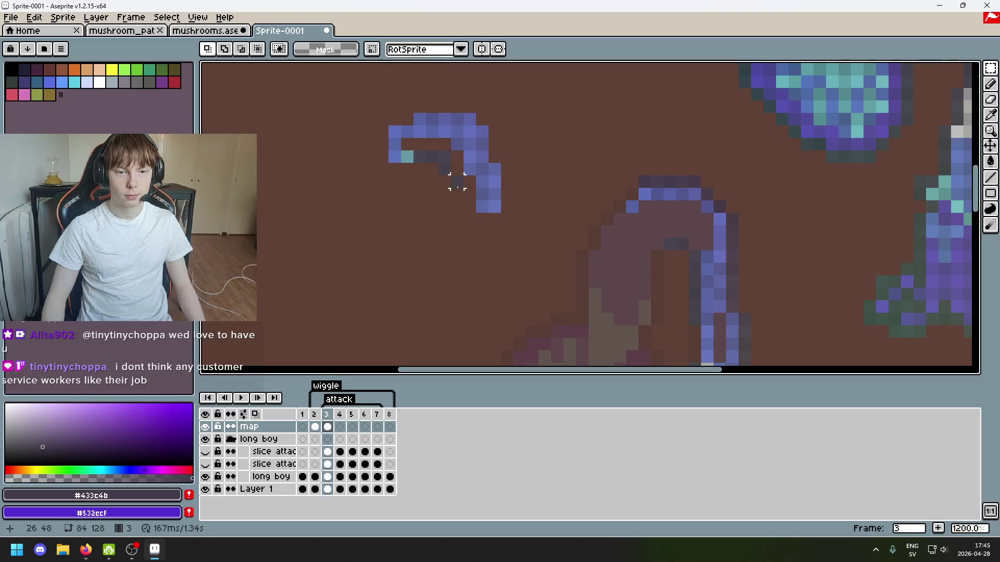
scroll(458, 181, "down", 3)
scroll(597, 223, "up", 1)
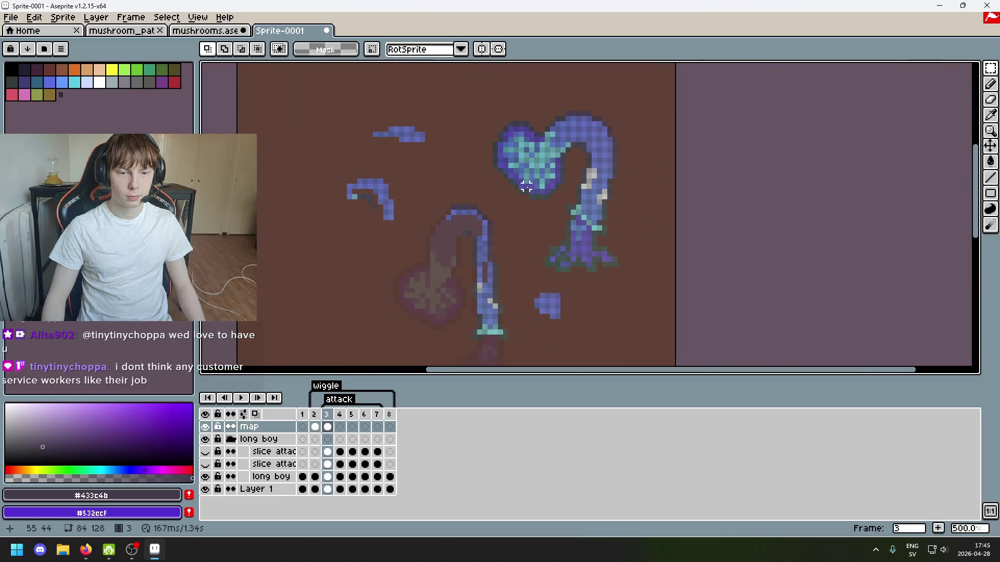
scroll(498, 228, "left", 1)
Select the heart head by colour, then lift a 3×2 block off the heart's top.
left_click(990, 68)
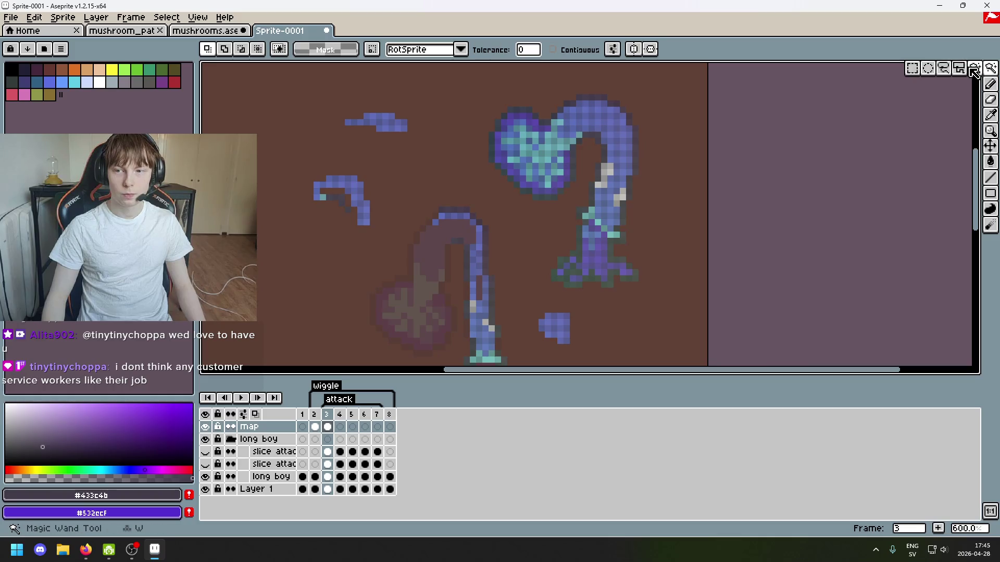
scroll(514, 217, "up", 1)
left_click(449, 261)
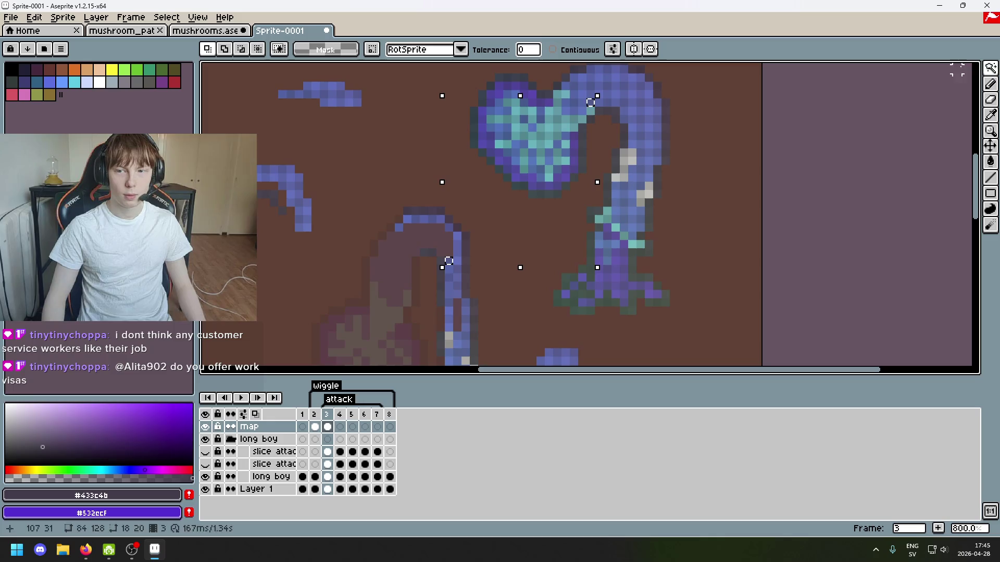
left_click(990, 68)
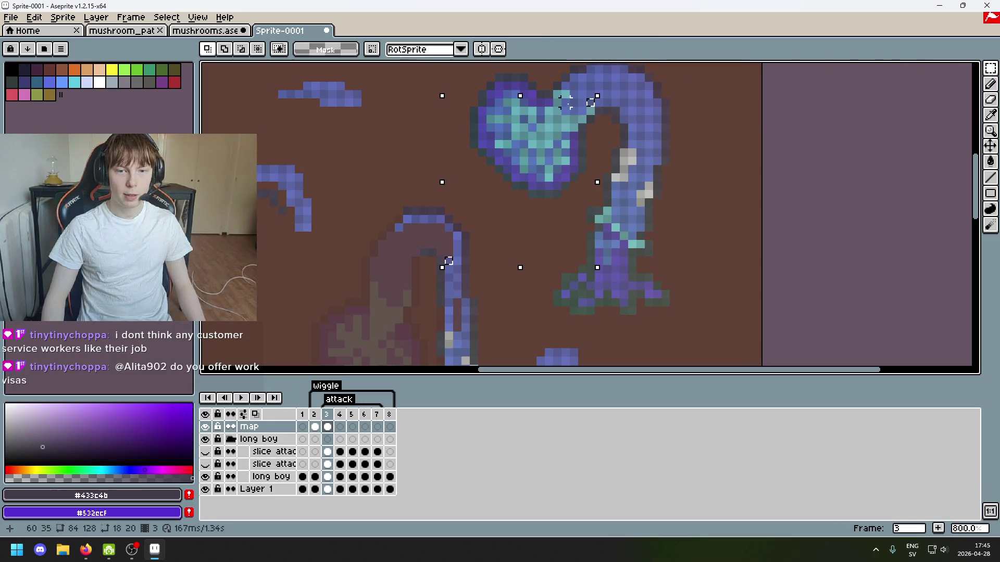
mouse_move(566, 102)
left_mouse_down()
mouse_move(587, 118)
mouse_move(370, 177)
left_mouse_up()
key("ctrl+d")
Nudge a 3×1 row, a single pixel and a 2×1 pair down toward the body arch.
scroll(440, 194, "up", 3)
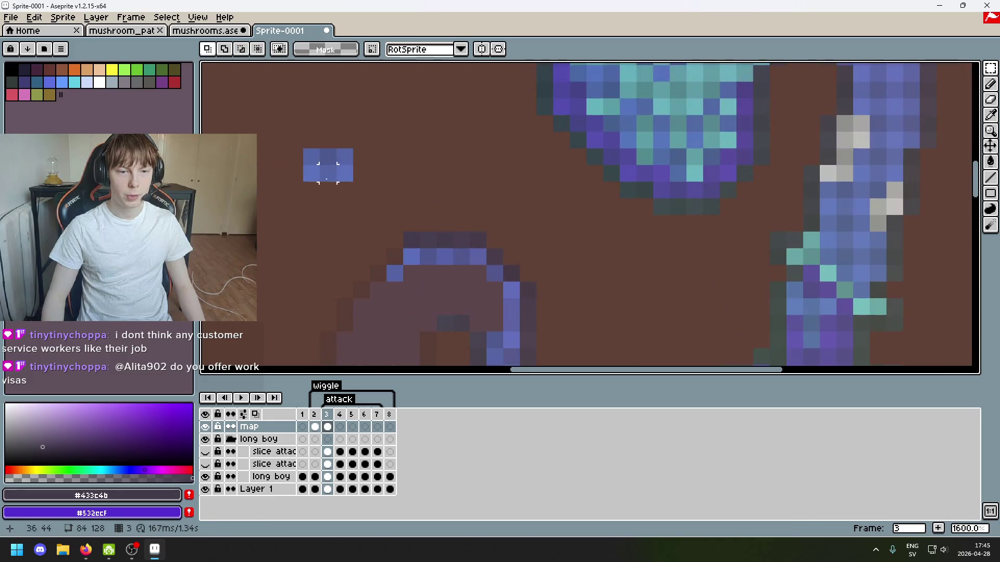
mouse_move(304, 167)
left_mouse_down()
mouse_move(446, 203)
mouse_move(485, 196)
left_mouse_up()
key("ctrl+d")
scroll(500, 193, "down", 3)
left_click_drag(523, 139, 518, 271)
mouse_move(468, 126)
left_mouse_down()
mouse_move(500, 145)
mouse_move(479, 240)
mouse_move(498, 258)
left_mouse_up()
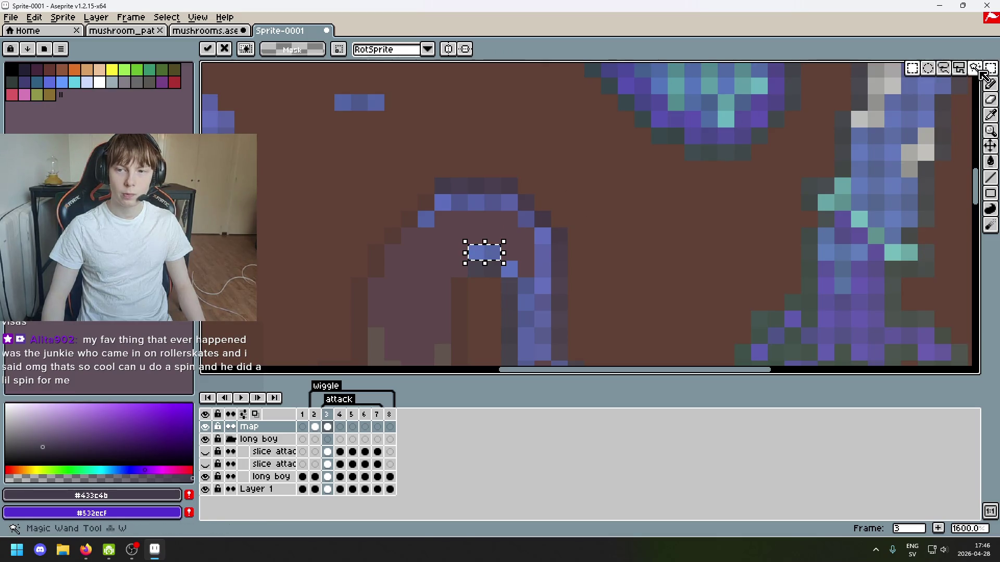
key("w")
left_click(487, 261)
scroll(542, 184, "down", 3)
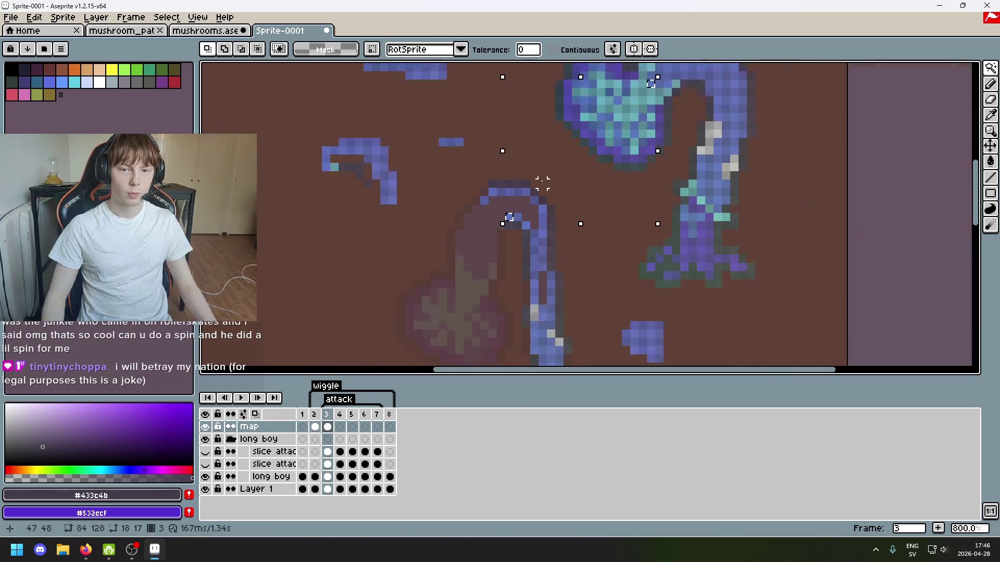
scroll(551, 184, "up", 2)
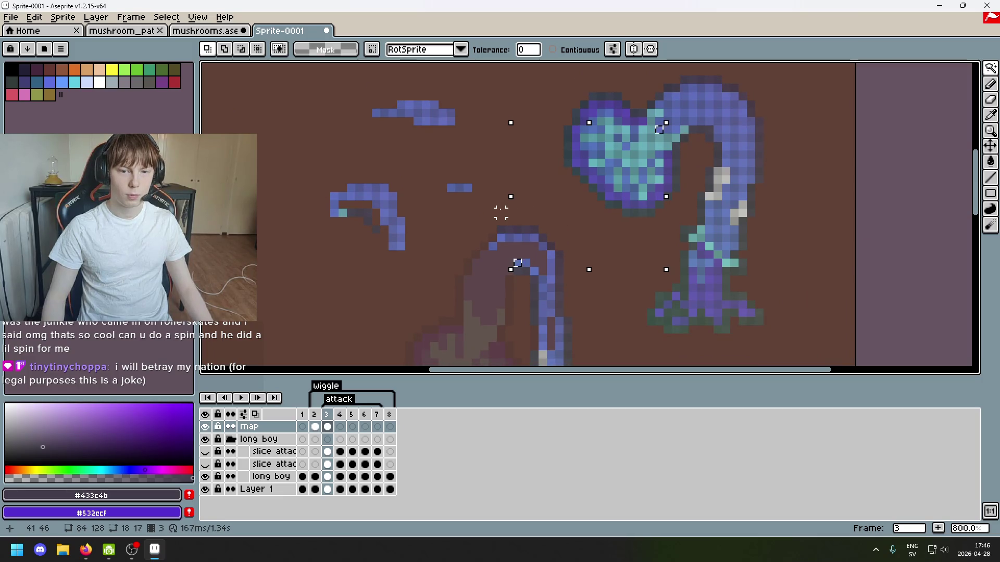
key("ctrl+d")
Drop the small blue blob above the body onto the body's arch.
left_click(993, 67)
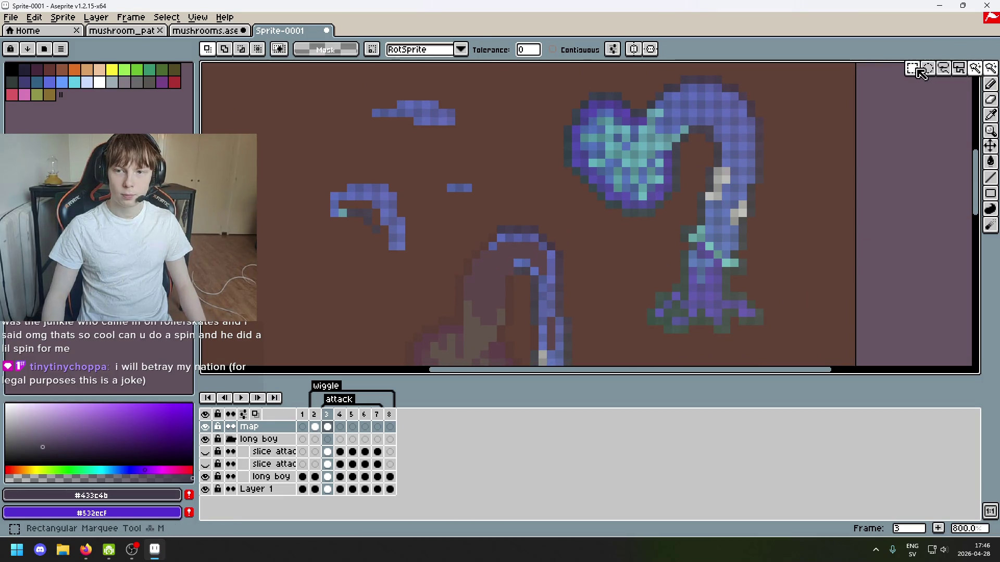
left_click(914, 71)
scroll(482, 166, "up", 1)
mouse_move(425, 190)
left_mouse_down()
mouse_move(454, 208)
mouse_move(480, 206)
mouse_move(570, 297)
mouse_move(556, 298)
left_mouse_up()
left_click(558, 300)
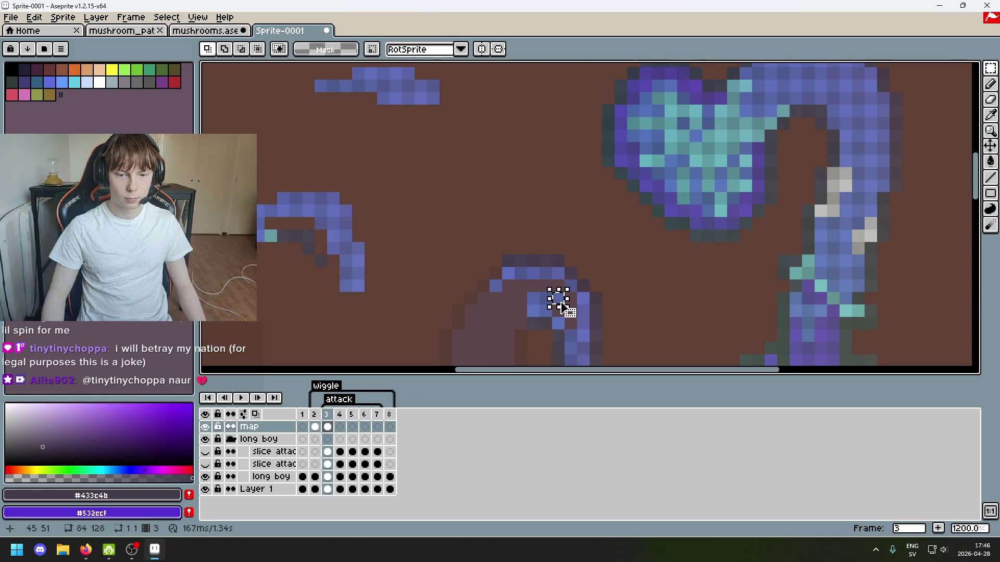
scroll(635, 260, "down", 4)
left_click_drag(641, 247, 611, 203)
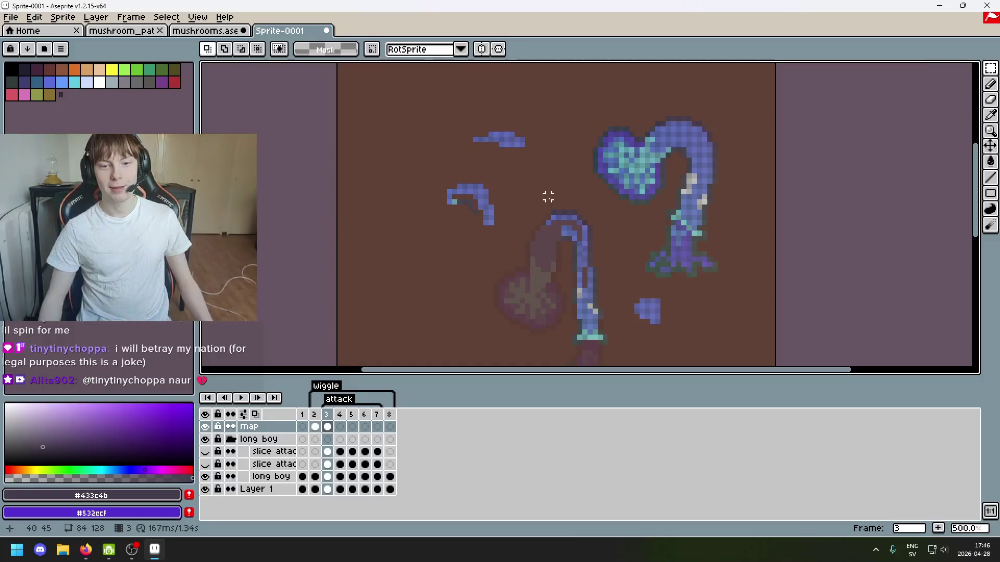
Bring the sprite's left part into view and Magic-Wand-check the blue arch stroke.
scroll(506, 202, "up", 1)
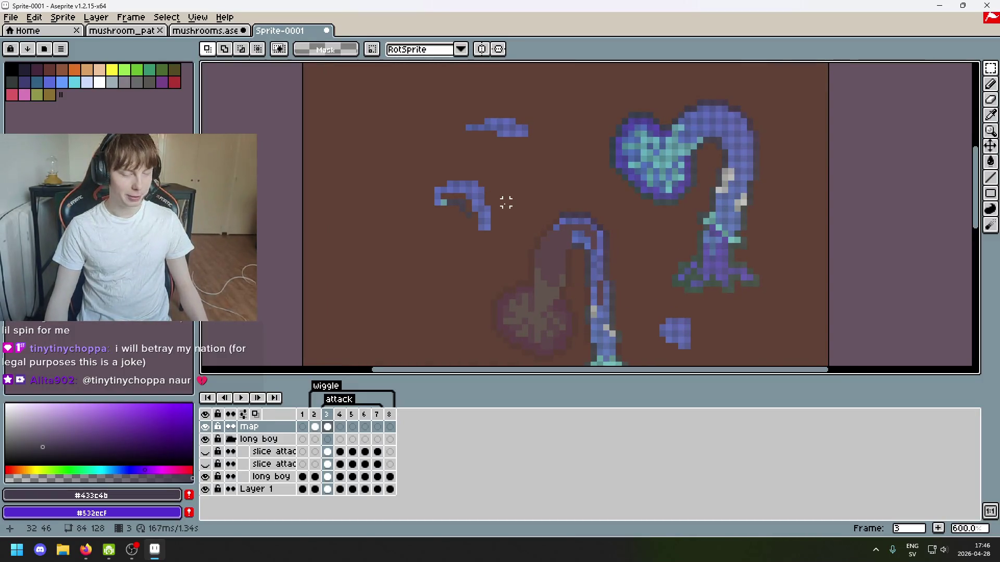
scroll(495, 212, "down", 2)
left_click_drag(492, 206, 392, 190)
scroll(458, 188, "up", 1)
scroll(396, 208, "up", 1)
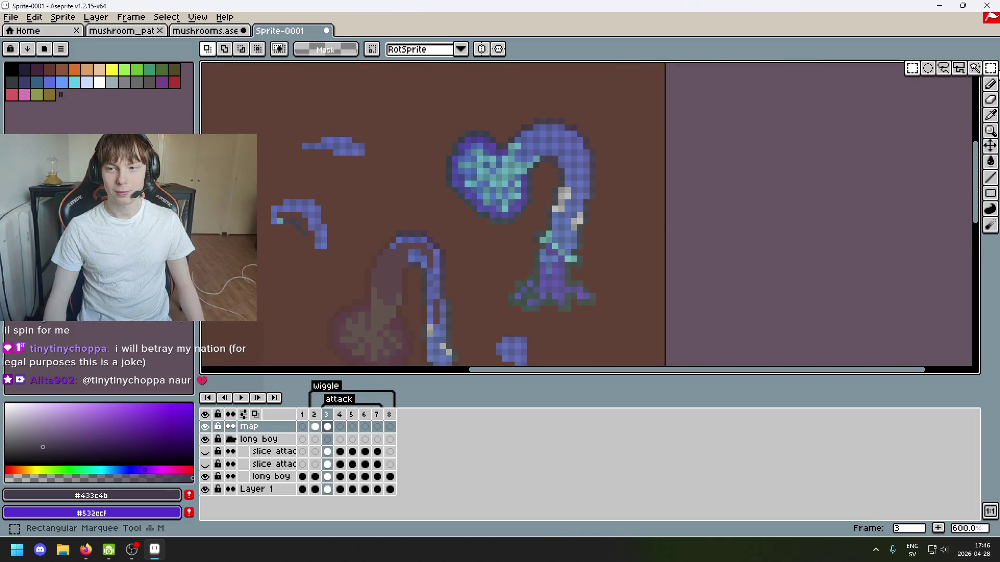
left_click(974, 69)
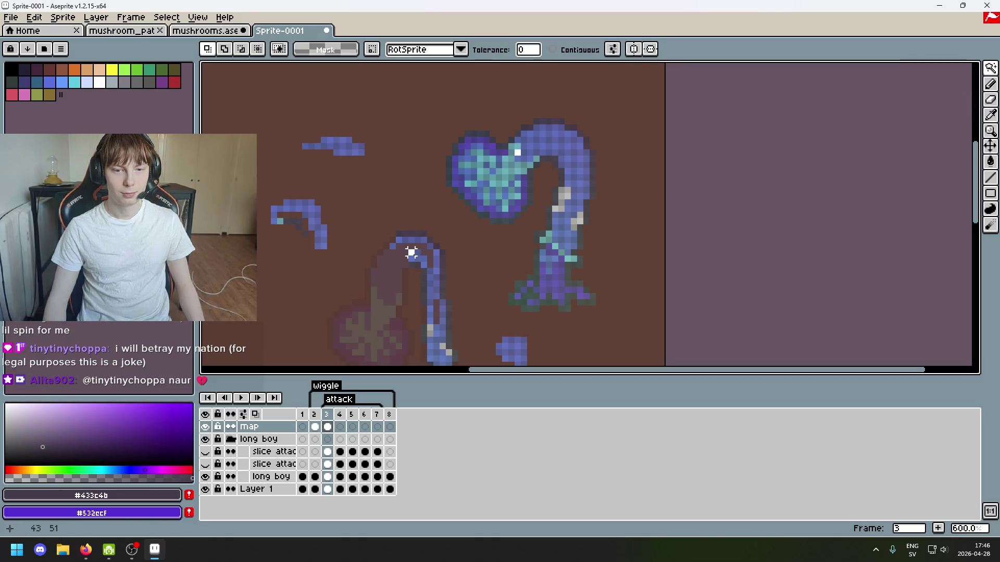
left_click(414, 254)
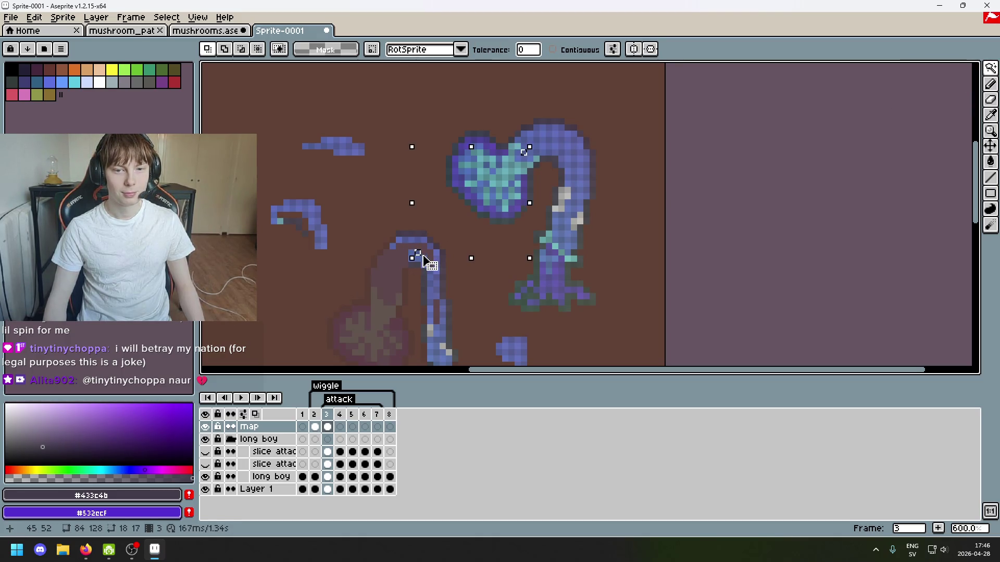
key("ctrl+d")
Marquee a small bar of blue pixels and move it left of the heart.
left_click(990, 68)
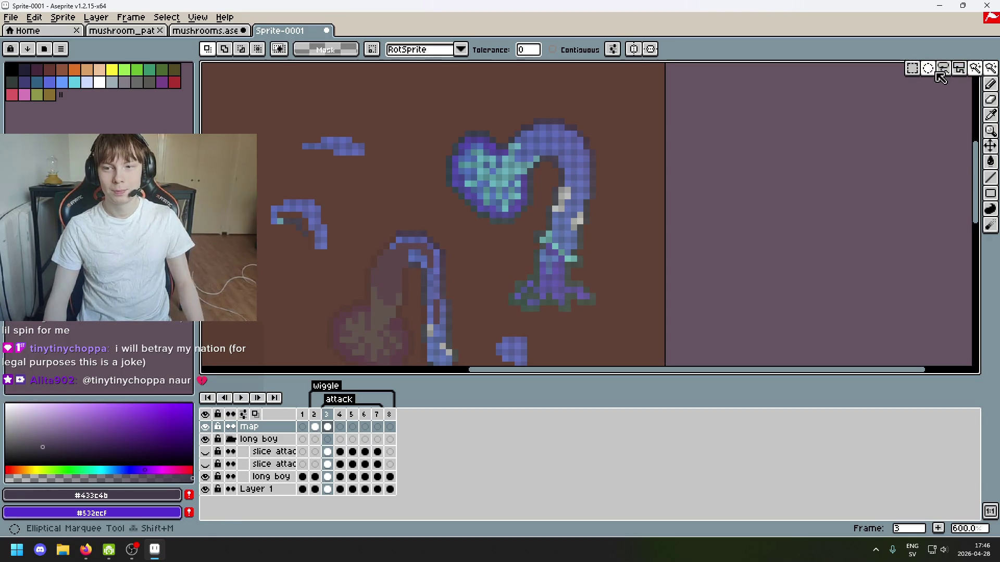
scroll(525, 138, "up", 1)
mouse_move(523, 148)
left_mouse_down()
mouse_move(588, 169)
mouse_move(568, 139)
mouse_move(604, 148)
left_mouse_up()
left_click(576, 156)
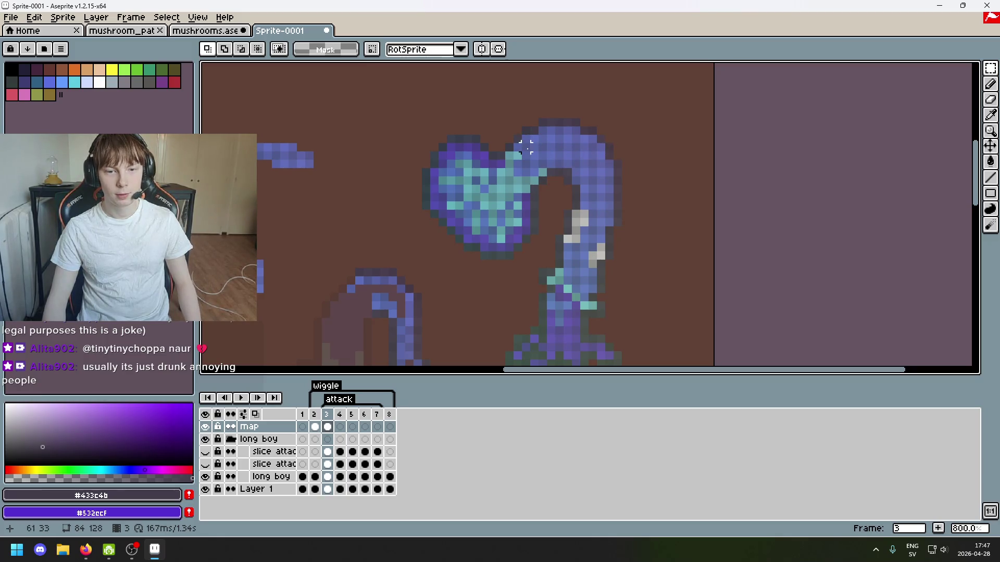
mouse_move(520, 139)
left_mouse_down()
mouse_move(582, 162)
mouse_move(527, 138)
mouse_move(532, 147)
mouse_move(282, 196)
left_mouse_up()
left_click(610, 163)
left_click_drag(452, 218, 476, 232)
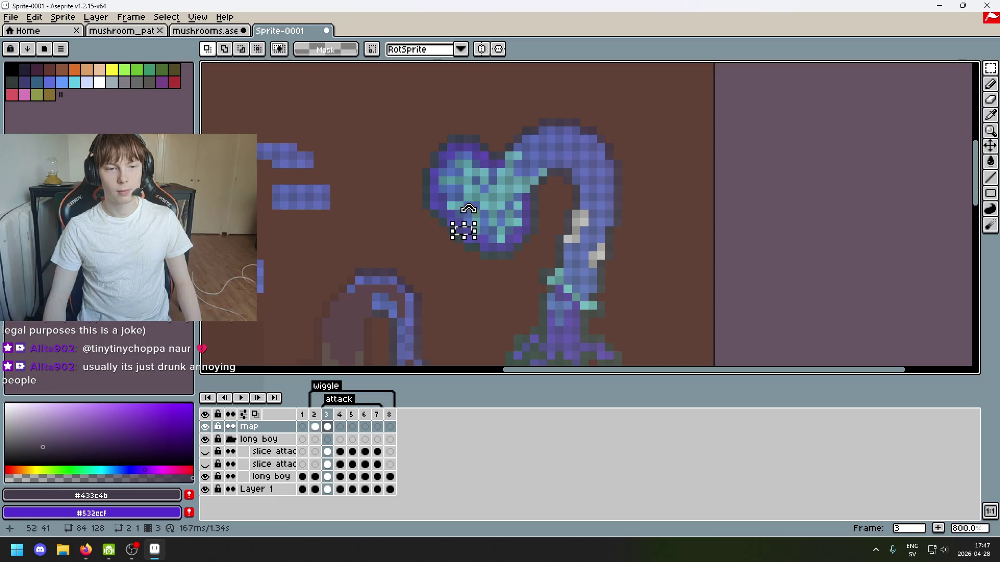
Select a 3×2 patch under the heart, then check every pixel of that blue shade.
left_click_drag(451, 159, 644, 106)
key("w")
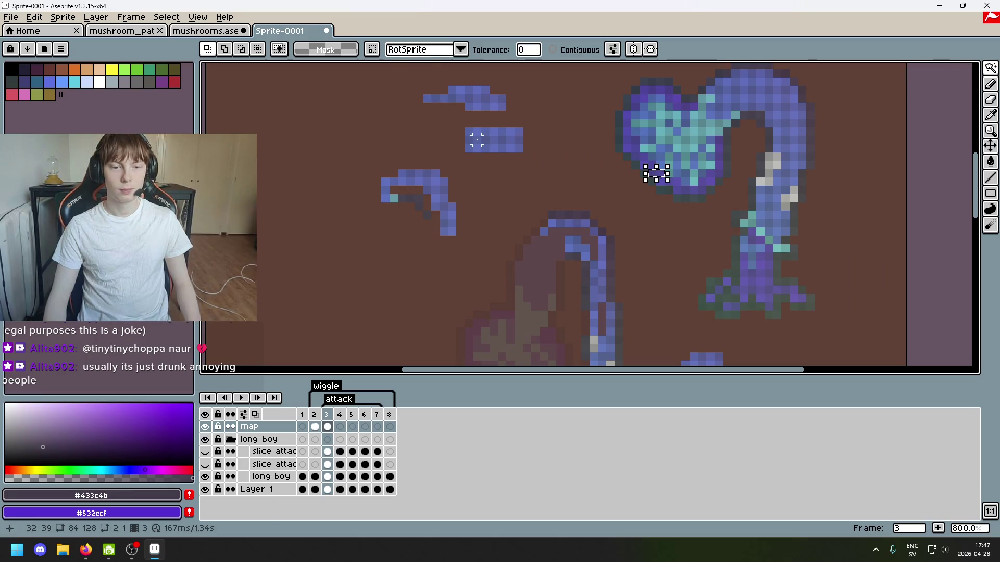
key("ctrl+d")
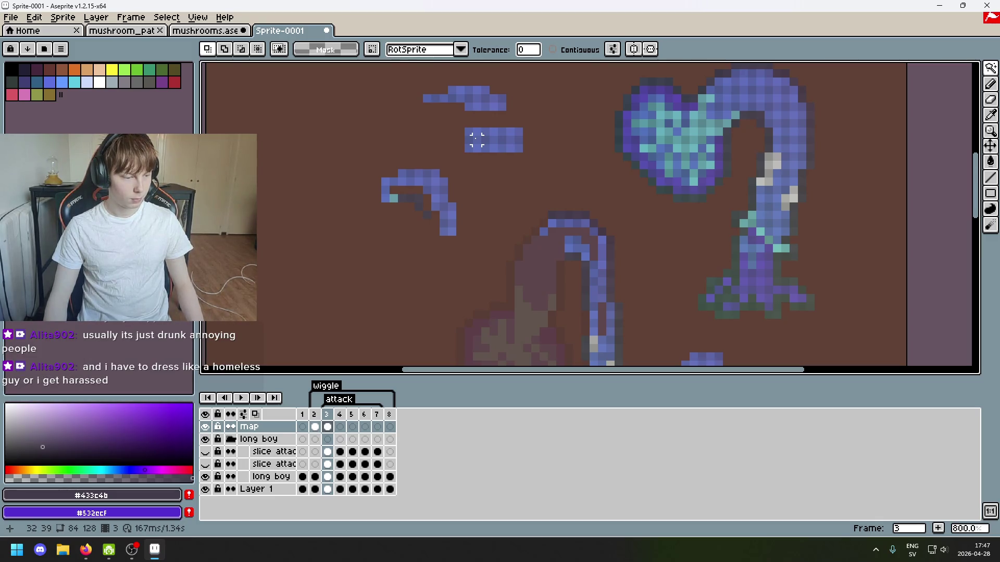
scroll(476, 140, "up", 1)
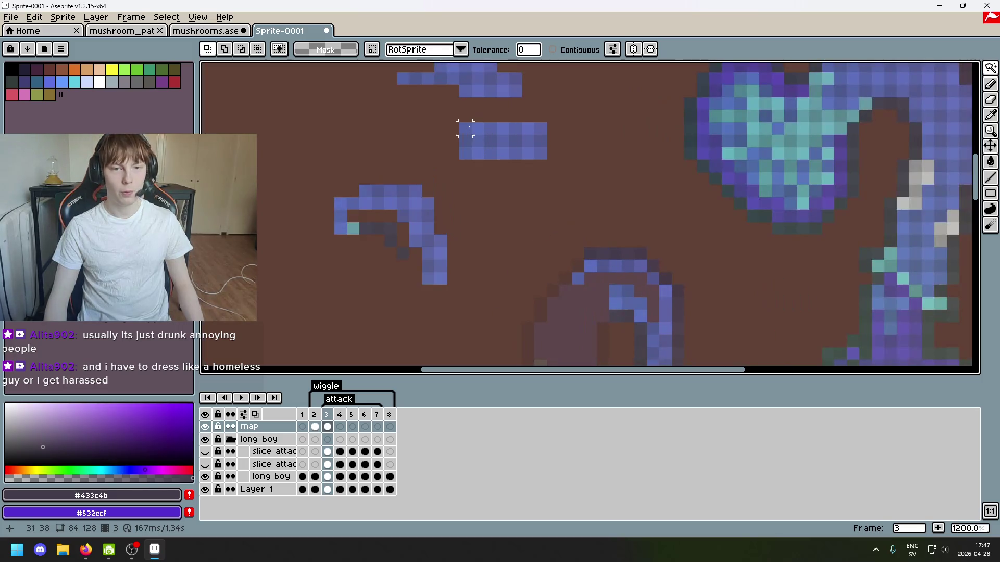
left_click(485, 141)
scroll(521, 143, "down", 2)
scroll(540, 146, "up", 1)
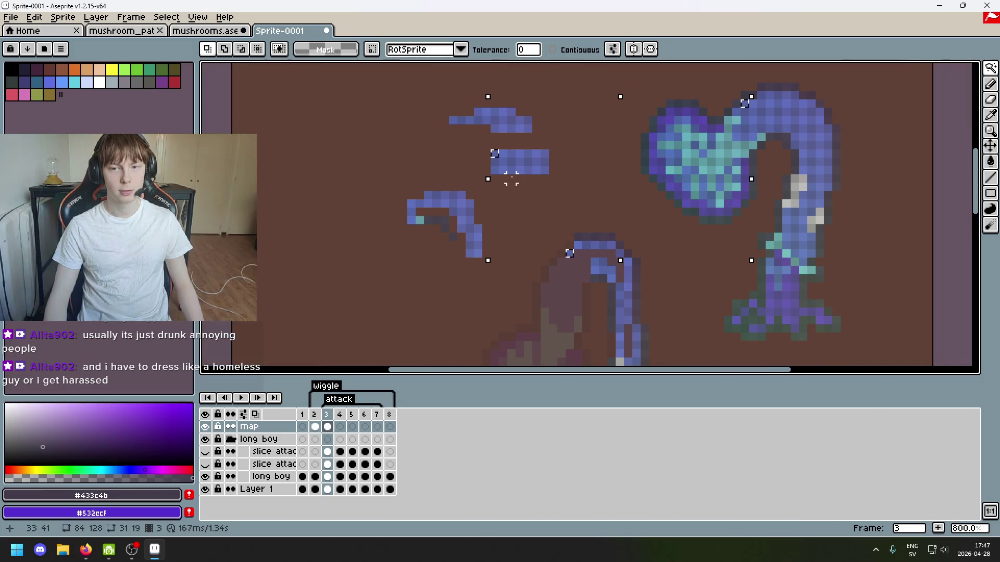
key("ctrl+d")
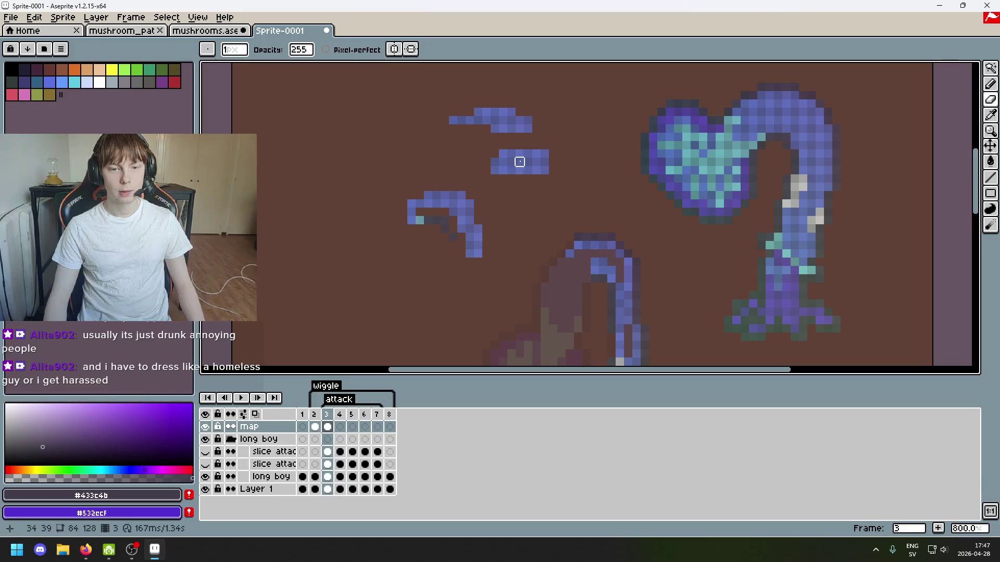
Move a single pixel beside the middle blue strip and commit it.
key("shift+m")
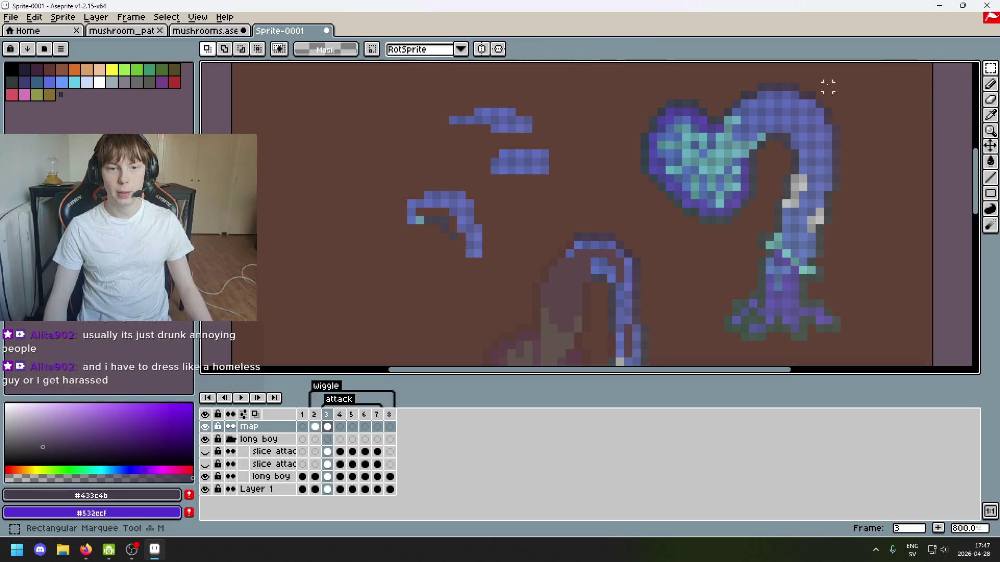
scroll(500, 156, "up", 2)
mouse_move(440, 158)
left_mouse_down()
mouse_move(478, 180)
mouse_move(521, 310)
mouse_move(525, 213)
mouse_move(642, 279)
left_mouse_up()
key("Return")
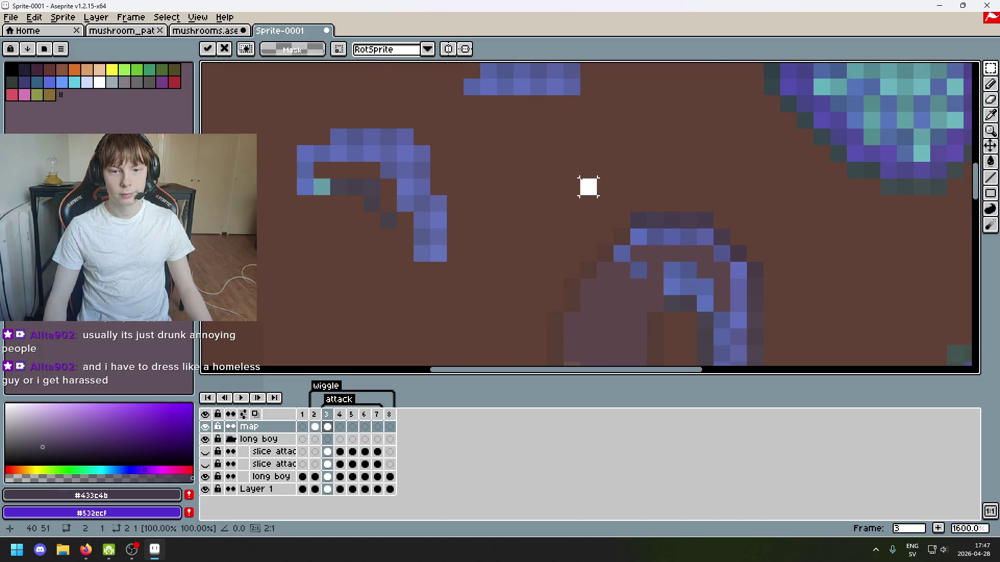
scroll(549, 205, "down", 3)
scroll(465, 179, "up", 2)
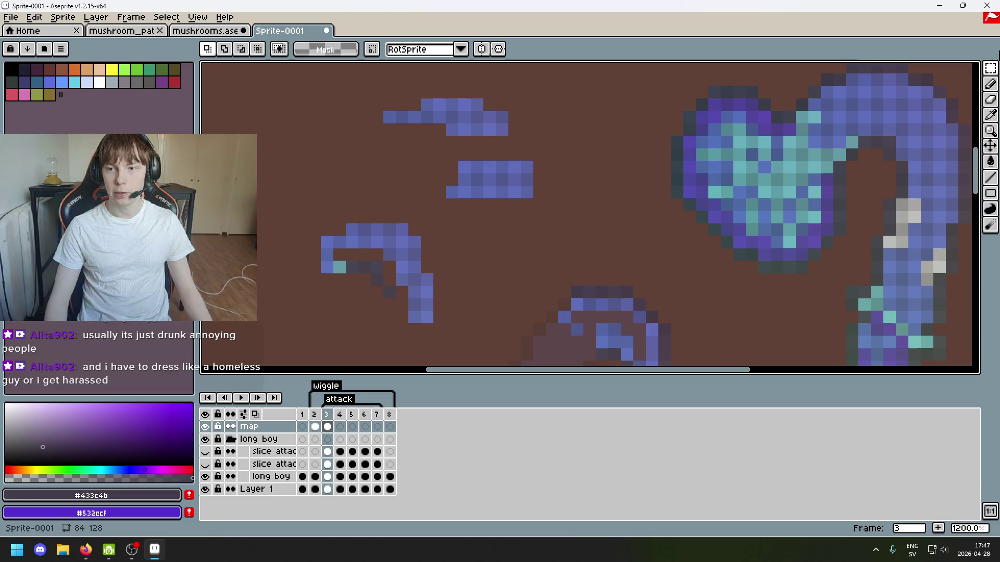
Select all pixels matching that blue with the Magic Wand, then undo.
left_click_drag(991, 67, 911, 68)
left_click(464, 167)
left_click(464, 167)
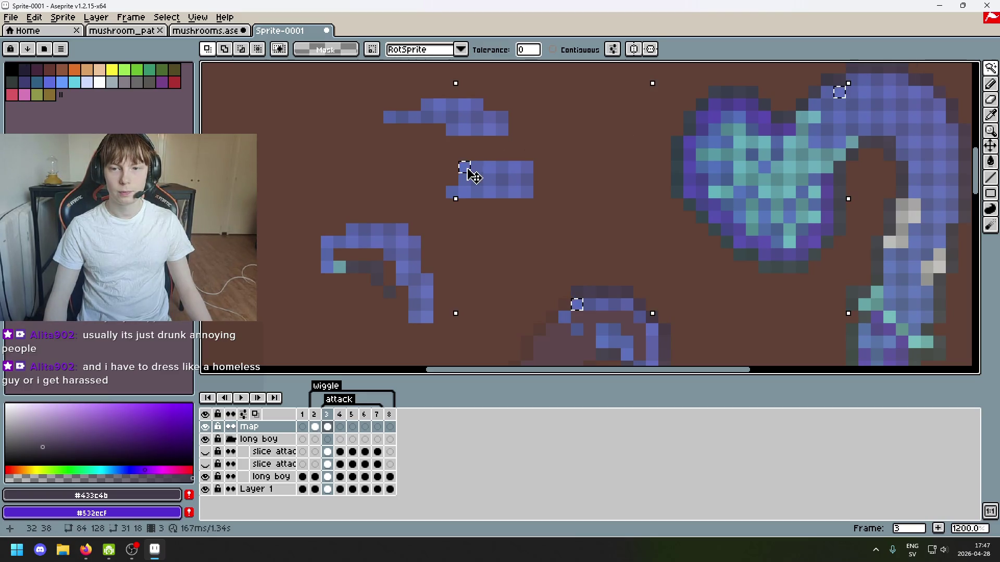
scroll(473, 177, "down", 4)
scroll(468, 174, "up", 5)
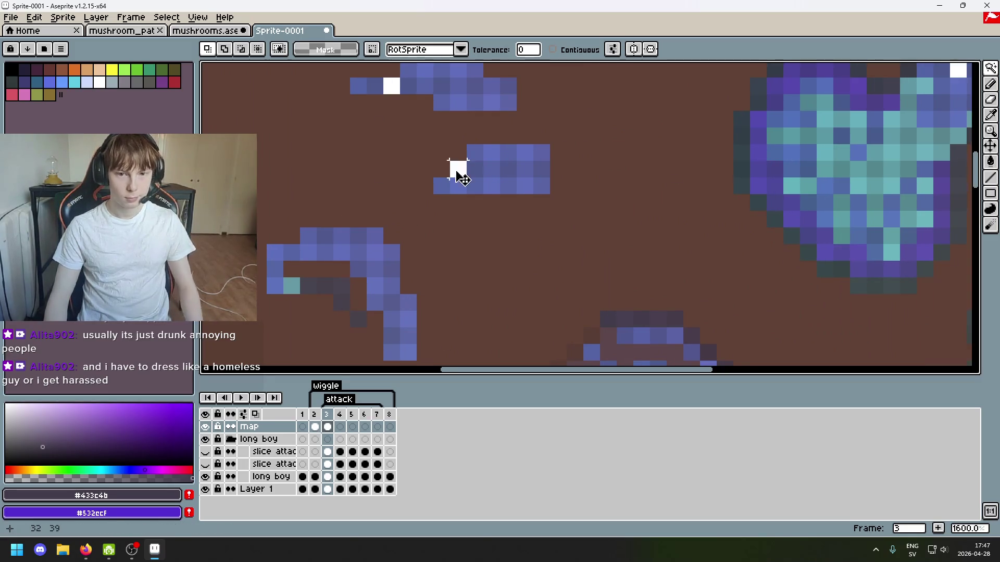
scroll(515, 177, "down", 3)
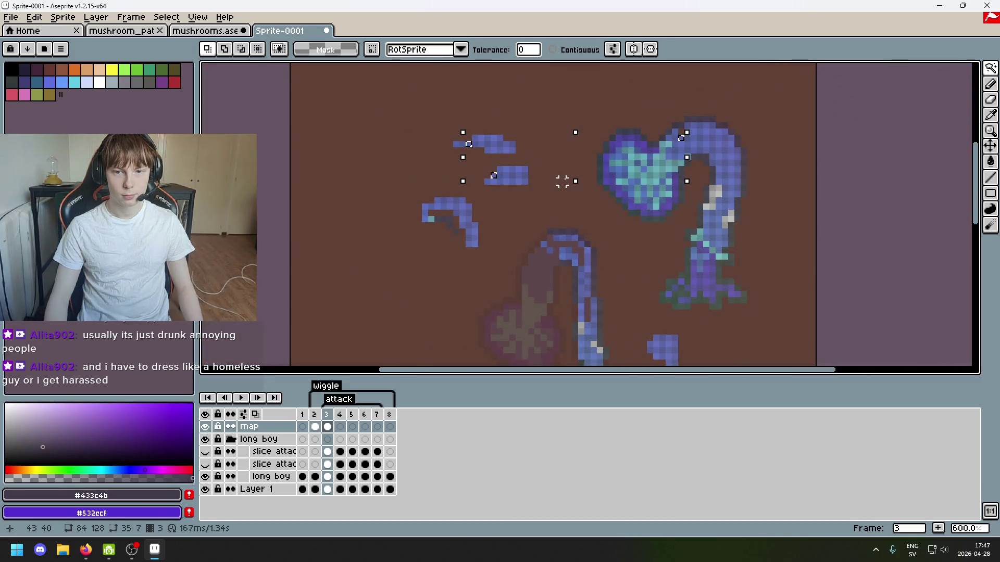
key("ctrl+z")
key("ctrl+z")
scroll(521, 172, "up", 4)
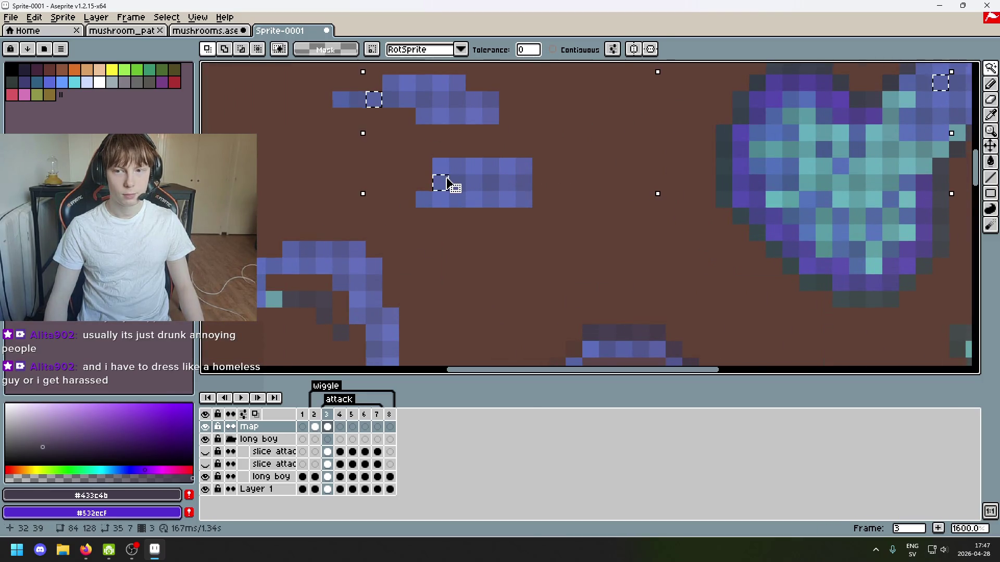
scroll(443, 177, "down", 3)
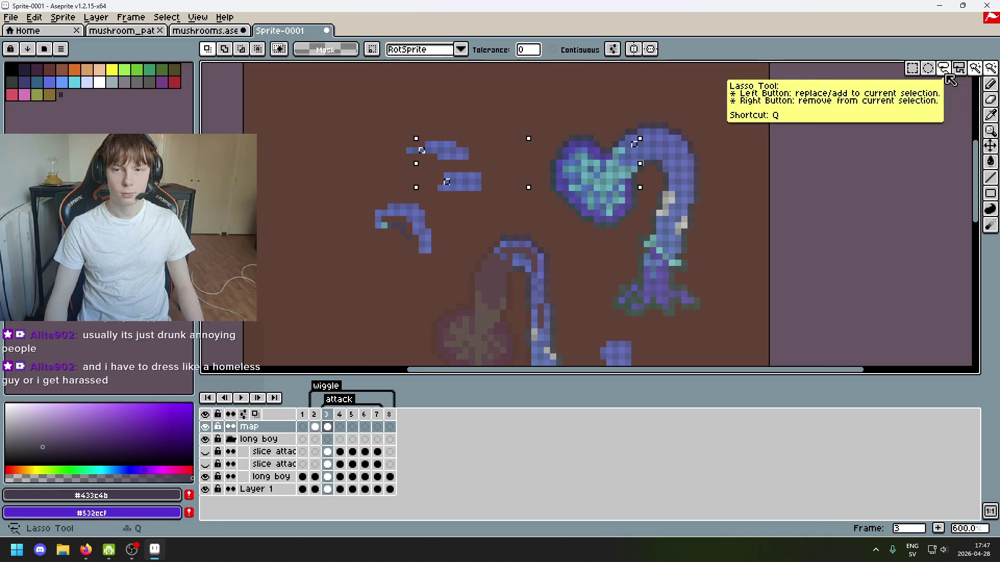
Nudge one head pixel of the lower creature down-right.
left_click(991, 67)
scroll(530, 169, "up", 3)
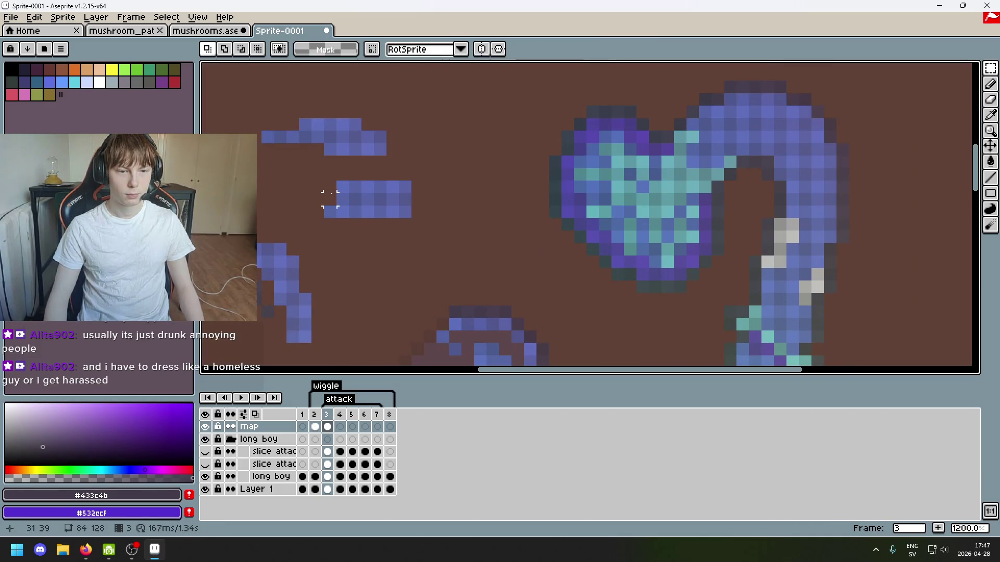
left_click(340, 201)
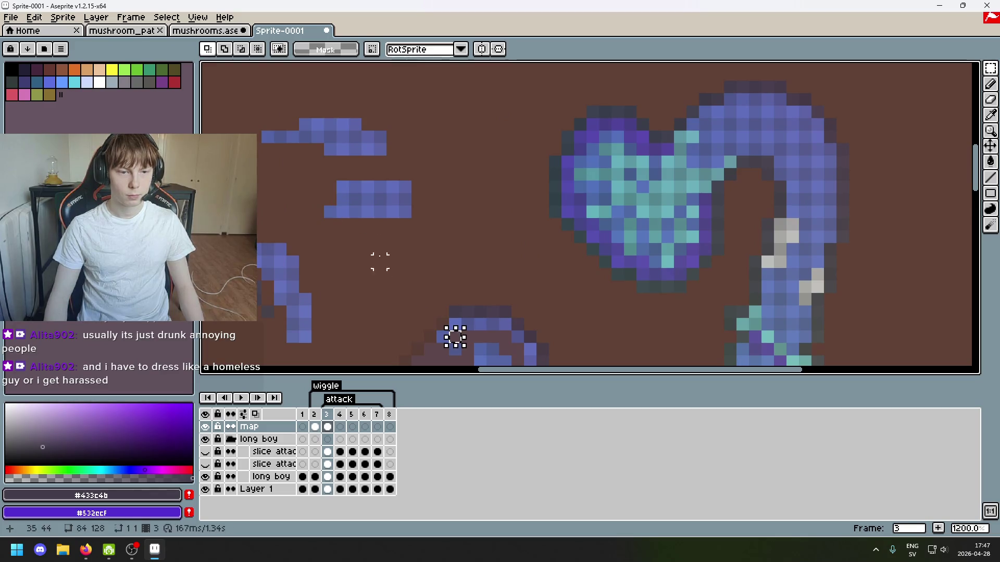
mouse_move(350, 207)
left_mouse_down()
mouse_move(337, 195)
mouse_move(366, 221)
left_mouse_up()
left_click_drag(394, 254, 460, 342)
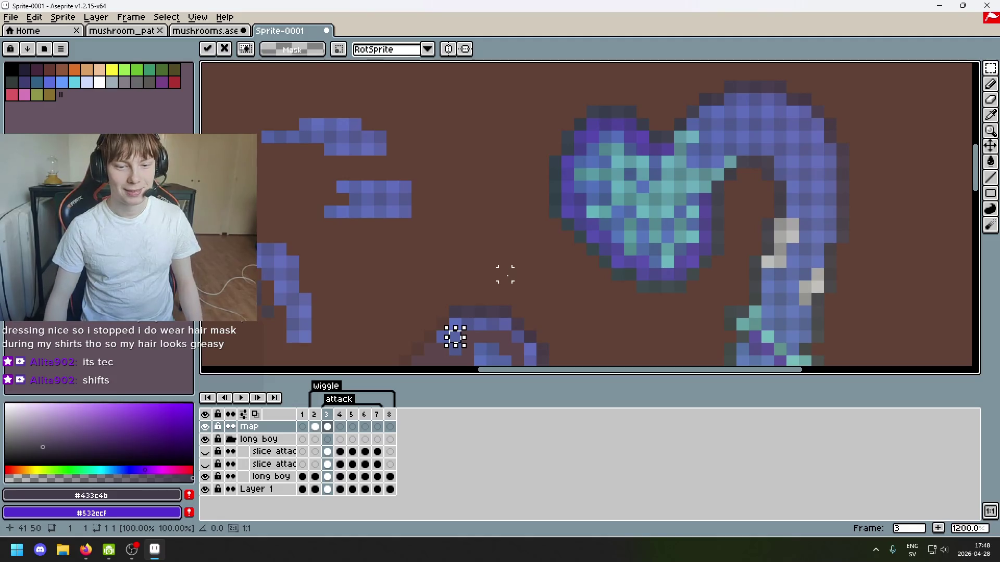
Inspect matching-colour selections across both creatures with the Magic Wand, clearing each.
key("Return")
left_click_drag(990, 67, 978, 73)
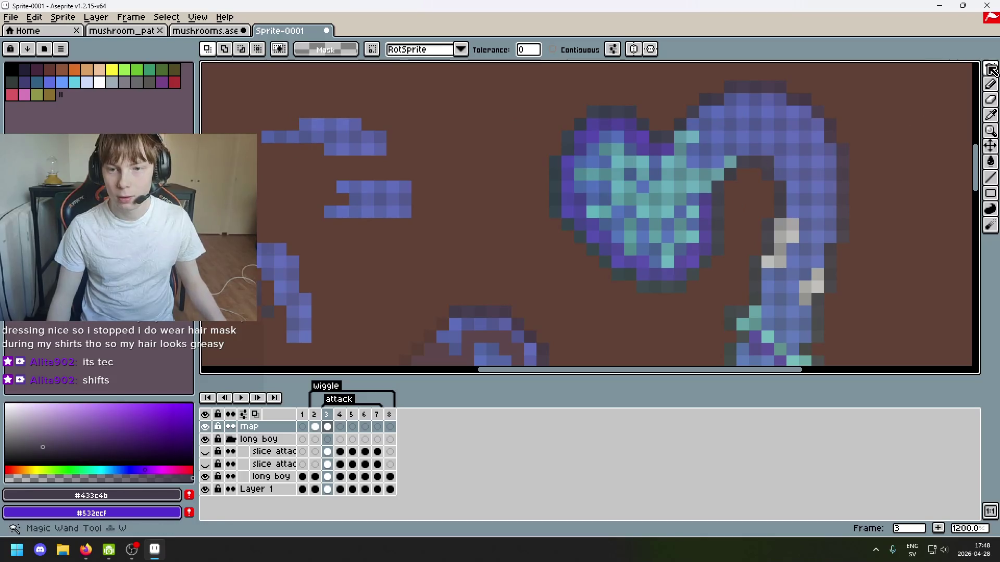
left_click(353, 194)
key("ctrl+d")
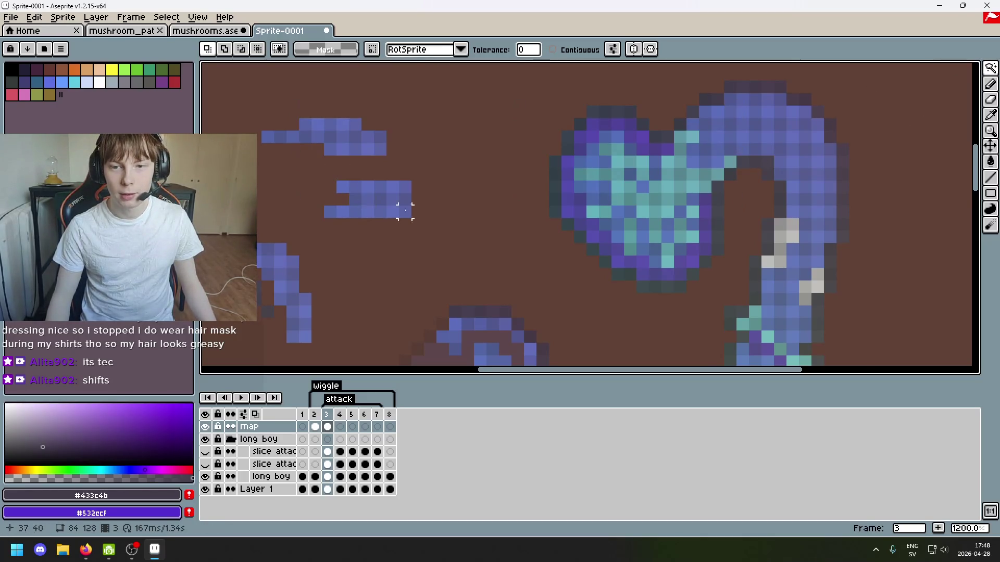
scroll(468, 214, "down", 2)
scroll(510, 229, "up", 2)
left_click(513, 242)
scroll(565, 217, "down", 2)
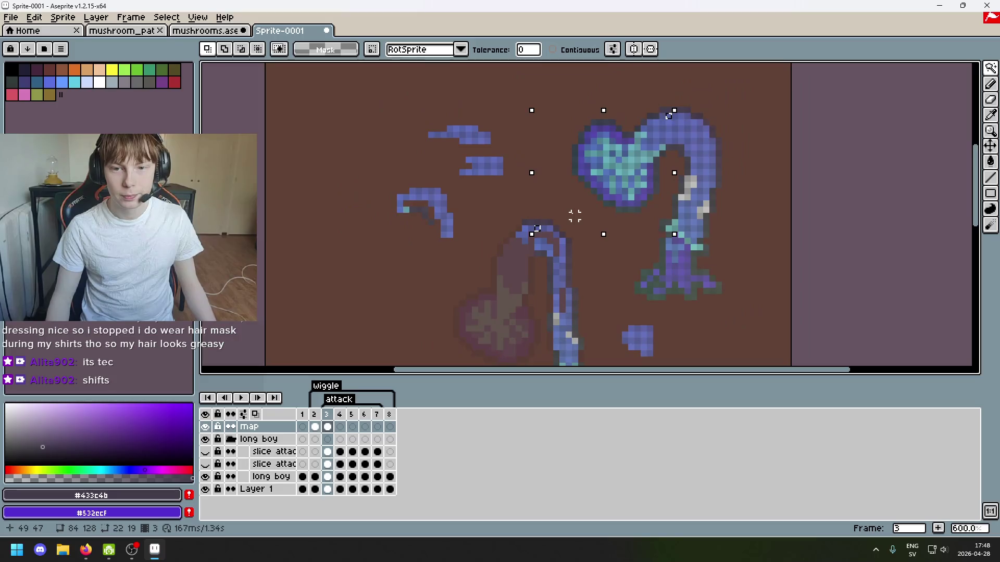
scroll(575, 215, "up", 3)
scroll(519, 219, "down", 2)
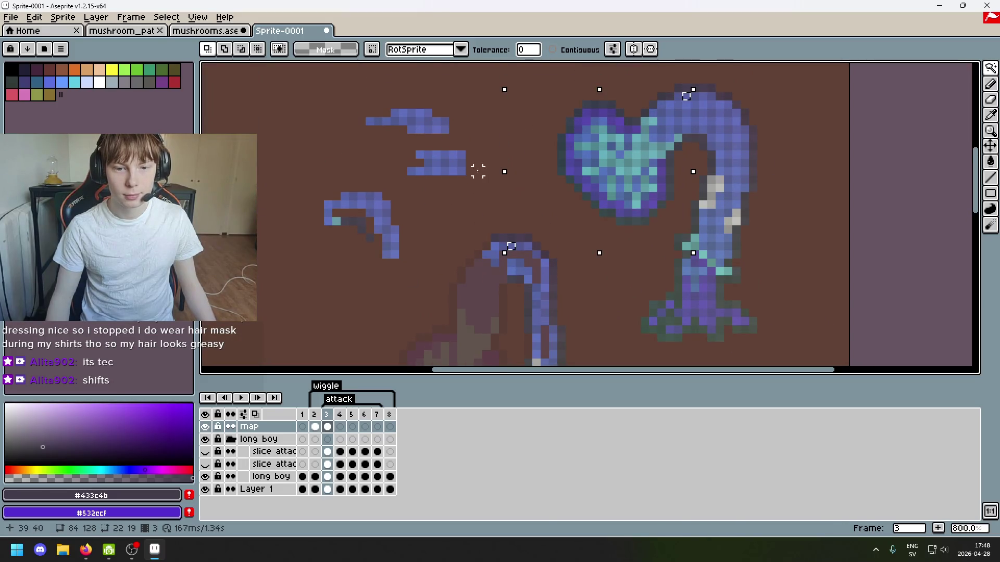
key("ctrl+d")
Compare blue shades on the strips, neck, small piece and heart creature, deselecting each time.
left_click(425, 157)
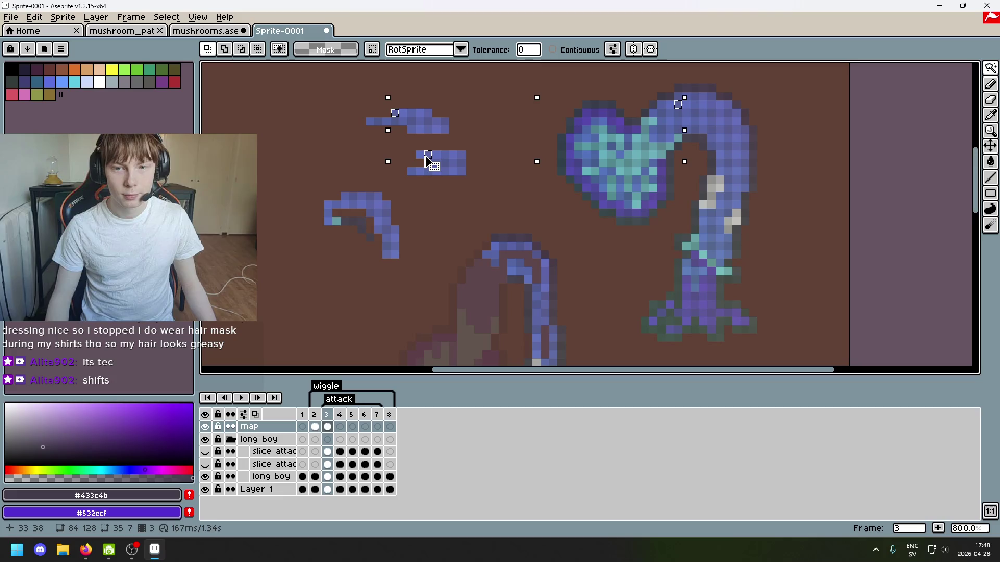
key("ctrl+d")
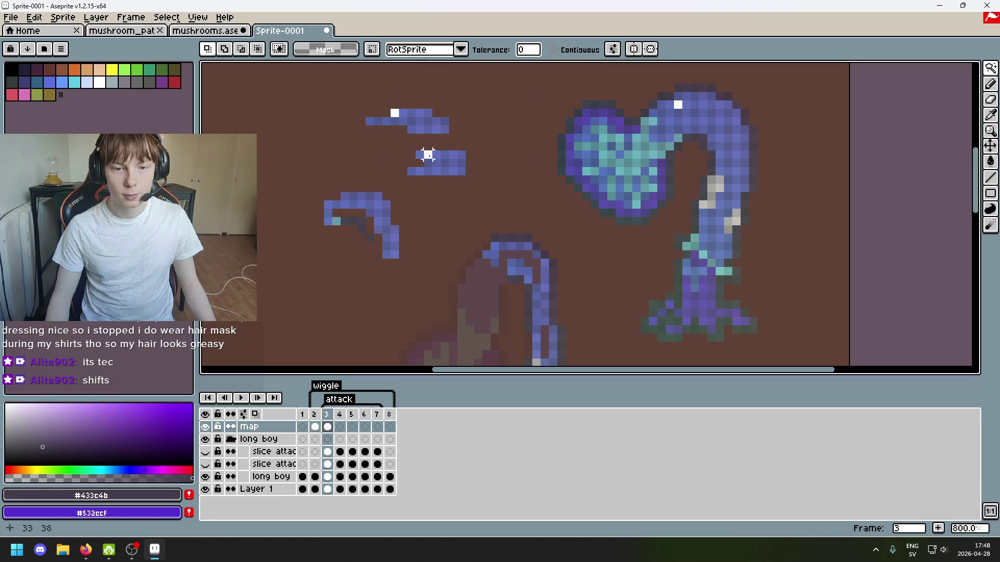
left_click(678, 95)
key("ctrl+d")
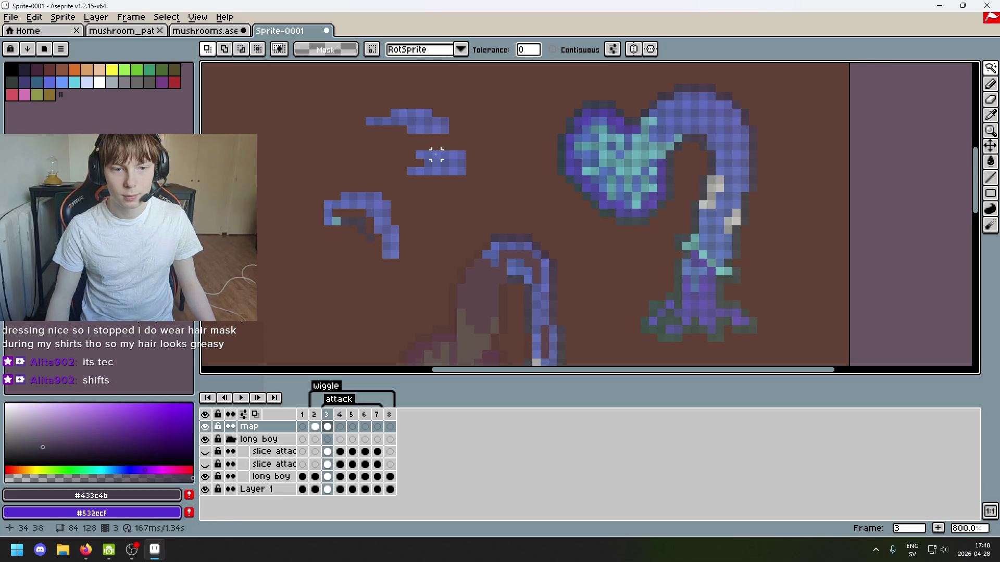
left_click(427, 154)
key("ctrl+d")
left_click(428, 152)
key("ctrl+d")
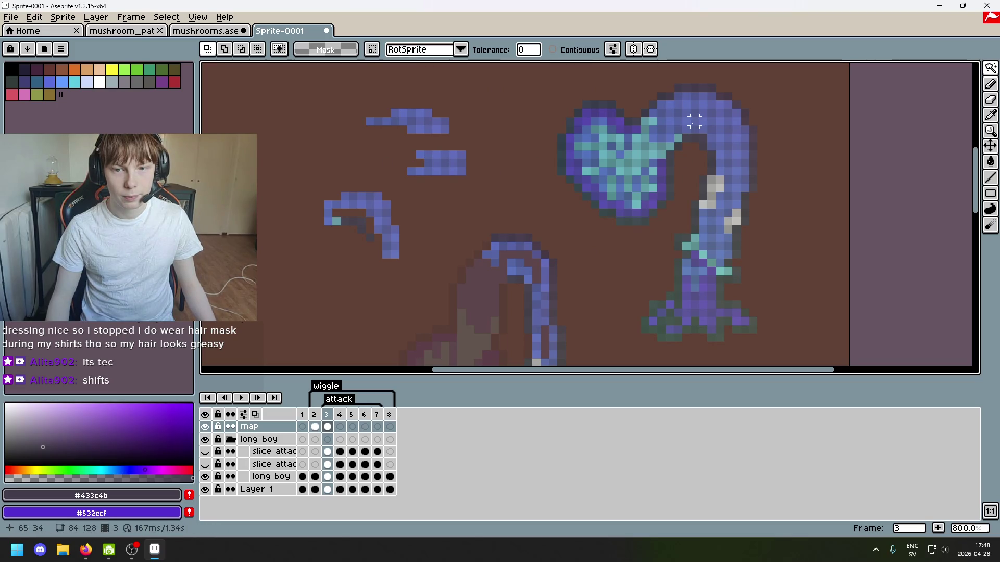
left_click(678, 96)
key("ctrl+d")
left_click(428, 154)
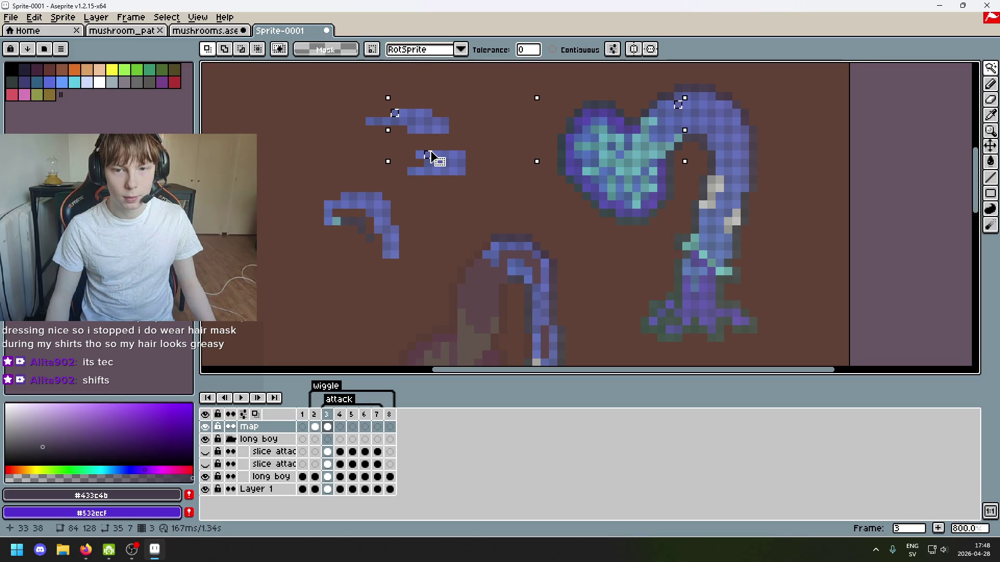
key("ctrl+d")
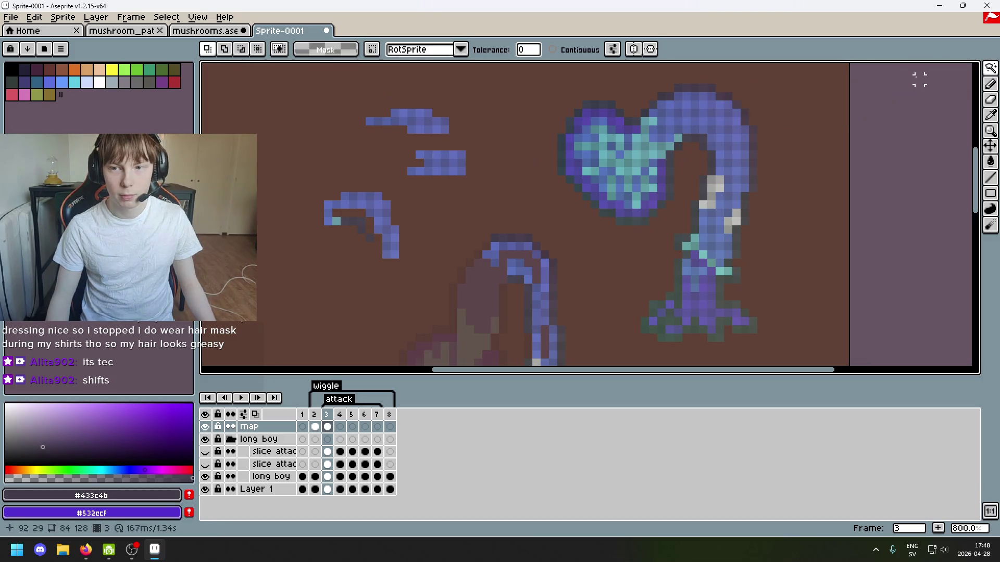
Move the heart's neck-top pixels onto the lower creature's head and commit.
left_click_drag(990, 68, 912, 69)
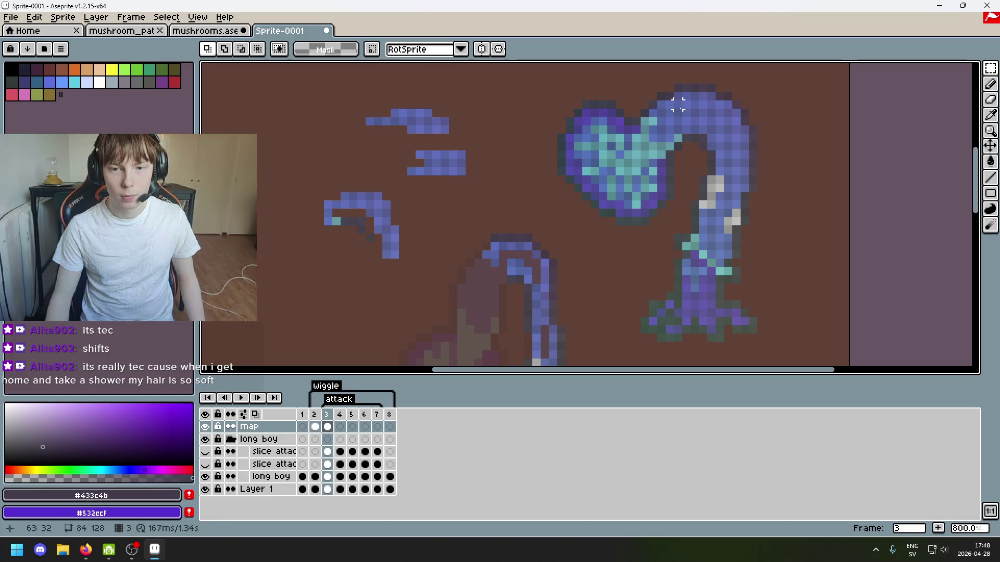
key("ctrl+t")
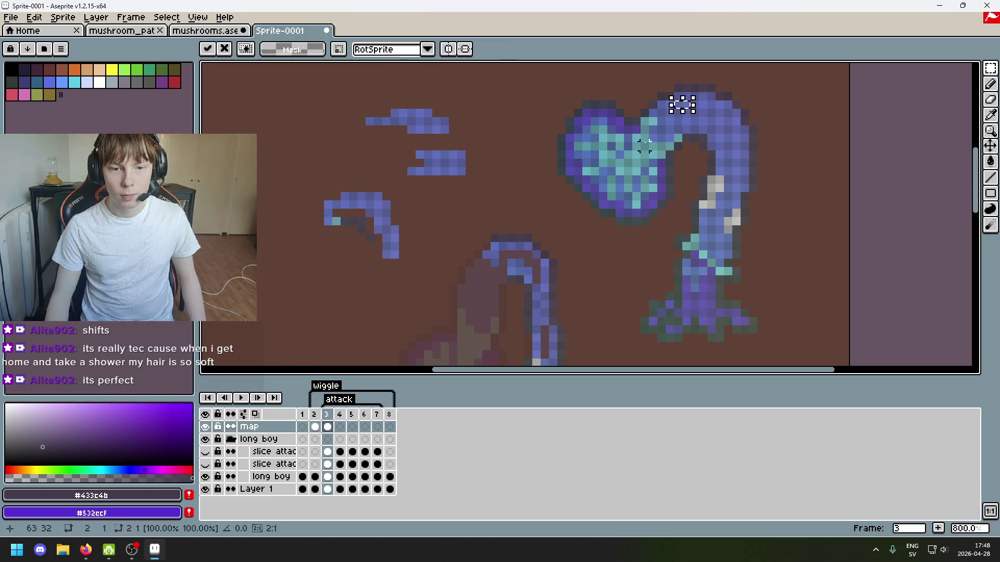
left_click_drag(681, 101, 519, 261)
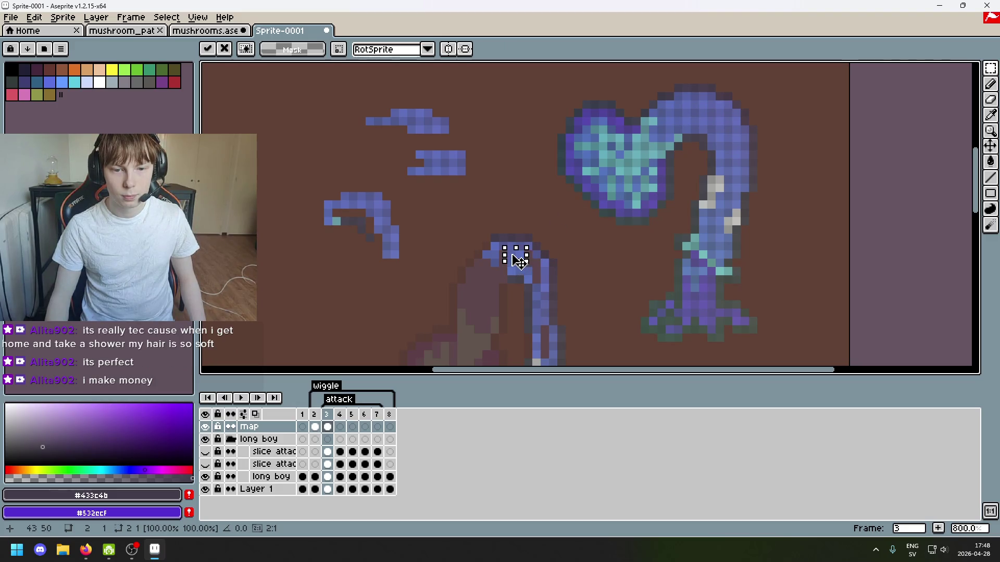
key("Return")
scroll(515, 229, "down", 3)
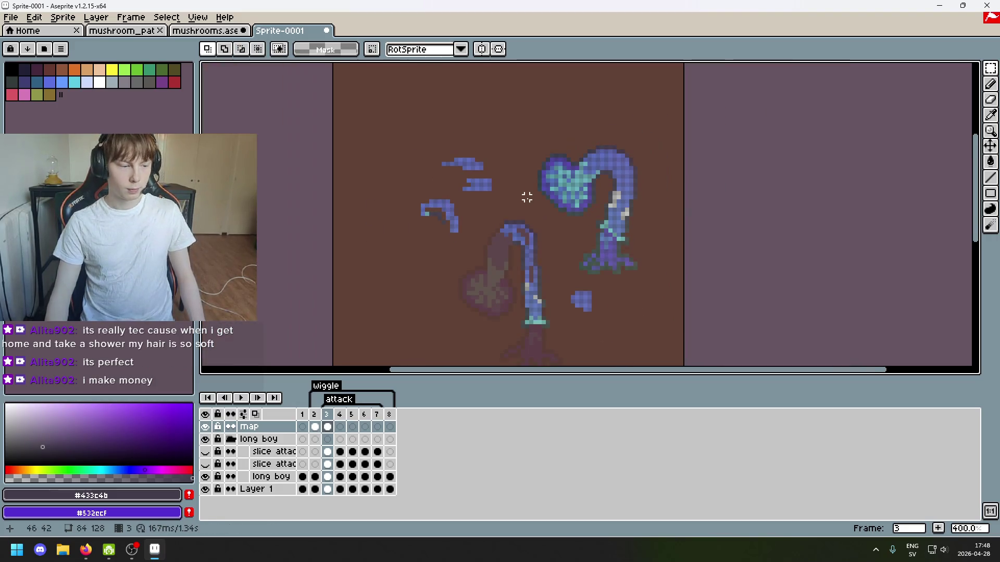
left_click_drag(503, 131, 507, 159)
scroll(508, 157, "up", 1)
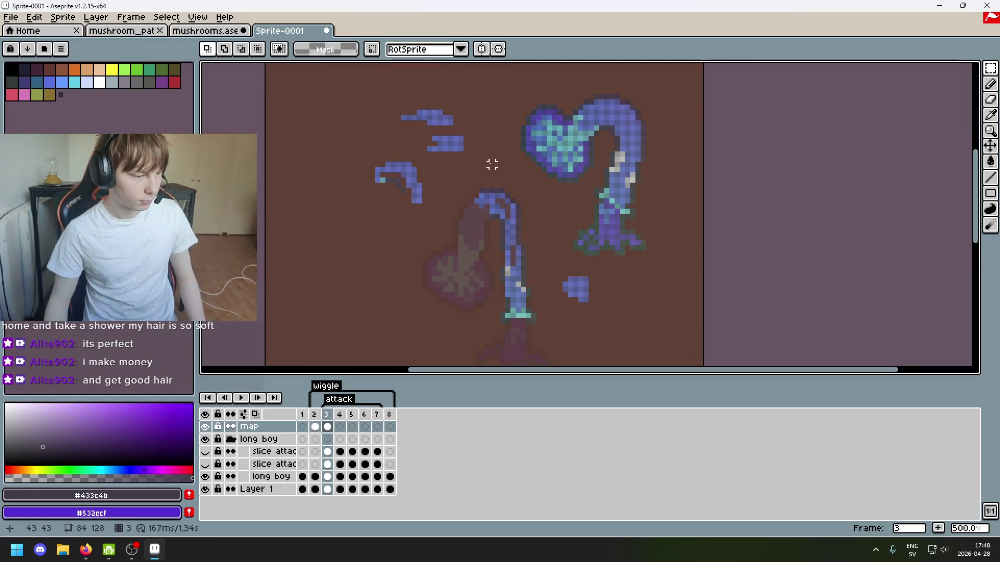
scroll(470, 149, "up", 1)
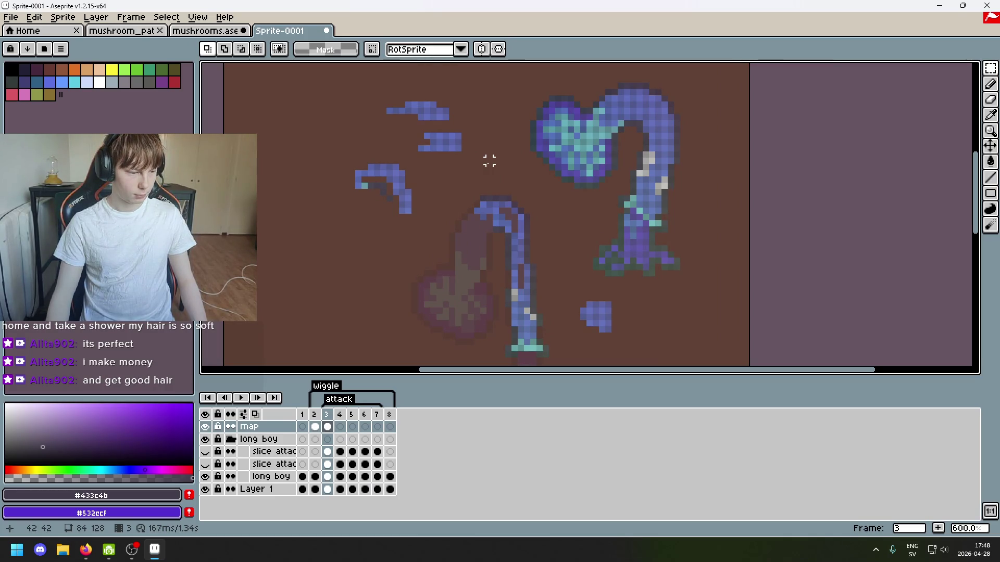
left_click_drag(489, 161, 492, 172)
scroll(491, 172, "up", 1)
scroll(491, 169, "up", 1)
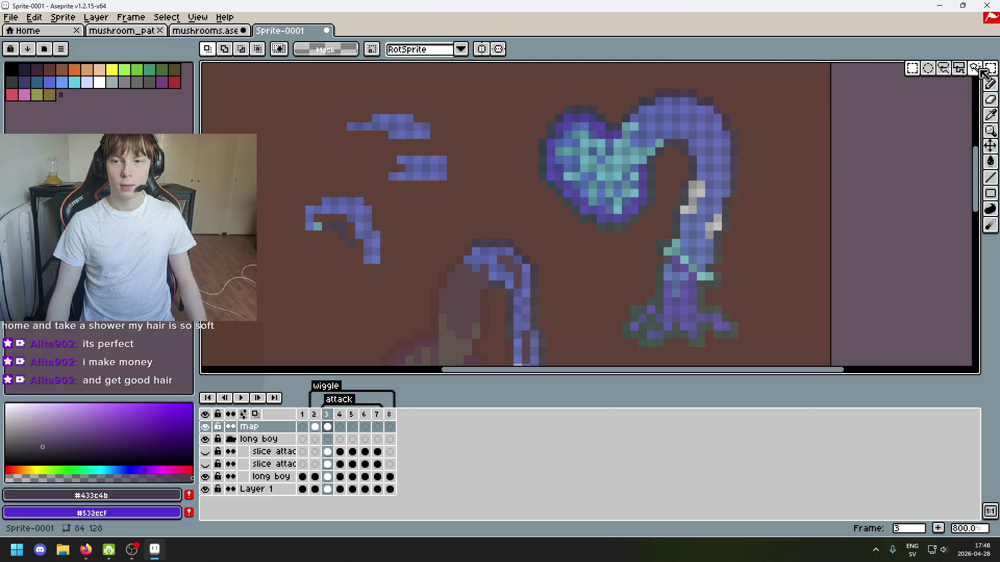
Select part of the middle blue fragment using Magic Wand and a rectangular marquee, then release it.
left_click(973, 68)
left_click(501, 261)
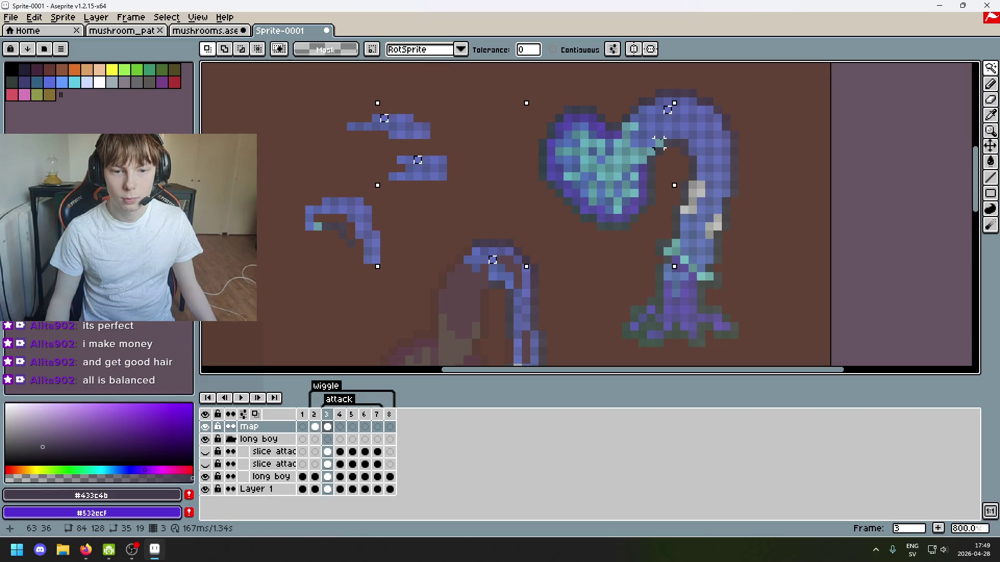
key("ctrl+z")
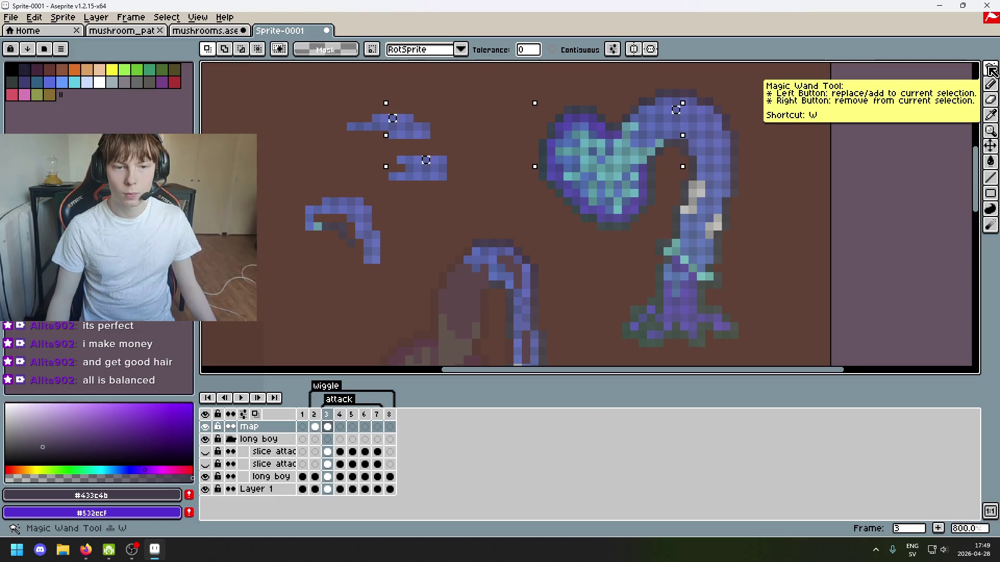
left_click(990, 68)
left_click(913, 68)
left_click(452, 168)
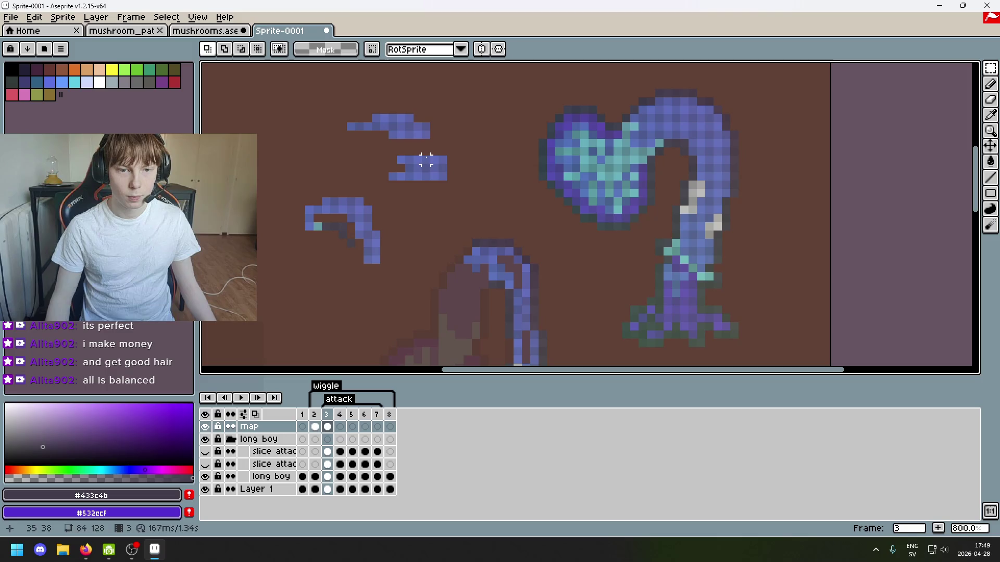
left_click_drag(426, 160, 442, 167)
left_click(437, 169)
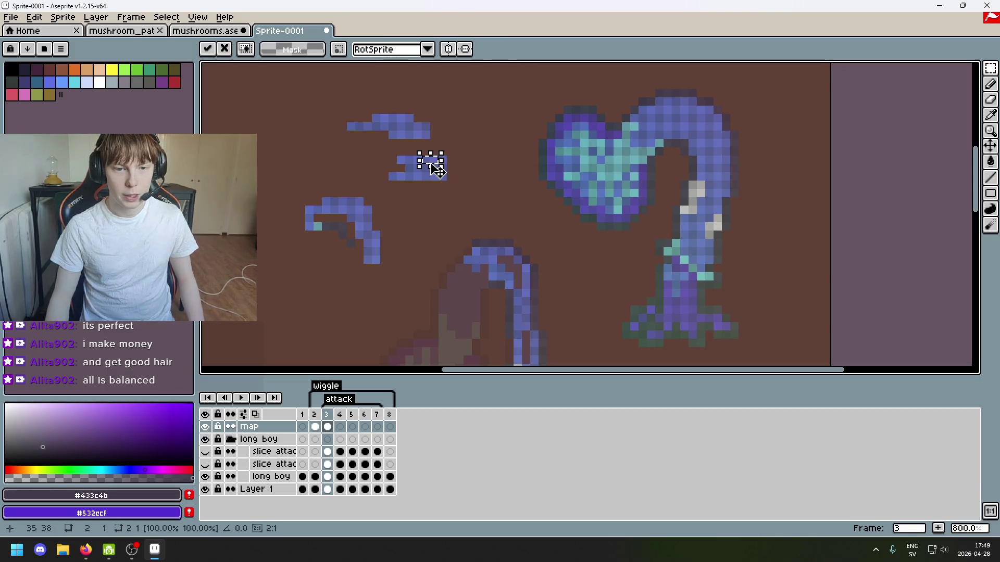
left_click(534, 260)
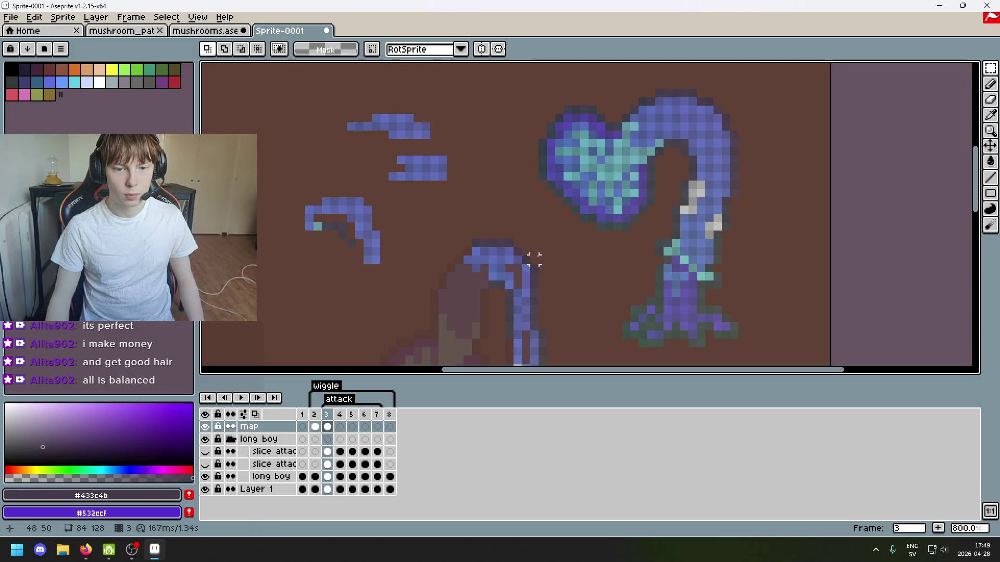
Lasso a small chunk of the blue block and move it into the empty space.
key("q")
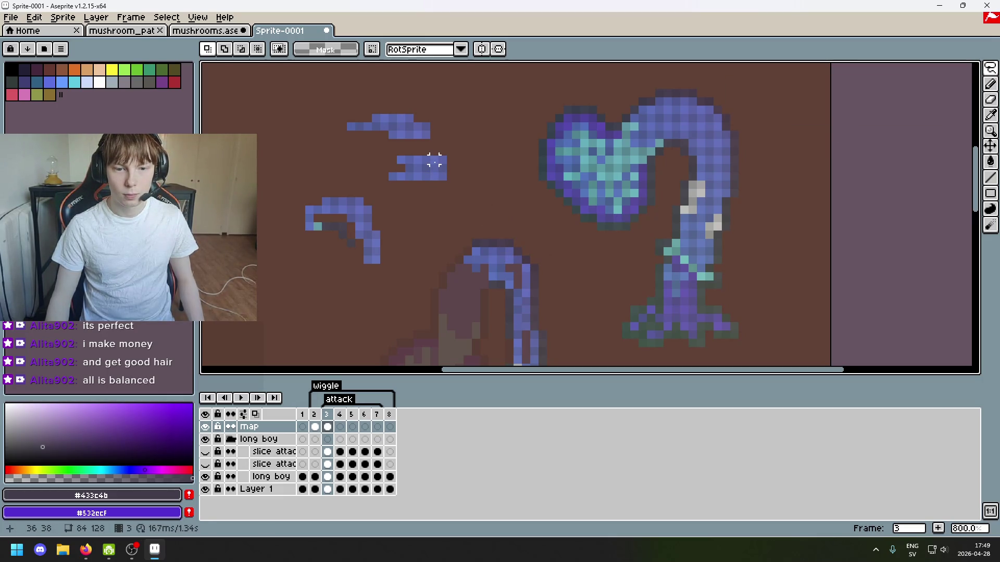
mouse_move(986, 69)
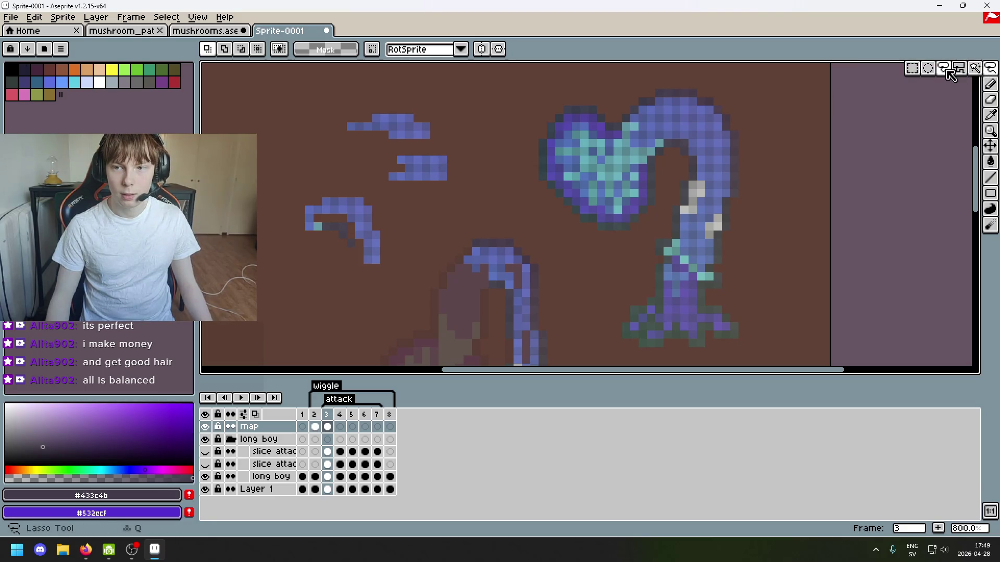
mouse_move(430, 158)
left_mouse_down()
mouse_move(442, 161)
mouse_move(447, 180)
mouse_move(503, 205)
left_mouse_up()
key("ctrl+d")
key("b")
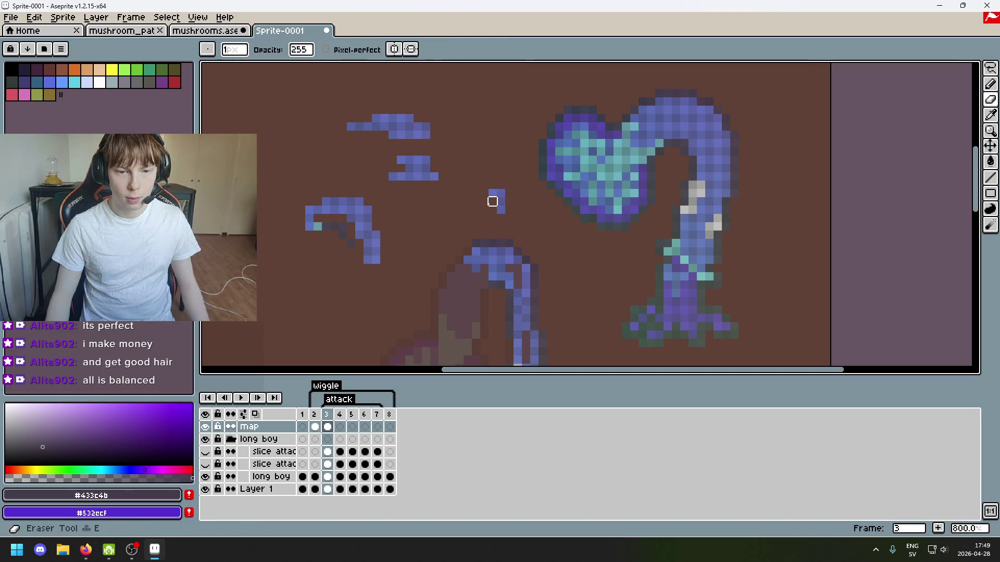
key("m")
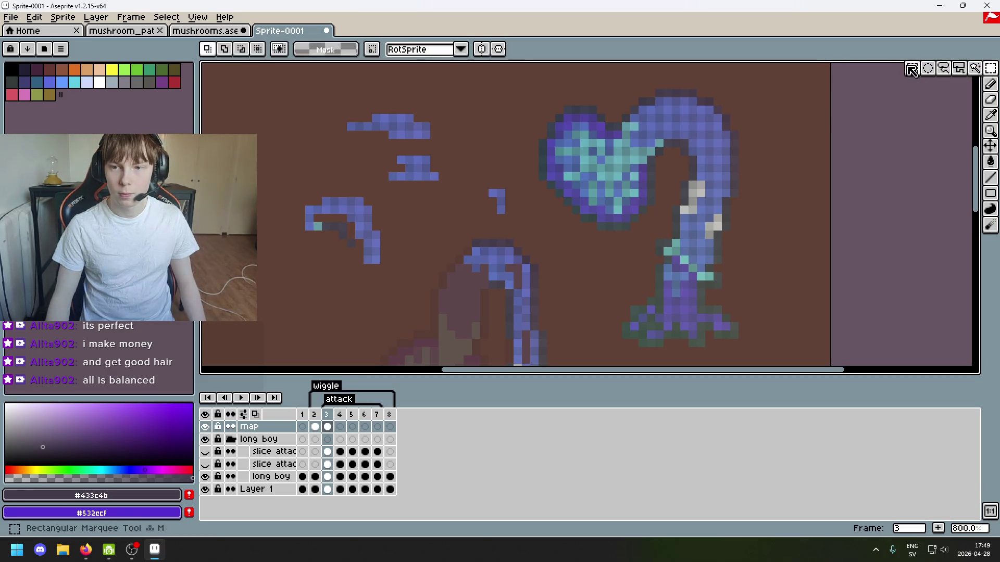
mouse_move(509, 230)
left_mouse_down()
mouse_move(466, 185)
mouse_move(516, 284)
left_mouse_up()
Zoom in and eyedrop the stalk's blue shades with the Pencil active.
scroll(585, 271, "down", 2)
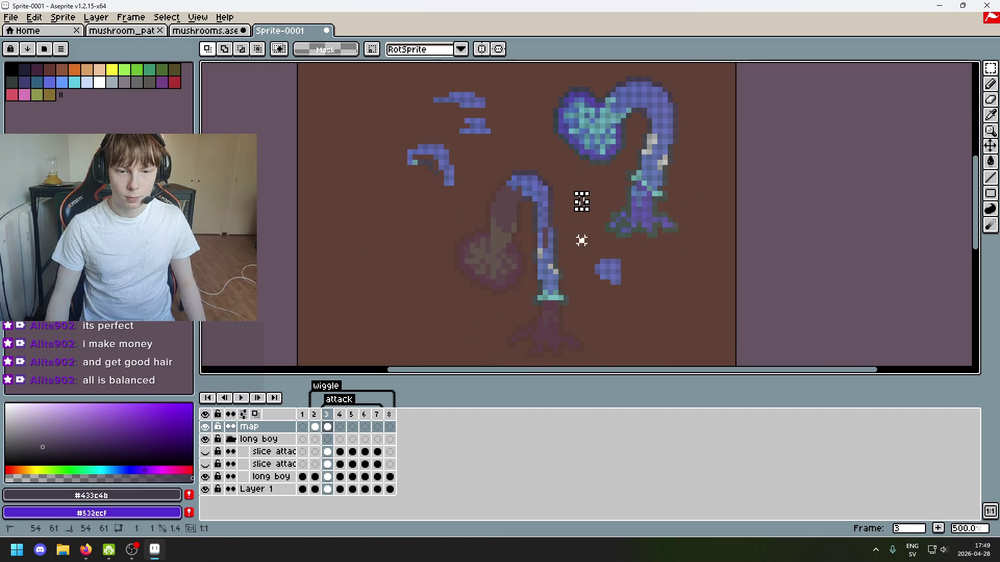
scroll(568, 236, "up", 3)
scroll(568, 235, "up", 3)
key("i")
left_click(522, 175)
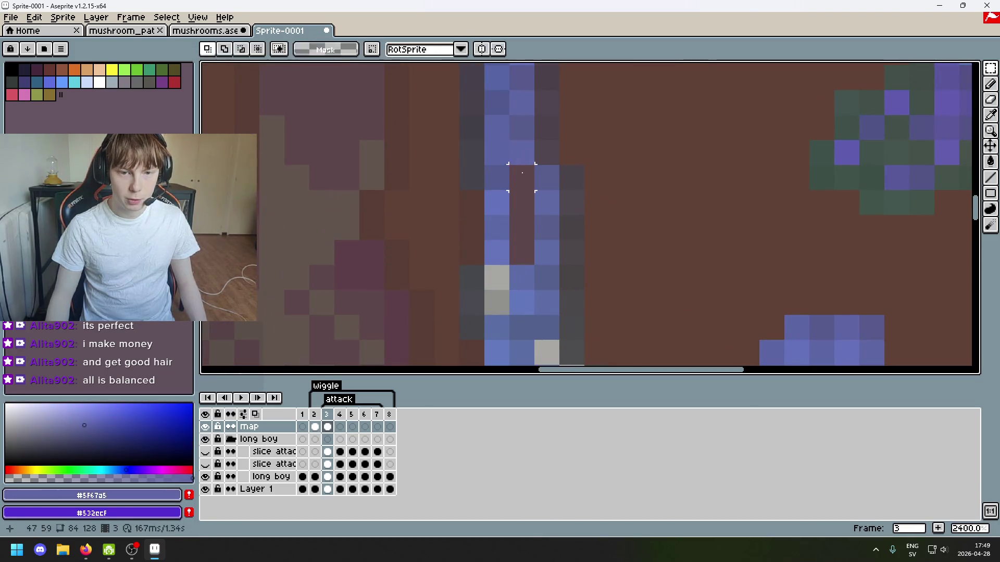
key("b")
left_click(536, 269, "alt")
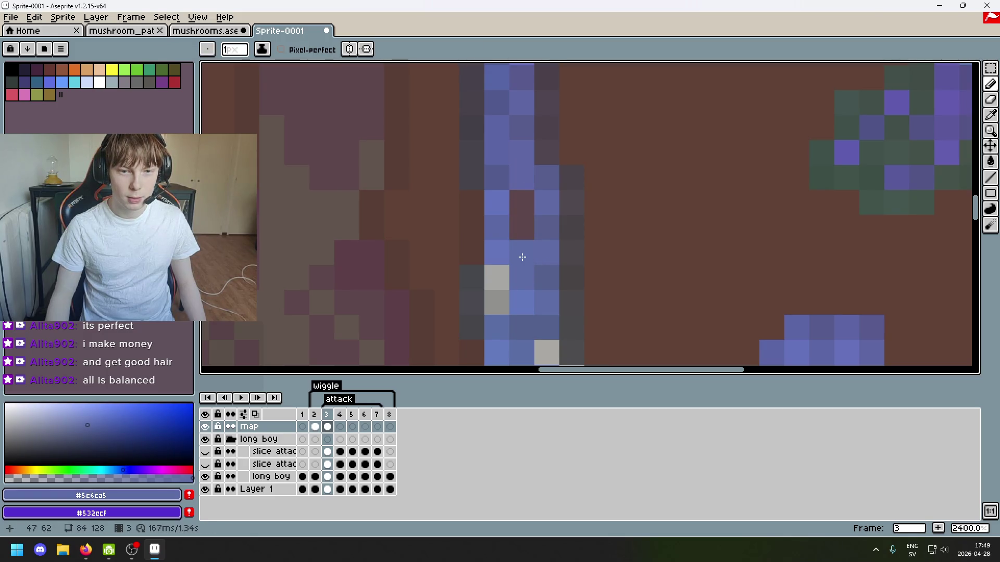
scroll(585, 222, "down", 3)
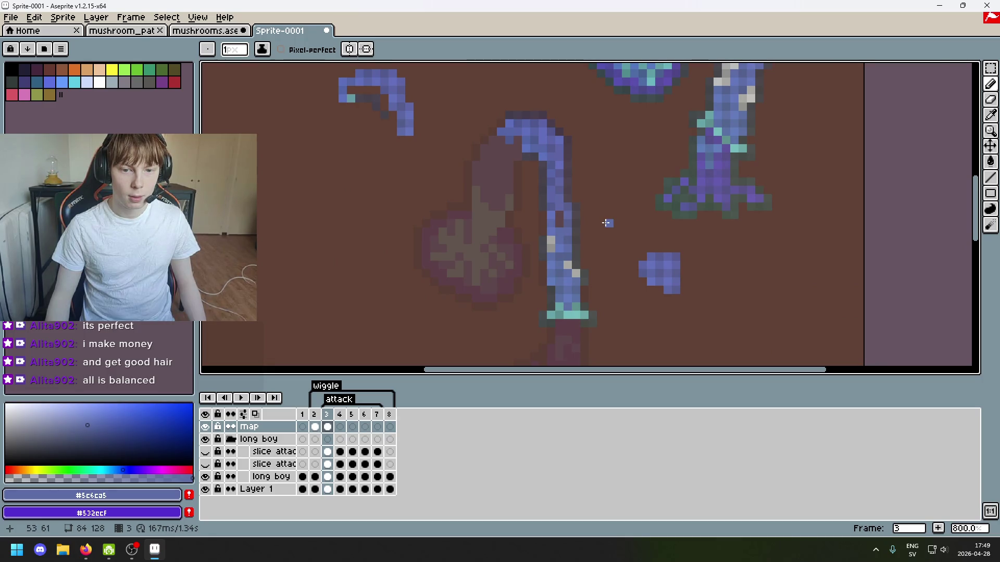
left_click(562, 201, "alt")
scroll(574, 195, "up", 3)
scroll(563, 219, "down", 2)
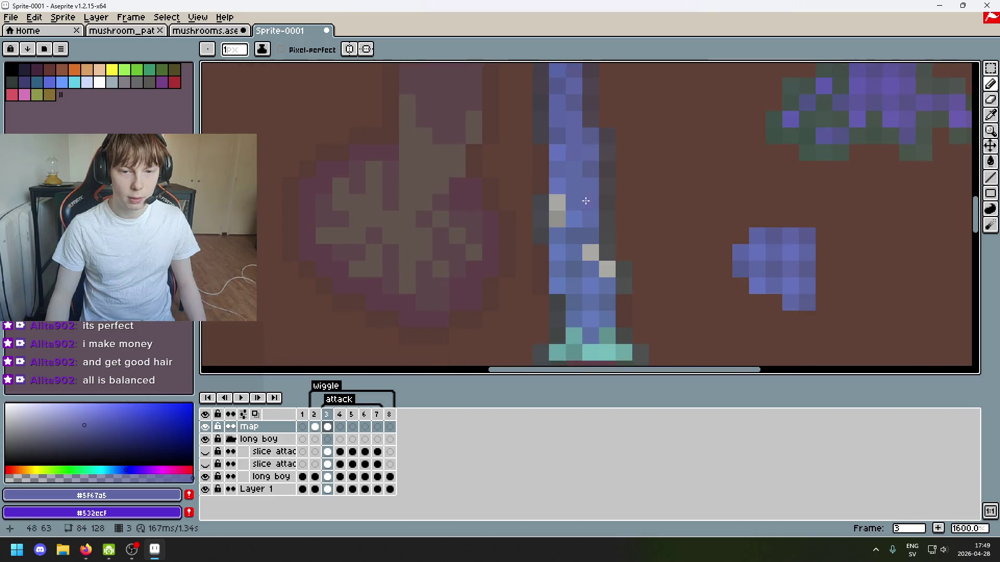
scroll(525, 196, "up", 2)
Pick the dark grey outline colour and draw outline pixels along the stalk's sides.
left_click(519, 180, "alt")
left_click_drag(520, 100, 520, 156)
left_click_drag(590, 228, 620, 134)
left_click(551, 150, "alt")
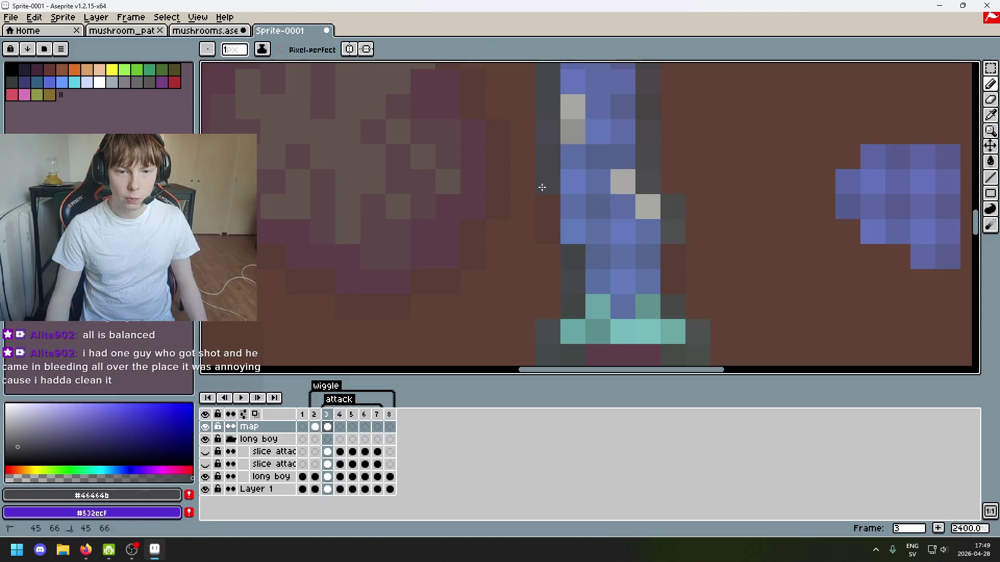
left_click(542, 182)
left_click(545, 225)
Sample more dark grey from the outline while shifting the view toward the stalk's base.
left_click(547, 203, "alt")
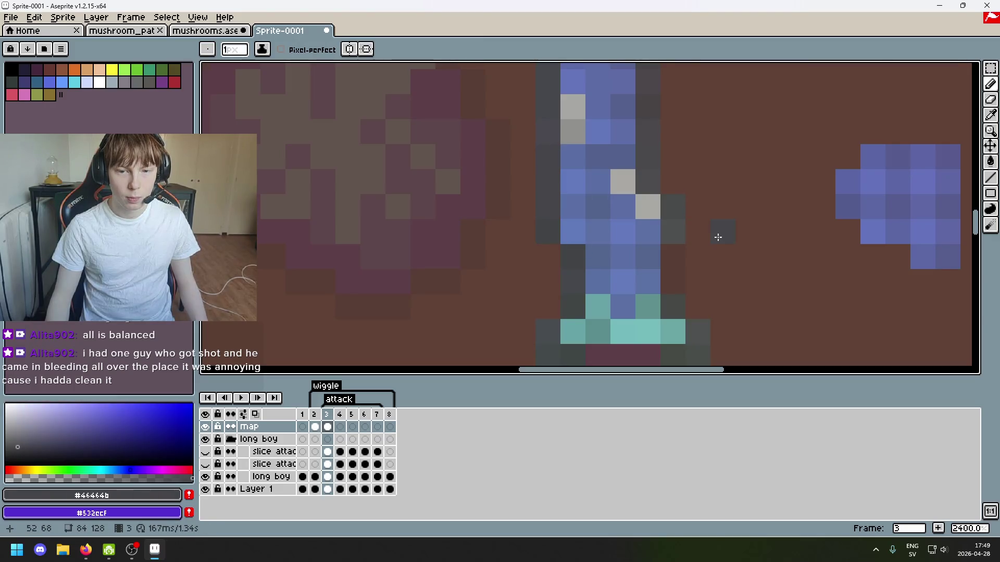
scroll(698, 235, "down", 1)
left_click_drag(670, 227, 599, 268)
scroll(599, 268, "up", 1)
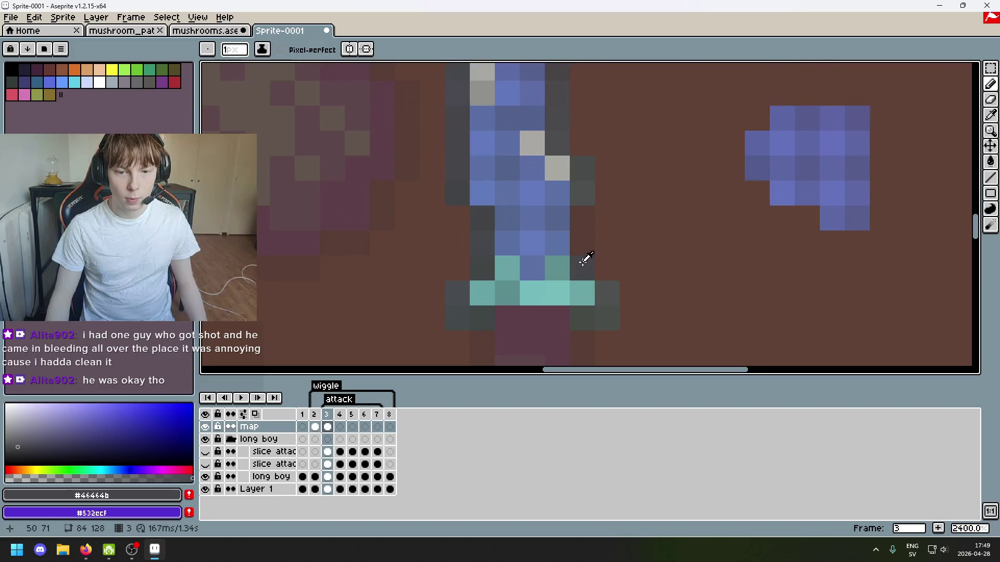
left_click(581, 247, "alt")
left_click(579, 203, "alt")
scroll(594, 187, "down", 3)
scroll(653, 219, "up", 1)
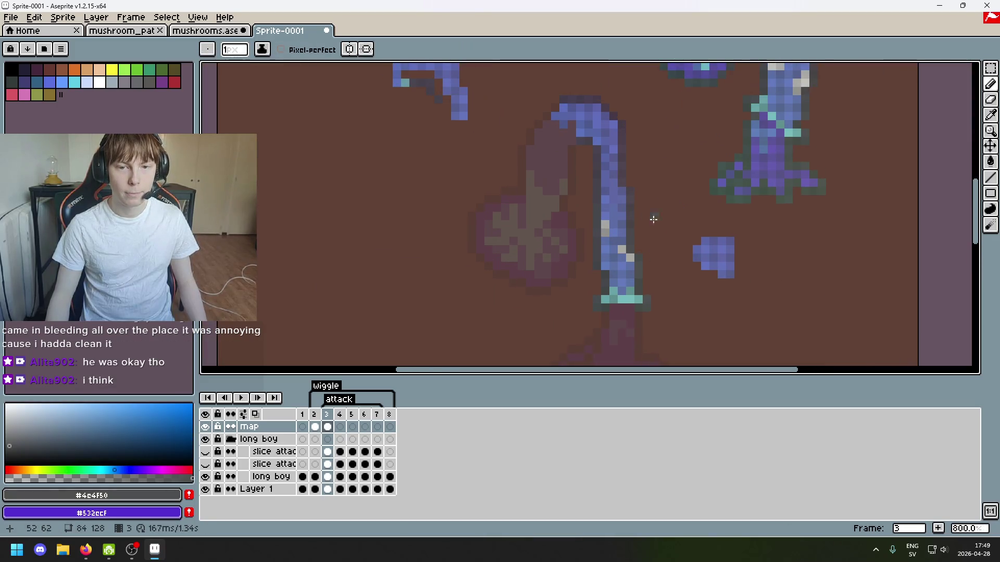
left_click_drag(588, 184, 516, 210)
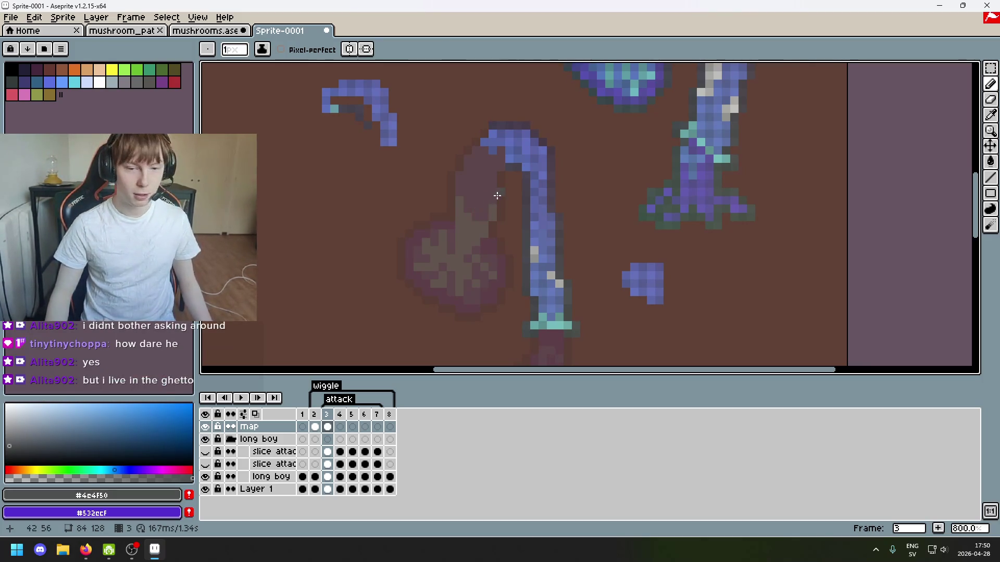
scroll(531, 214, "up", 2)
scroll(575, 207, "down", 2)
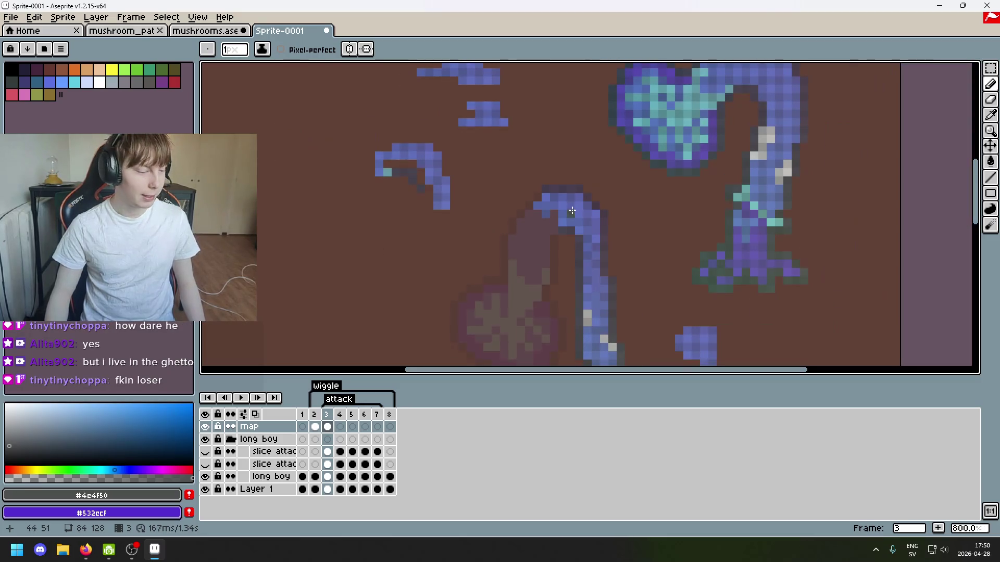
left_click_drag(583, 231, 556, 186)
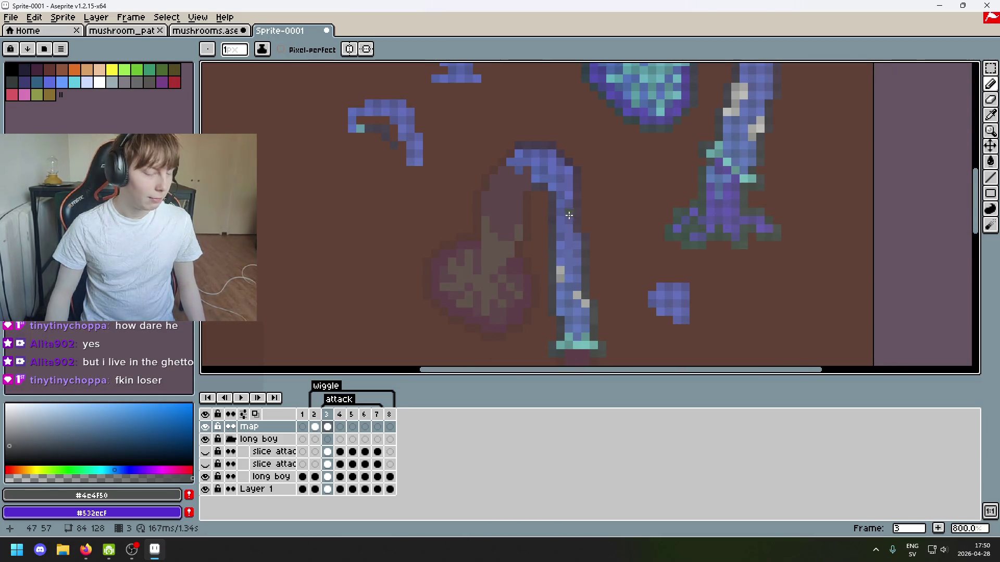
mouse_move(486, 152)
left_mouse_down()
mouse_move(511, 250)
mouse_move(495, 238)
left_mouse_up()
Try selecting the heart head with rectangular marquee and Magic Wand, then switch to Lasso.
left_click(990, 69)
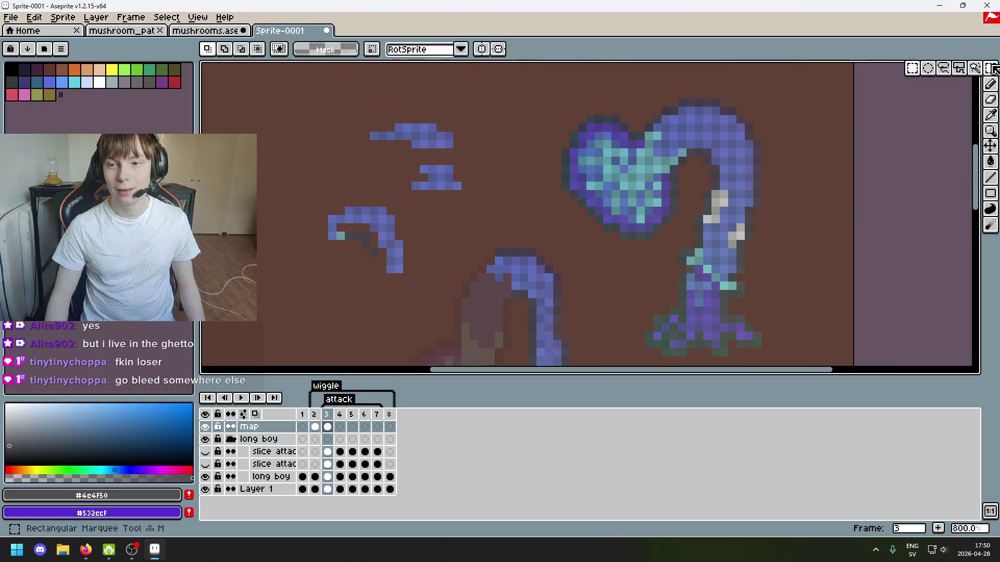
left_click_drag(541, 91, 650, 241)
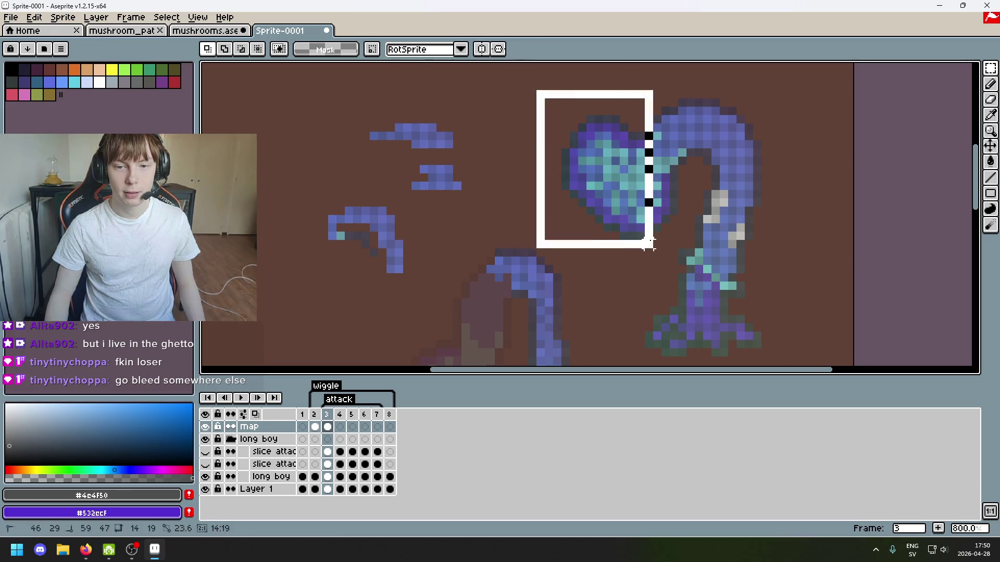
left_click(733, 245)
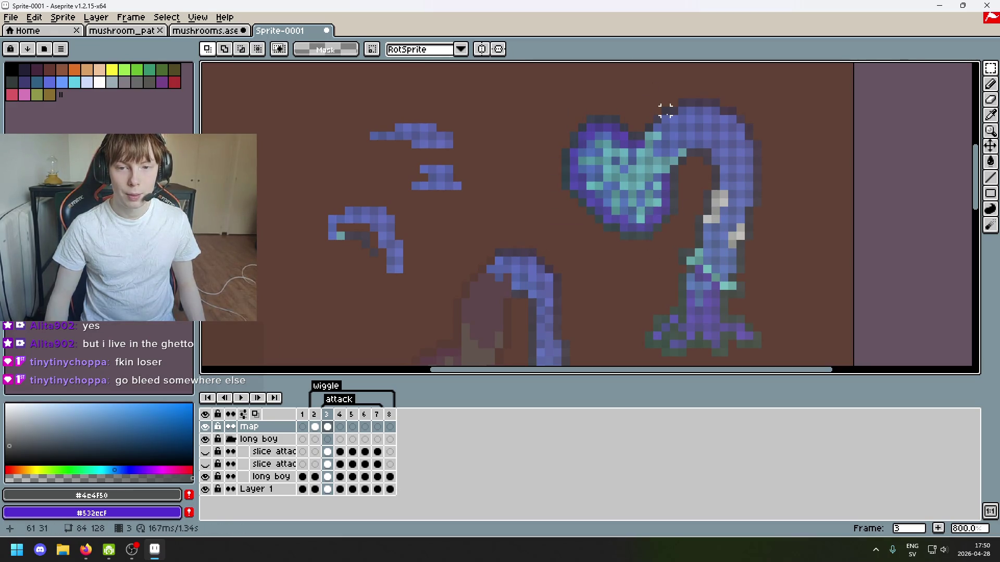
left_click(975, 68)
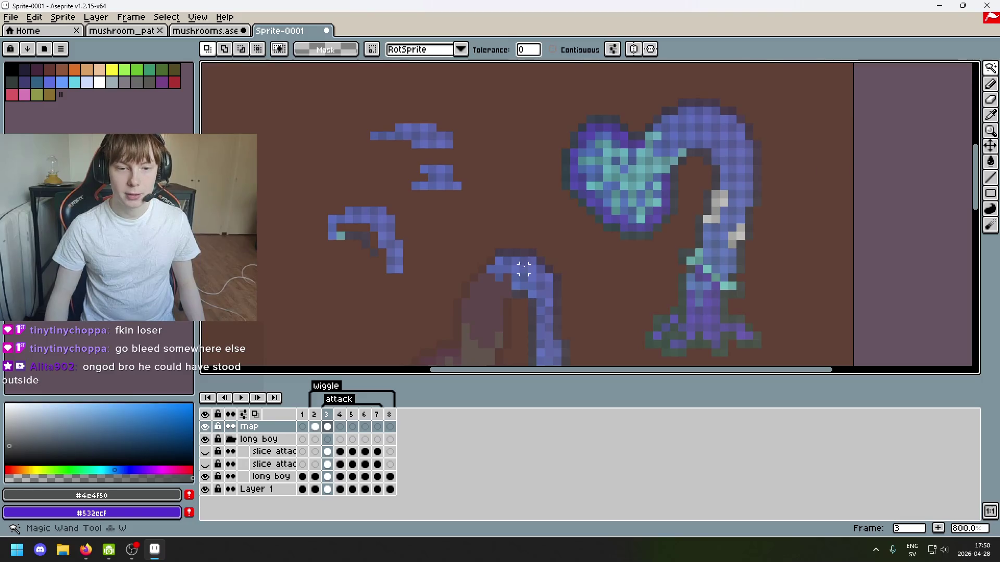
scroll(502, 264, "up", 2)
left_click(571, 279)
scroll(570, 278, "down", 3)
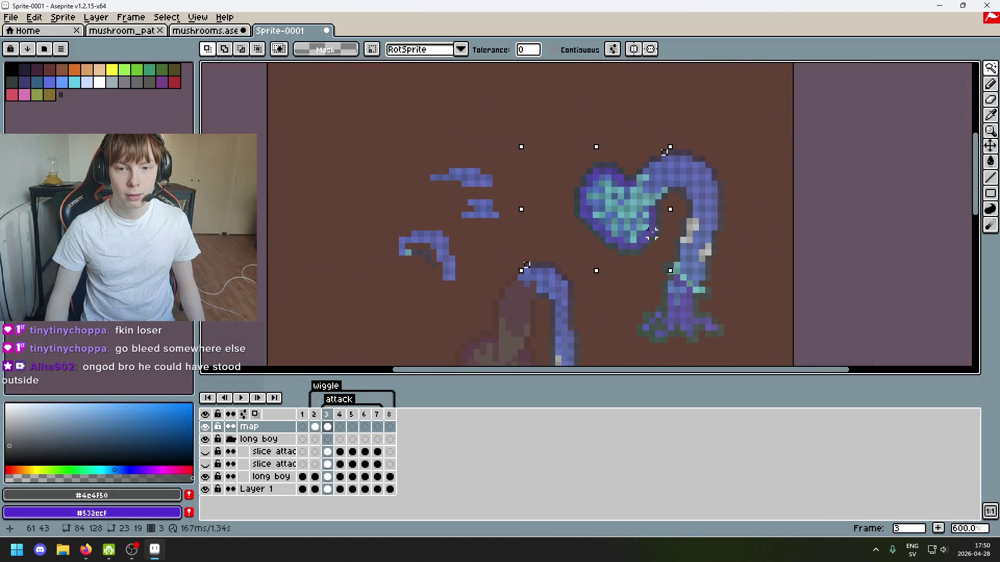
left_click(991, 69)
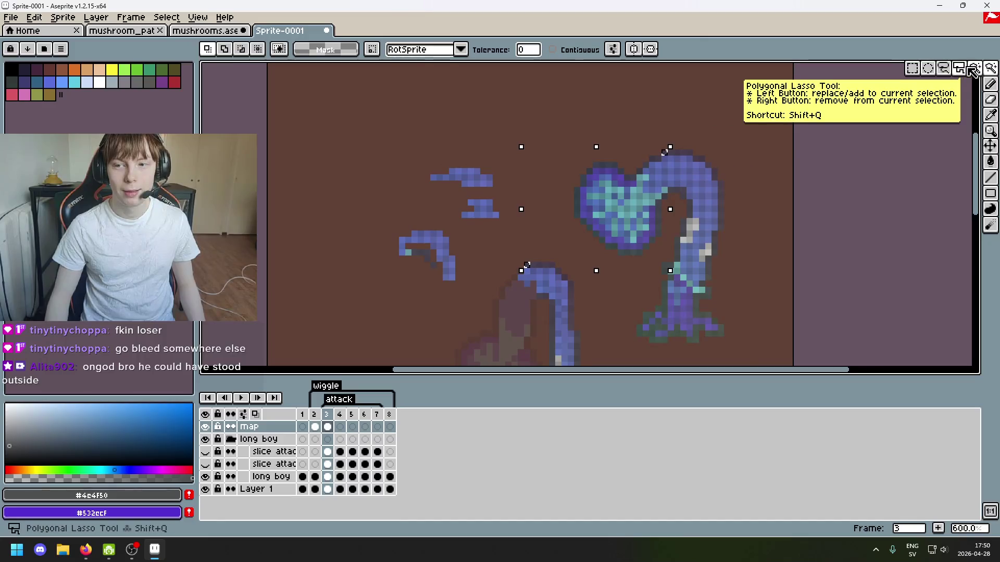
left_click(943, 68)
left_click(682, 171)
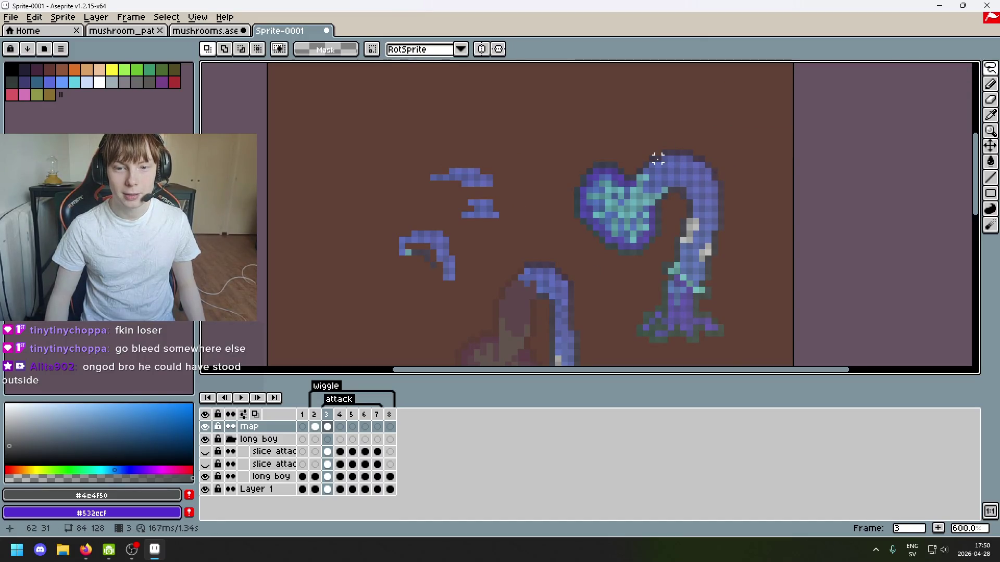
Lasso the heart head, drag it to the left side of the canvas, and drop it.
mouse_move(658, 158)
left_mouse_down()
mouse_move(593, 147)
mouse_move(620, 296)
left_mouse_up()
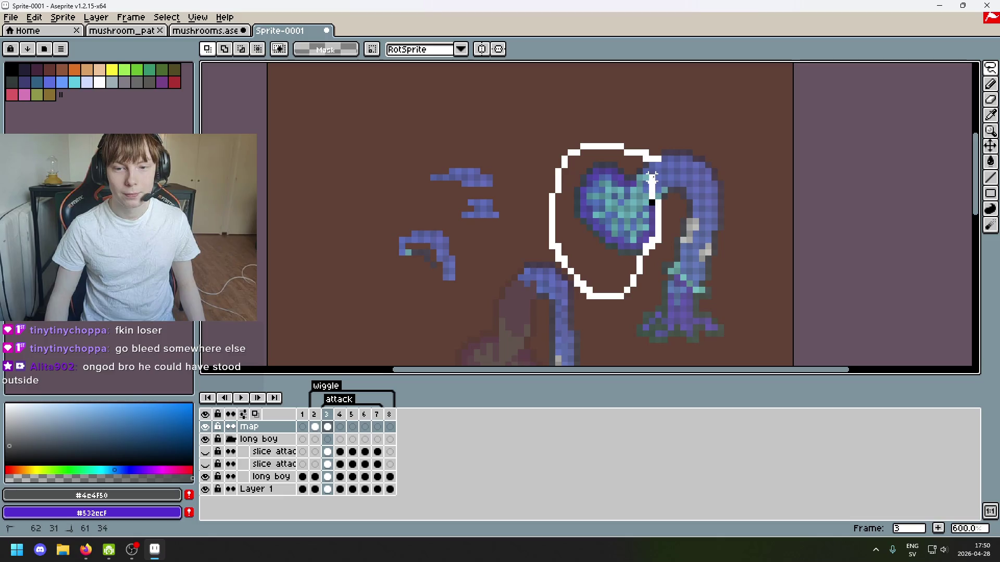
left_click_drag(657, 159, 658, 159)
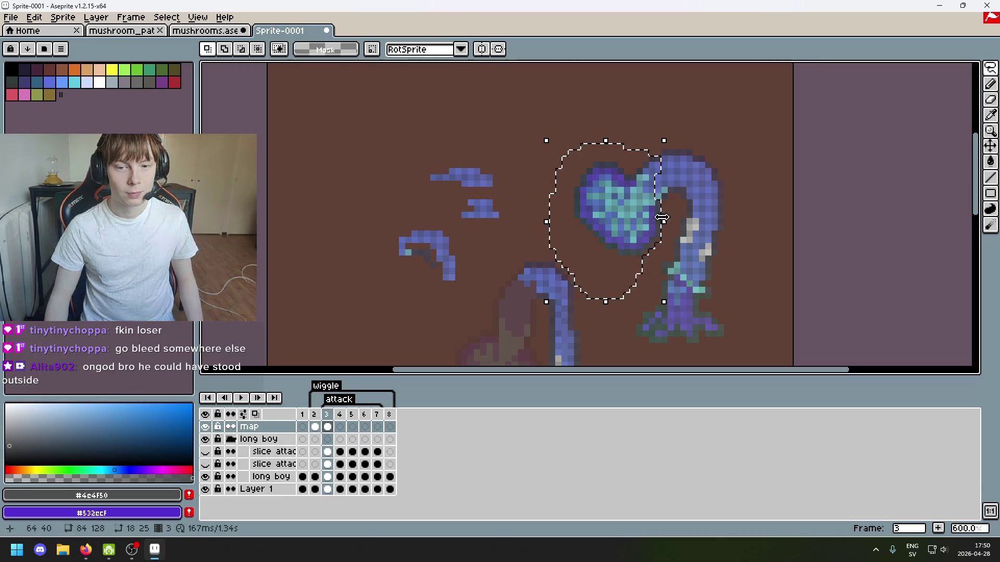
left_click(655, 225)
left_click_drag(655, 225, 364, 313)
left_click_drag(564, 261, 598, 170)
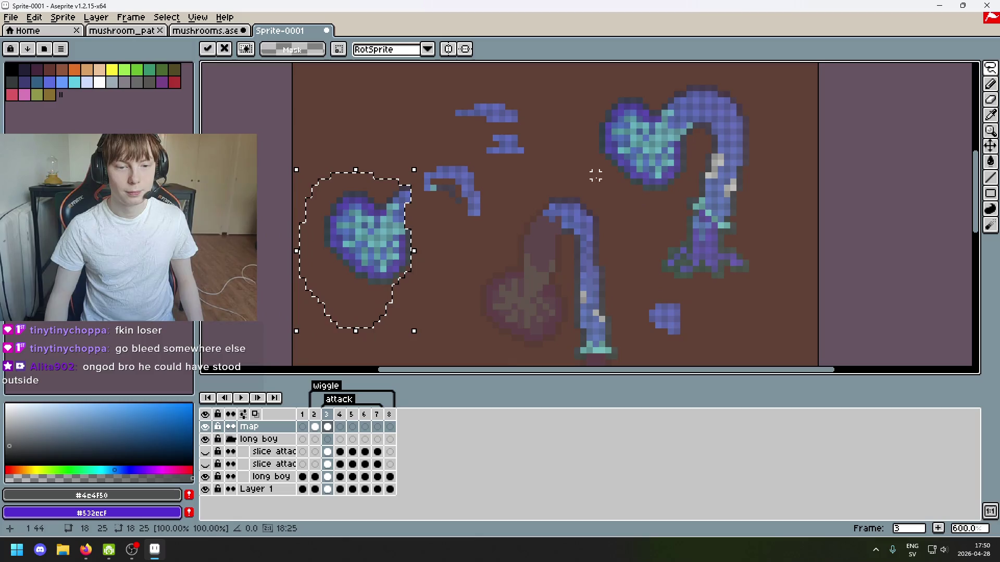
left_click(533, 194)
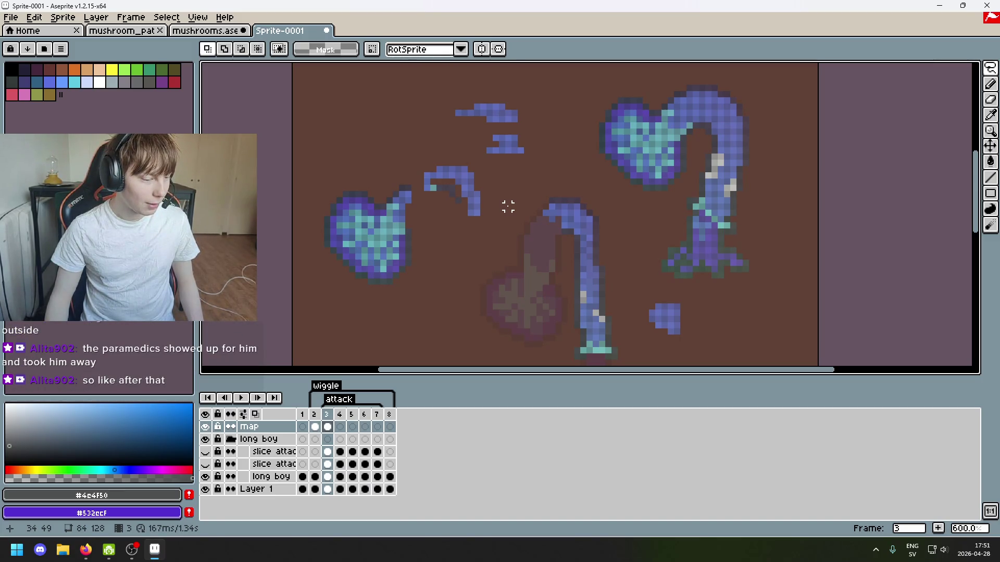
Lasso the stray blue scraps near the top of the canvas and delete them.
mouse_move(487, 211)
left_mouse_down()
mouse_move(423, 177)
mouse_move(521, 106)
left_mouse_up()
left_click_drag(478, 218, 477, 222)
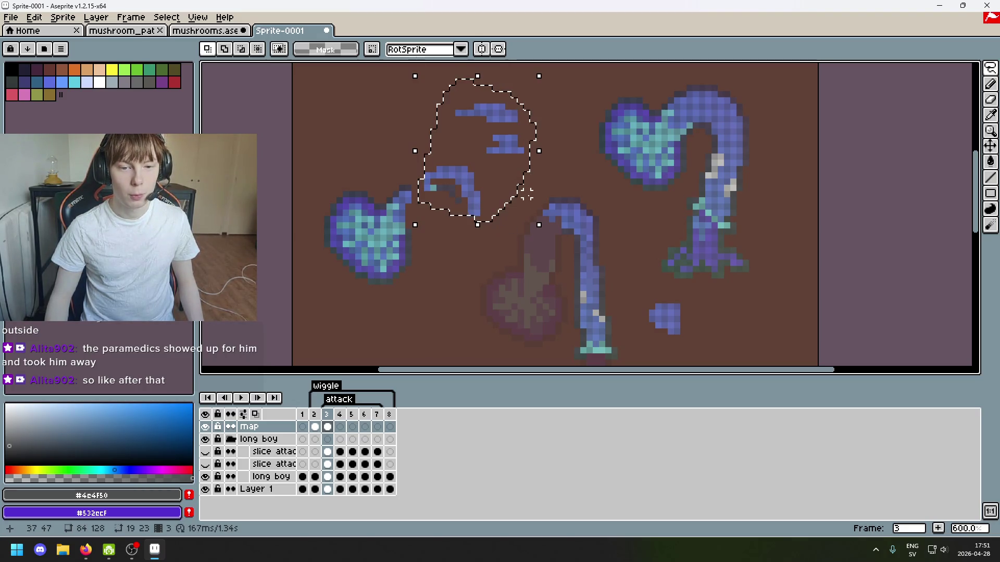
key("Delete")
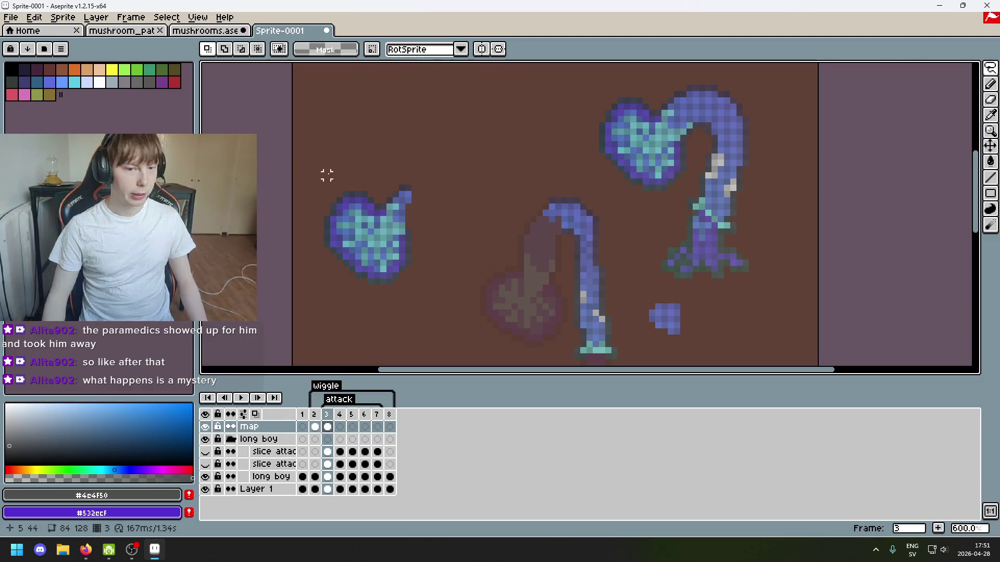
scroll(426, 200, "up", 1)
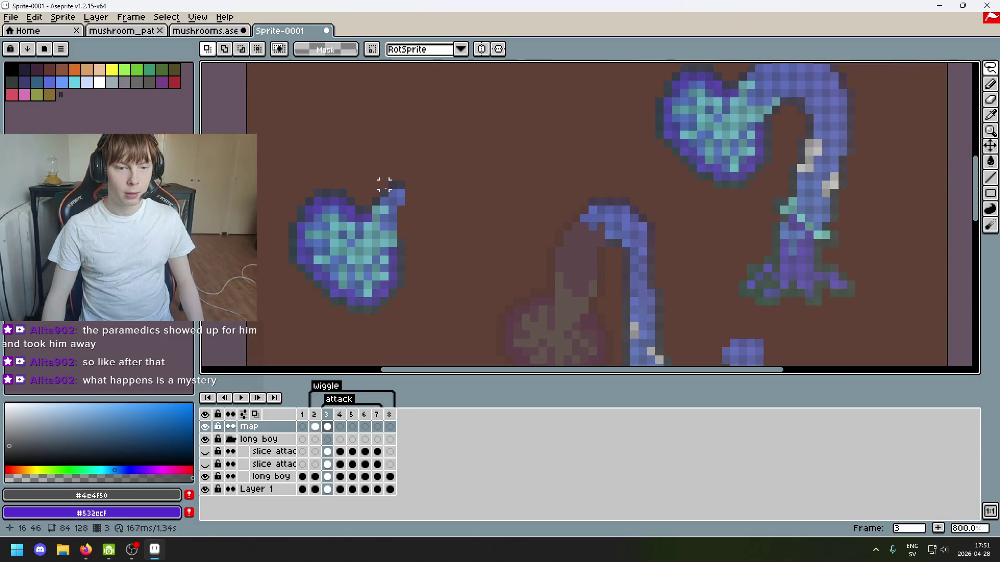
left_click(554, 208)
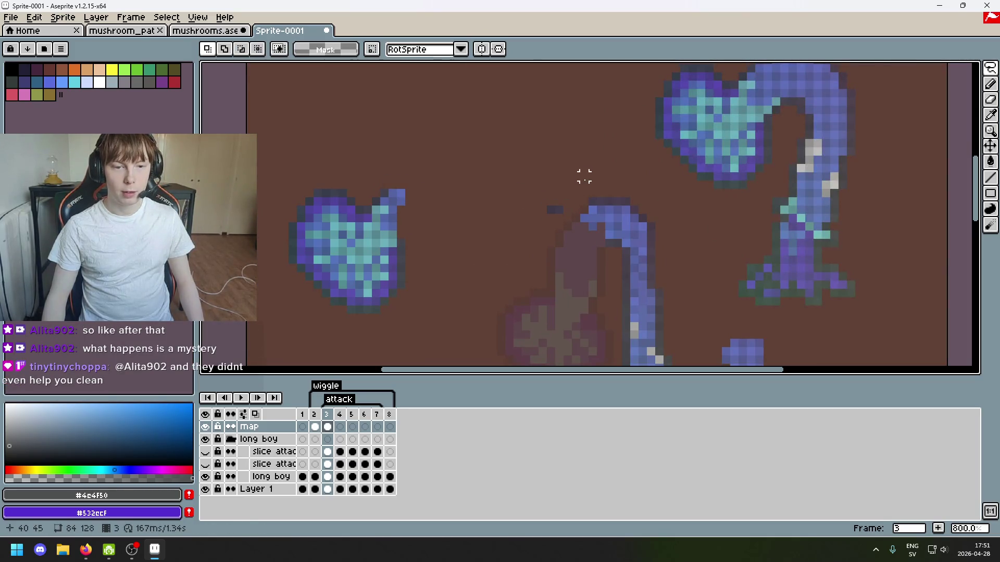
key("ctrl+z")
Move the stray dark pixels beside the neck top and reposition a small dark patch.
scroll(547, 175, "up", 3)
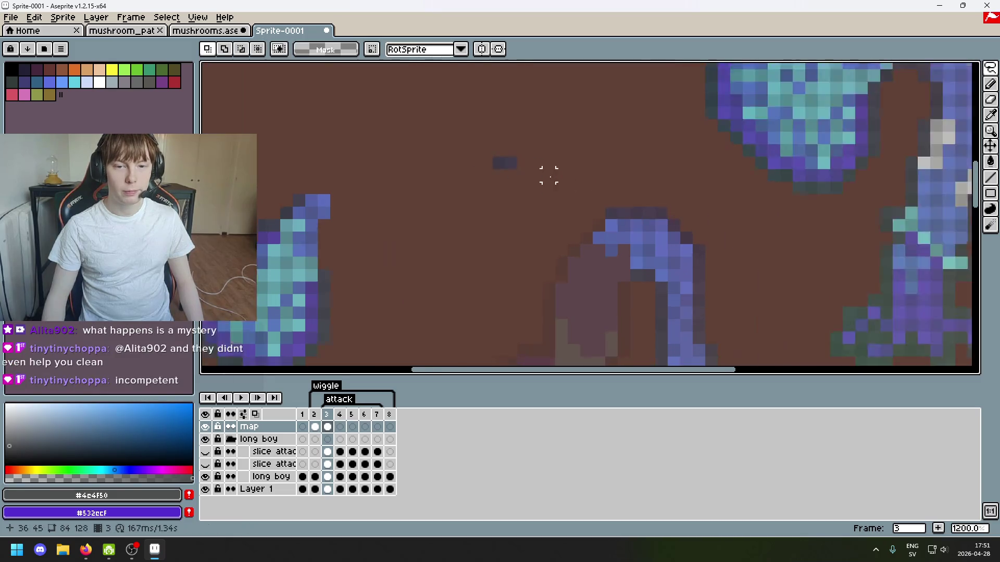
left_click_drag(499, 176, 613, 264)
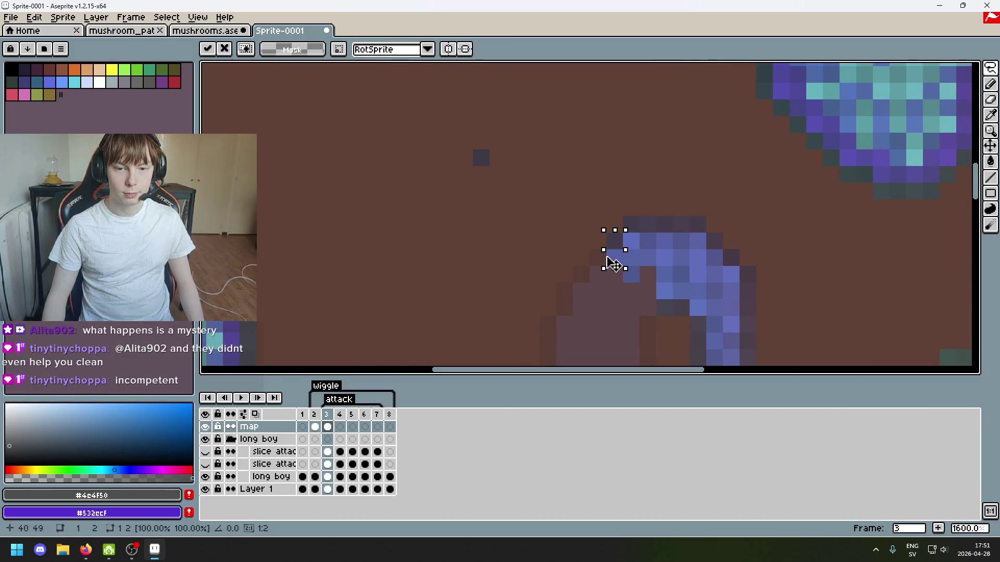
key("Return")
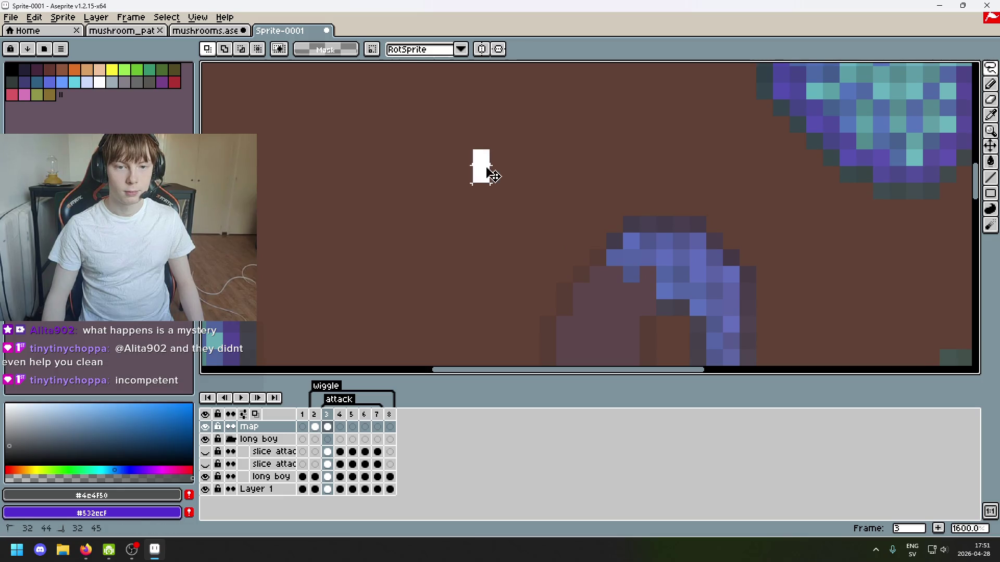
mouse_move(484, 165)
left_mouse_down()
mouse_move(553, 268)
mouse_move(594, 263)
mouse_move(515, 242)
left_mouse_up()
key("Return")
Move single dark pixels toward the neck and to the heart's tip, committing each.
scroll(514, 245, "down", 3)
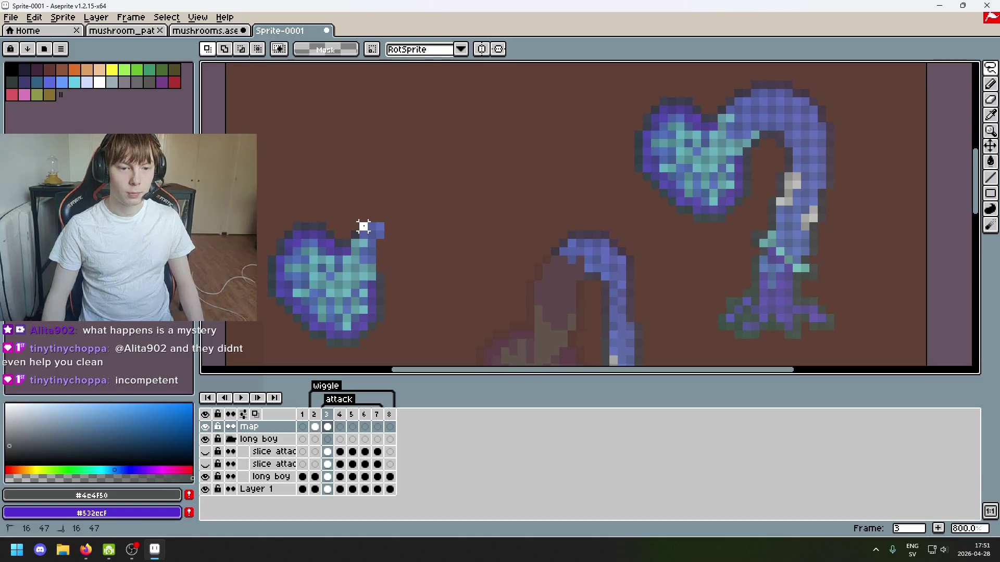
left_click(363, 227)
left_click_drag(372, 236, 547, 270)
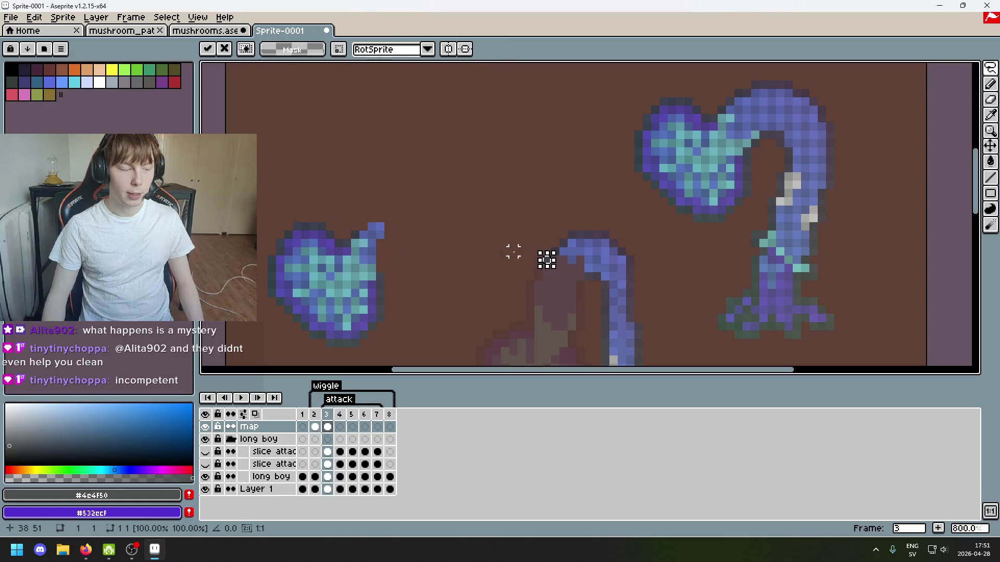
key("Return")
scroll(409, 241, "up", 1)
scroll(306, 217, "up", 1)
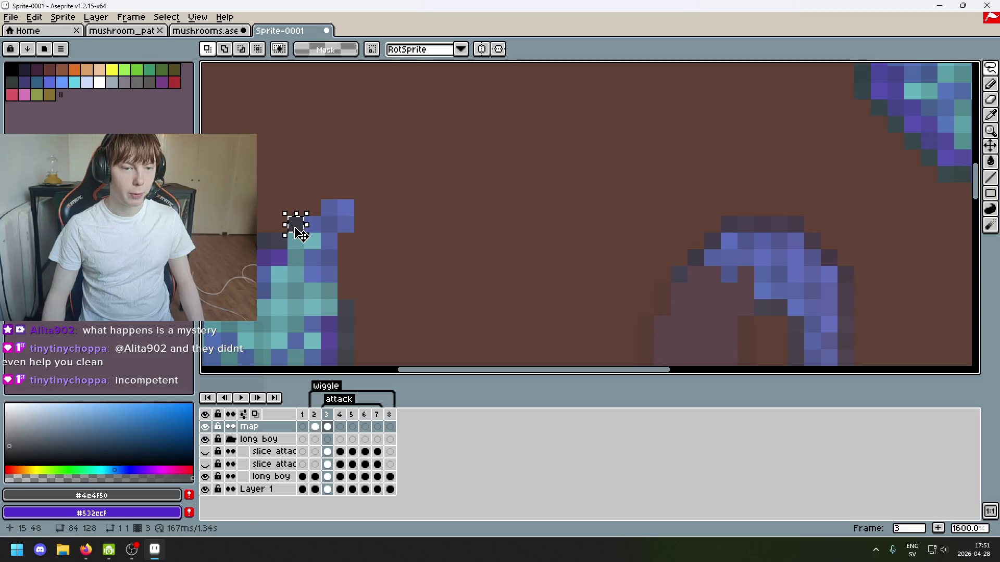
mouse_move(301, 234)
left_mouse_down()
mouse_move(517, 322)
mouse_move(658, 301)
mouse_move(661, 290)
left_mouse_up()
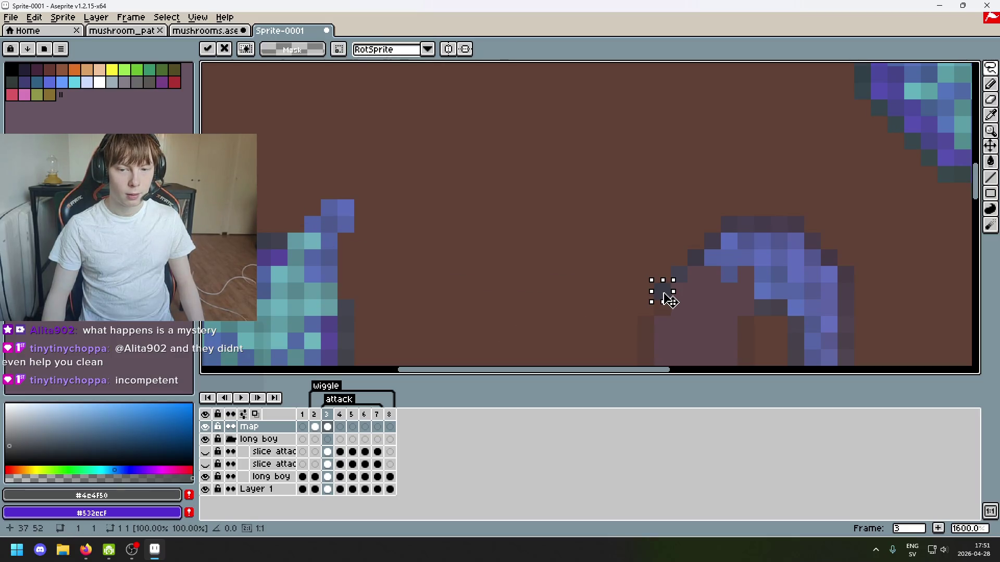
key("Return")
Pan across the sprite, then select another single dark pixel and move it into place.
scroll(575, 256, "down", 4)
left_click_drag(555, 262, 513, 214)
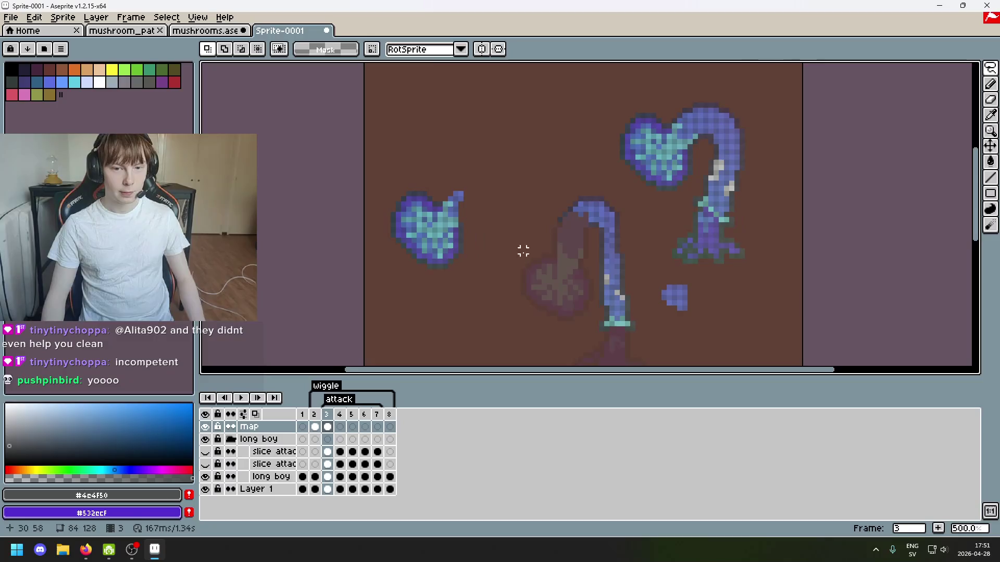
left_click_drag(522, 251, 426, 259)
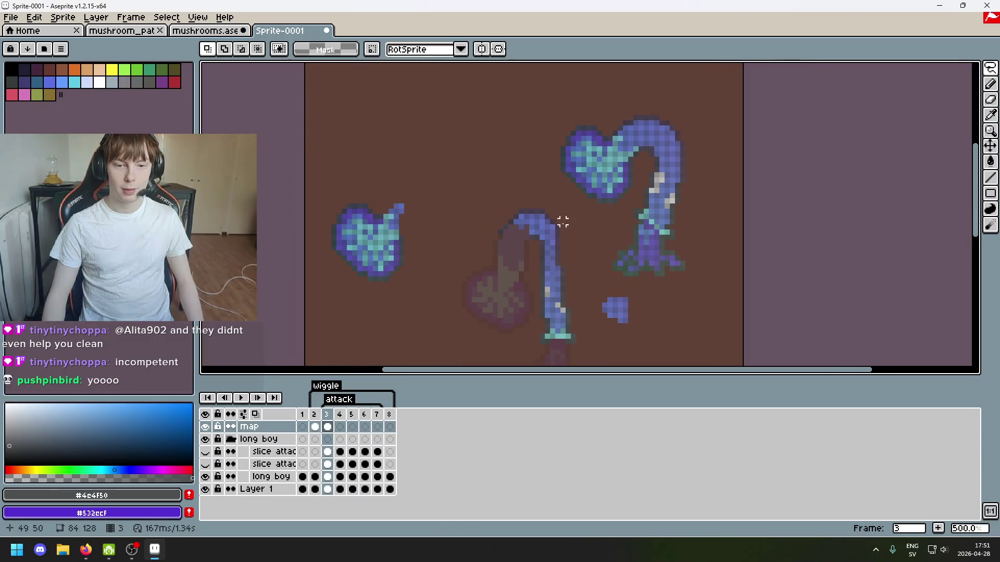
scroll(487, 232, "up", 4)
left_click_drag(330, 216, 361, 219)
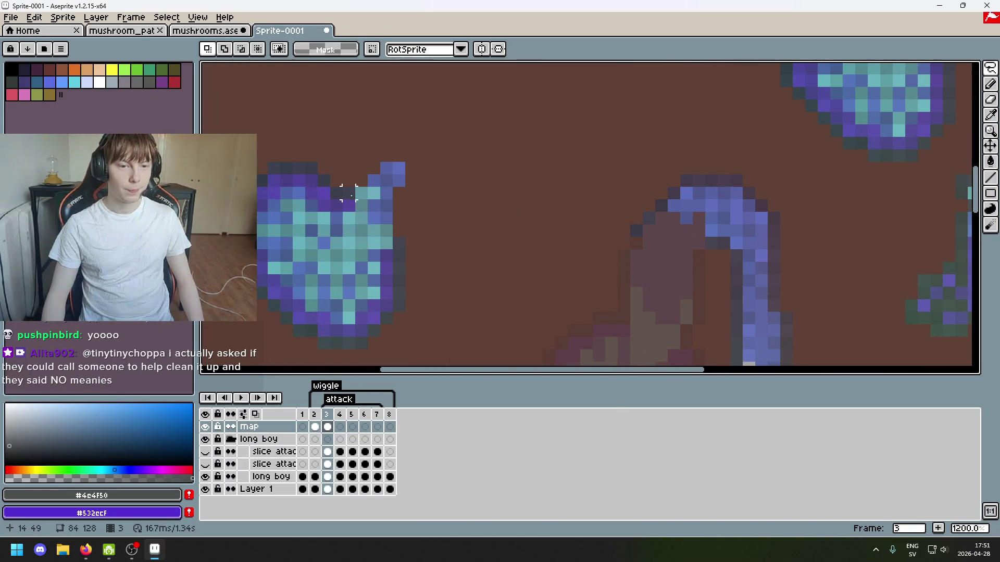
scroll(453, 230, "down", 5)
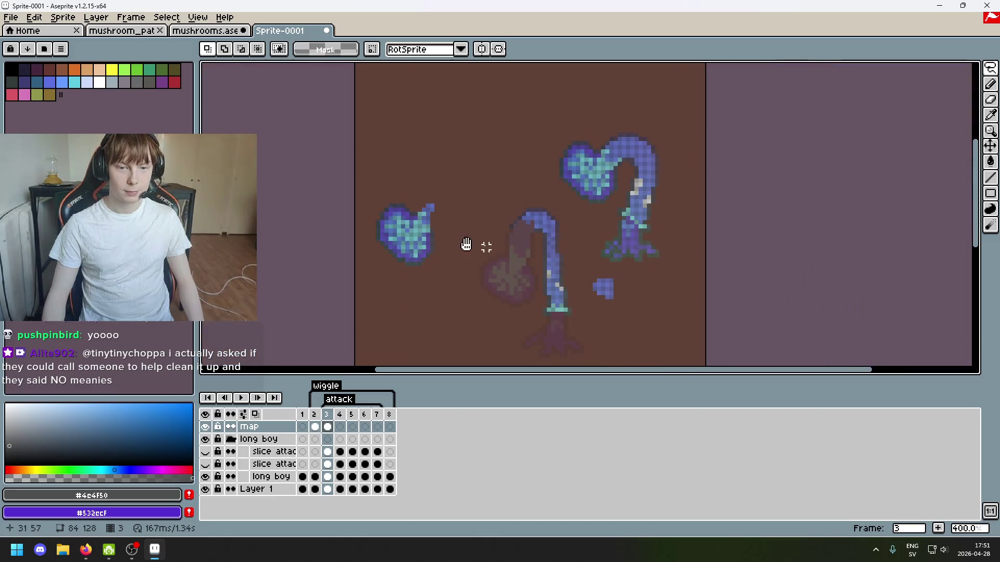
scroll(409, 239, "up", 2)
left_click_drag(409, 239, 425, 241)
scroll(424, 241, "up", 3)
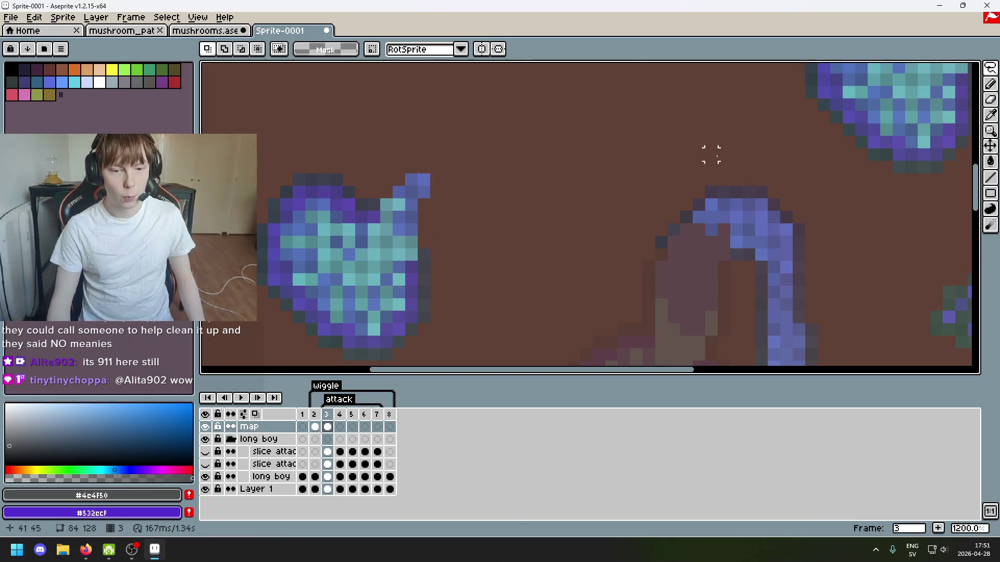
scroll(632, 223, "down", 2)
scroll(538, 233, "up", 2)
scroll(538, 234, "down", 2)
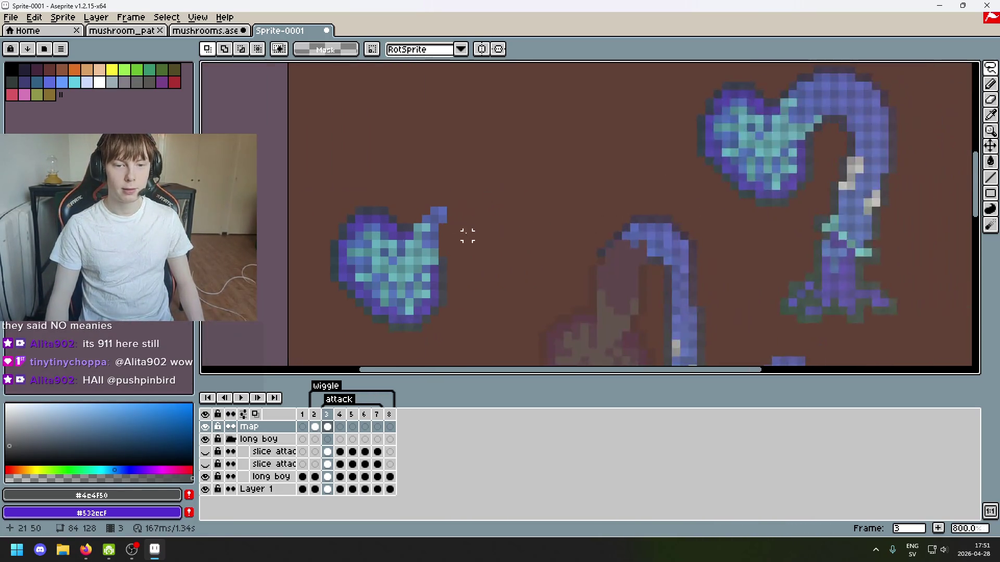
scroll(466, 232, "up", 2)
mouse_move(373, 215)
left_mouse_down()
mouse_move(390, 233)
mouse_move(583, 311)
mouse_move(504, 256)
left_mouse_up()
left_click(396, 236)
mouse_move(453, 274)
left_mouse_down()
mouse_move(576, 241)
mouse_move(442, 229)
left_mouse_up()
key("Return")
Shift a block of pixels near the neck down-left and reposition a small dark patch.
scroll(332, 221, "down", 1)
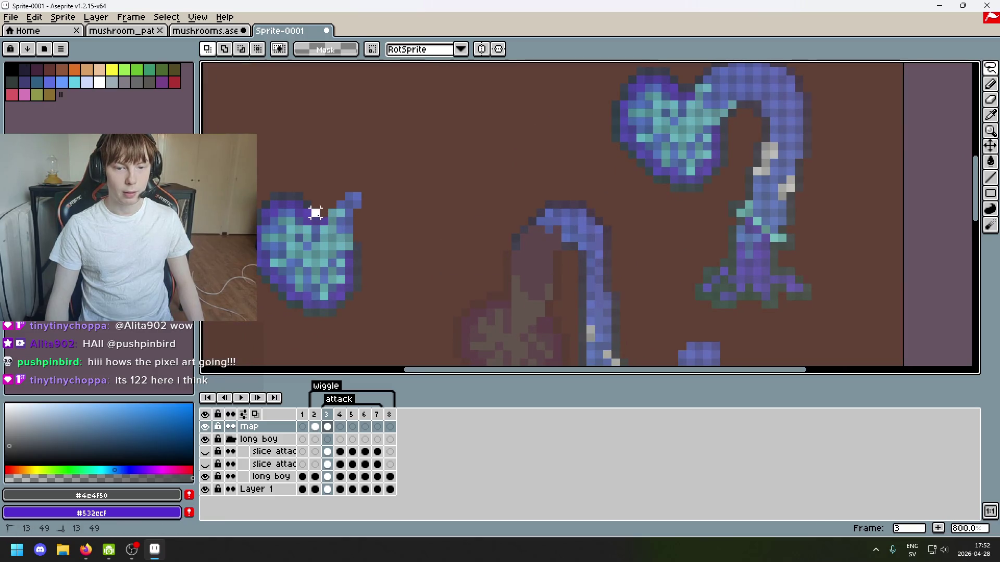
scroll(476, 249, "down", 2)
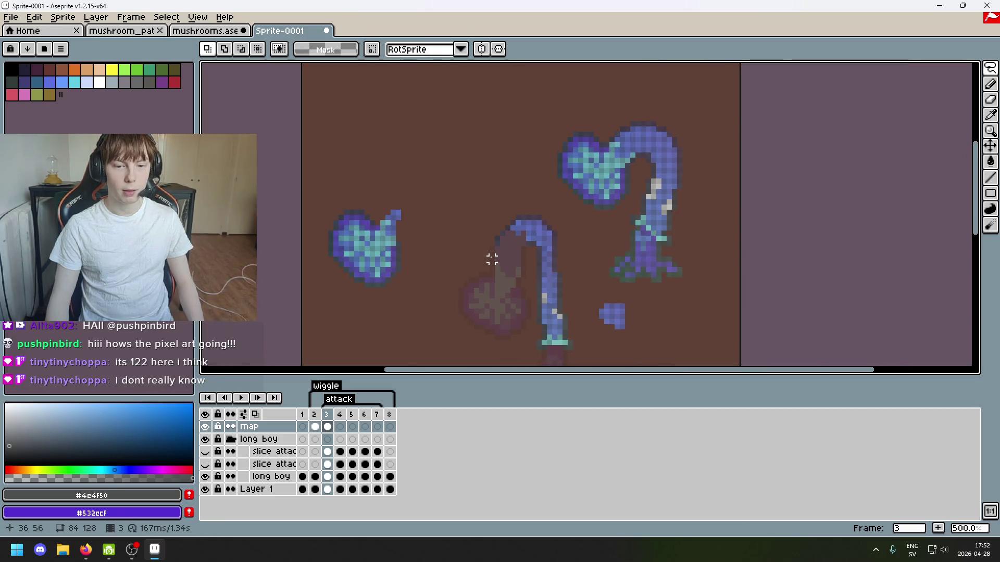
scroll(492, 259, "up", 4)
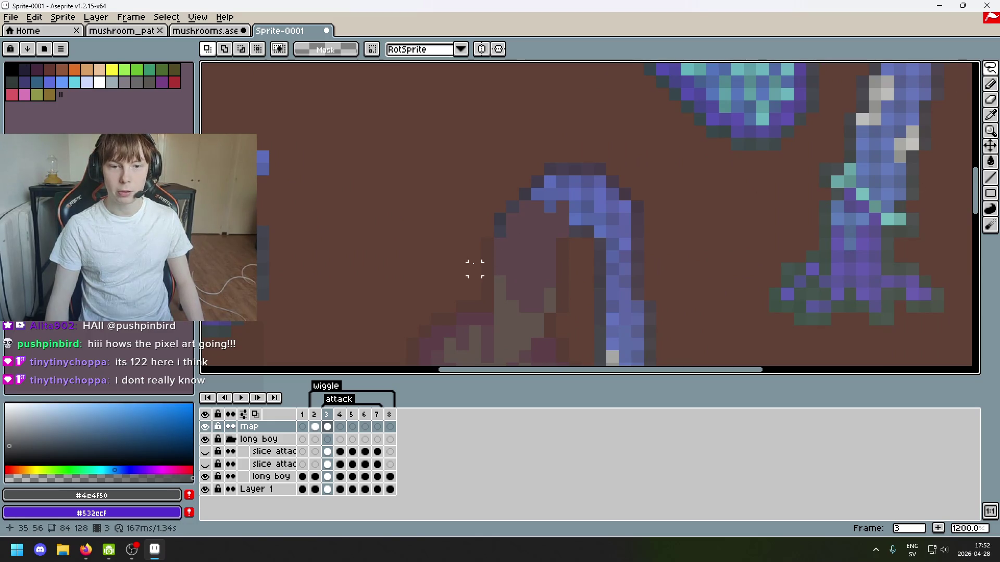
mouse_move(475, 269)
left_mouse_down()
mouse_move(477, 221)
mouse_move(514, 219)
left_mouse_up()
left_click_drag(505, 261, 494, 316)
key("Return")
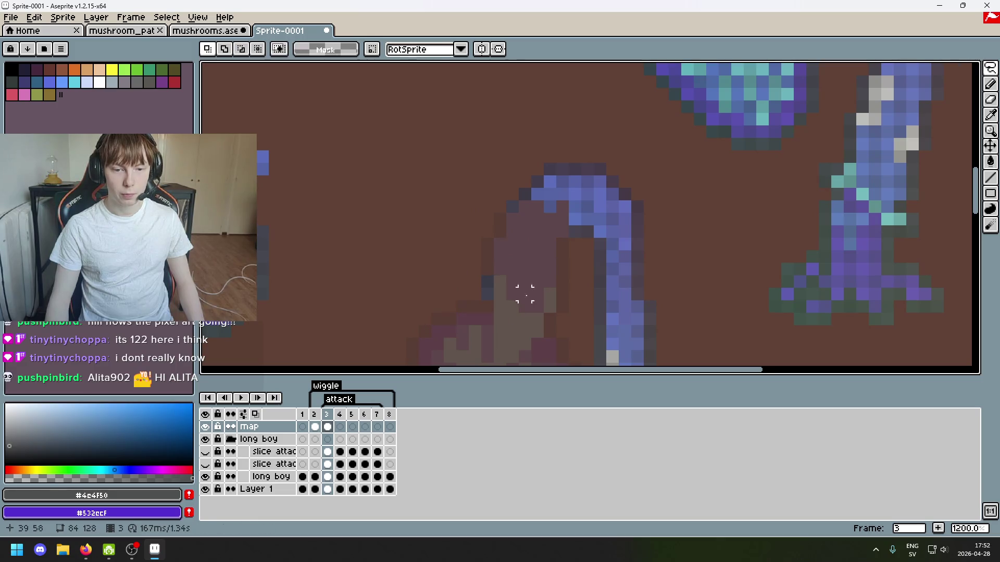
scroll(524, 290, "up", 3)
key("ctrl+d")
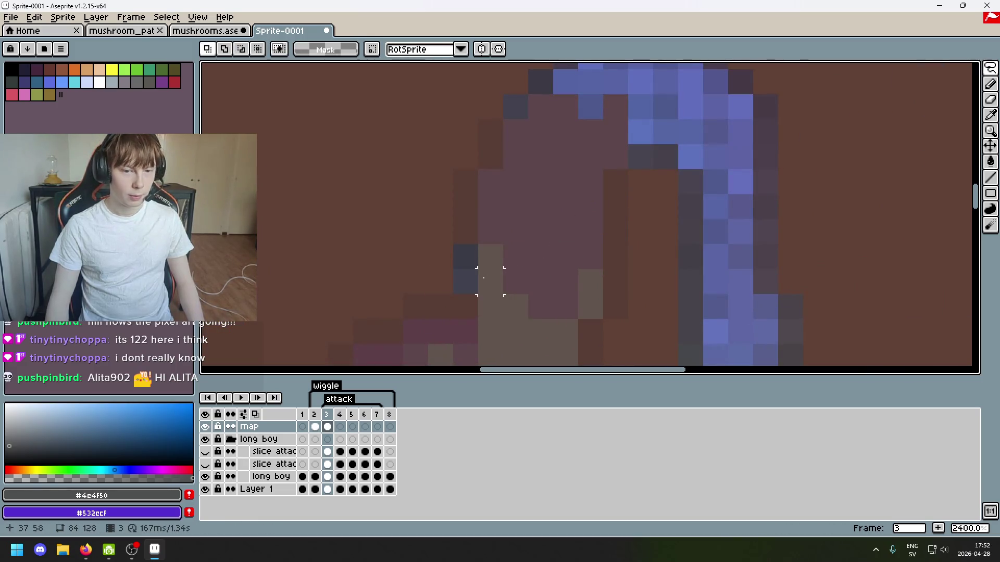
mouse_move(484, 277)
left_mouse_down()
mouse_move(428, 241)
mouse_move(465, 276)
mouse_move(596, 340)
mouse_move(471, 299)
left_mouse_up()
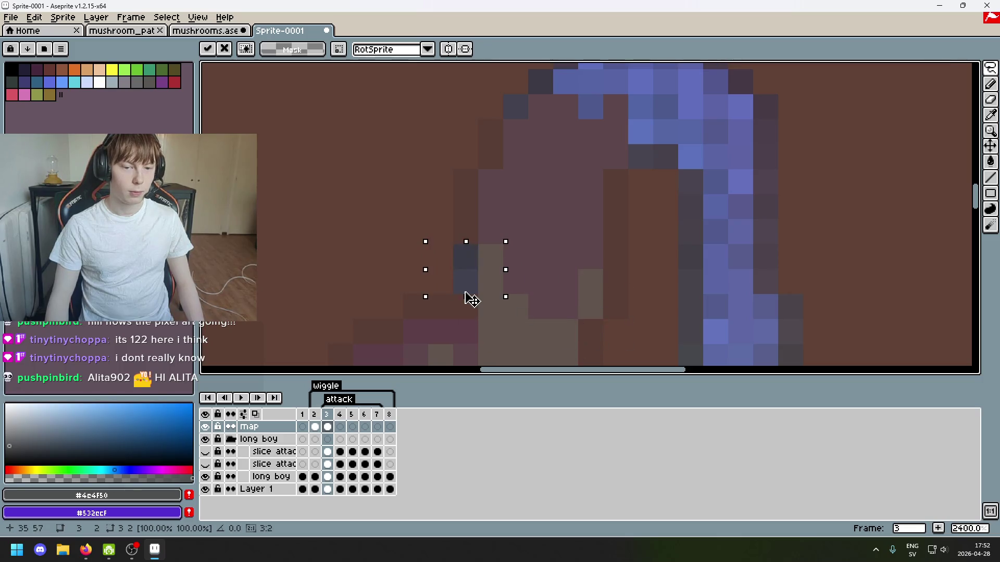
key("ctrl+d")
scroll(405, 274, "down", 6)
scroll(449, 275, "up", 1)
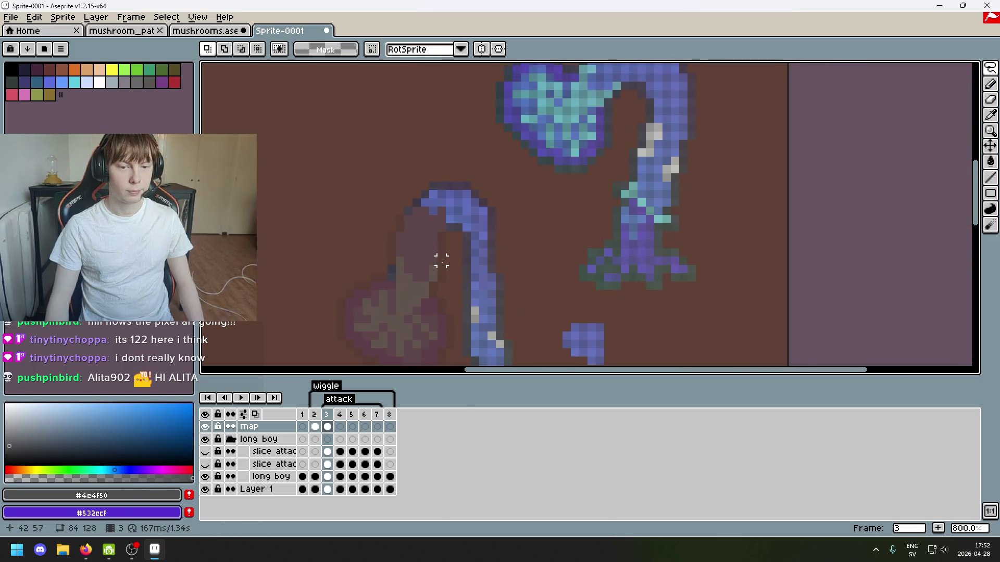
Toggle the map and slice attack layers and check the long boy layer's properties.
left_click(206, 427)
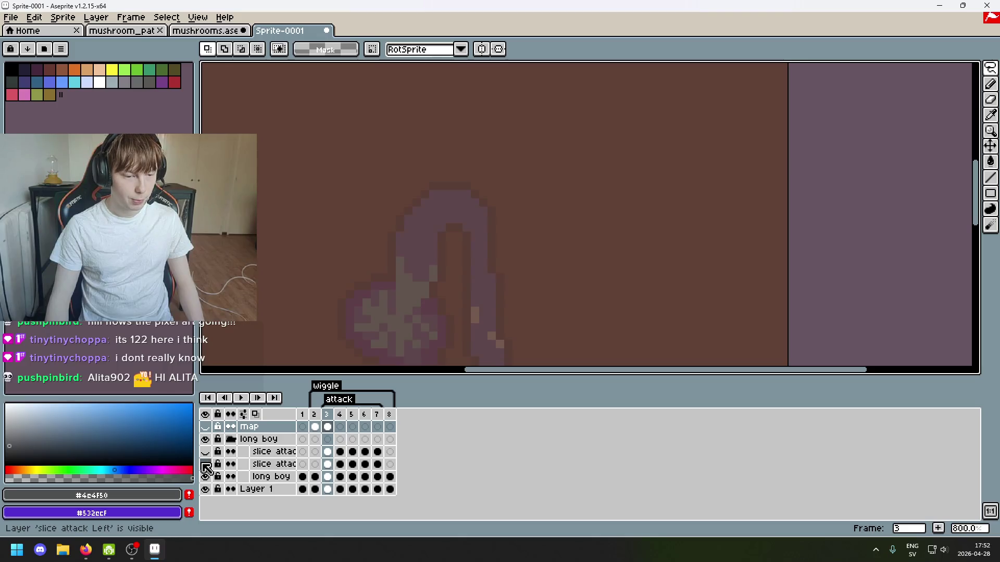
left_click(205, 464)
double_click(271, 477)
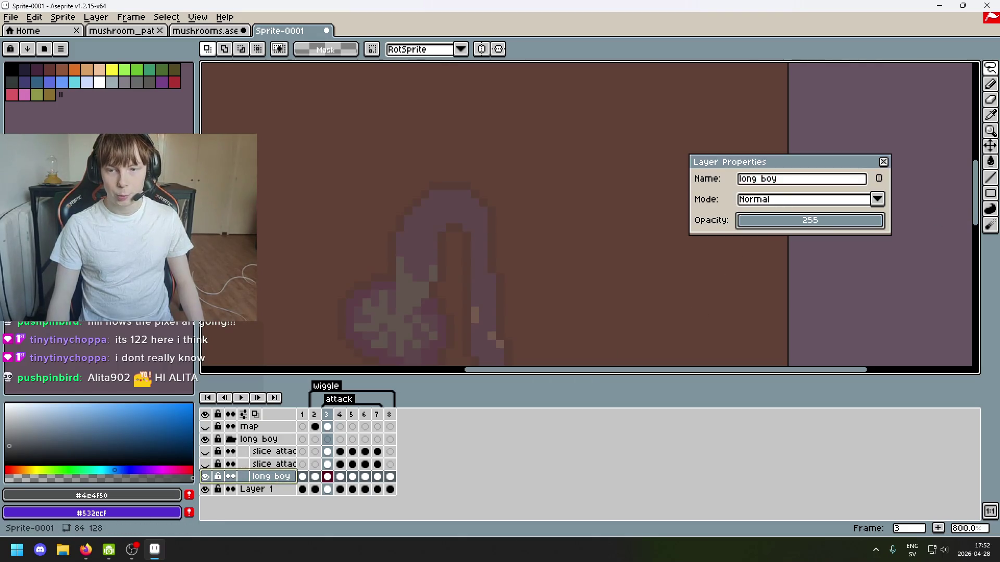
key("Return")
scroll(595, 151, "down", 2)
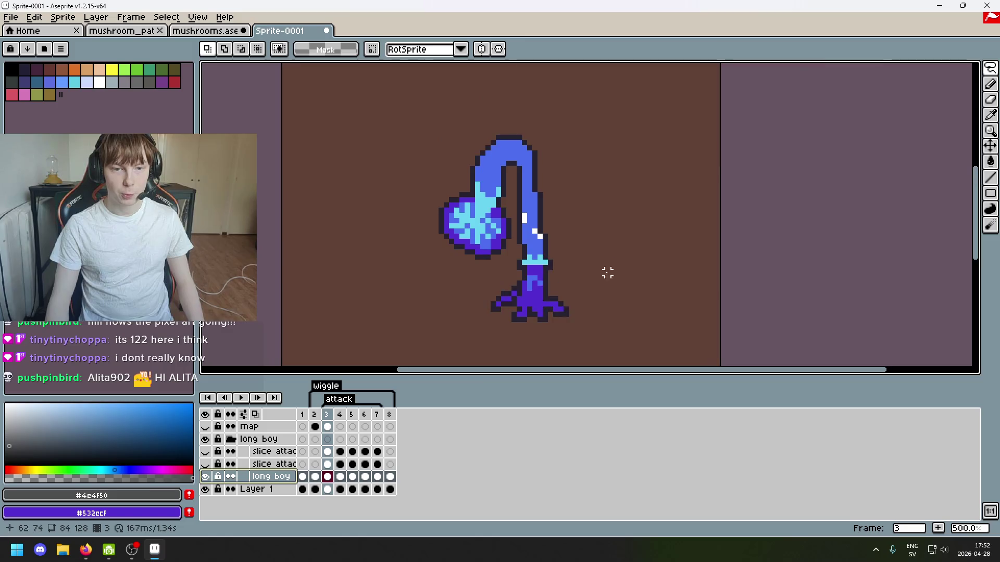
Play the animation while recentring the view and toggling the slice attack layers' visibility.
key("Return")
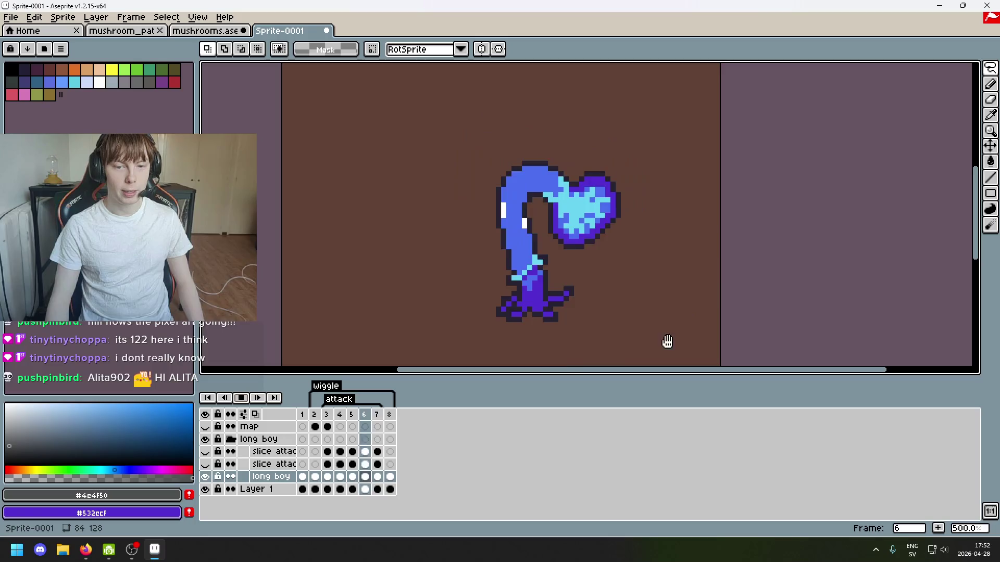
scroll(668, 341, "down", 1)
left_click_drag(618, 330, 478, 287)
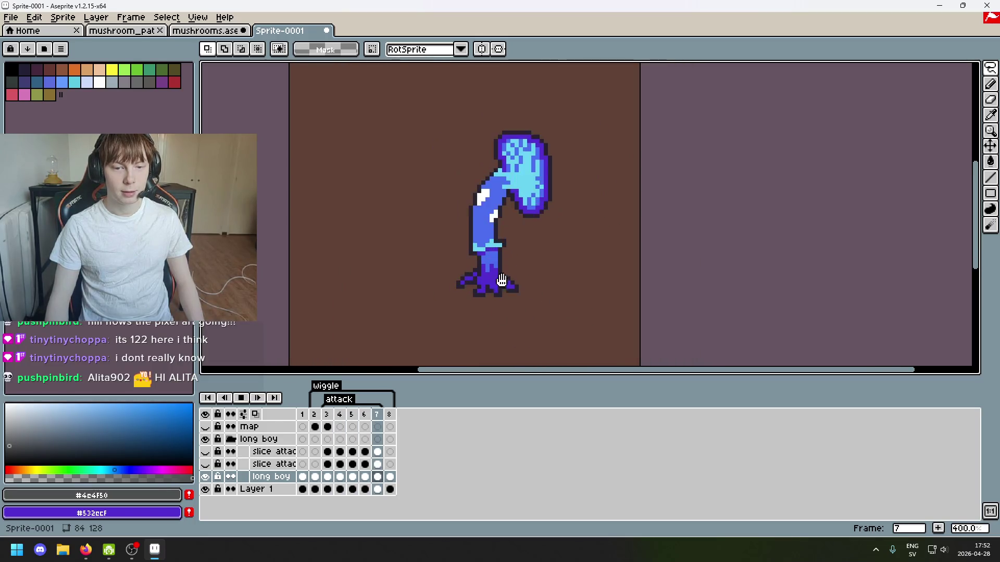
left_click_drag(518, 311, 489, 342)
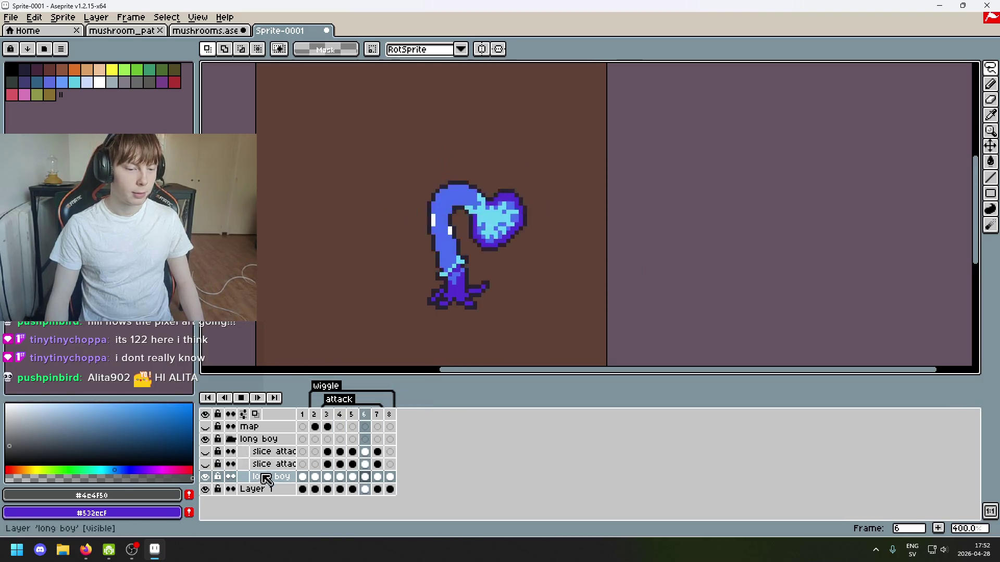
left_click(206, 452)
left_click(205, 464)
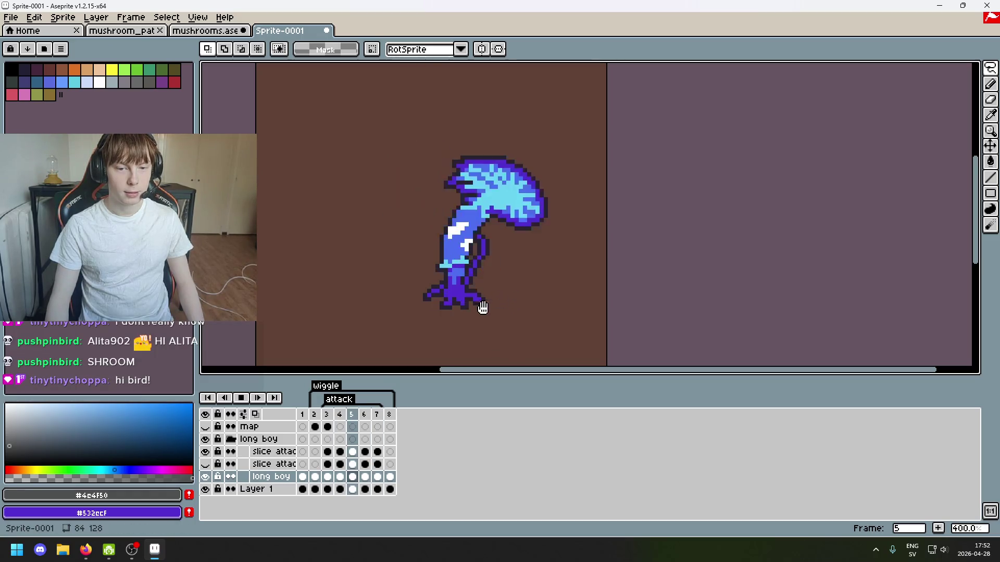
left_click(206, 451)
left_click(205, 464)
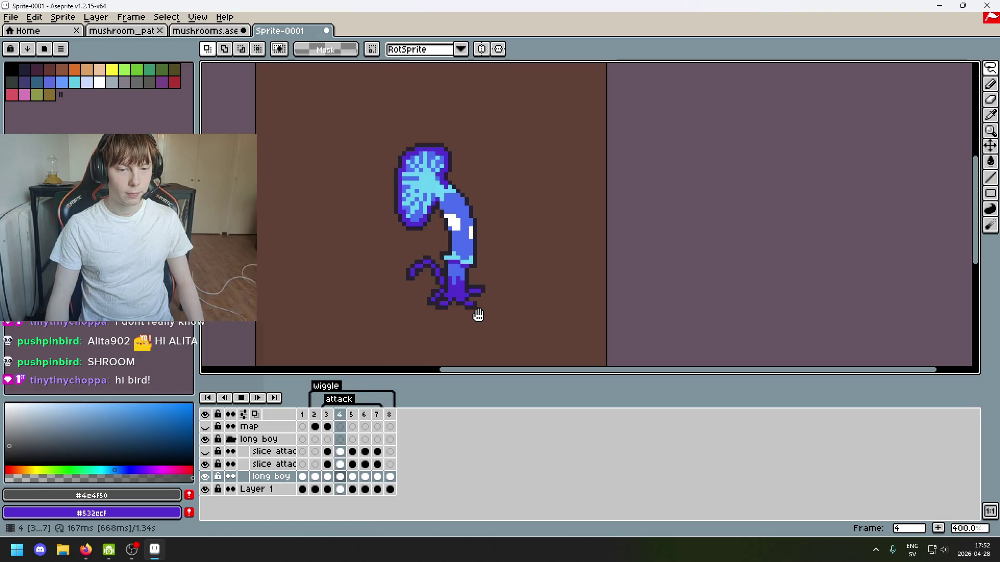
left_click(205, 464)
Stop playback, hide the long boy layer, and show frame 2's reference drawing.
left_click(241, 398)
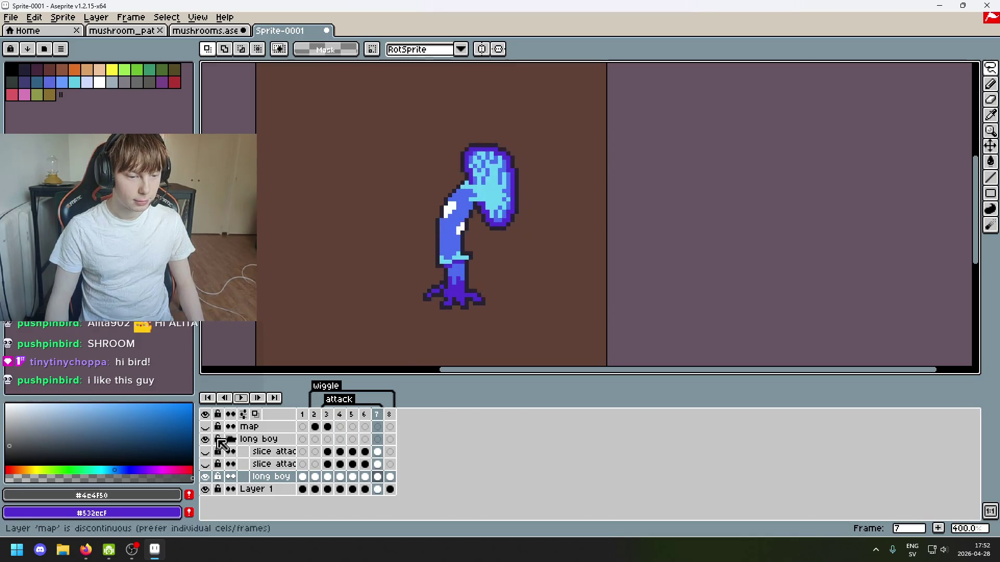
left_click(205, 476)
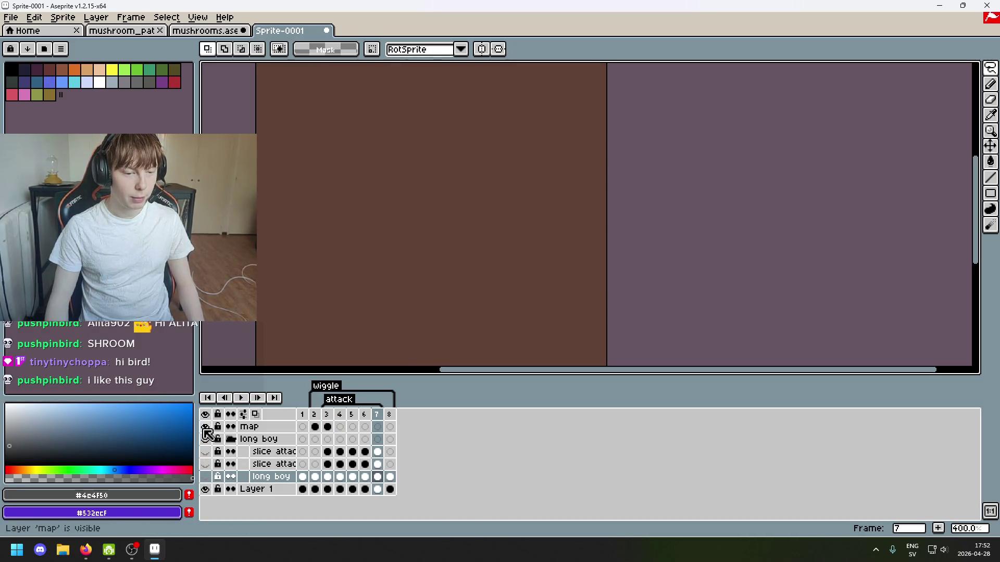
left_click(314, 414)
Zoom and pan to centre the sprite, briefly comparing frame 2 with frame 3.
scroll(446, 302, "up", 1)
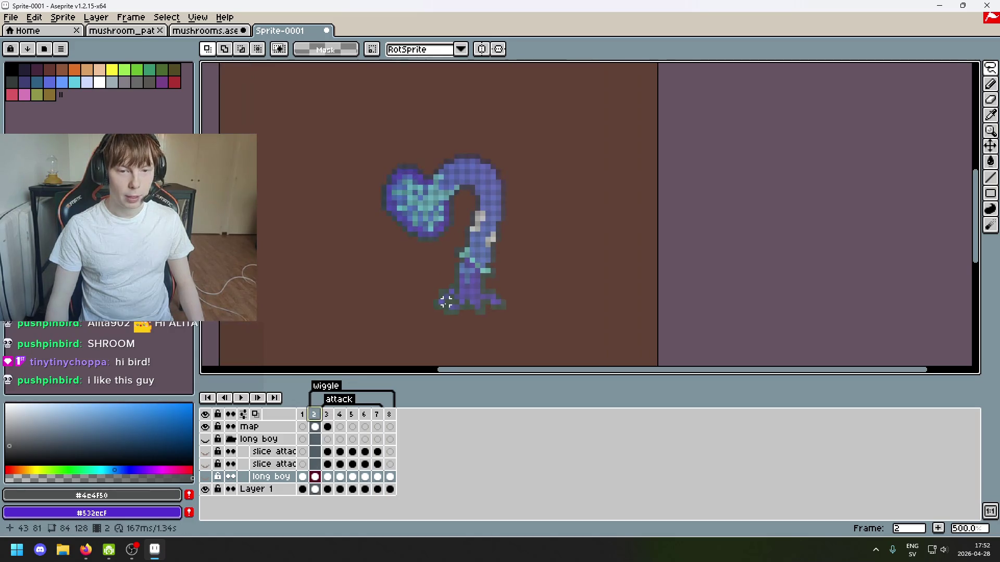
left_click_drag(446, 302, 380, 310)
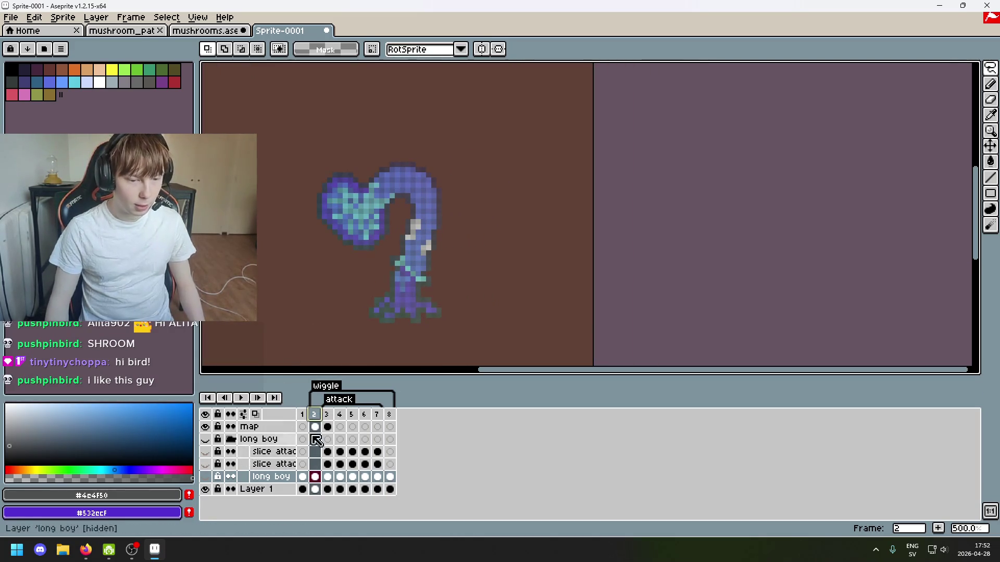
left_click(326, 414)
left_click(314, 415)
left_click_drag(324, 339, 318, 362)
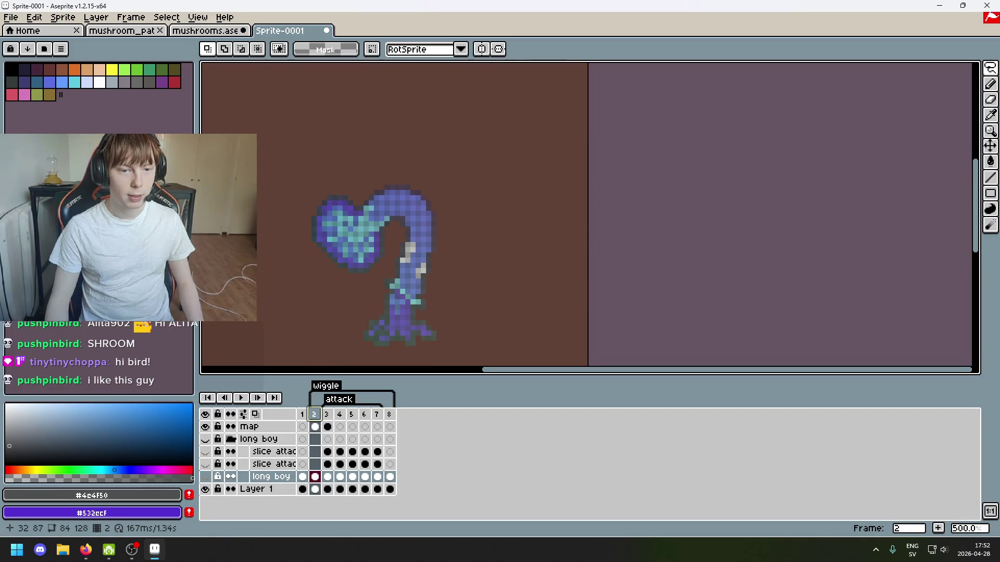
scroll(333, 245, "down", 1)
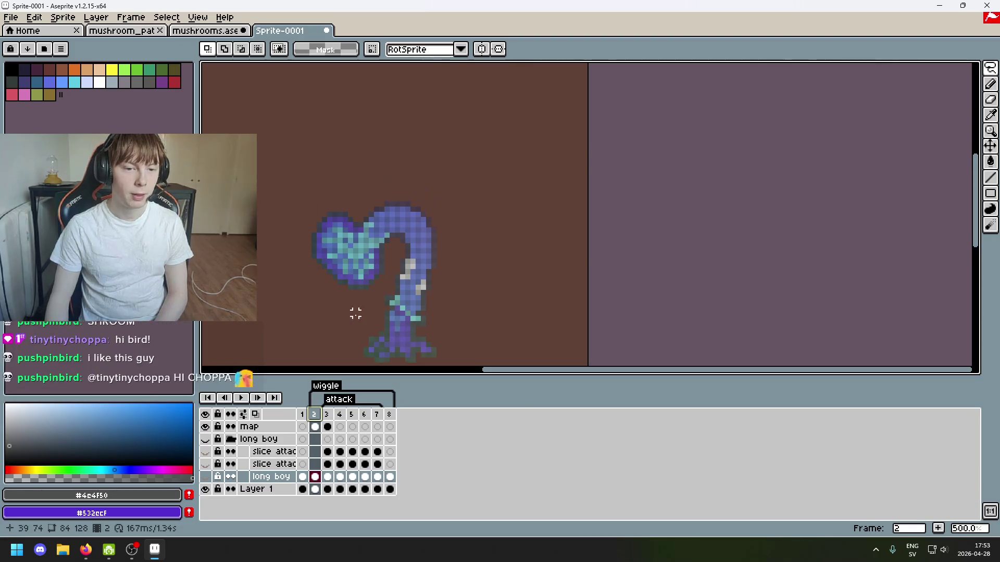
mouse_move(353, 312)
left_mouse_down()
mouse_move(413, 258)
mouse_move(585, 247)
left_mouse_up()
scroll(551, 218, "up", 1)
mouse_move(550, 218)
left_mouse_down()
mouse_move(501, 253)
mouse_move(469, 224)
left_mouse_up()
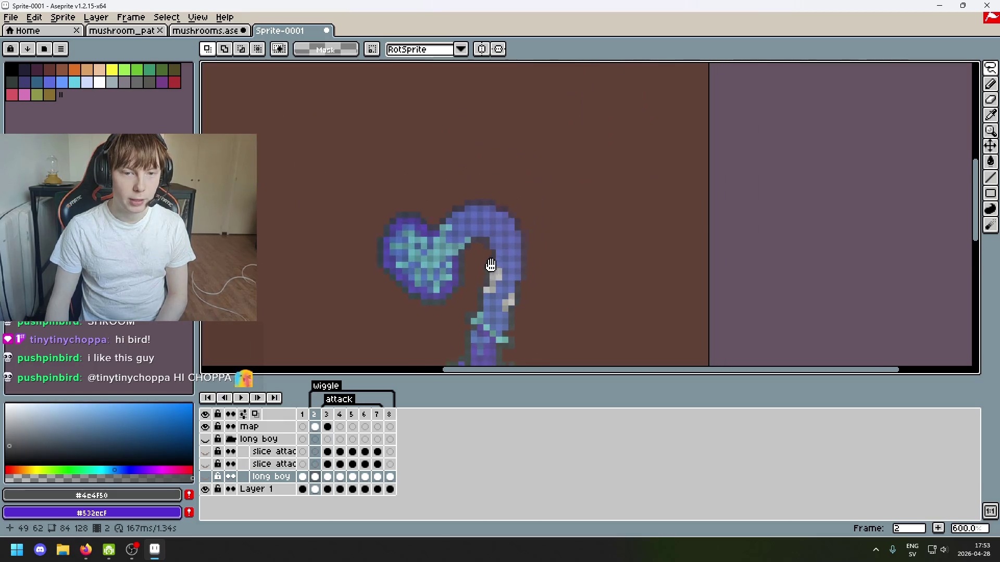
scroll(463, 213, "down", 1)
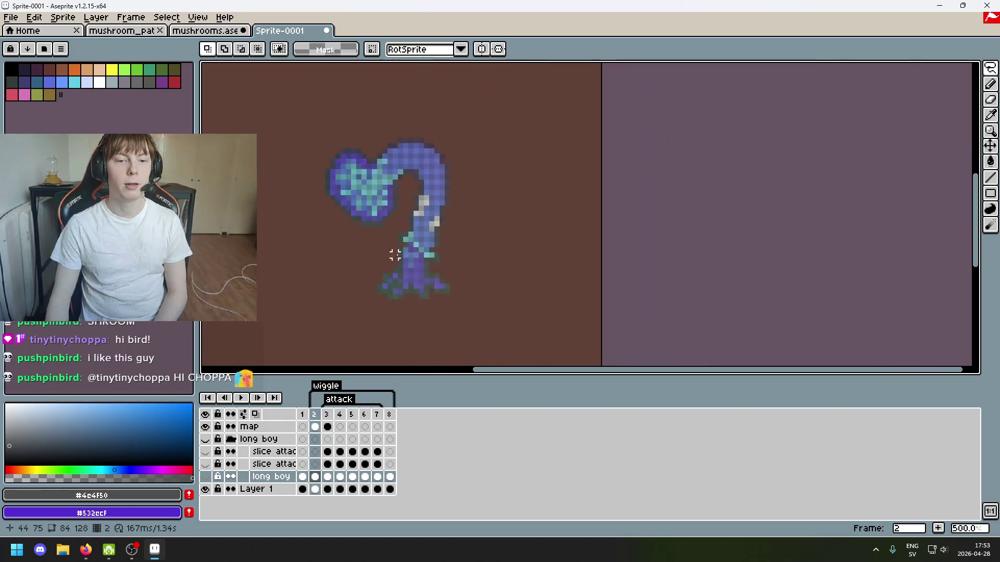
left_click_drag(395, 254, 419, 238)
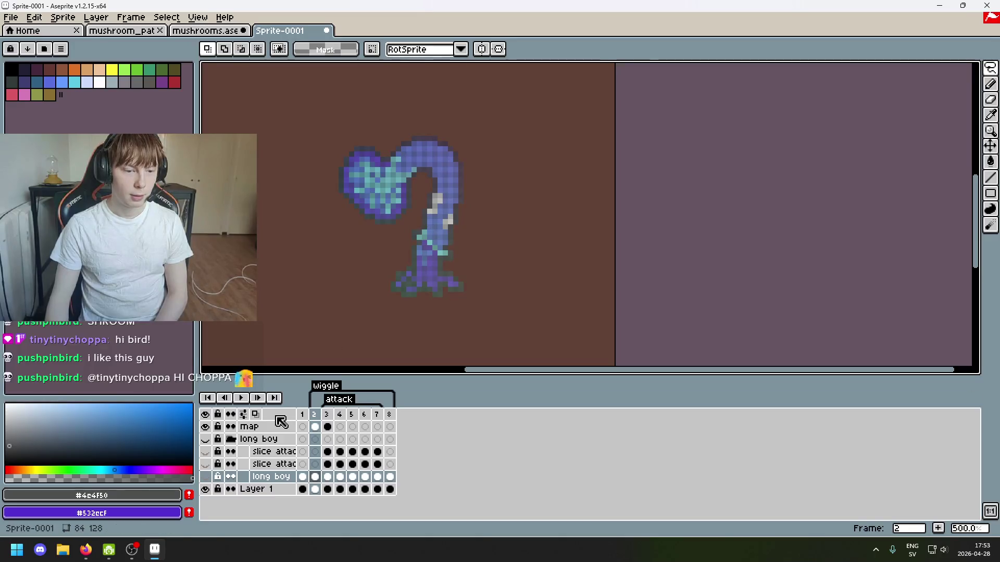
Flip between frames 2 and 3, then settle on frame 3 and view its scattered pieces.
left_click(329, 415)
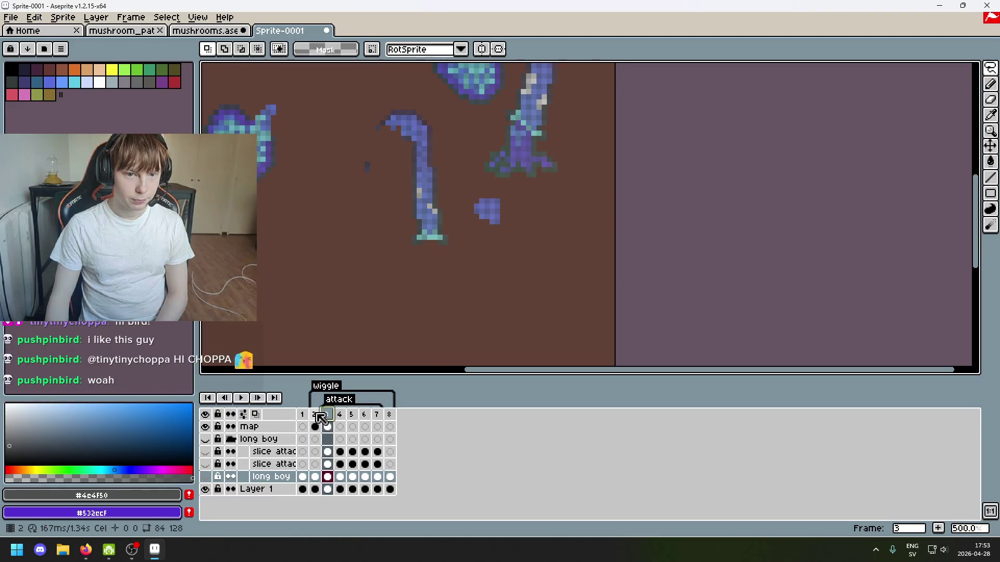
left_click(316, 415)
left_click_drag(332, 339, 321, 338)
mouse_move(330, 374)
left_mouse_down()
mouse_move(357, 295)
mouse_move(359, 323)
mouse_move(459, 197)
left_mouse_up()
scroll(459, 198, "up", 3)
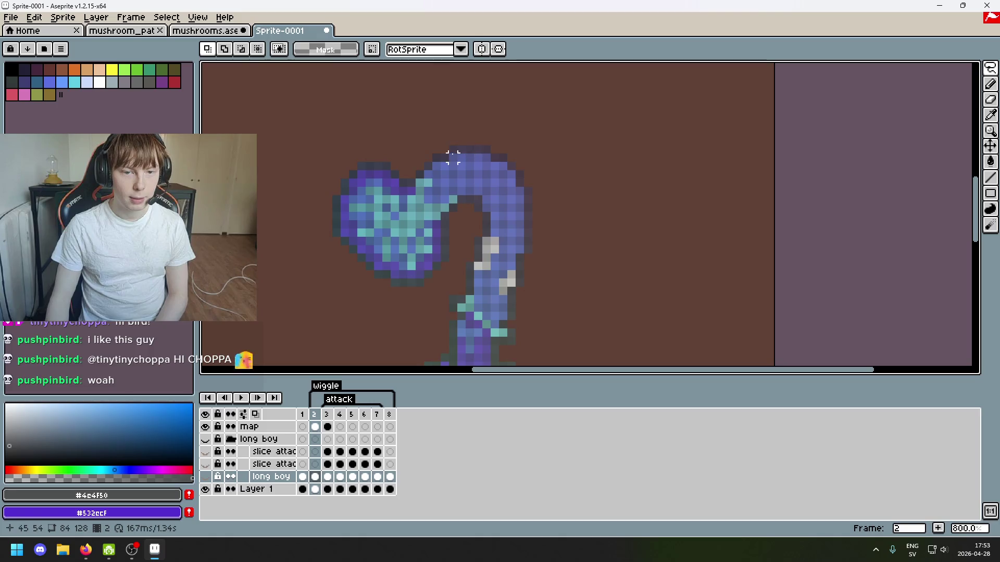
key("period")
mouse_move(453, 151)
left_mouse_down()
mouse_move(517, 268)
mouse_move(464, 324)
mouse_move(529, 222)
left_mouse_up()
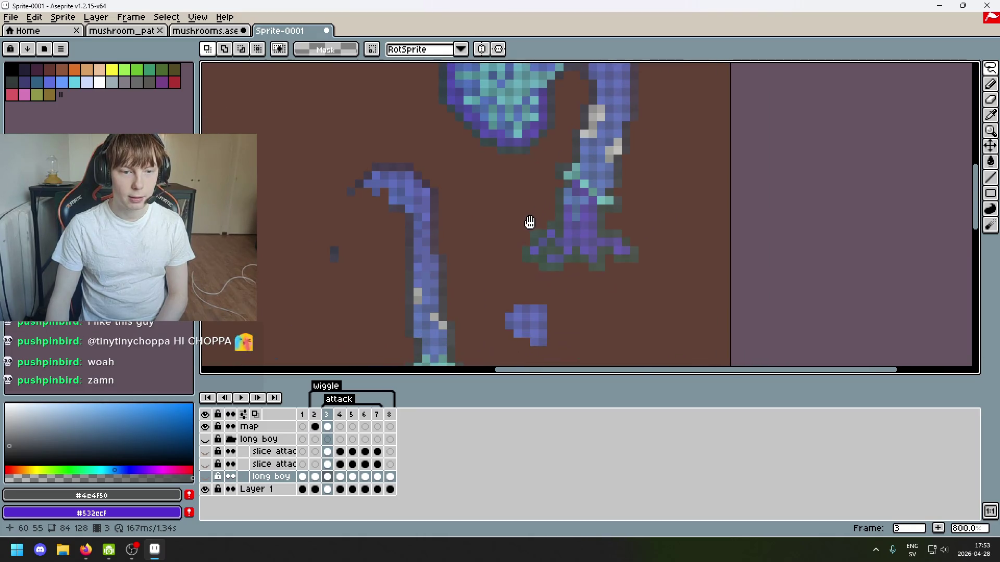
Make the long boy layer visible again and set its opacity to 82.
double_click(271, 477)
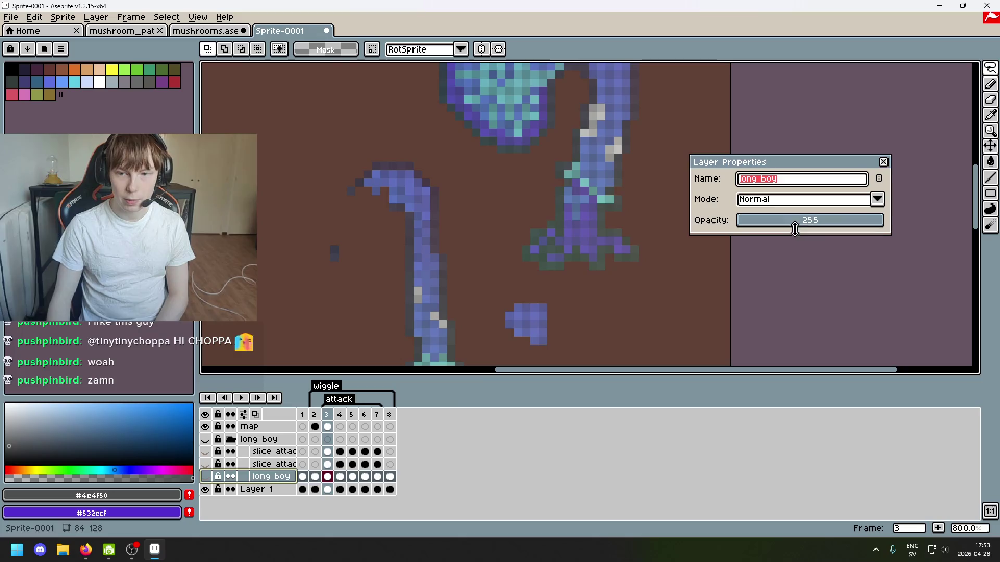
left_click(205, 476)
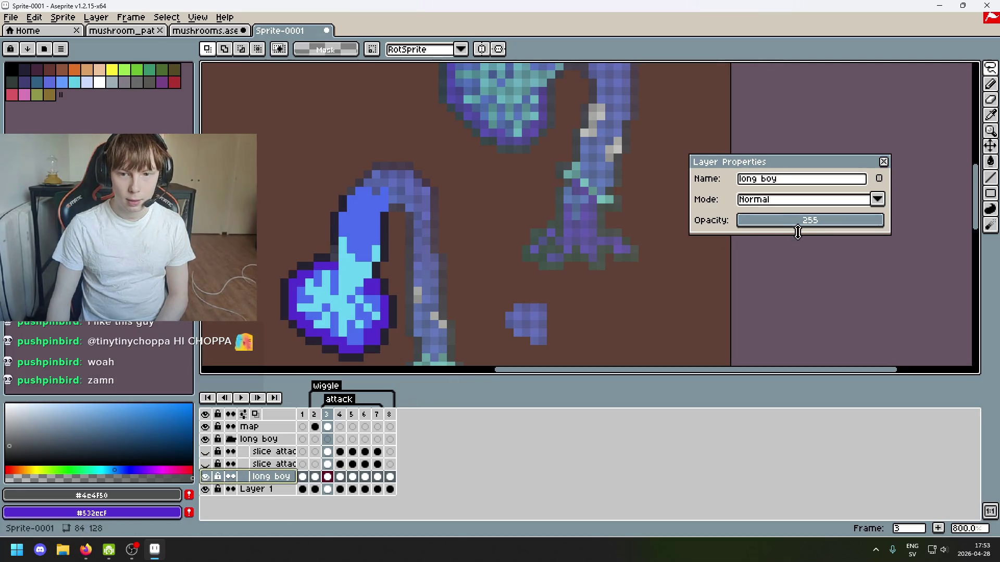
left_click_drag(797, 232, 783, 226)
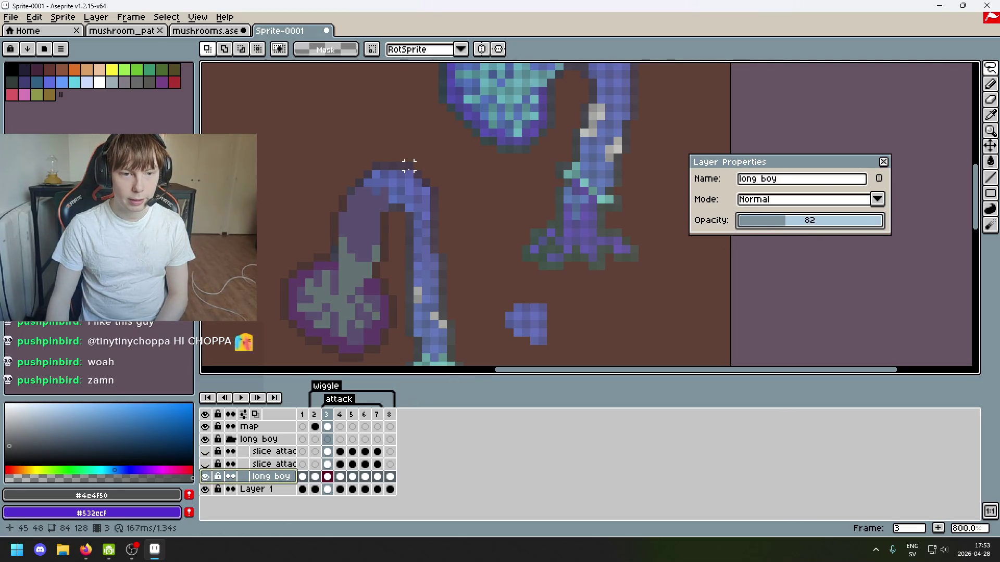
left_click(883, 162)
Switch to frame 2 and zoom the view out a step.
scroll(489, 232, "down", 2)
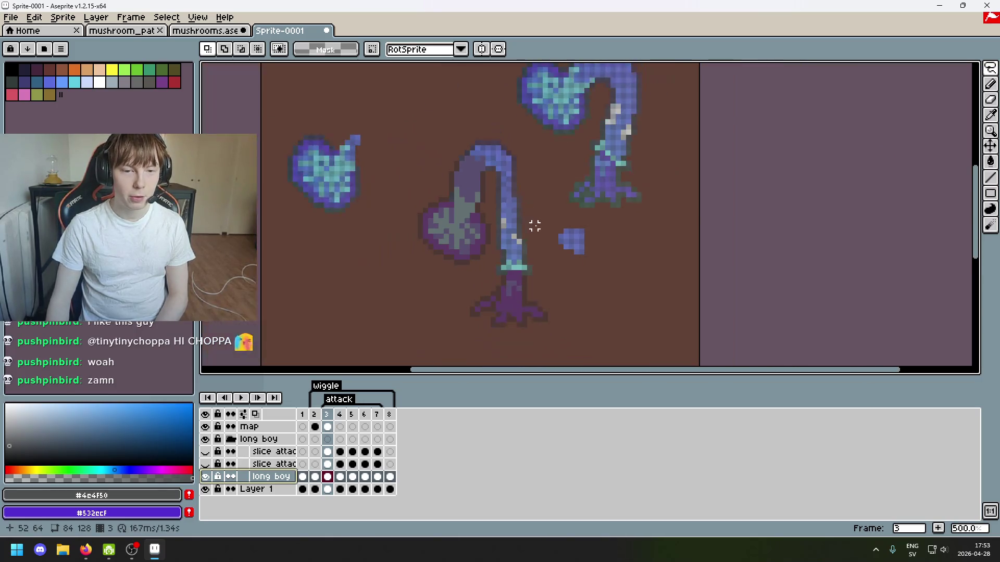
left_click(314, 414)
scroll(470, 208, "up", 2)
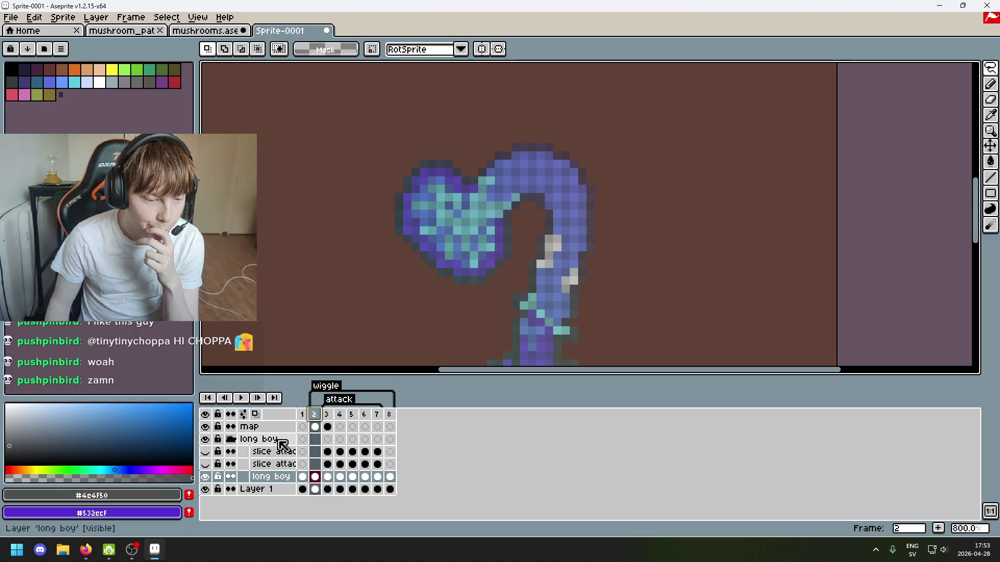
key("minus")
Switch to frame 3 and bring the upper-right creature into view.
left_click(328, 415)
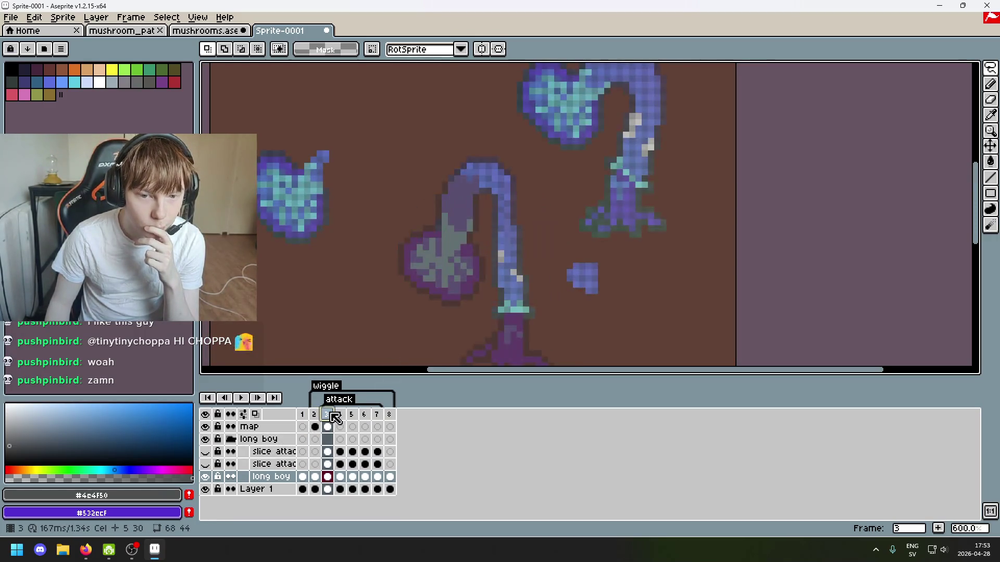
scroll(396, 291, "down", 1)
scroll(519, 224, "up", 1)
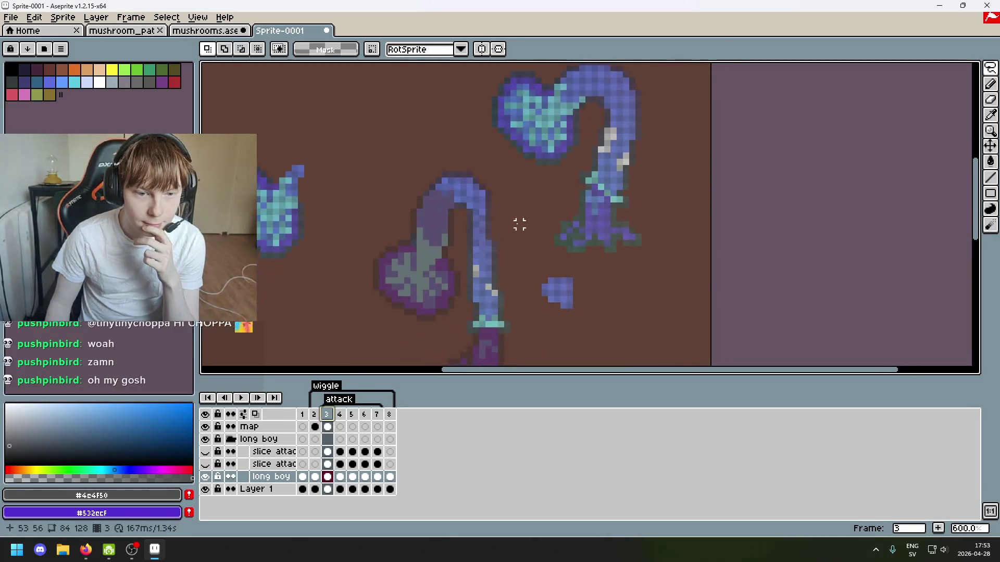
mouse_move(550, 156)
left_mouse_down()
mouse_move(558, 192)
mouse_move(584, 154)
left_mouse_up()
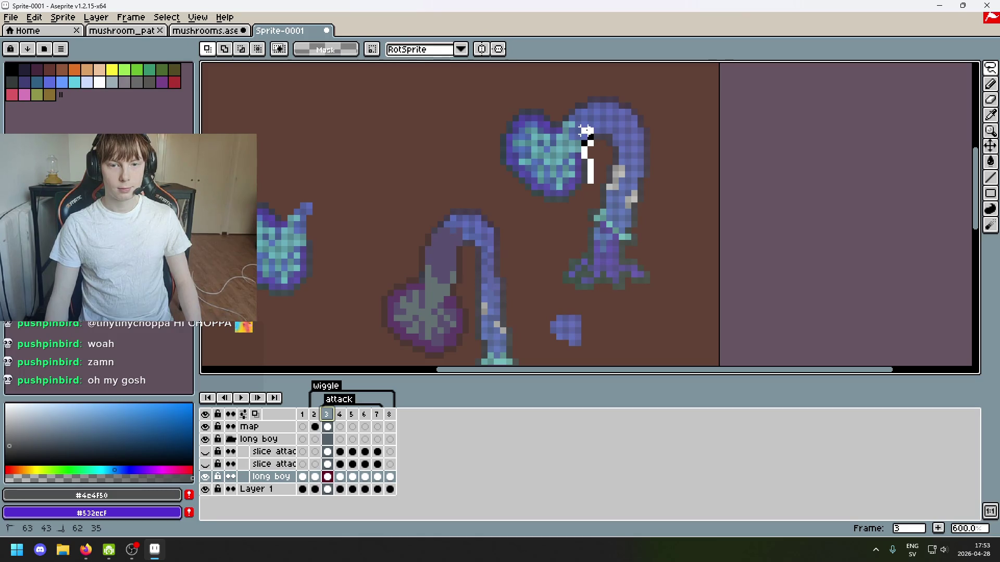
Lasso the upper-right heart head, undo a large move, then shift it slightly beside its neck.
left_click_drag(590, 193, 591, 191)
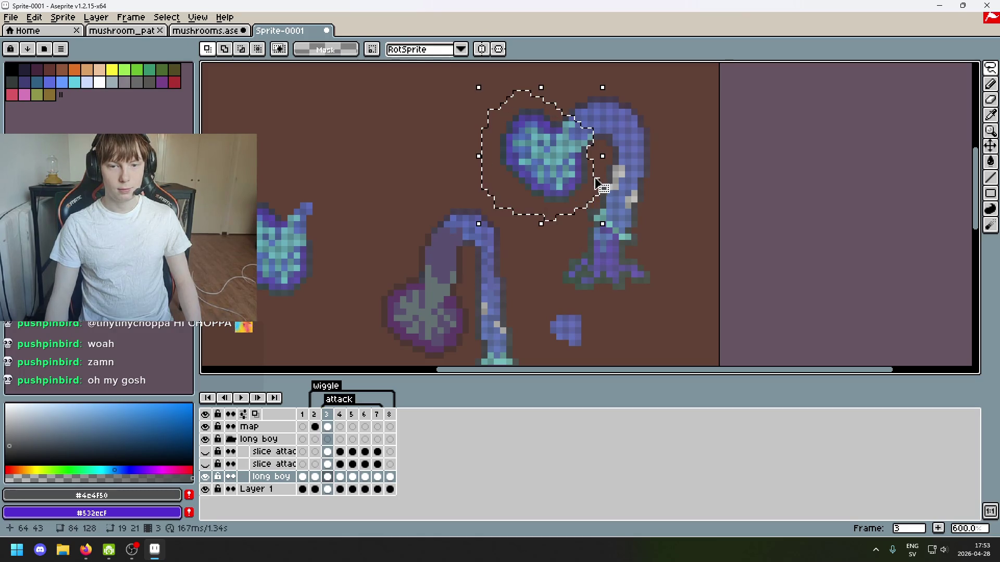
scroll(642, 153, "down", 2)
mouse_move(642, 152)
left_mouse_down()
mouse_move(491, 261)
mouse_move(471, 299)
left_mouse_up()
key("ctrl+z")
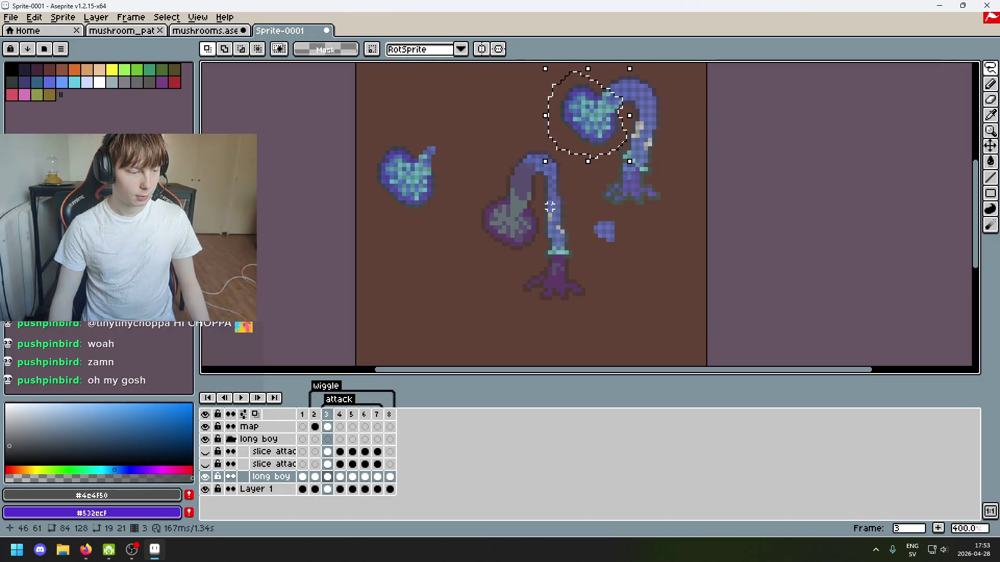
left_click_drag(596, 212, 551, 268)
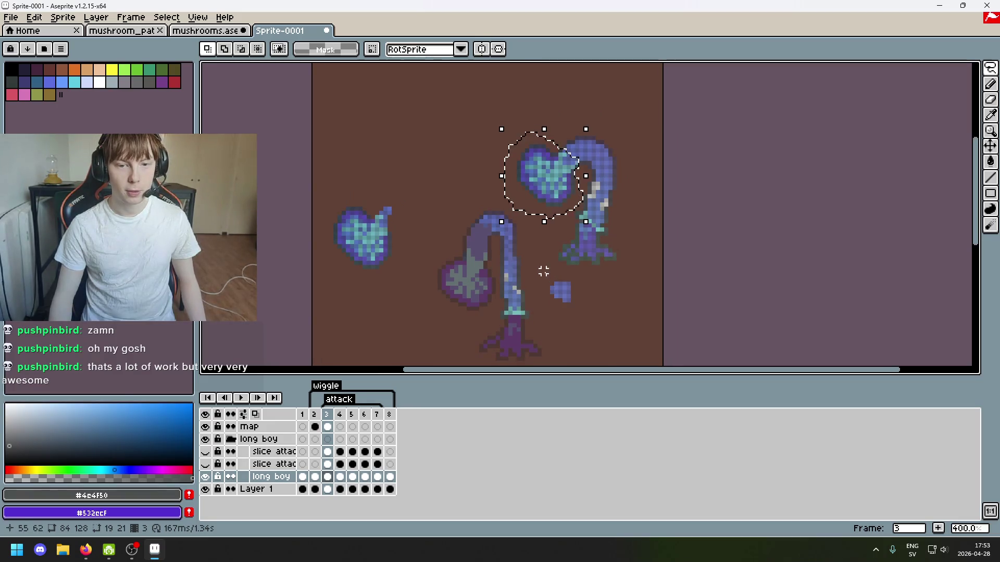
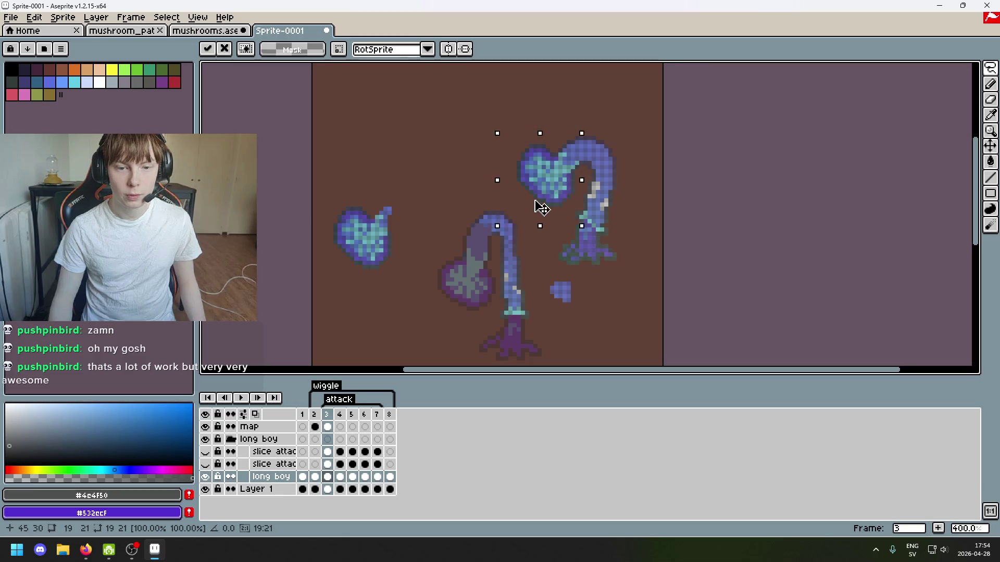
Undo the pasted cap copy, check the long boy layer, then make the map layer active.
left_click_drag(564, 197, 435, 346)
key("ctrl+z")
left_click(206, 477)
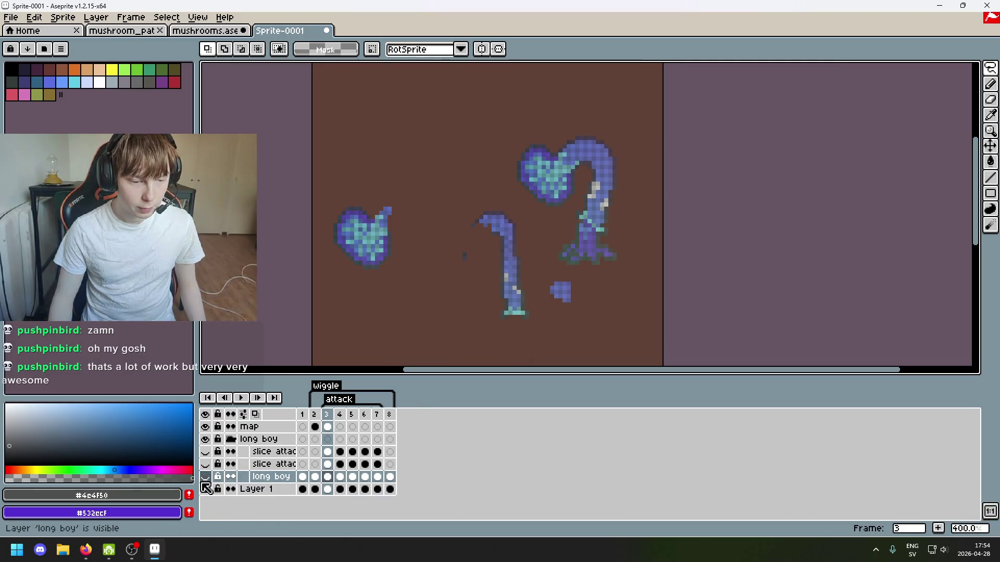
left_click(205, 477)
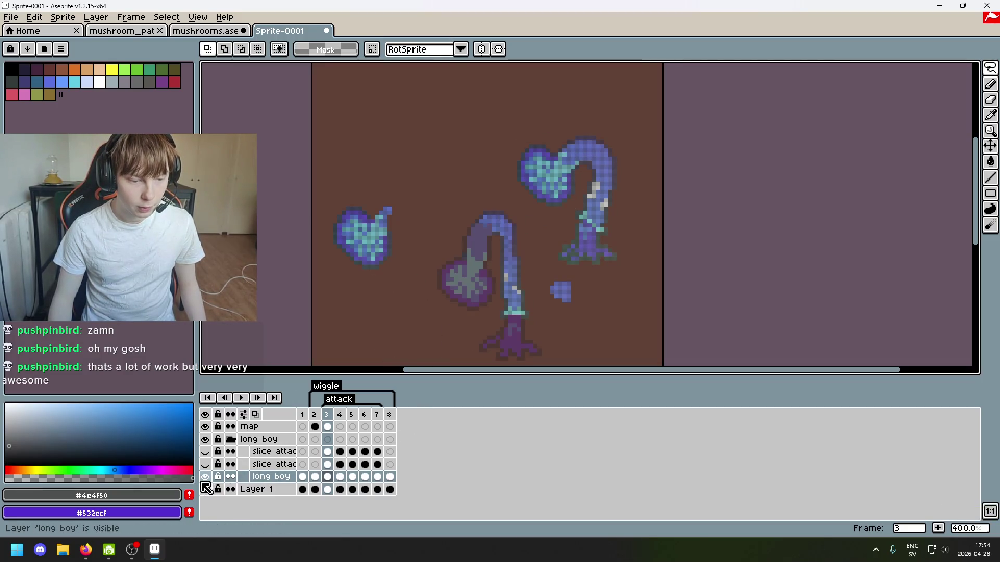
left_click(274, 431)
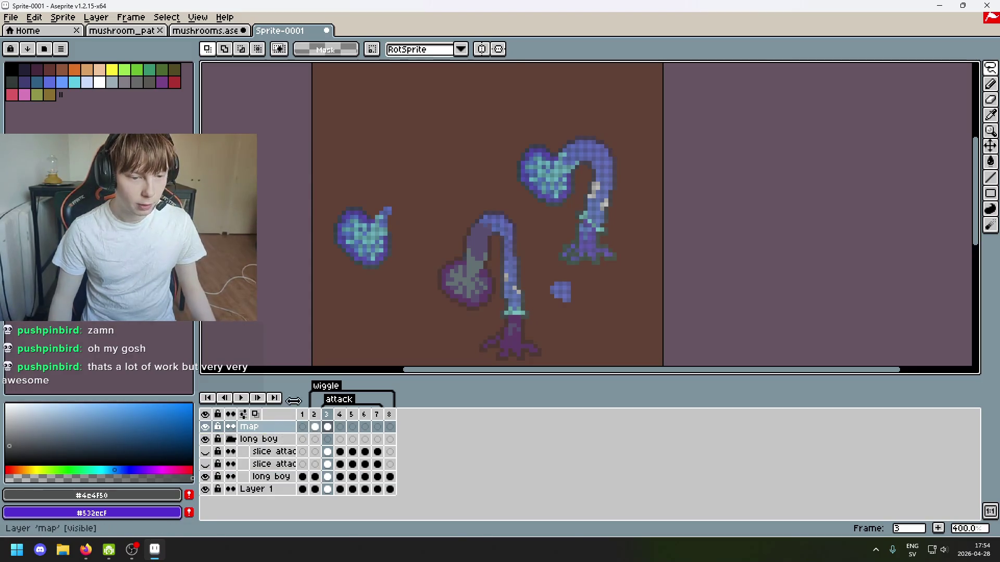
scroll(476, 230, "down", 1)
scroll(496, 219, "up", 2)
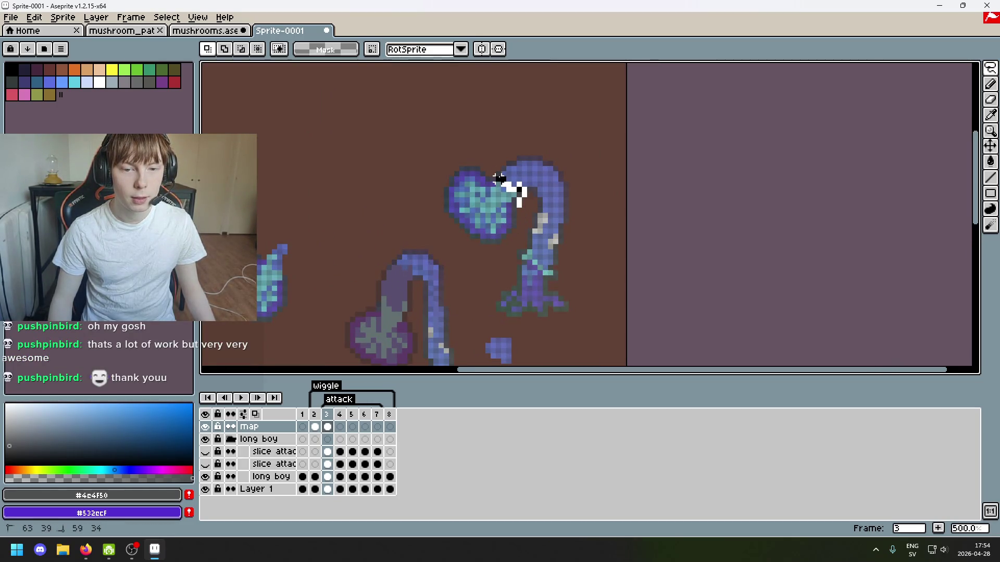
Lasso the top-right cap, check the map layer's content, then drop the selection.
left_click_drag(513, 211, 516, 201)
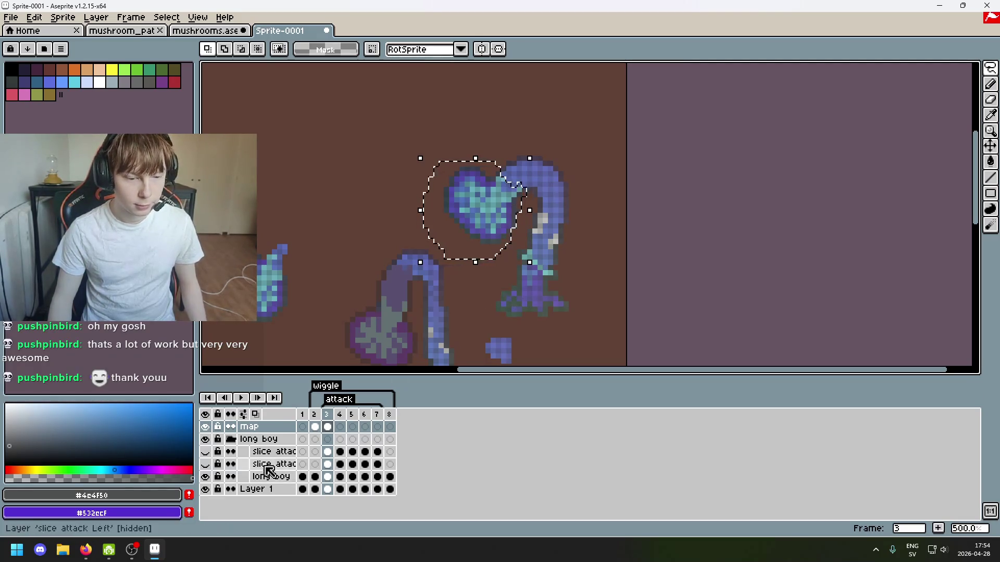
left_click(206, 428)
left_click(205, 428)
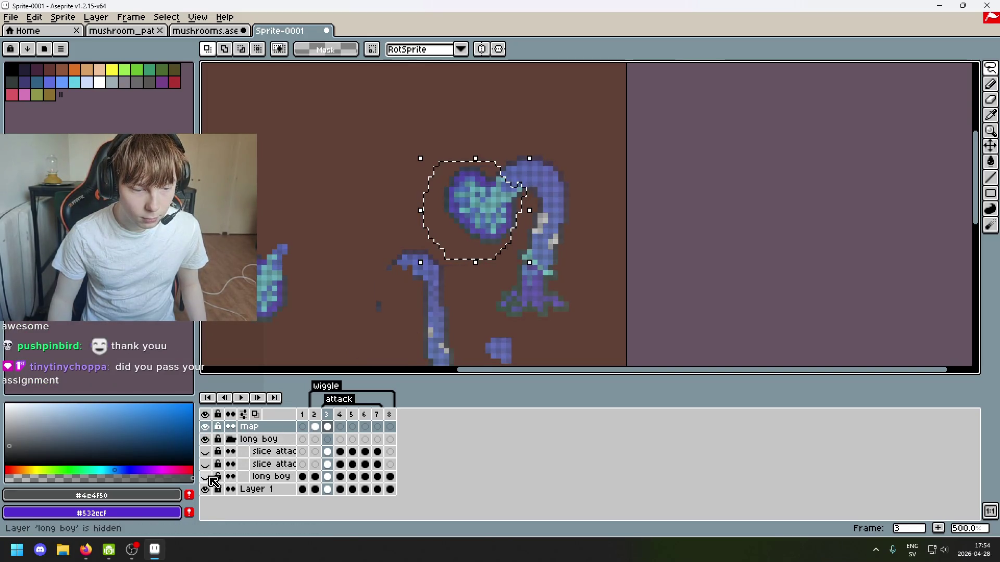
left_click(263, 477)
key("ctrl+d")
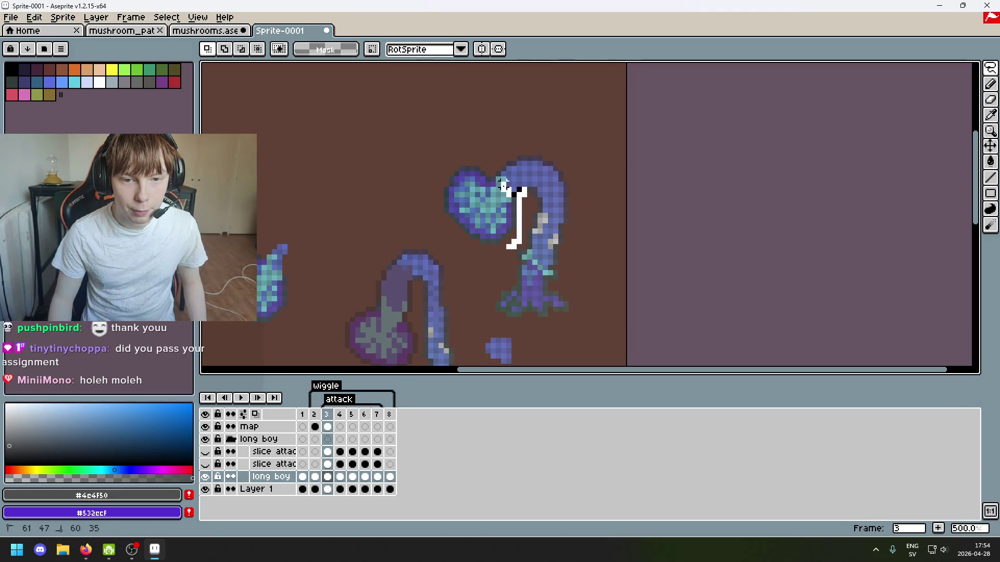
Trace a new freehand outline around the cap, reposition it, then clear the selection.
mouse_move(458, 148)
left_mouse_down()
mouse_move(492, 262)
mouse_move(511, 248)
left_mouse_up()
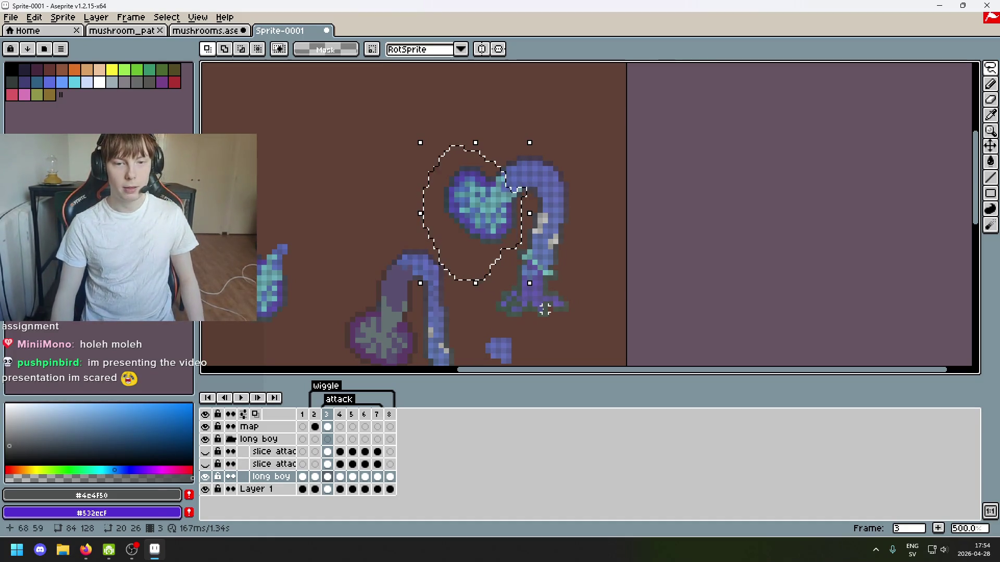
left_click(513, 256)
left_click_drag(388, 228, 481, 233)
left_click(327, 477)
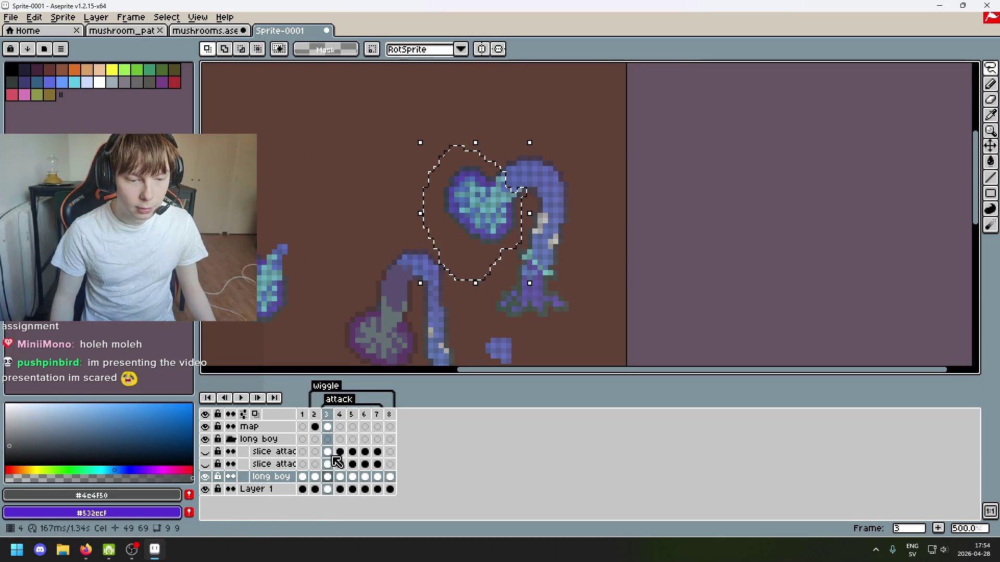
key("ctrl+d")
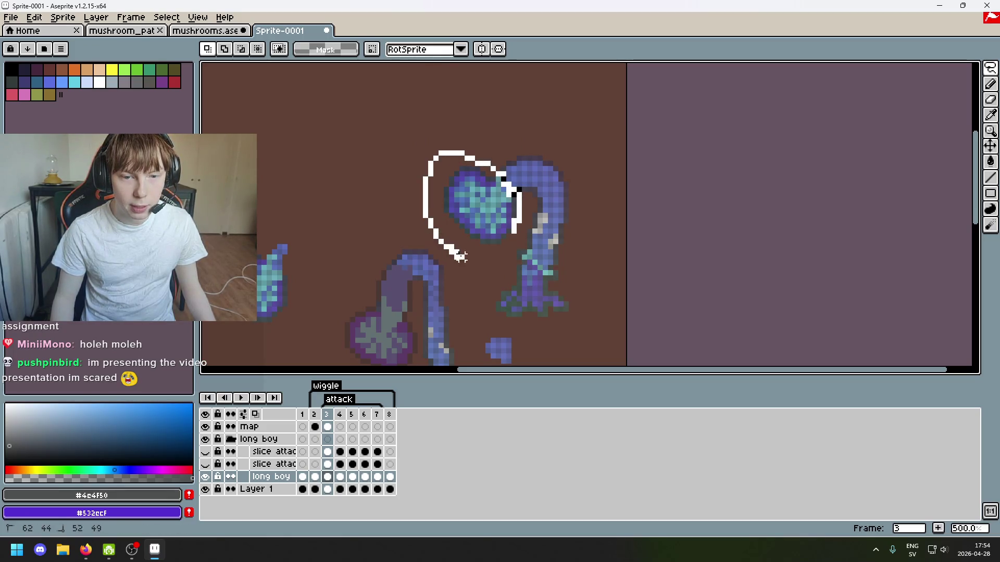
Lasso the cap again, check the long boy and Layer 1 layers, and return to the map layer.
left_click_drag(513, 231, 520, 233)
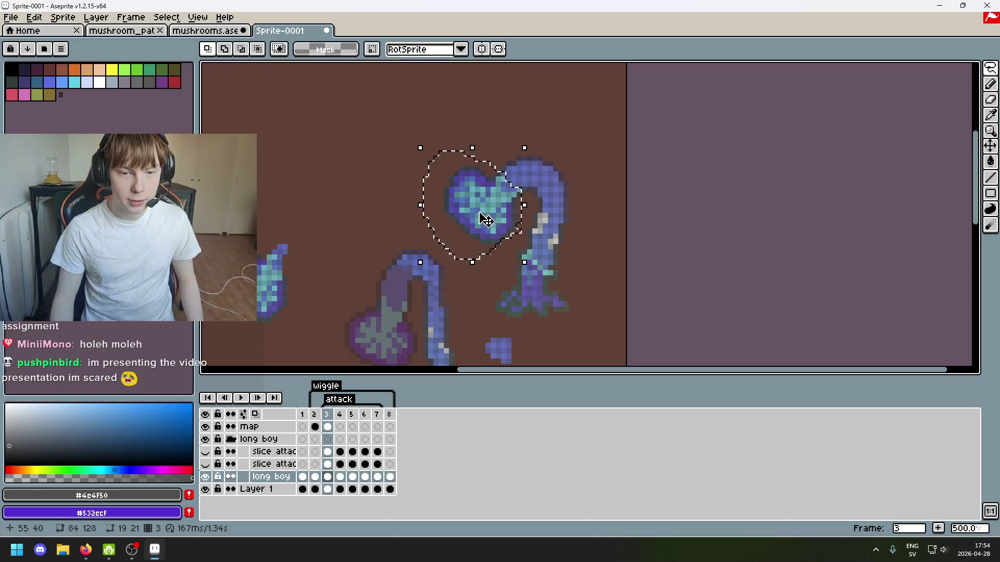
left_click(205, 476)
double_click(205, 477)
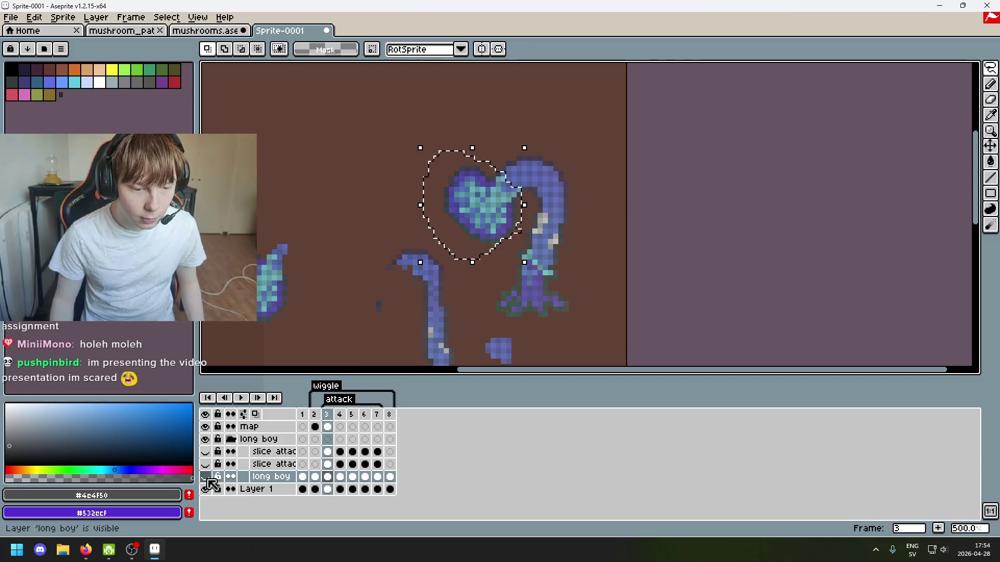
left_click(206, 476)
left_click(206, 489)
left_click(206, 489)
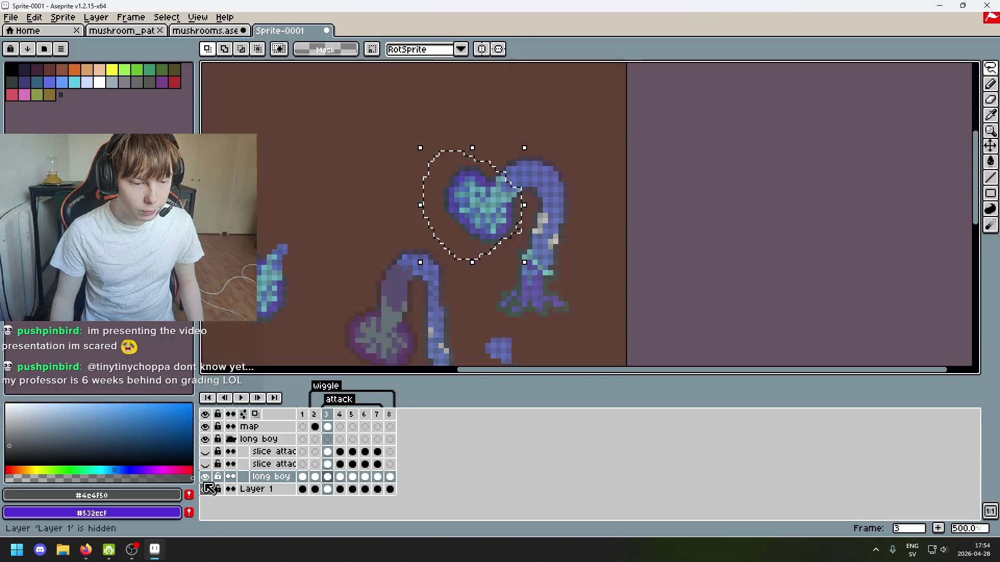
left_click(206, 477)
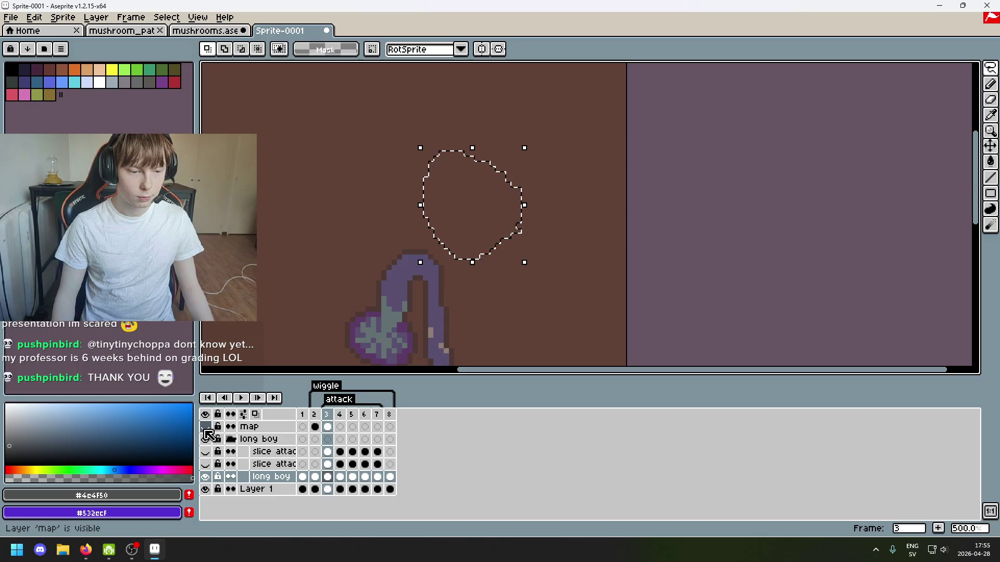
left_click(258, 428)
left_click(425, 294)
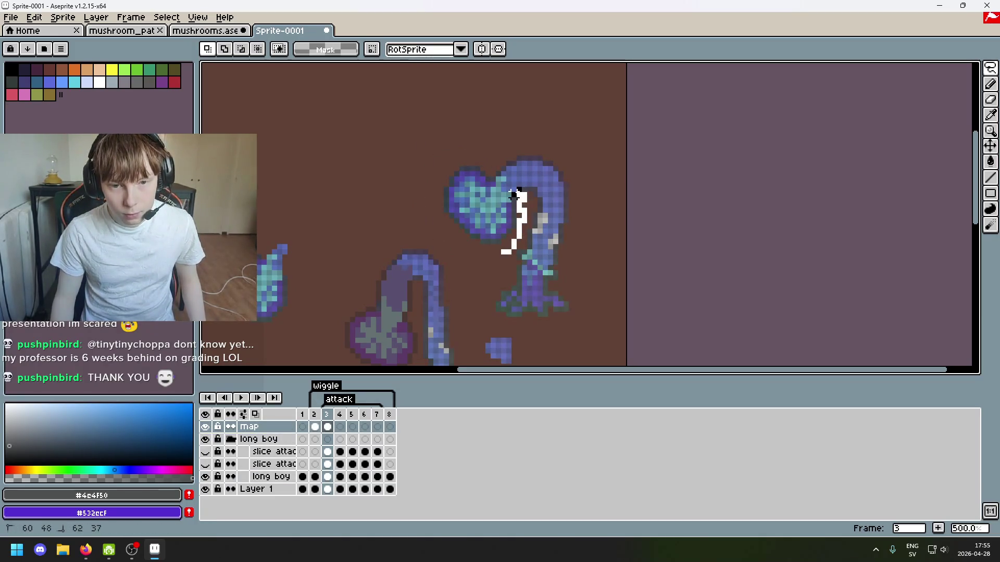
Lasso the top-right cap and drag a copy of it down-left onto the lower ground.
left_click_drag(508, 253, 514, 243)
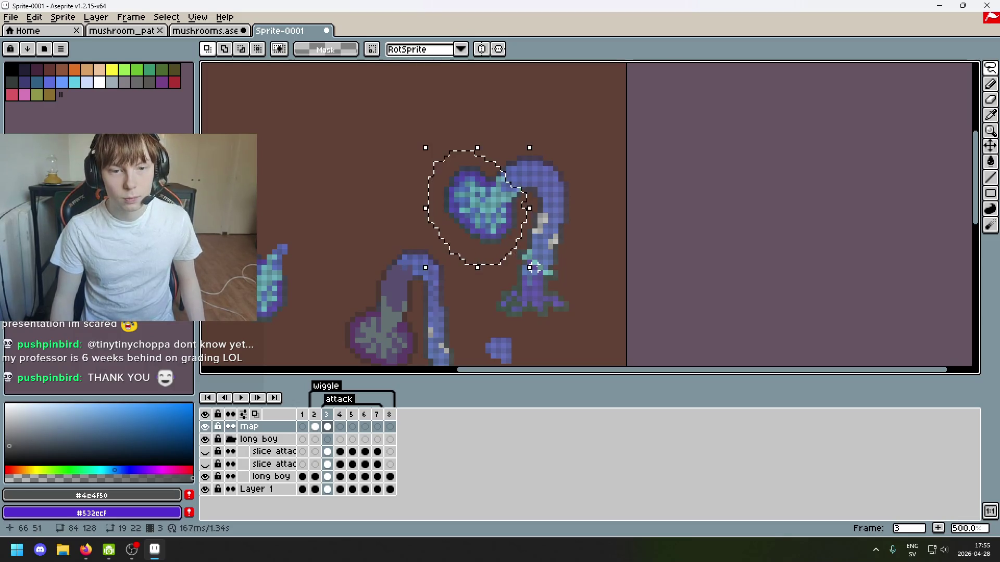
scroll(614, 212, "down", 2)
scroll(573, 173, "up", 2)
mouse_move(573, 173)
left_mouse_down()
mouse_move(417, 335)
mouse_move(451, 228)
mouse_move(439, 253)
left_mouse_up()
left_click(510, 215)
scroll(510, 215, "up", 2)
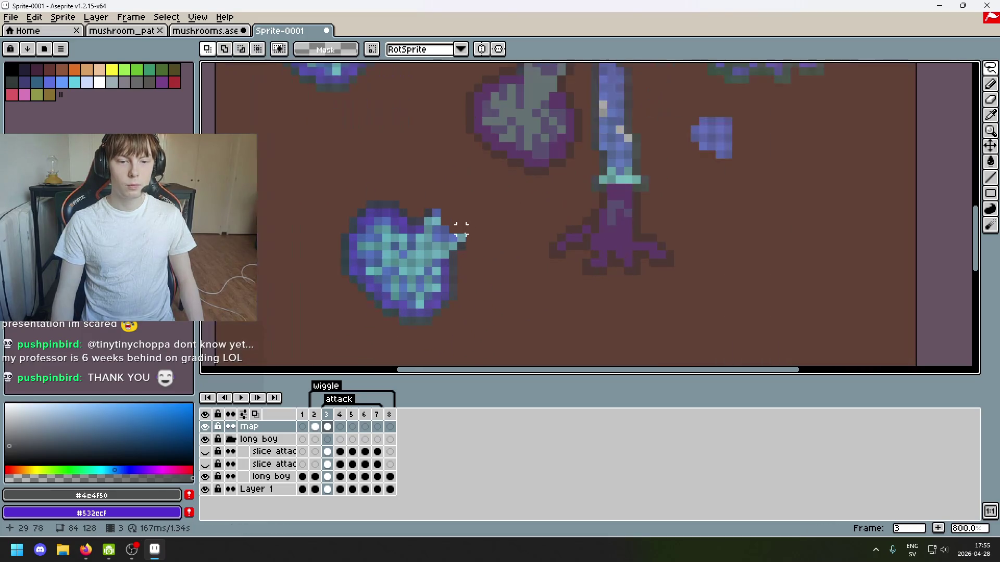
mouse_move(493, 279)
left_mouse_down()
mouse_move(498, 223)
mouse_move(475, 241)
left_mouse_up()
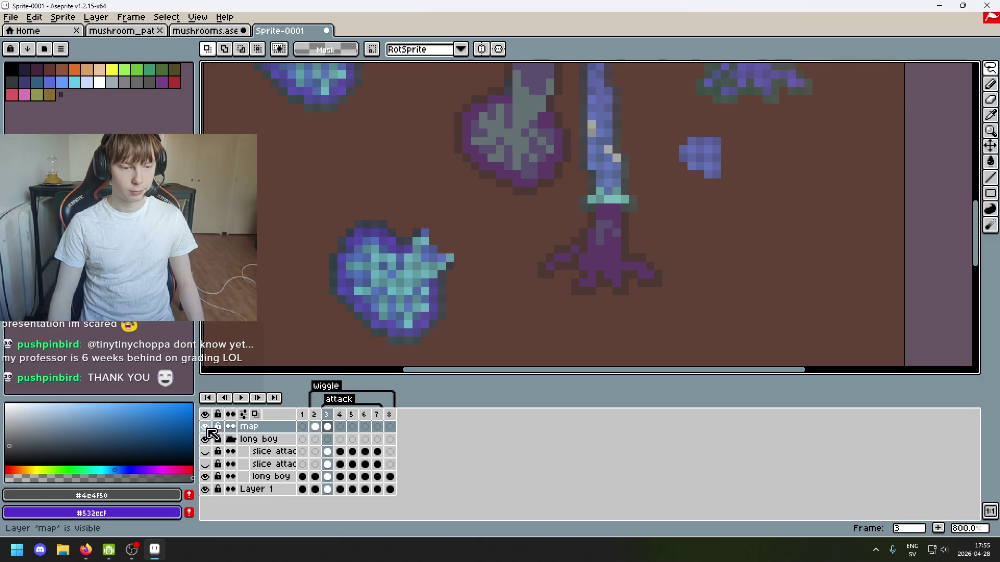
Reselect the copied cap, rotate it about 11.5°, nudge it into place and commit.
scroll(383, 324, "down", 2)
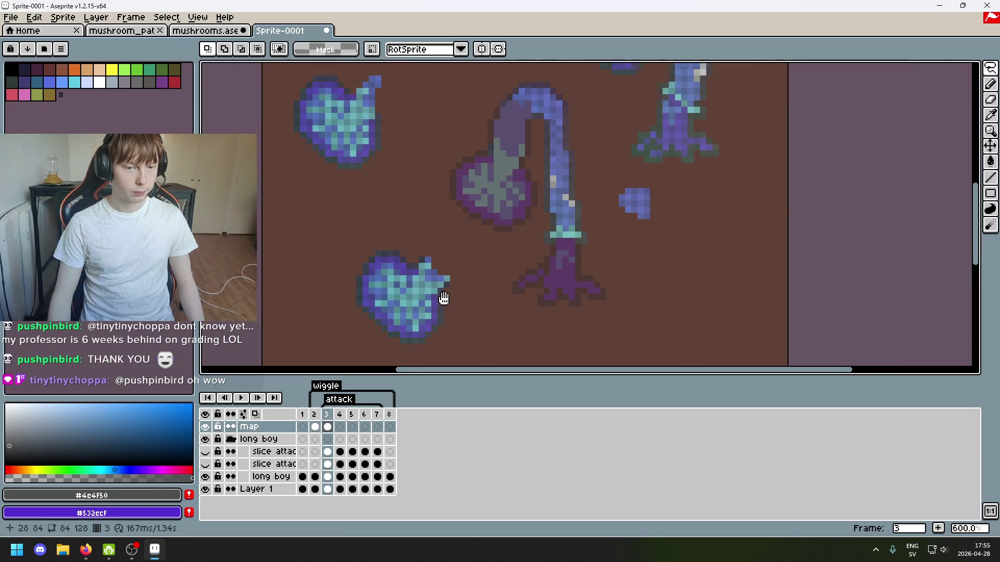
scroll(440, 293, "up", 1)
left_click(992, 68)
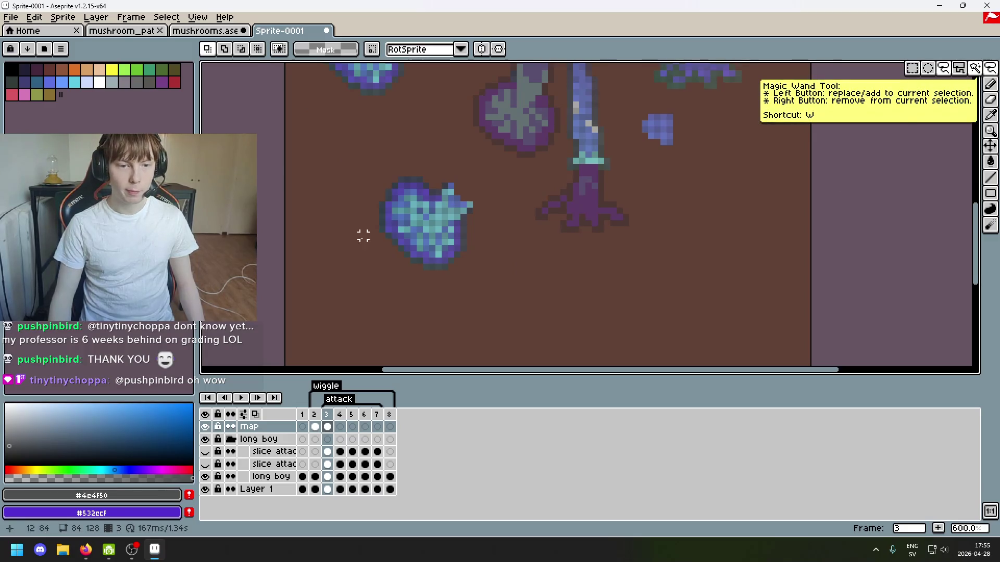
scroll(365, 237, "up", 1)
mouse_move(379, 252)
left_mouse_down()
mouse_move(562, 218)
mouse_move(374, 251)
left_mouse_up()
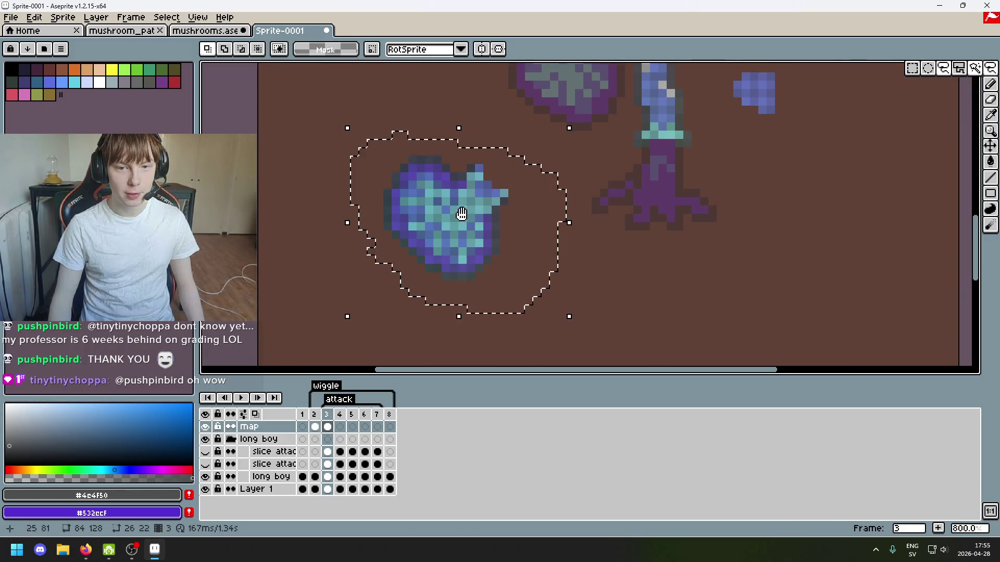
scroll(462, 213, "down", 3)
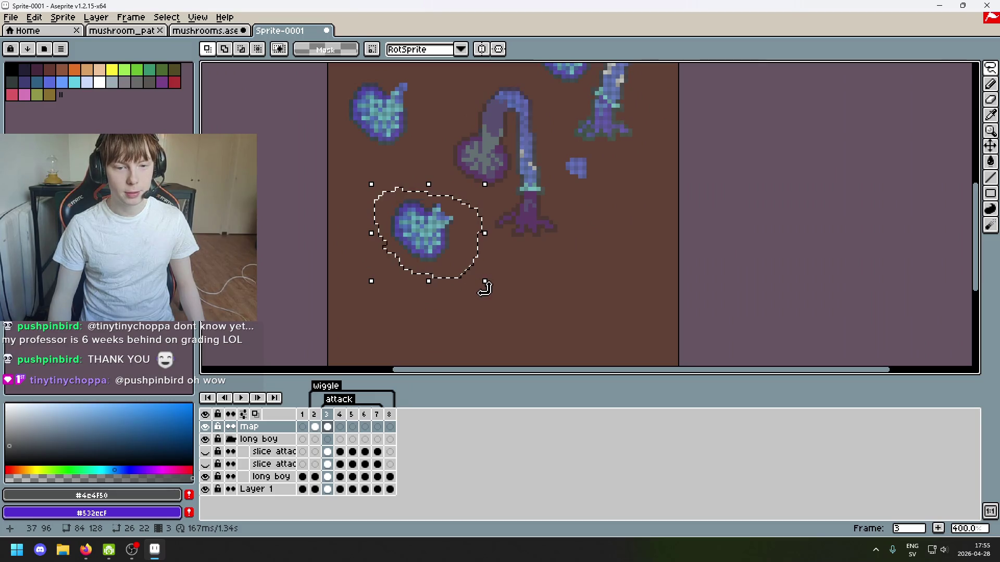
mouse_move(485, 281)
left_mouse_down()
mouse_move(487, 292)
mouse_move(500, 286)
mouse_move(526, 260)
mouse_move(519, 275)
mouse_move(526, 254)
mouse_move(511, 272)
mouse_move(526, 254)
left_mouse_up()
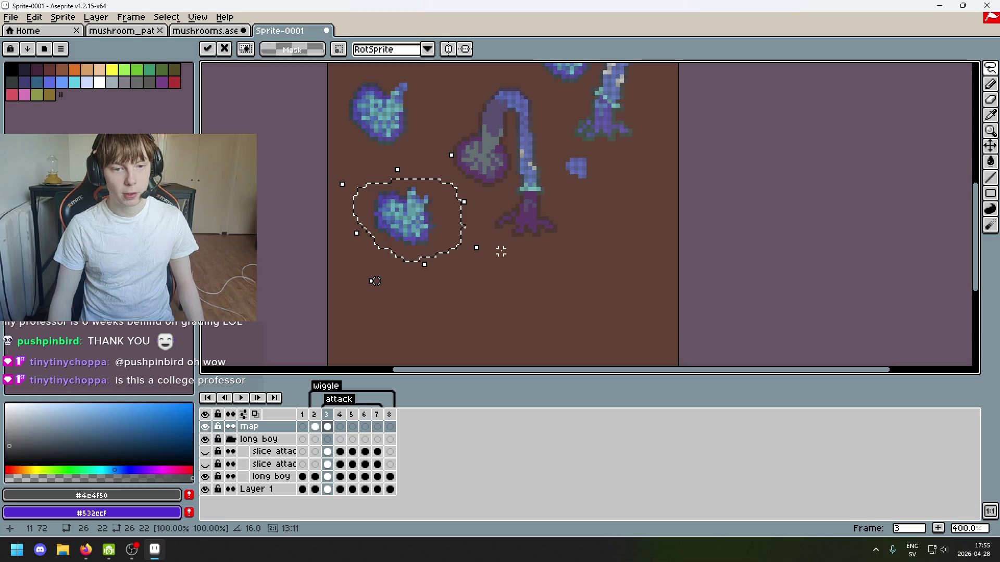
mouse_move(388, 236)
left_mouse_down()
mouse_move(460, 174)
mouse_move(468, 178)
mouse_move(462, 172)
mouse_move(420, 274)
left_mouse_up()
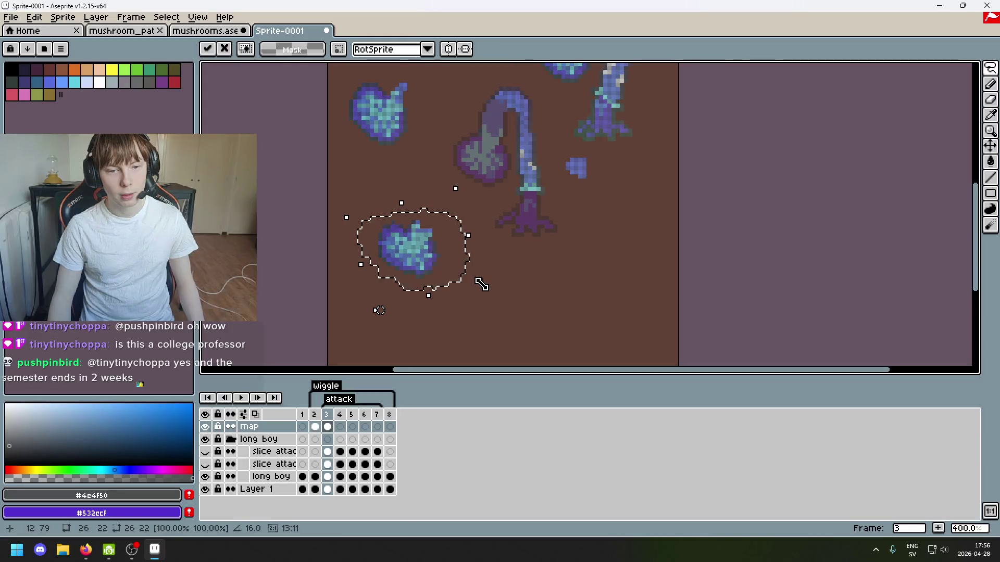
left_click_drag(438, 272, 449, 246)
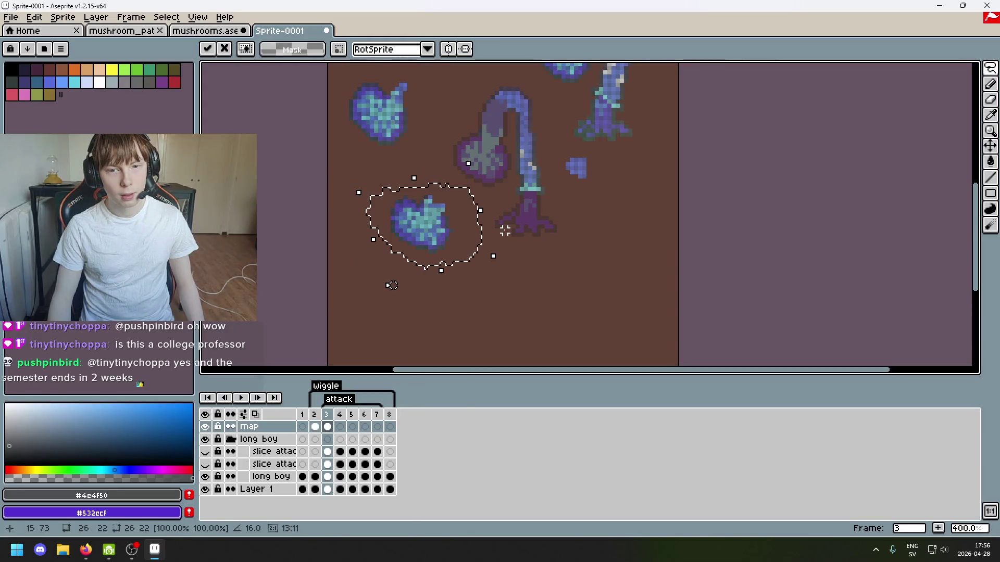
key("ctrl+d")
Try several Magic Wand colour selections on the lower-left cap, deselecting after each.
key("w")
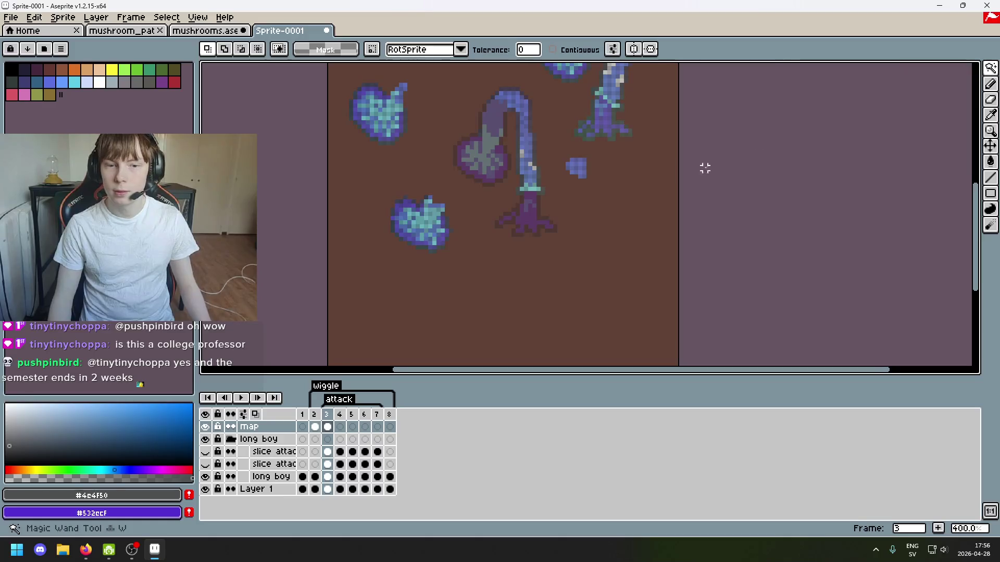
scroll(521, 235, "up", 3)
left_click(420, 299)
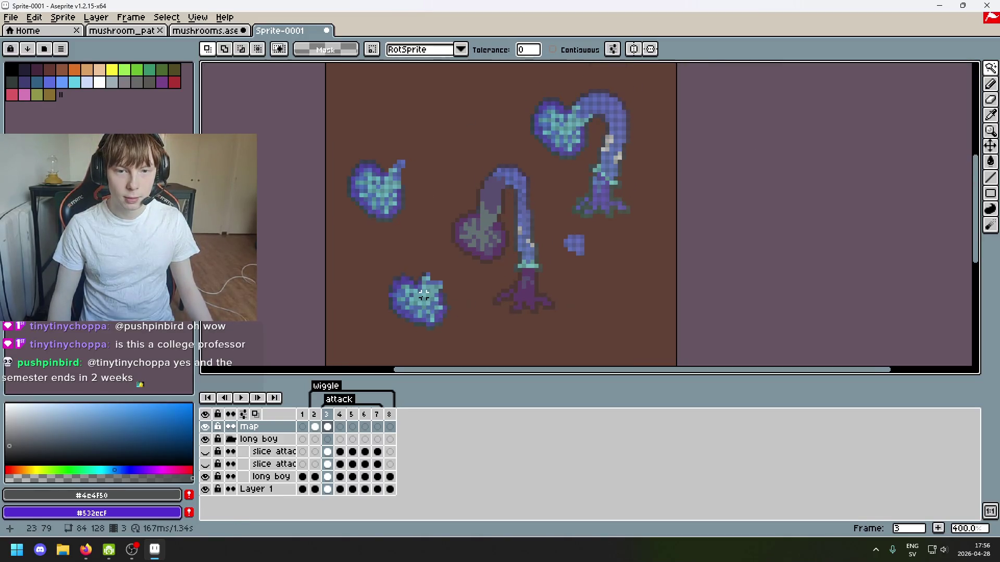
key("ctrl+d")
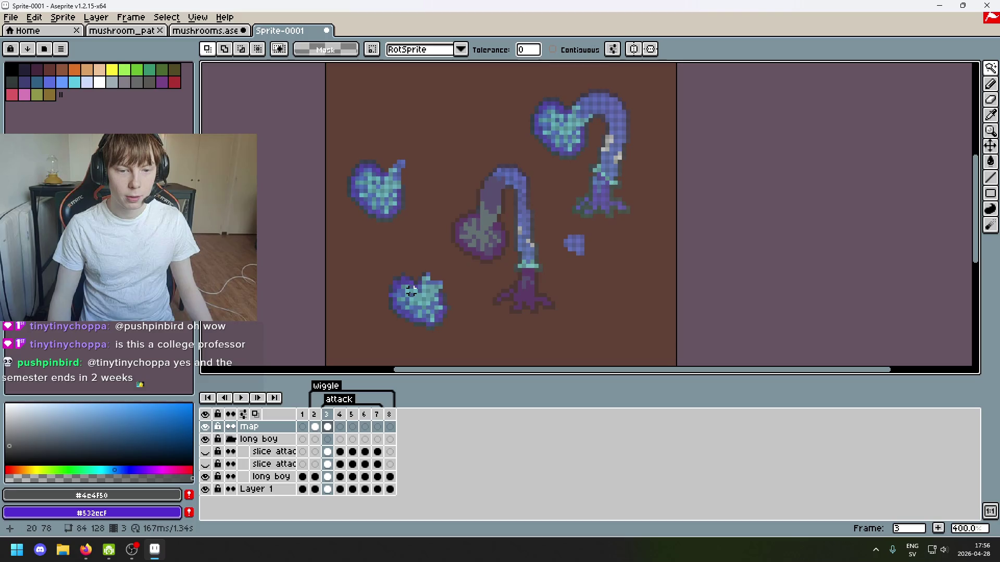
left_click(412, 290)
key("ctrl+d")
left_click(404, 286)
key("ctrl+d")
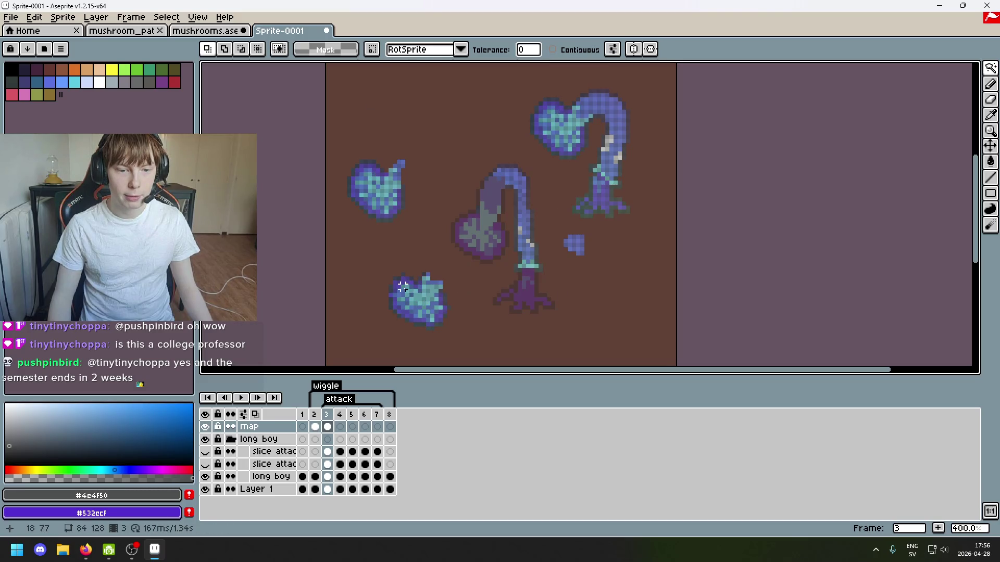
left_click(403, 288)
key("ctrl+d")
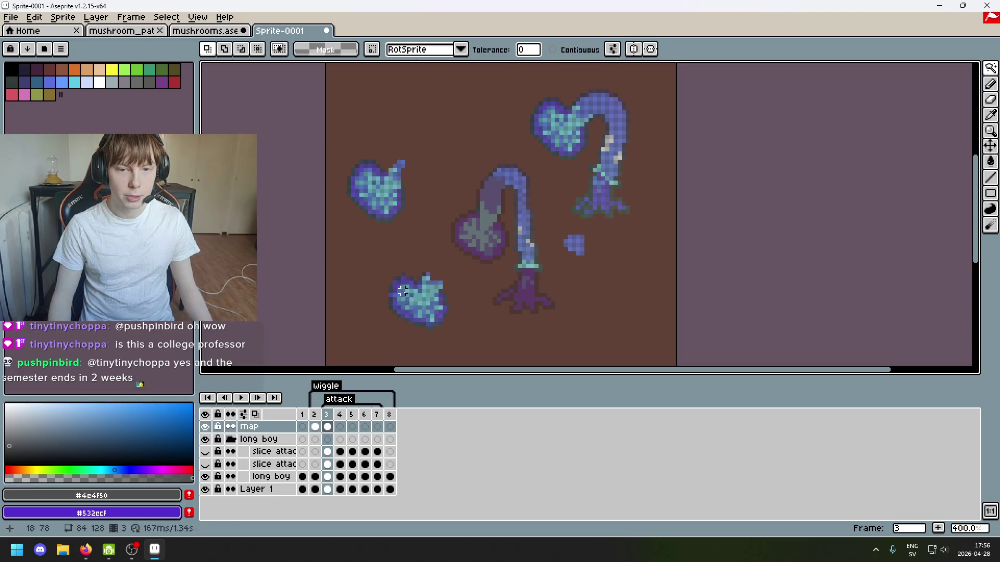
left_click(405, 294)
key("ctrl+d")
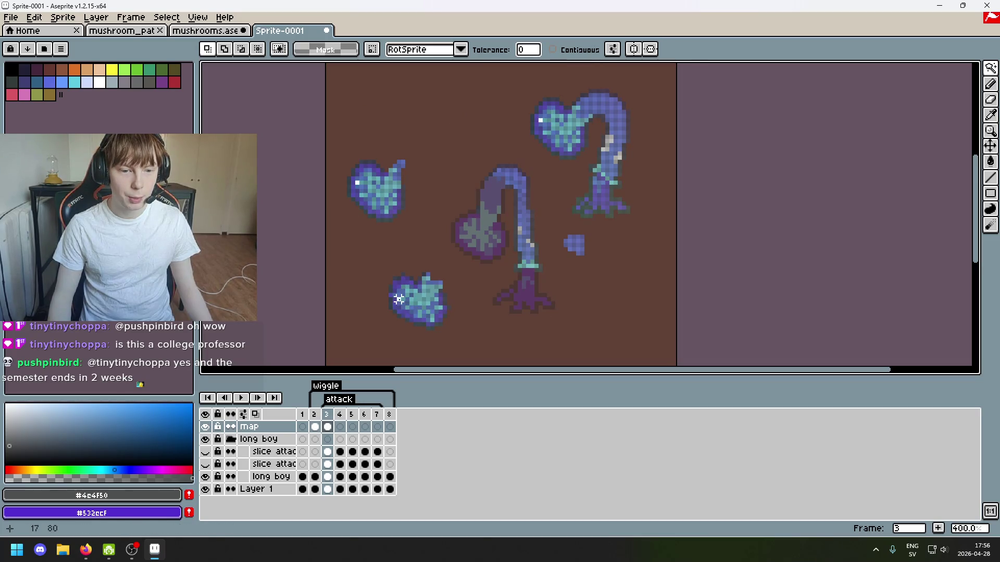
left_click(417, 311)
key("ctrl+d")
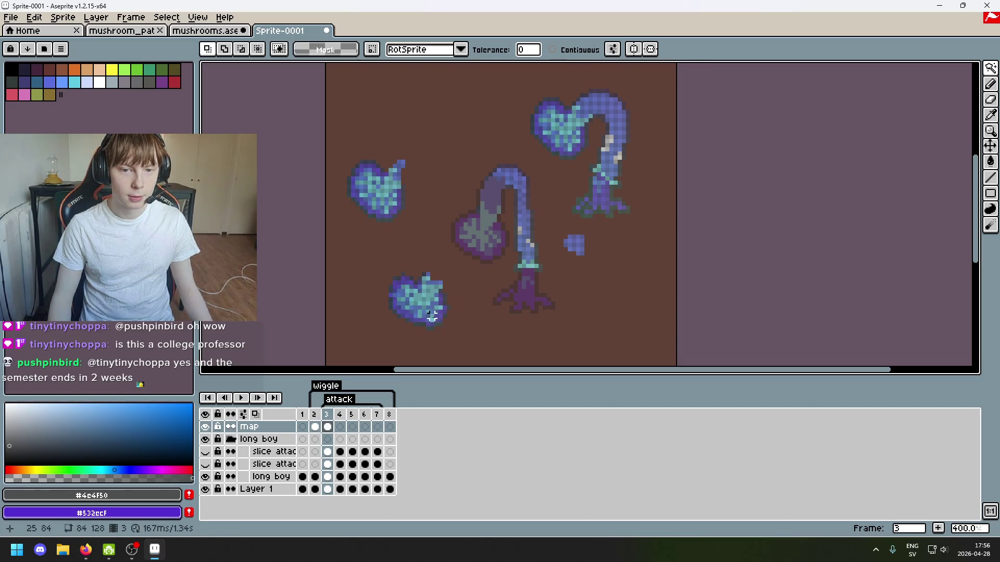
left_click(430, 313)
key("ctrl+d")
left_click(419, 302)
key("ctrl+d")
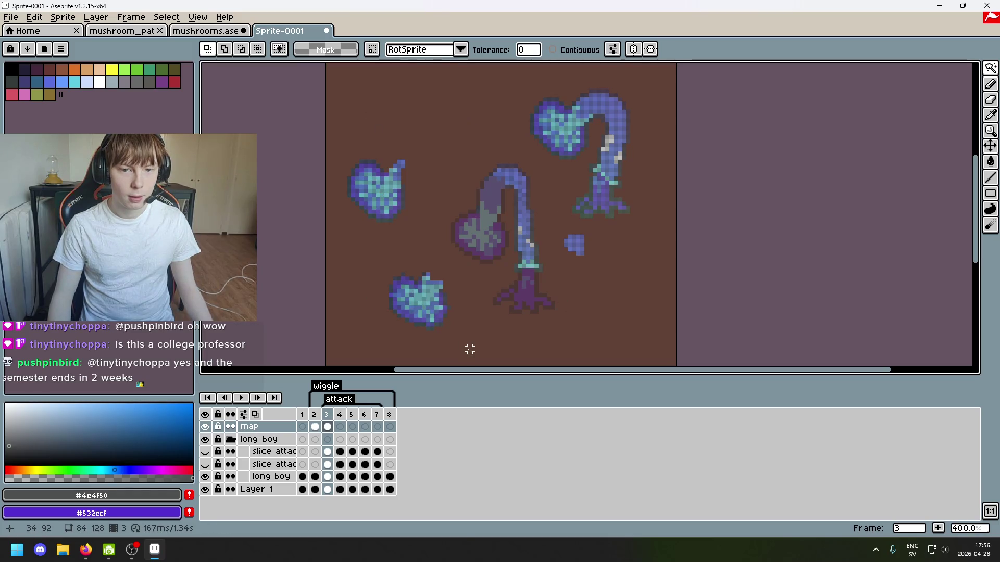
Box-select the lower-left cap with the Rectangular Marquee and drag it onto the central stem.
scroll(455, 310, "up", 1)
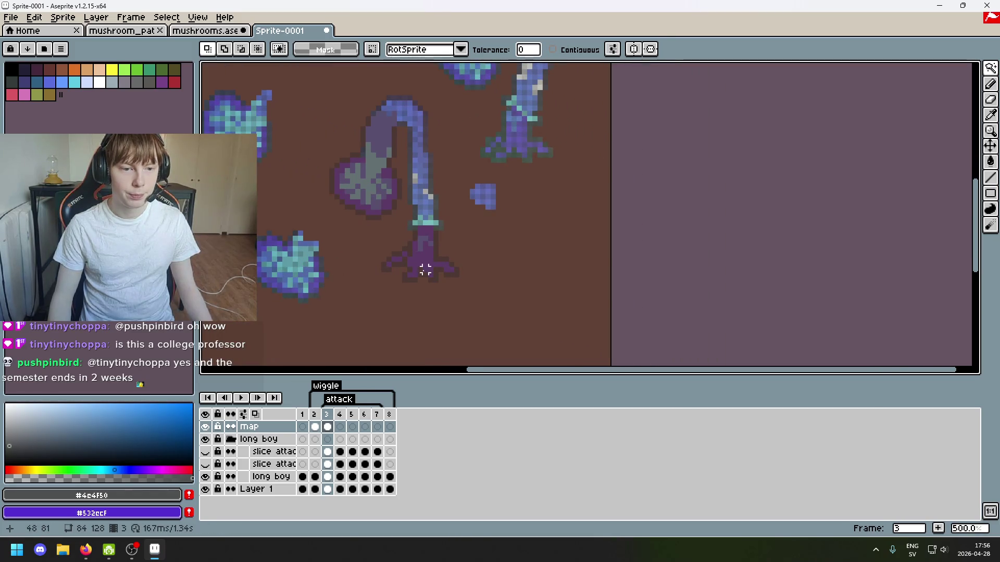
left_click_drag(990, 68, 904, 68)
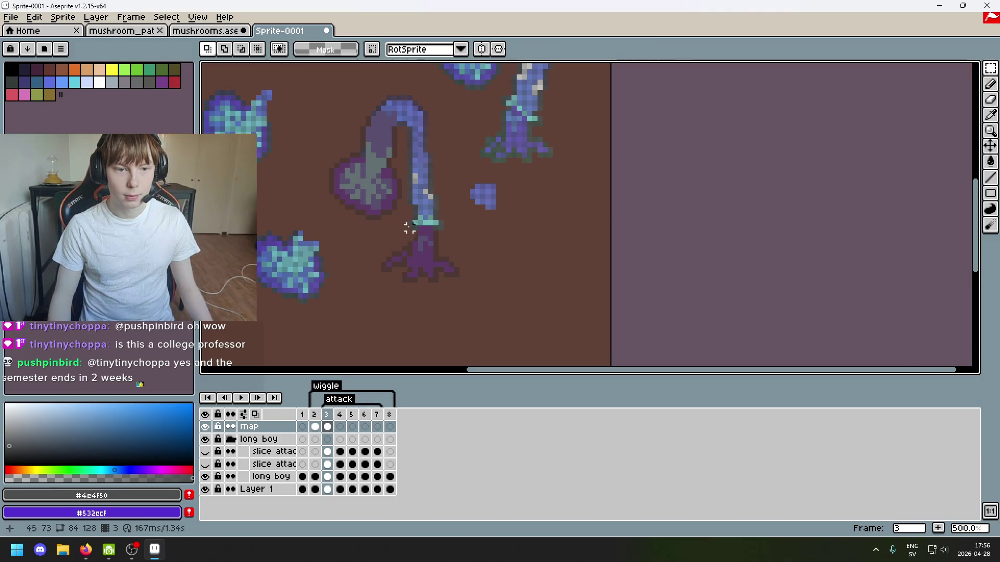
scroll(409, 228, "left", 3)
left_click_drag(423, 311, 325, 207)
mouse_move(393, 265)
left_mouse_down()
mouse_move(453, 208)
mouse_move(467, 178)
mouse_move(458, 175)
mouse_move(459, 200)
mouse_move(460, 166)
mouse_move(467, 204)
mouse_move(458, 167)
mouse_move(401, 189)
mouse_move(462, 177)
left_mouse_up()
Commit the moved cap at the end of the central stem.
left_click(558, 194)
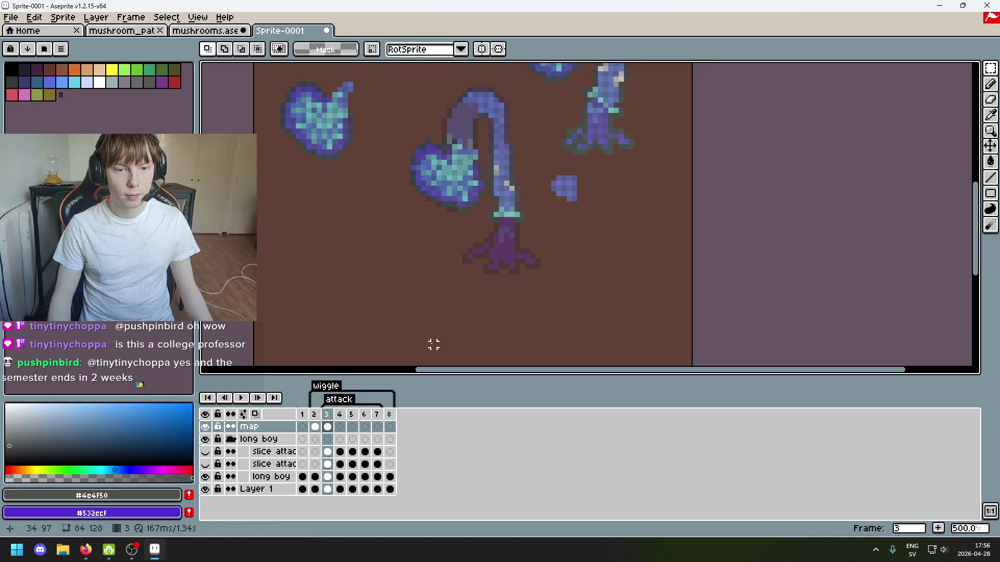
scroll(479, 209, "up", 4)
key("b")
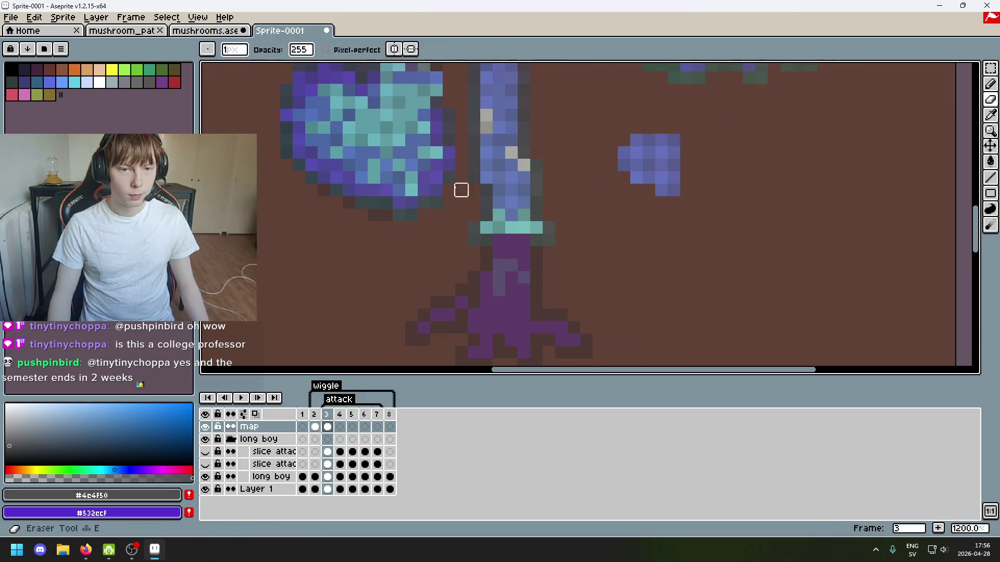
scroll(460, 190, "up", 3)
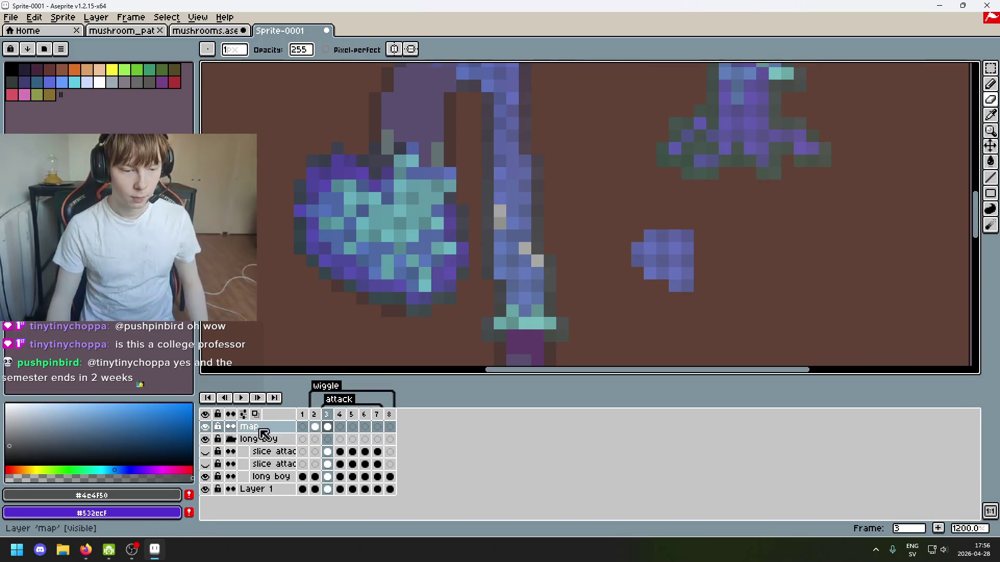
Toggle the map layer's visibility repeatedly to compare the central mushroom with and without it.
left_click(206, 427)
left_click(206, 427)
left_click(206, 427)
left_click(206, 427)
left_click(206, 427)
left_click(206, 427)
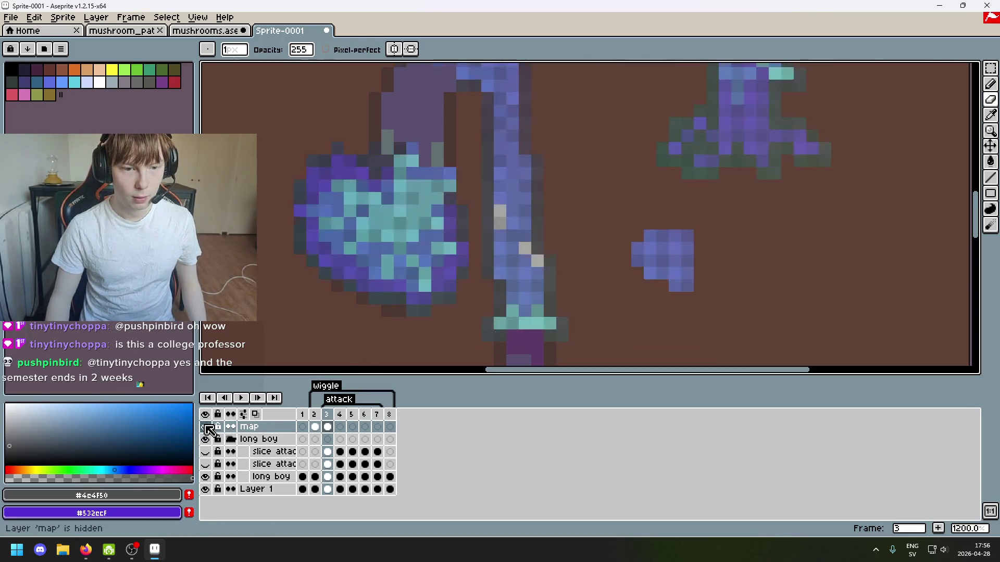
left_click(206, 427)
left_click(206, 427)
left_click(206, 427)
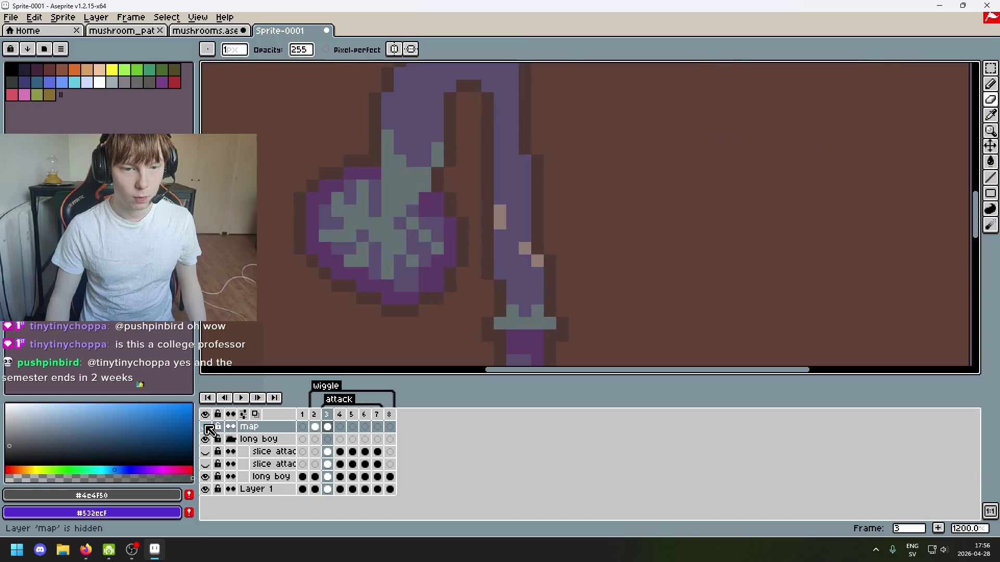
left_click(206, 427)
left_click(206, 427)
left_click(206, 427)
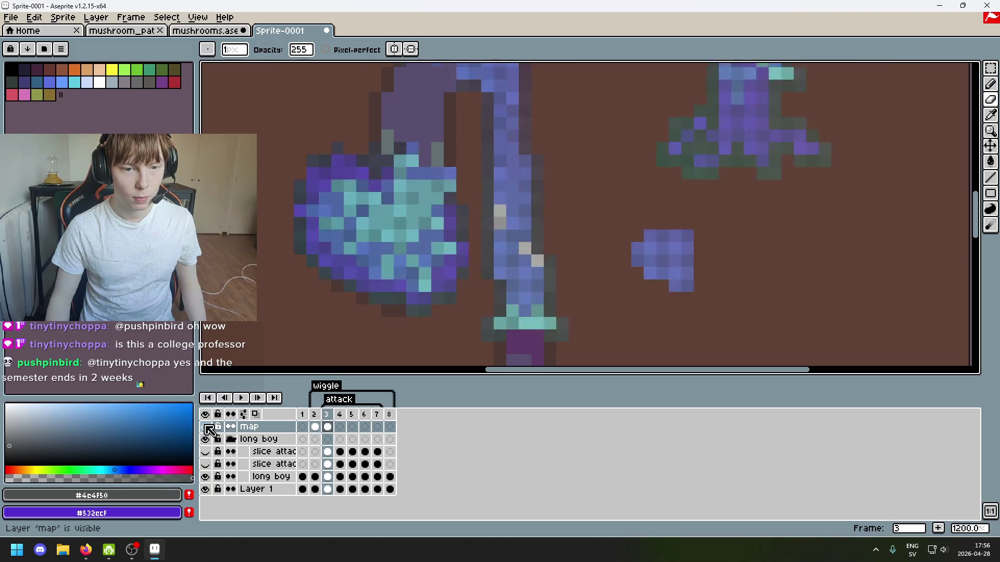
left_click(206, 427)
left_click(206, 427)
left_click(206, 427)
left_click(206, 427)
left_click(206, 427)
left_click(206, 427)
left_click(206, 427)
left_click(206, 427)
left_click(206, 427)
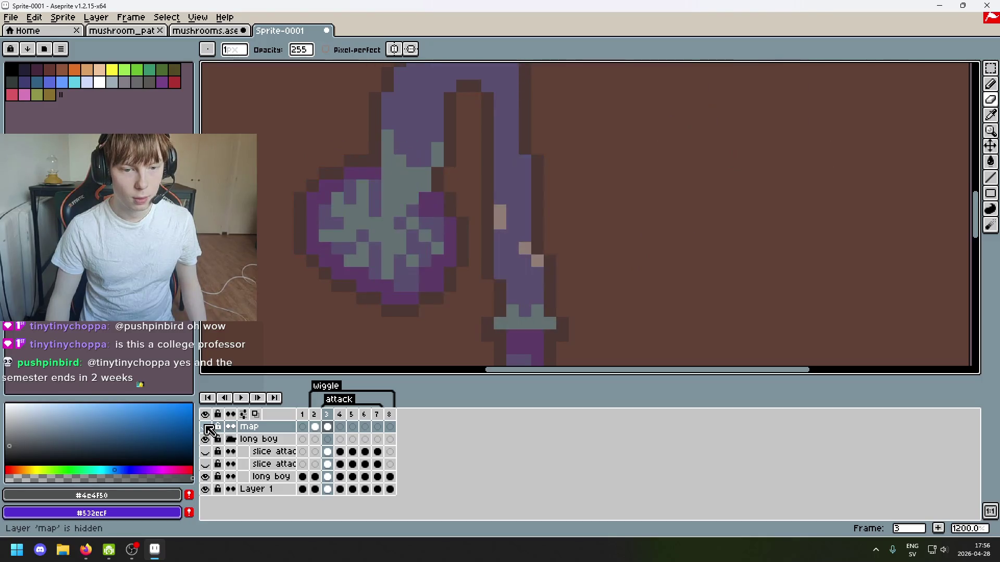
left_click(206, 427)
left_click(206, 427)
left_click(206, 427)
left_click(207, 427)
scroll(286, 331, "down", 3)
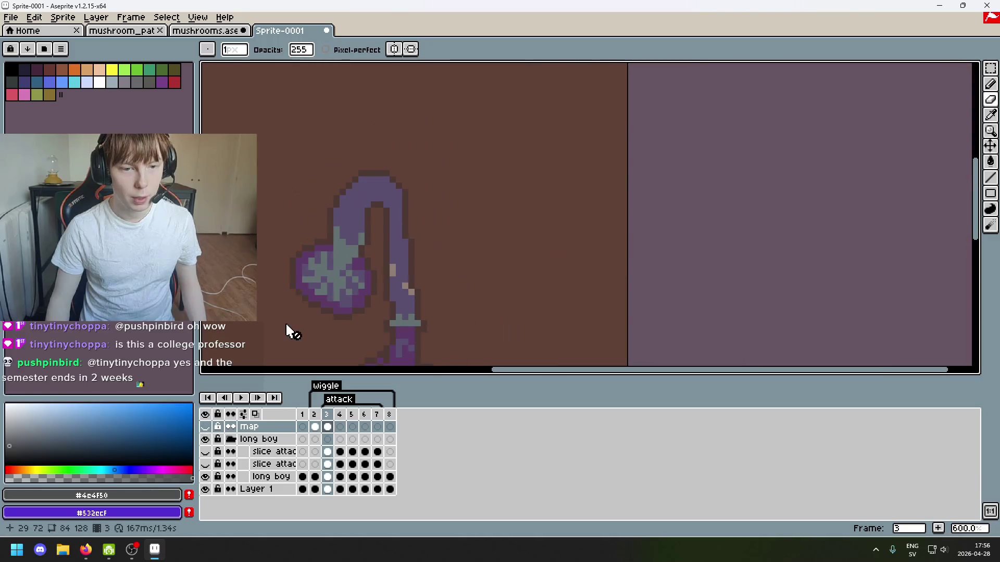
left_click_drag(360, 252, 448, 178)
Undo the erase and the cap move so the cap returns lower-left, checking the long boy group.
key("ctrl+z")
key("ctrl+z")
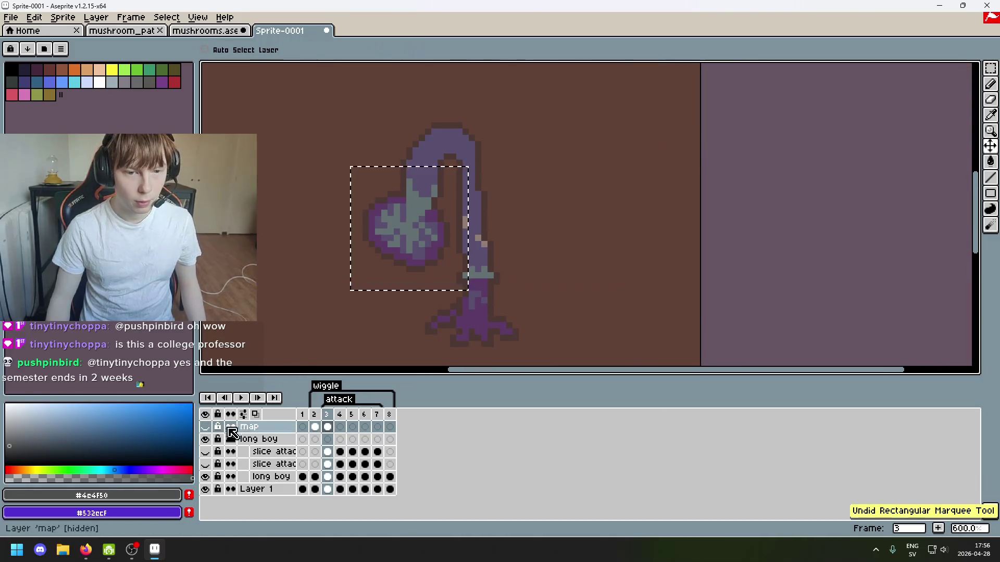
left_click(206, 440)
left_click(207, 440)
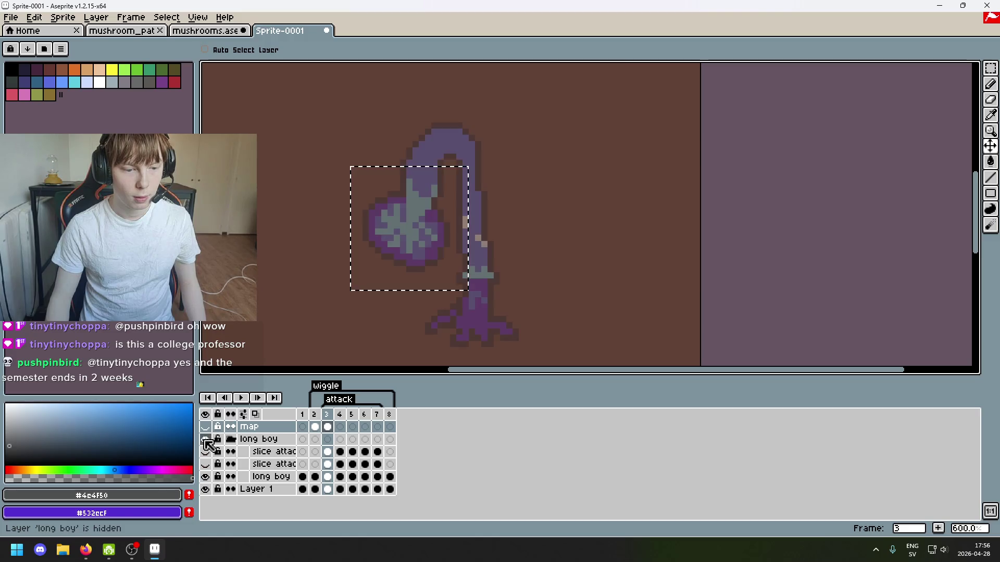
left_click(205, 428)
key("ctrl+z")
key("ctrl+z")
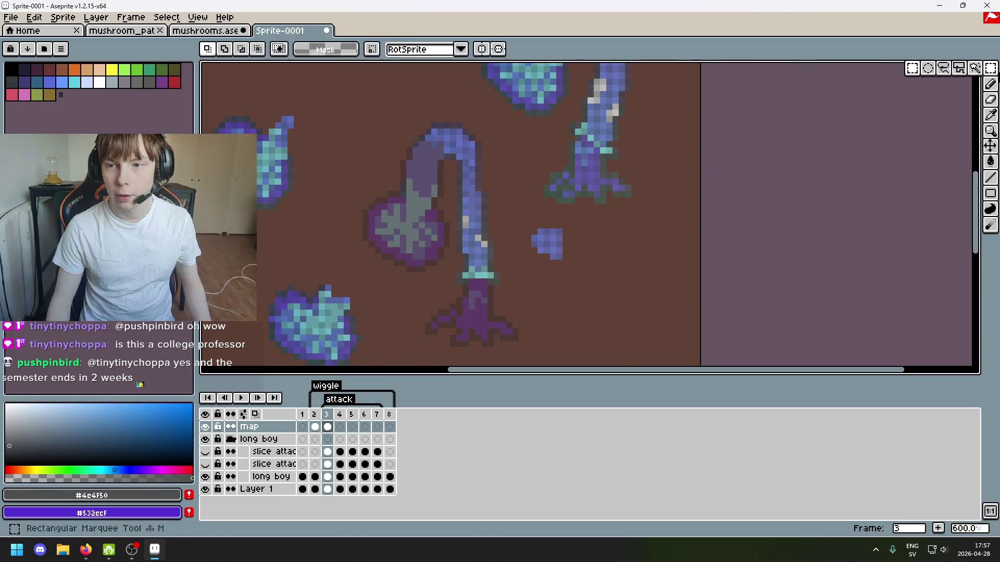
left_click_drag(589, 217, 745, 116)
key("ctrl+y")
key("ctrl+y")
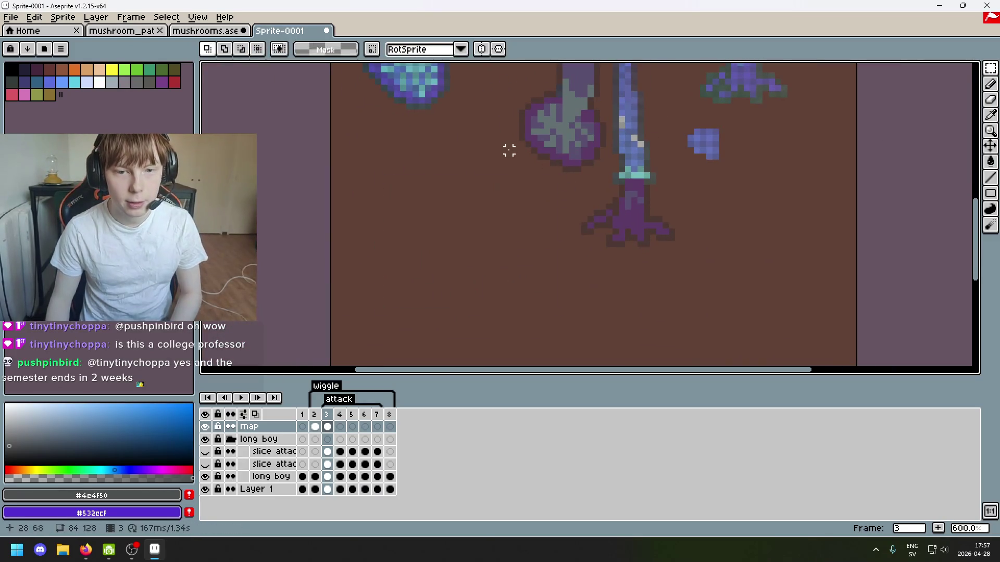
Box-select the lower blue cap, rotate it about 25°, and commit it over the purple cap.
mouse_move(509, 151)
left_mouse_down()
mouse_move(509, 307)
mouse_move(365, 157)
left_mouse_up()
mouse_move(486, 320)
left_mouse_down()
mouse_move(325, 194)
mouse_move(464, 345)
mouse_move(457, 312)
mouse_move(467, 261)
mouse_move(477, 267)
left_mouse_up()
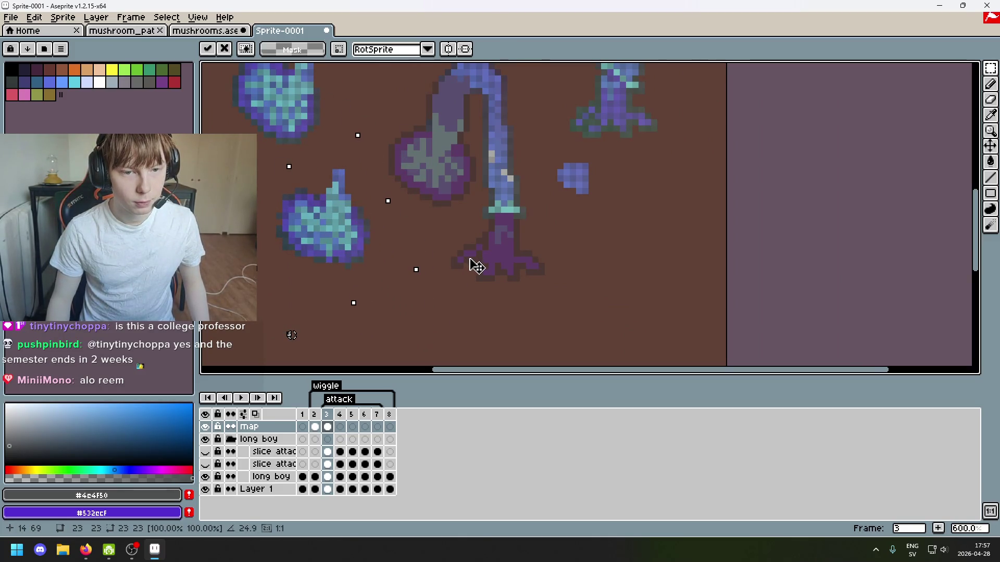
mouse_move(333, 248)
left_mouse_down()
mouse_move(432, 203)
mouse_move(450, 179)
mouse_move(491, 196)
mouse_move(450, 192)
mouse_move(438, 268)
mouse_move(446, 186)
left_mouse_up()
left_click(548, 191)
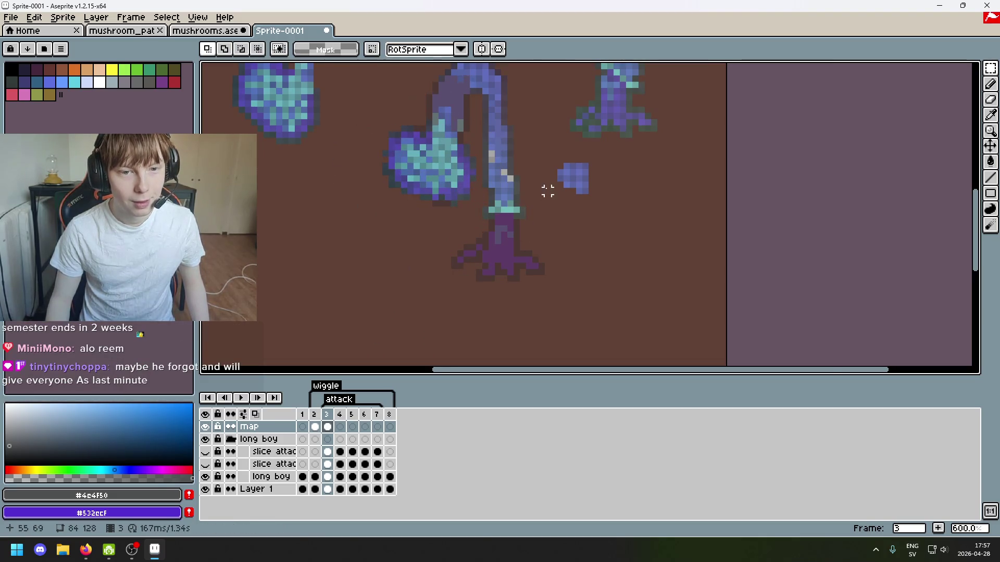
scroll(411, 149, "up", 3)
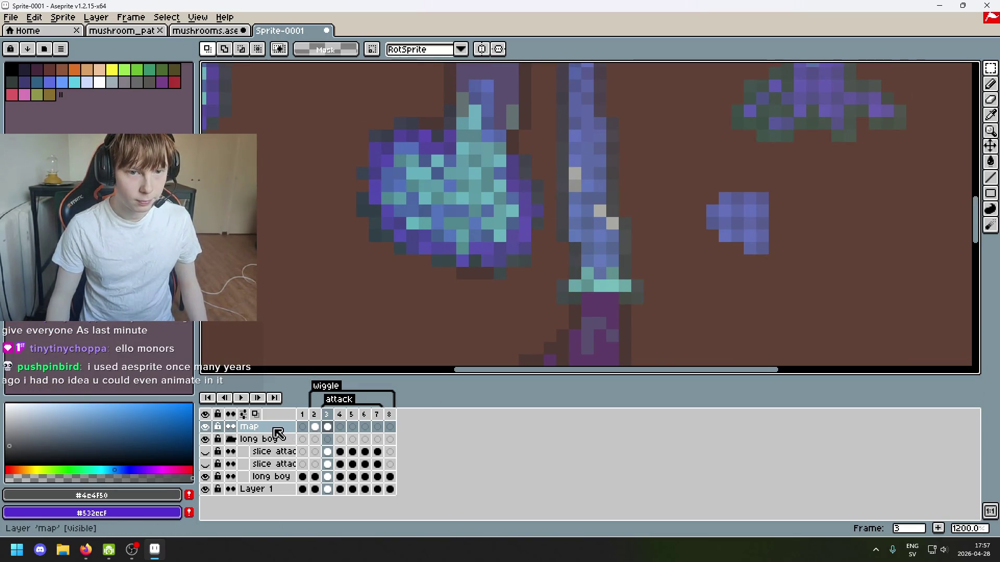
Adjust the map layer's opacity in its Layer Properties dialog.
mouse_move(424, 295)
left_mouse_down()
mouse_move(352, 350)
mouse_move(349, 306)
left_mouse_up()
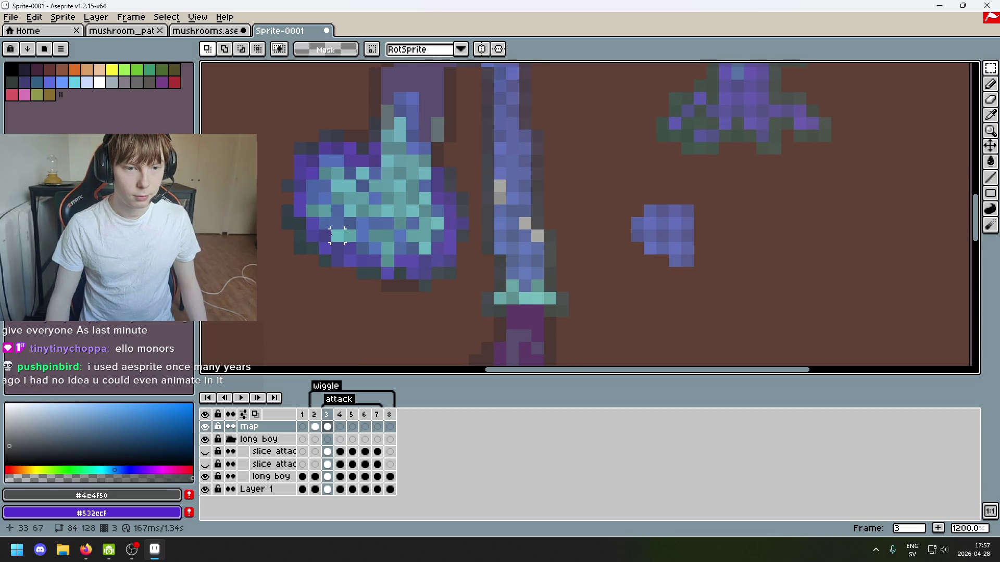
left_click(270, 476)
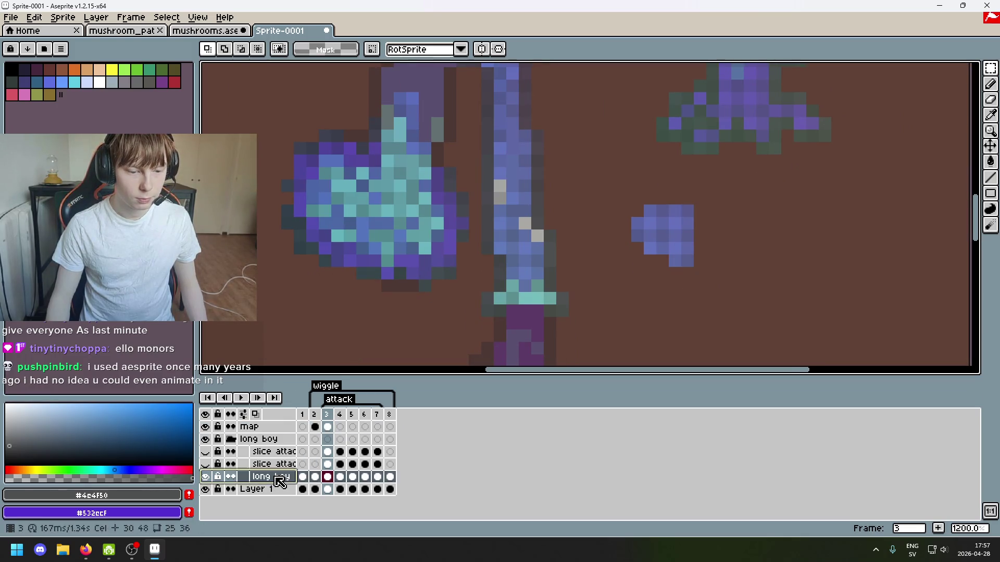
double_click(270, 429)
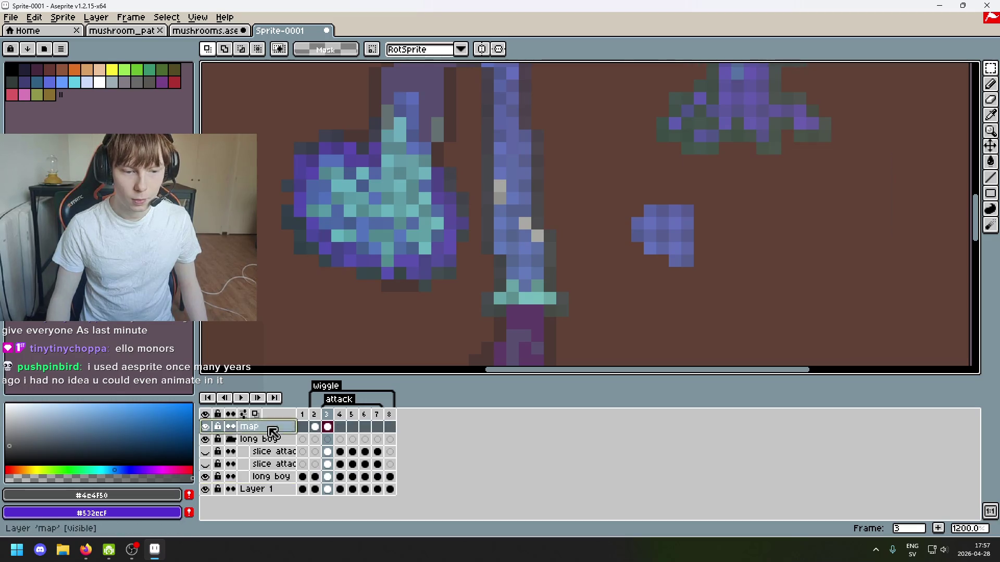
left_click(775, 224)
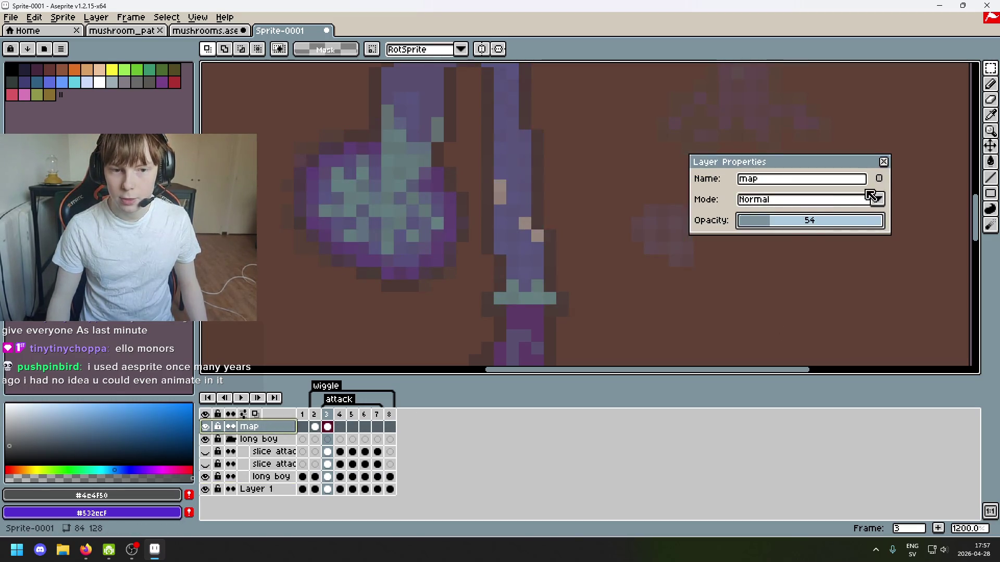
left_click_drag(785, 226, 803, 224)
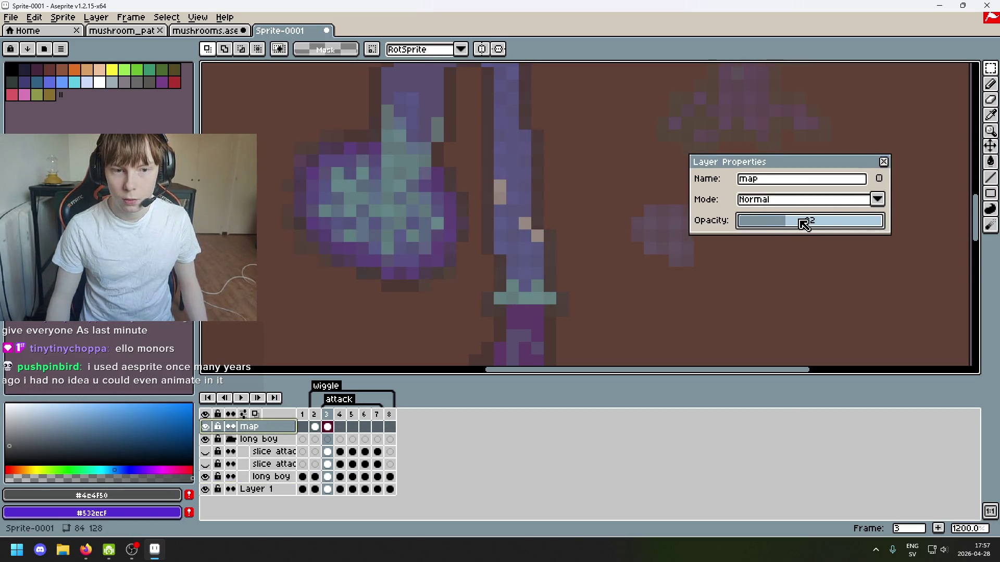
left_click(884, 163)
Try different opacity values for the long boy layer, ending at full opacity.
double_click(270, 477)
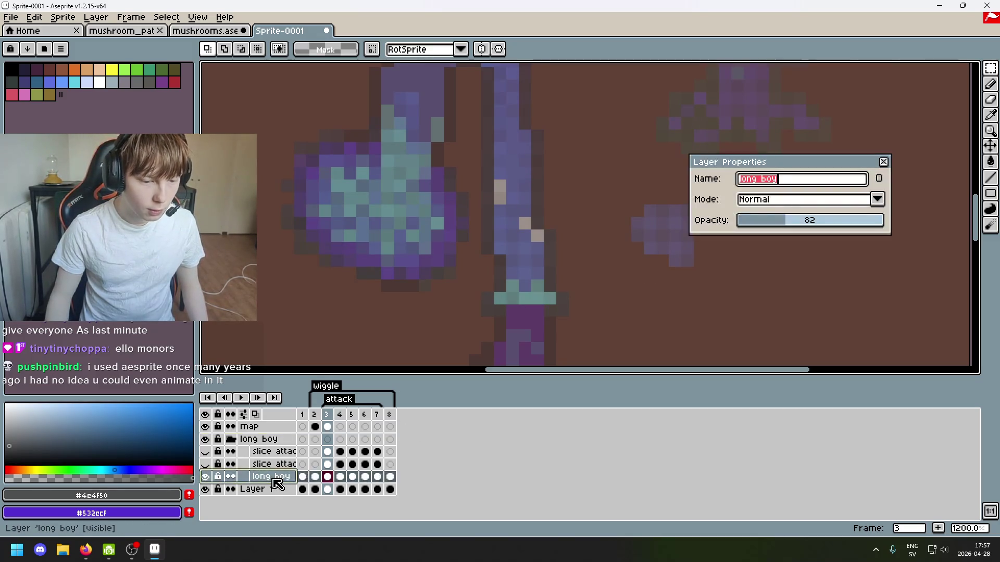
left_click_drag(752, 231, 951, 216)
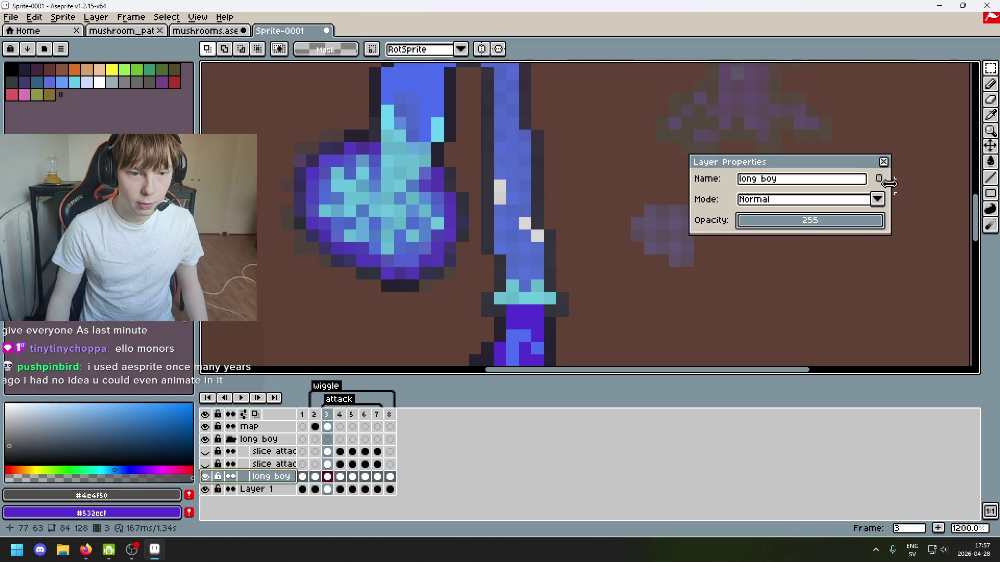
left_click_drag(808, 225, 795, 223)
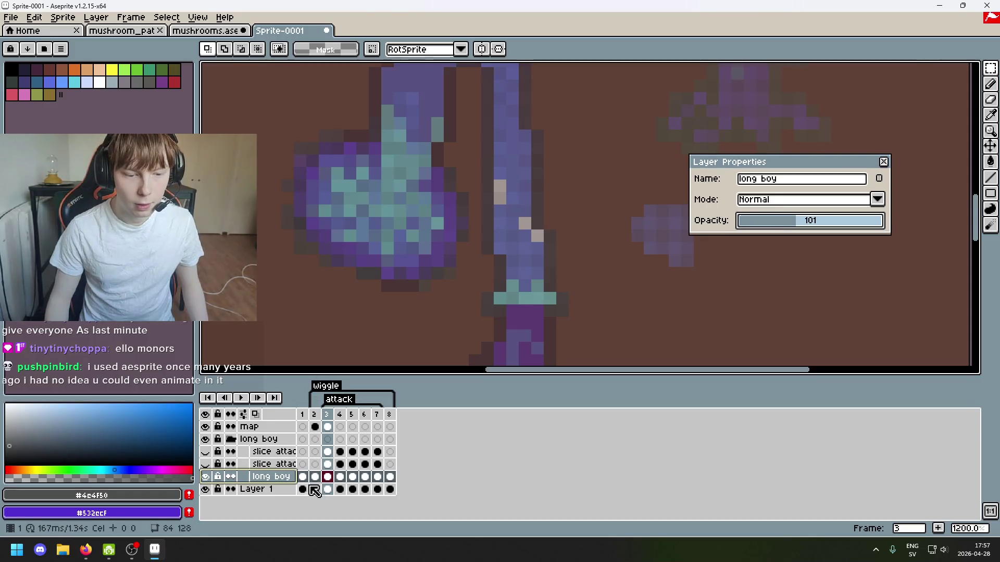
left_click_drag(815, 229, 886, 250)
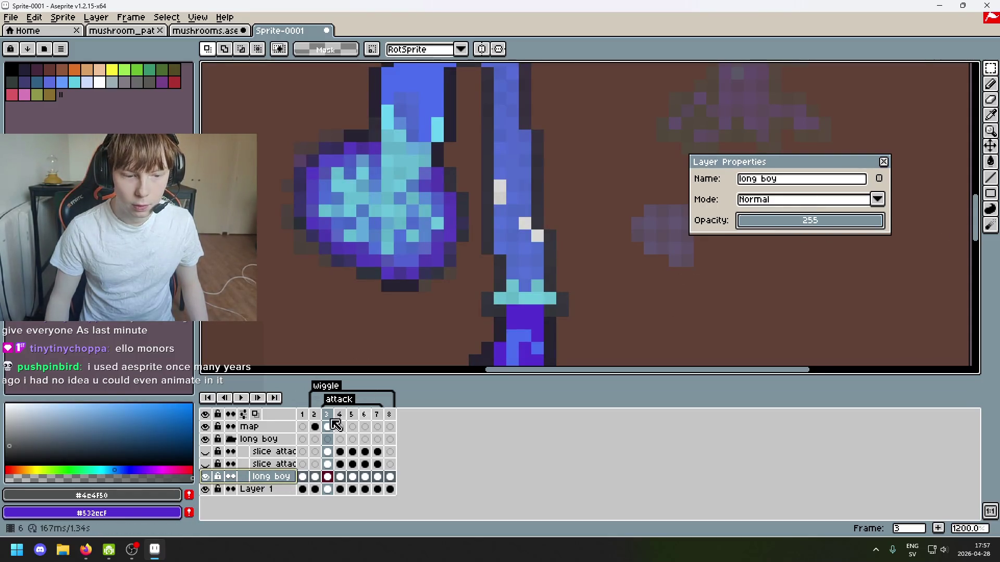
Raise the map layer to 255 opacity and lower long boy's opacity to about 99.
left_click(255, 426)
left_click_drag(804, 221, 867, 216)
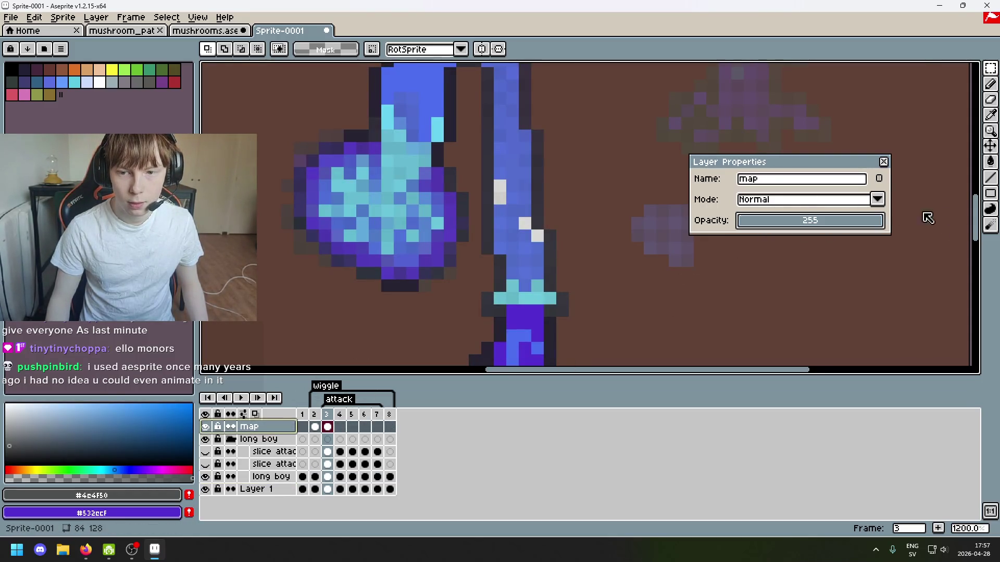
left_click(271, 476)
left_click(785, 221)
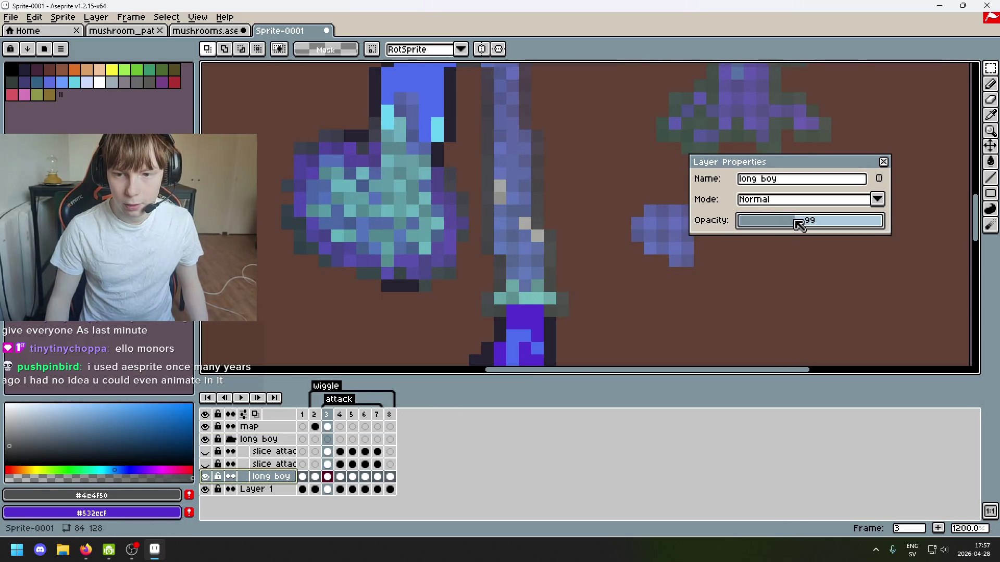
left_click(884, 161)
scroll(599, 245, "down", 2)
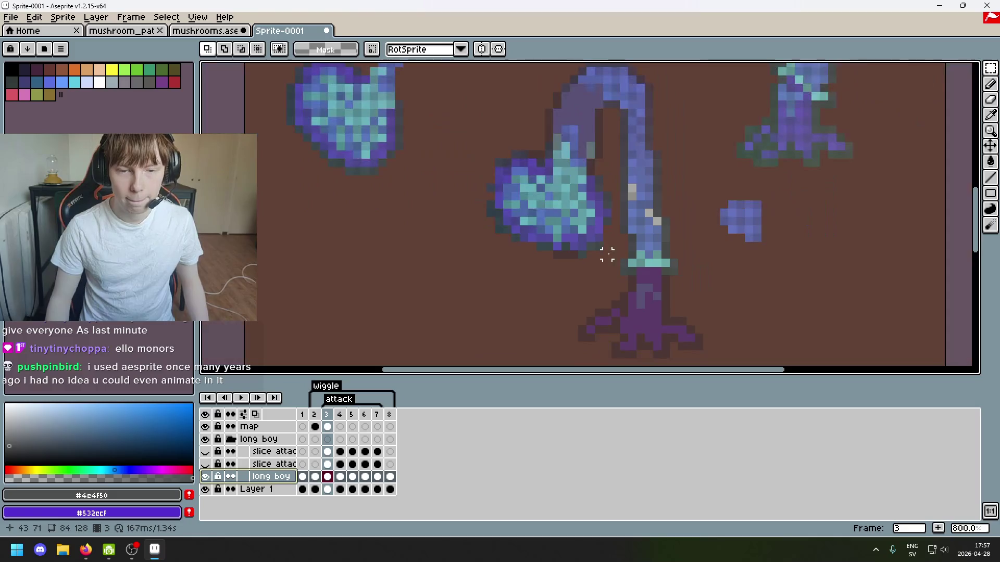
scroll(607, 255, "up", 3)
Switch to the Eraser, undo an accidental erase, and make the map layer active.
key("e")
left_click(475, 176)
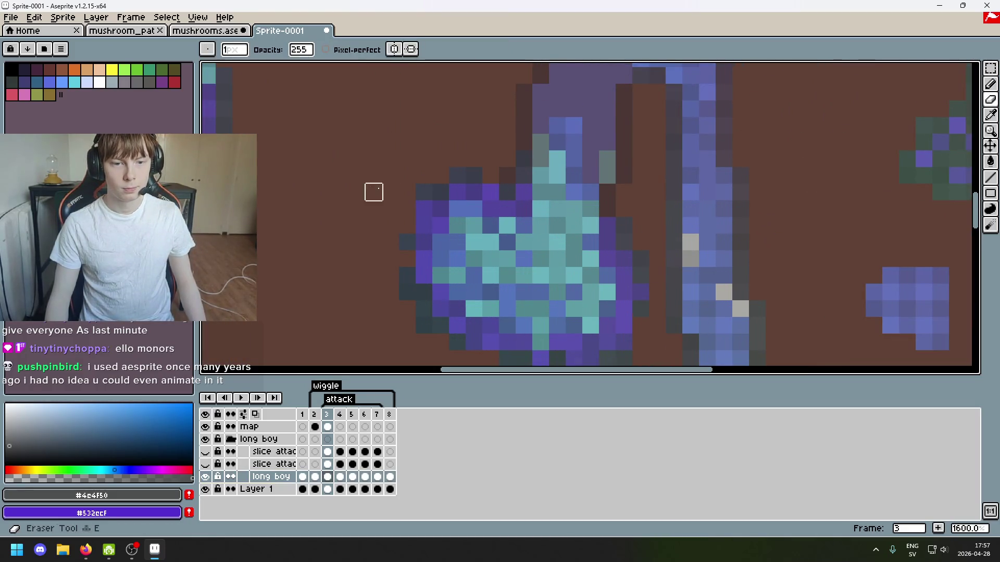
key("ctrl+z")
key("b")
left_click(265, 430)
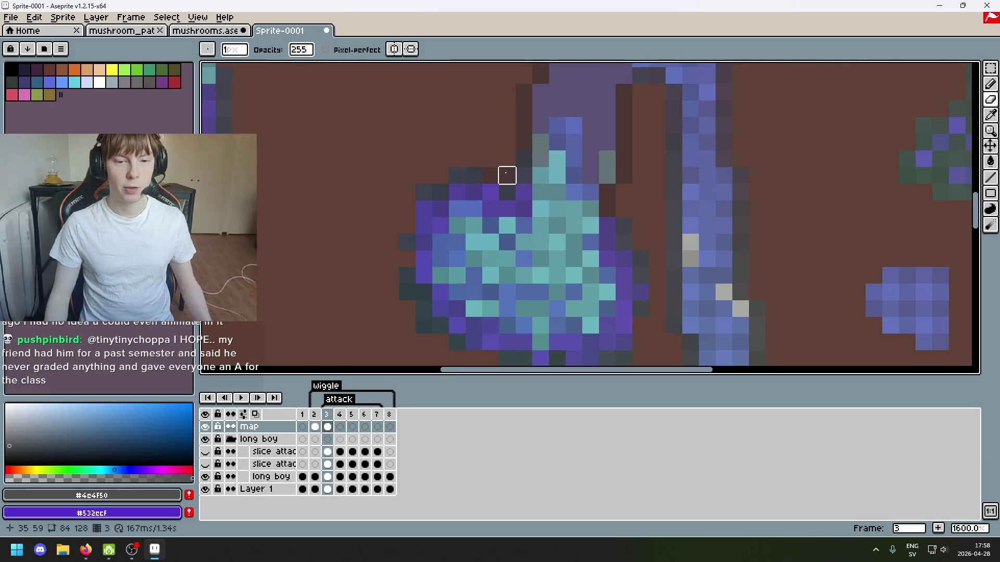
Erase stray dark pixels along the teal cap's upper-left and left edges and below it.
scroll(507, 192, "up", 2)
key("ctrl+z")
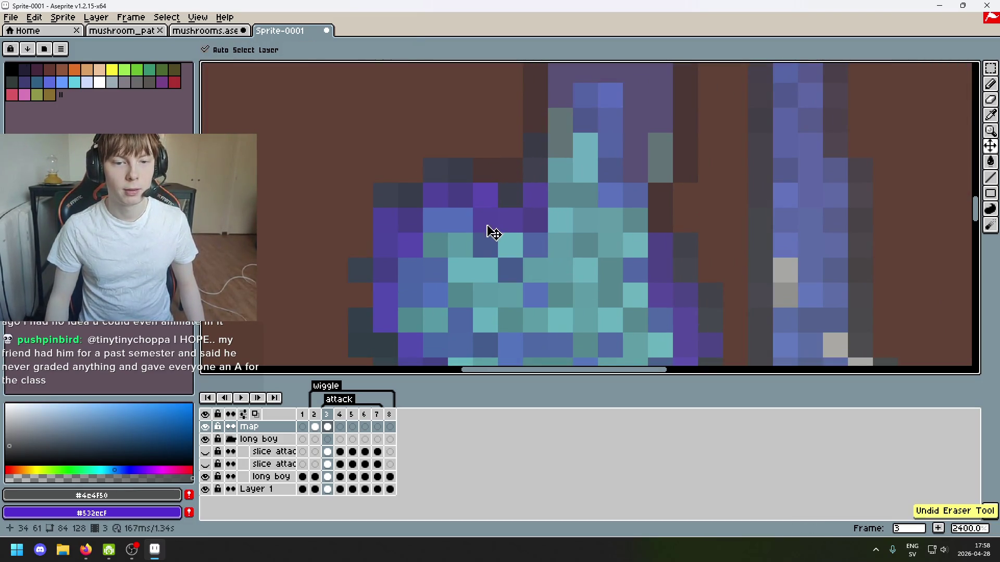
left_click(385, 195)
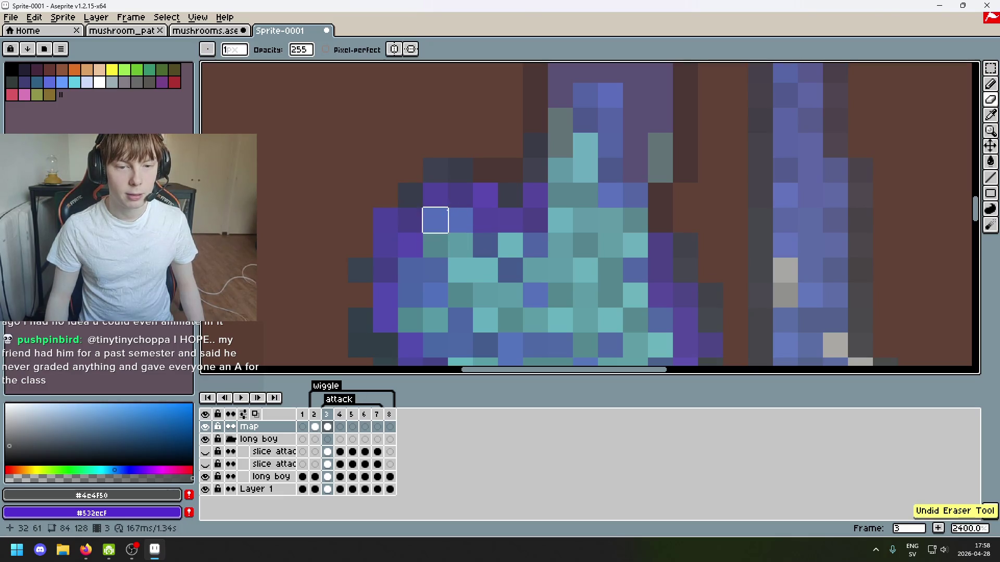
scroll(435, 219, "down", 5)
scroll(458, 245, "up", 2)
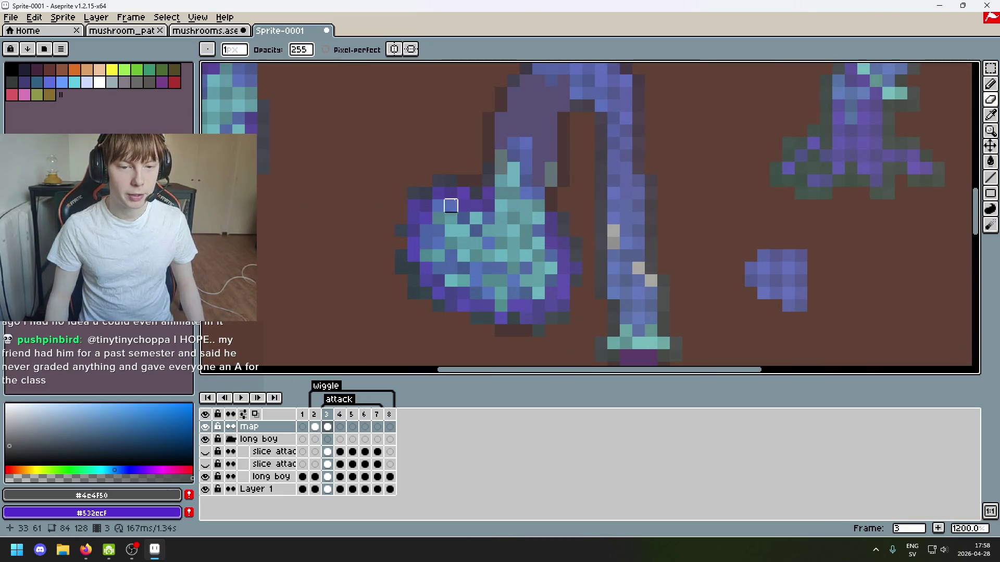
scroll(513, 268, "down", 2)
scroll(406, 189, "up", 2)
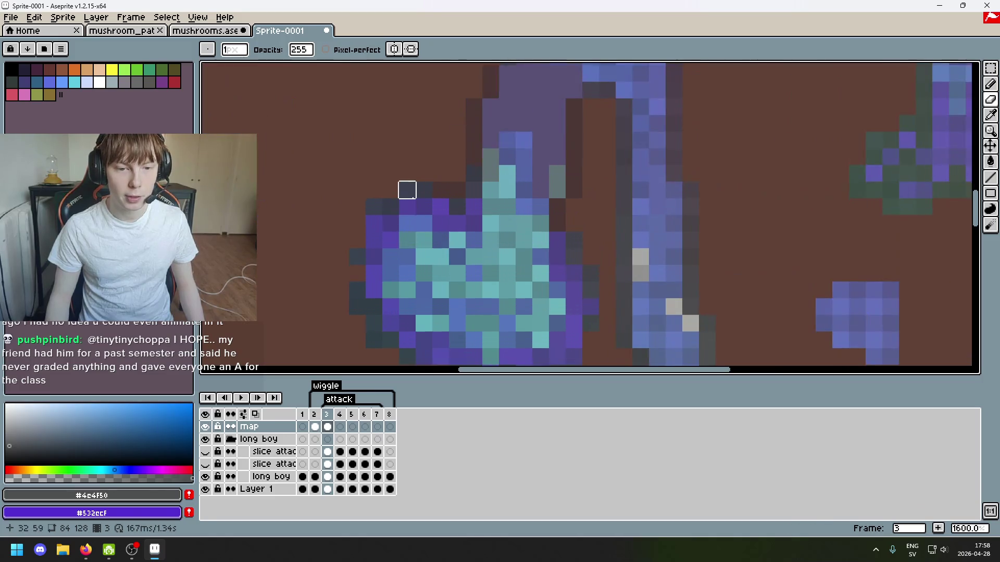
mouse_move(424, 189)
left_mouse_down()
mouse_move(373, 205)
mouse_move(339, 239)
left_mouse_up()
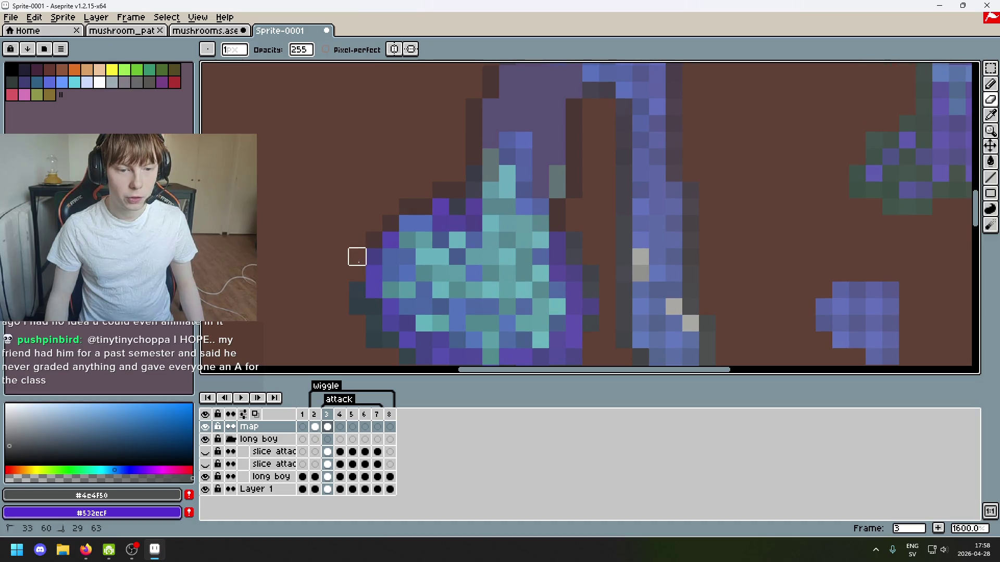
left_click(374, 257)
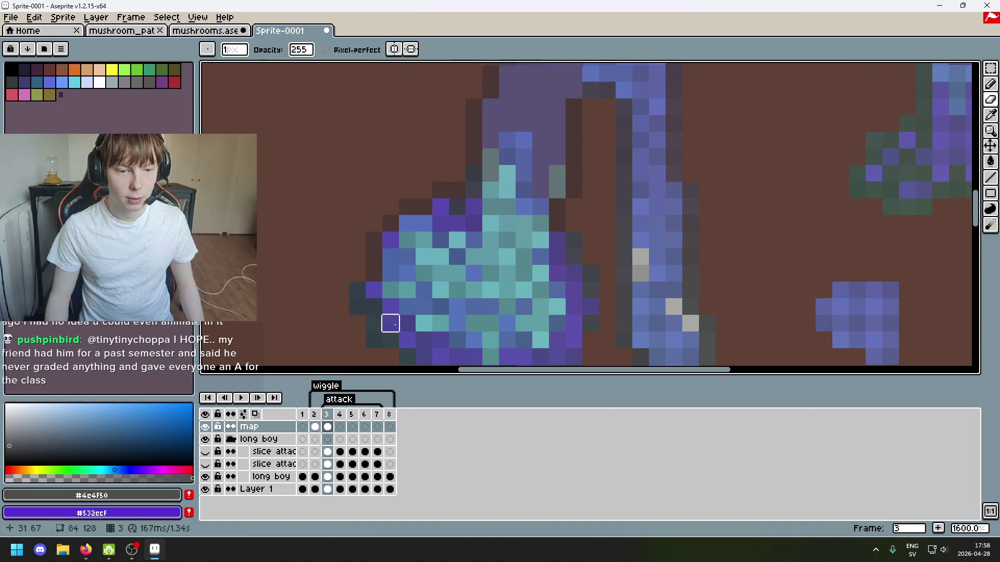
key("ctrl+z")
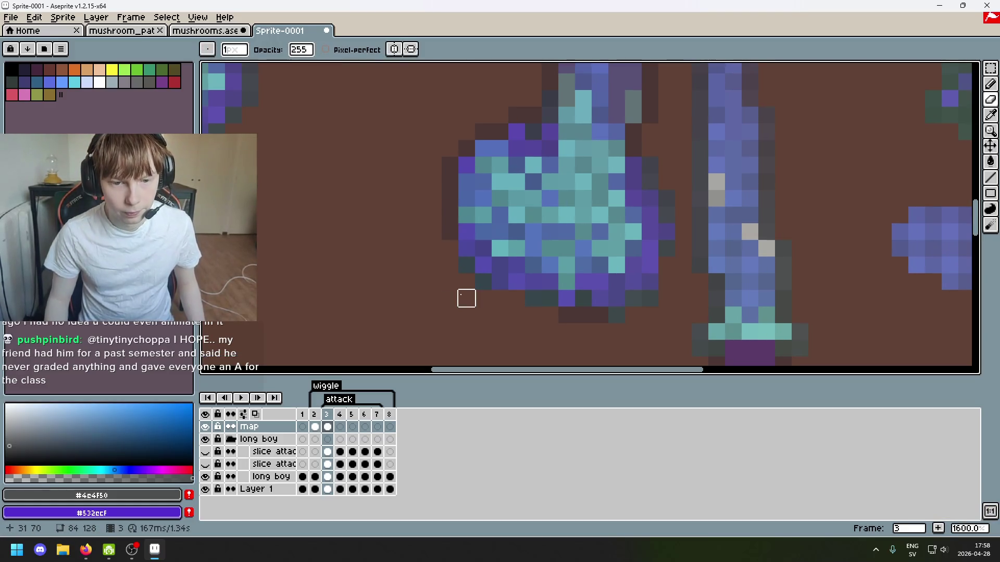
left_click(482, 282)
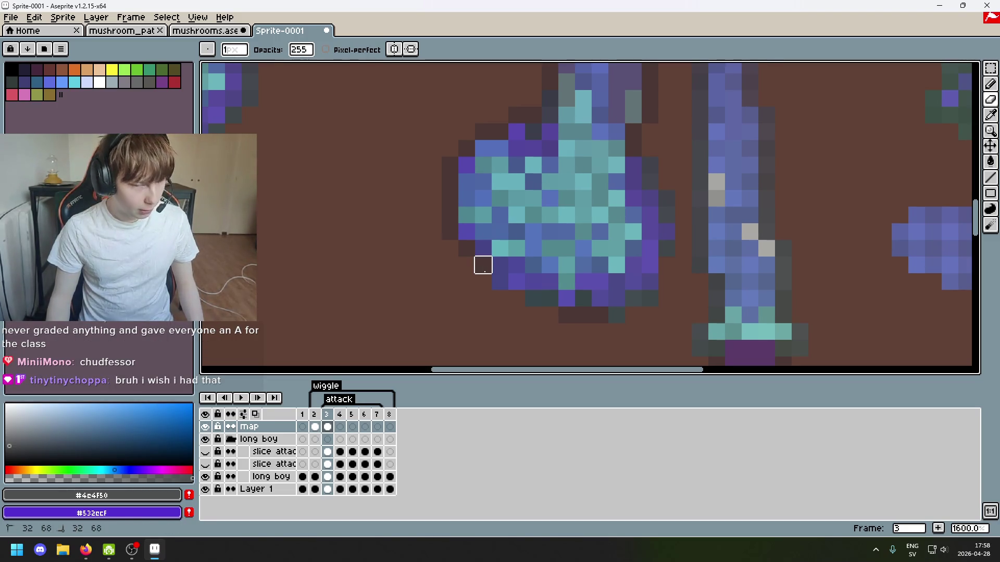
Undo the recent erasures and check the cap's right side.
key("ctrl+z")
key("ctrl+z")
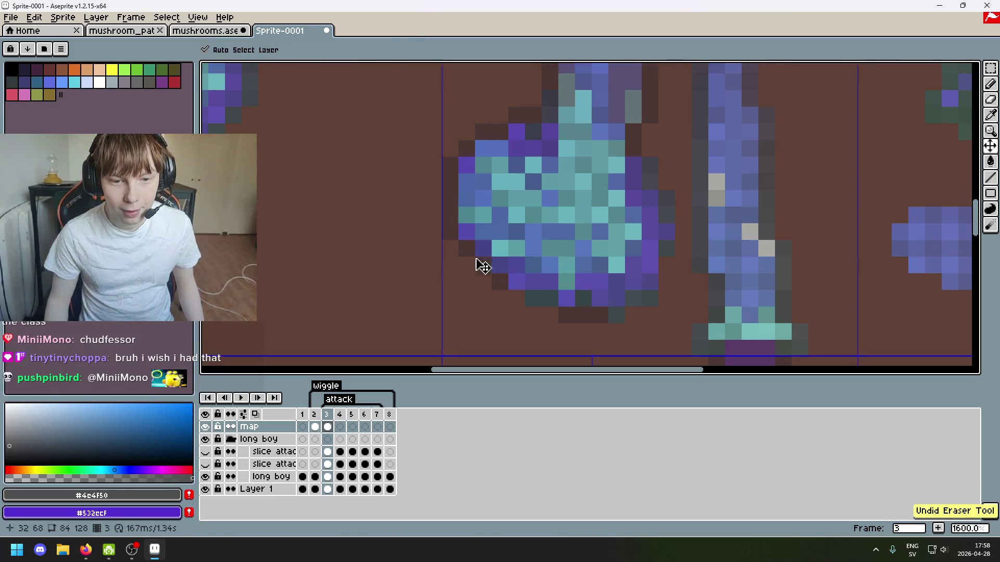
key("ctrl+z")
key("ctrl+z")
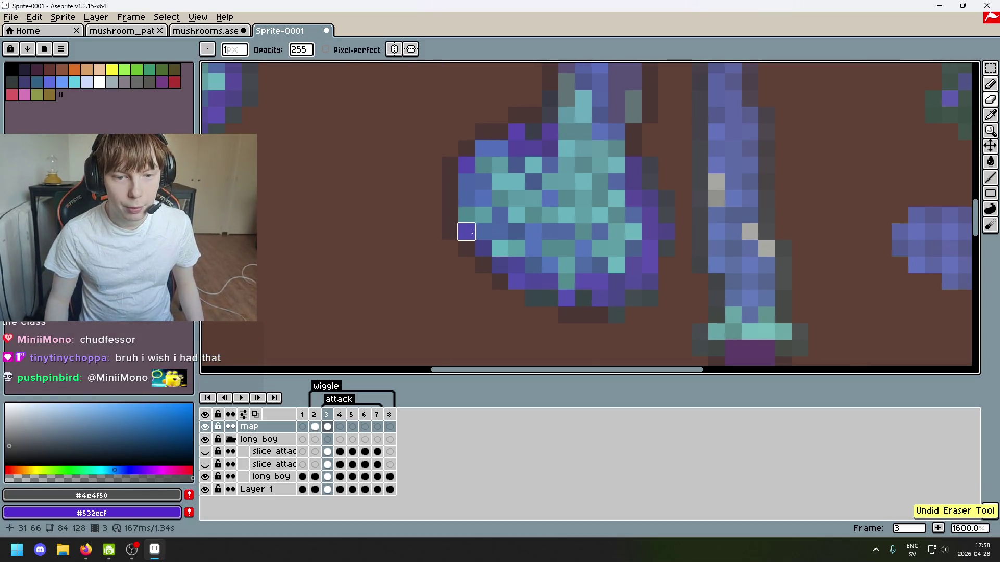
key("ctrl+z")
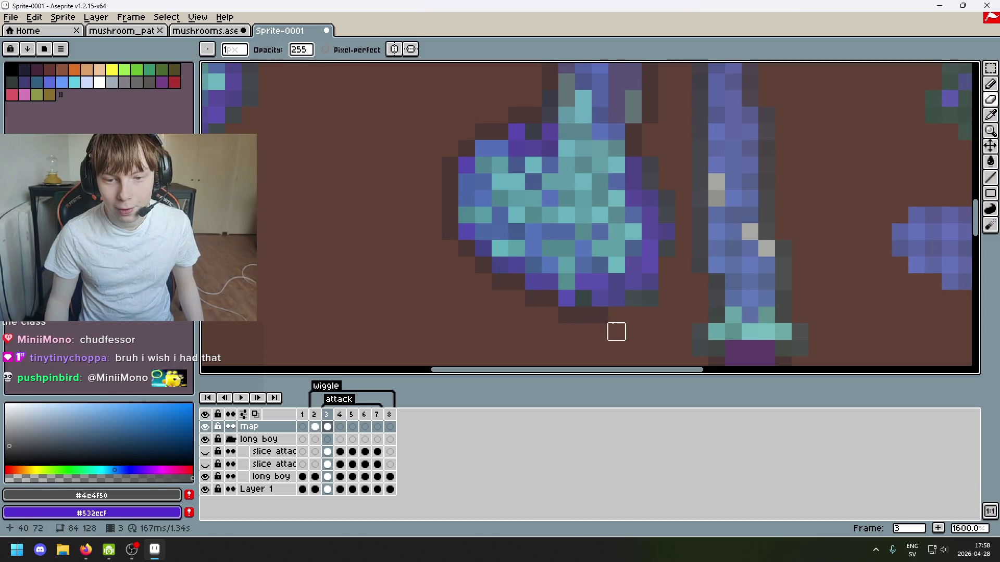
key("ctrl+z")
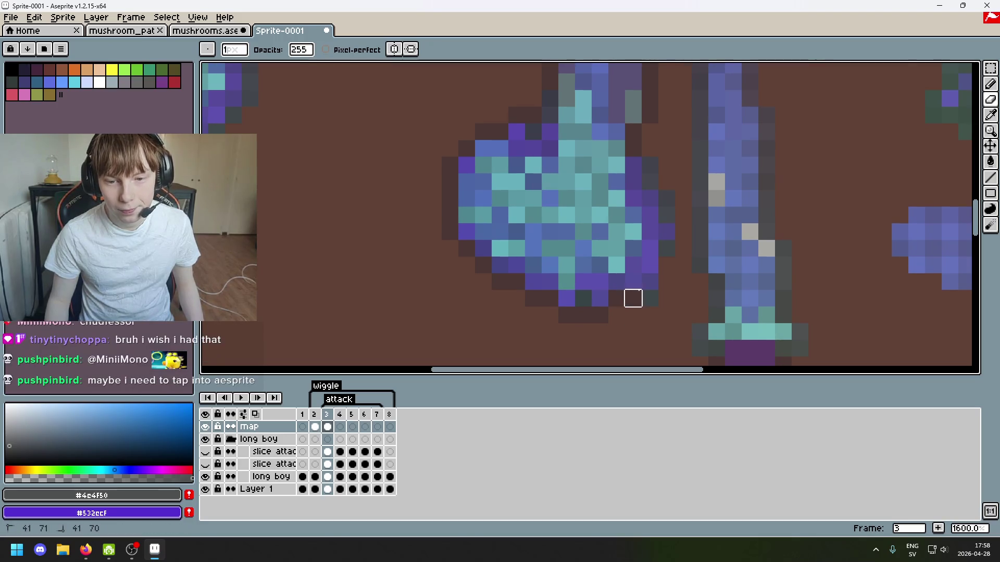
key("ctrl+z")
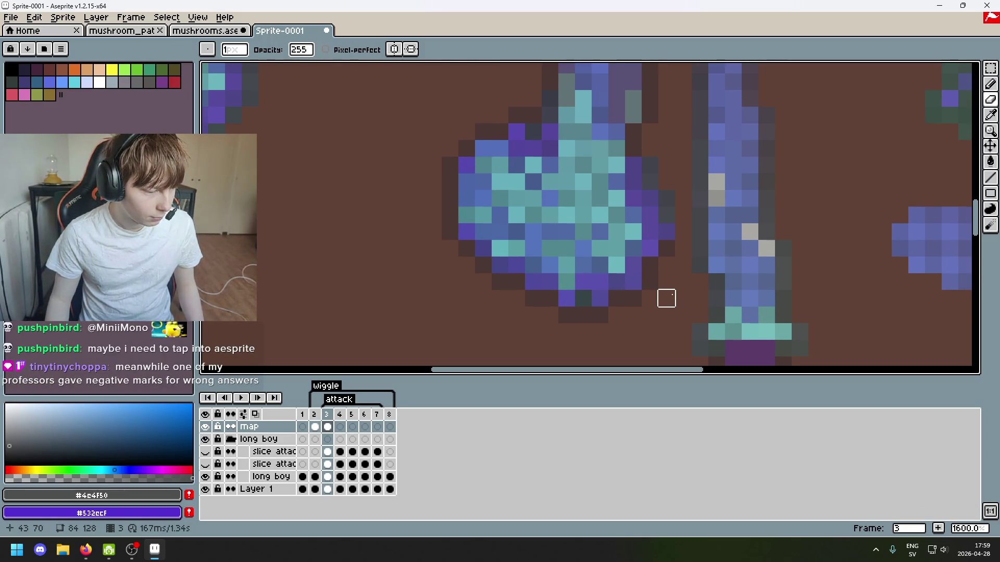
left_click_drag(684, 298, 573, 319)
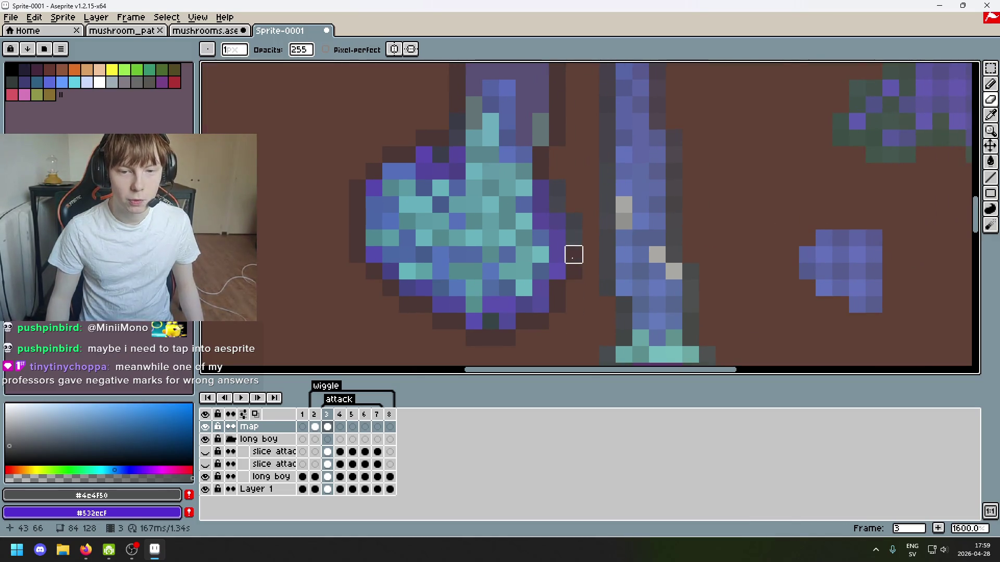
key("ctrl+z")
key("ctrl+z")
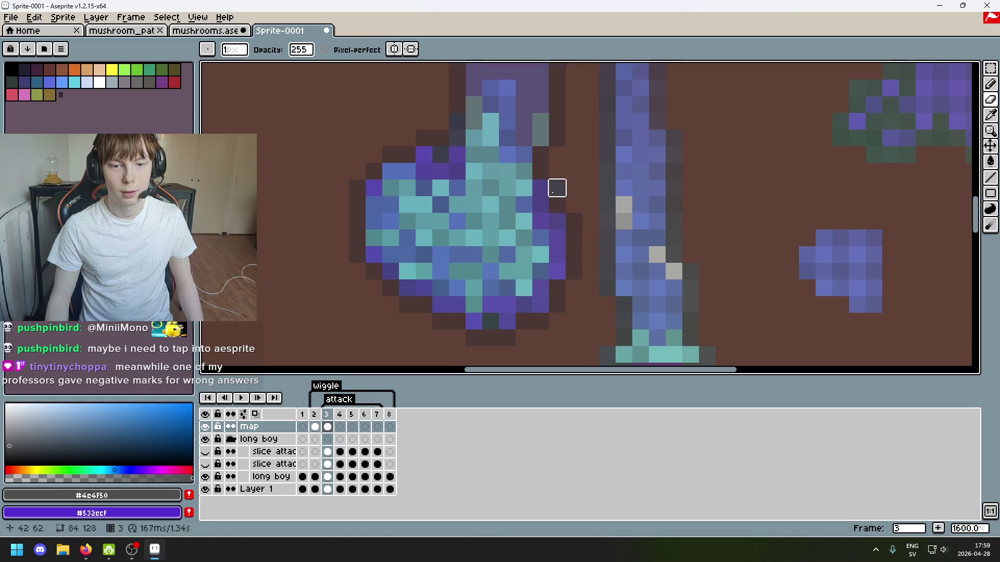
scroll(540, 154, "down", 3)
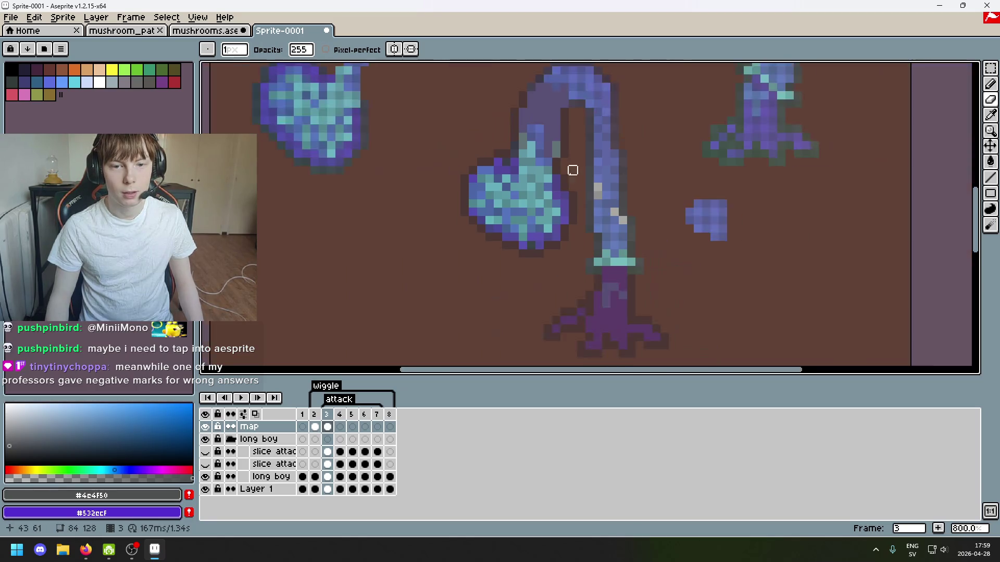
left_click_drag(571, 167, 582, 270)
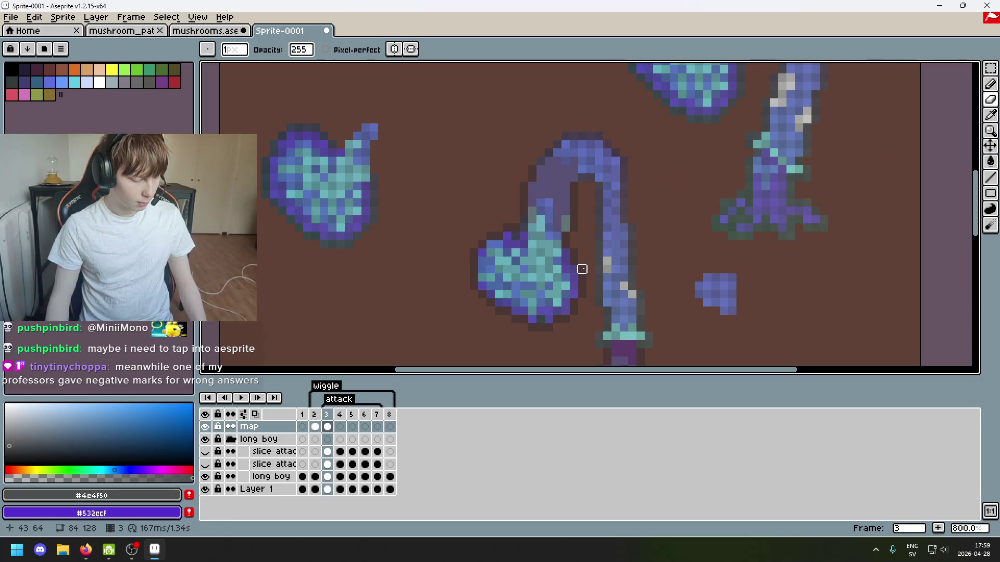
scroll(570, 234, "up", 3)
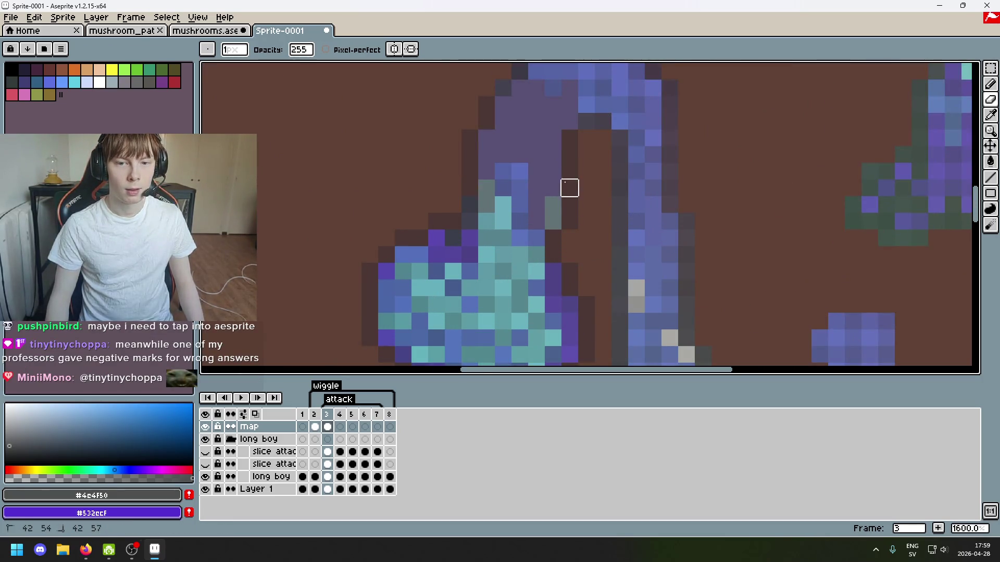
scroll(569, 219, "down", 2)
scroll(625, 196, "up", 1)
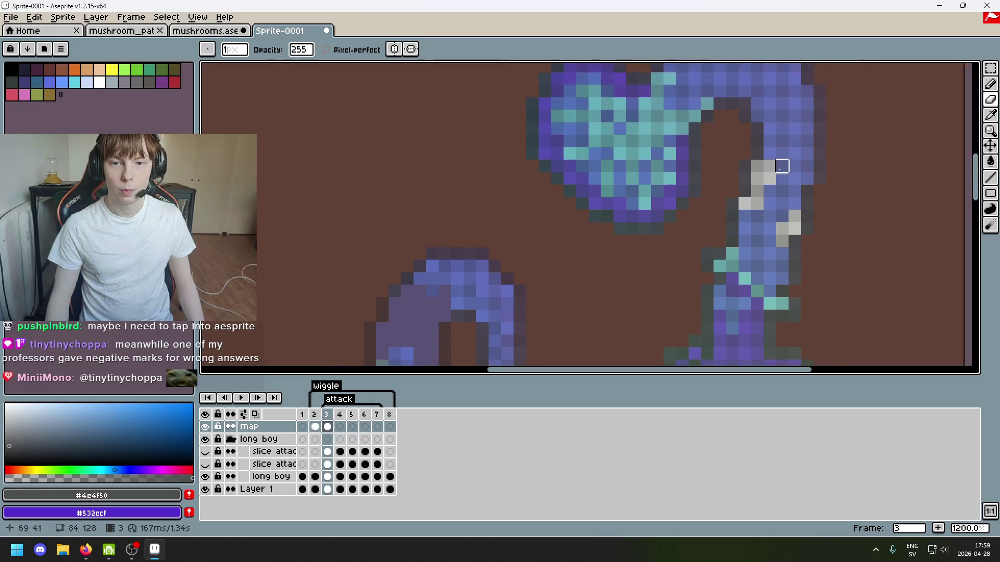
left_click(991, 68)
scroll(728, 192, "down", 1)
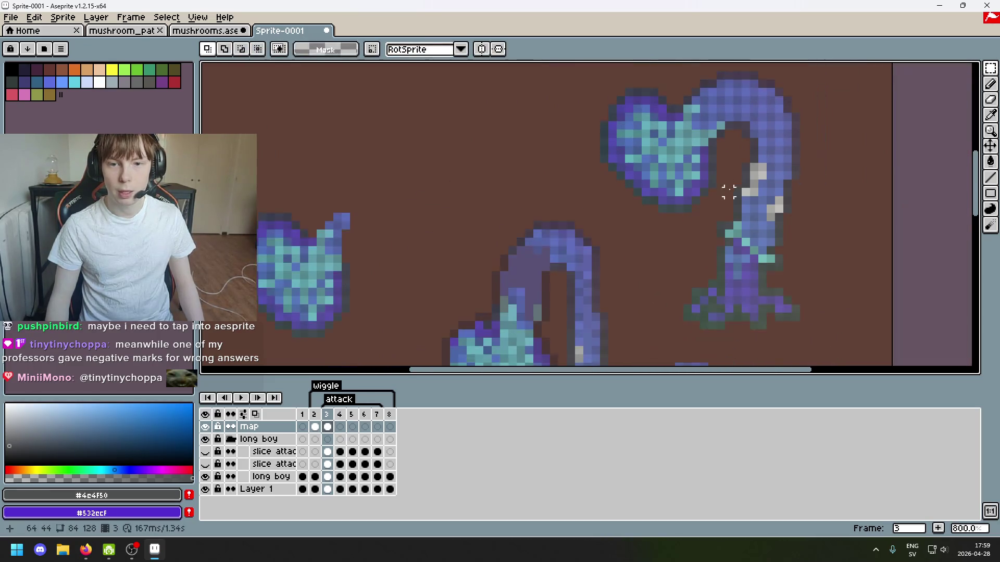
scroll(729, 192, "up", 1)
scroll(568, 237, "down", 1)
mouse_move(502, 154)
left_mouse_down()
mouse_move(611, 272)
mouse_move(649, 286)
left_mouse_up()
left_click(660, 154)
left_click_drag(523, 143, 641, 284)
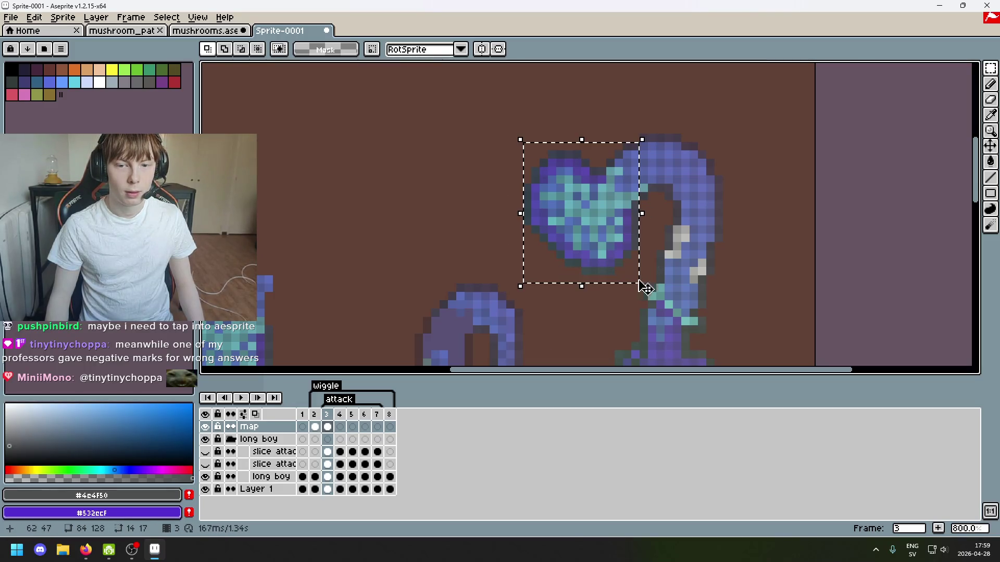
scroll(610, 279, "down", 5)
scroll(658, 192, "left", 5)
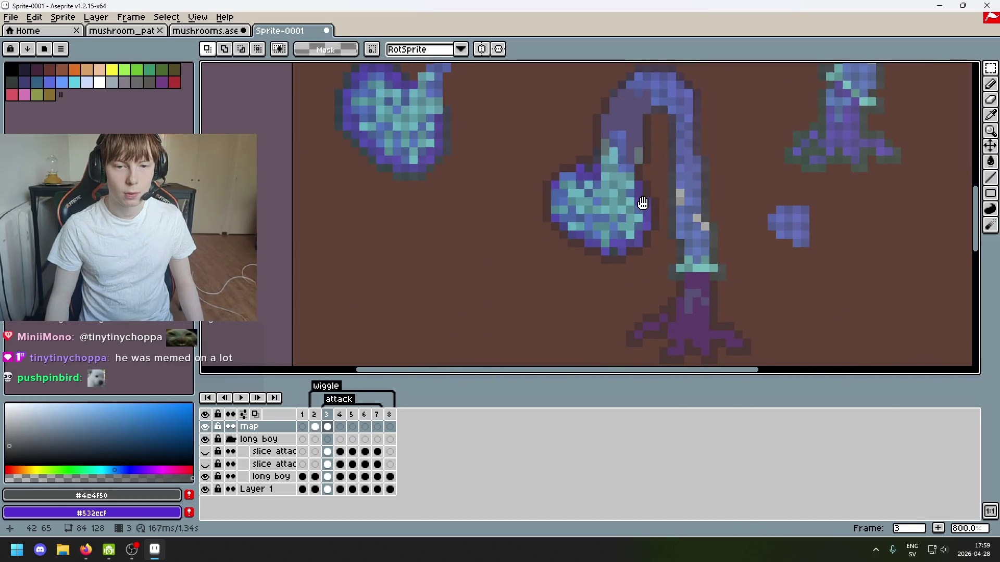
scroll(643, 205, "up", 5)
scroll(652, 174, "right", 3)
mouse_move(571, 74)
left_mouse_down()
mouse_move(719, 282)
mouse_move(755, 250)
left_mouse_up()
key("ctrl+c")
scroll(726, 167, "down", 6)
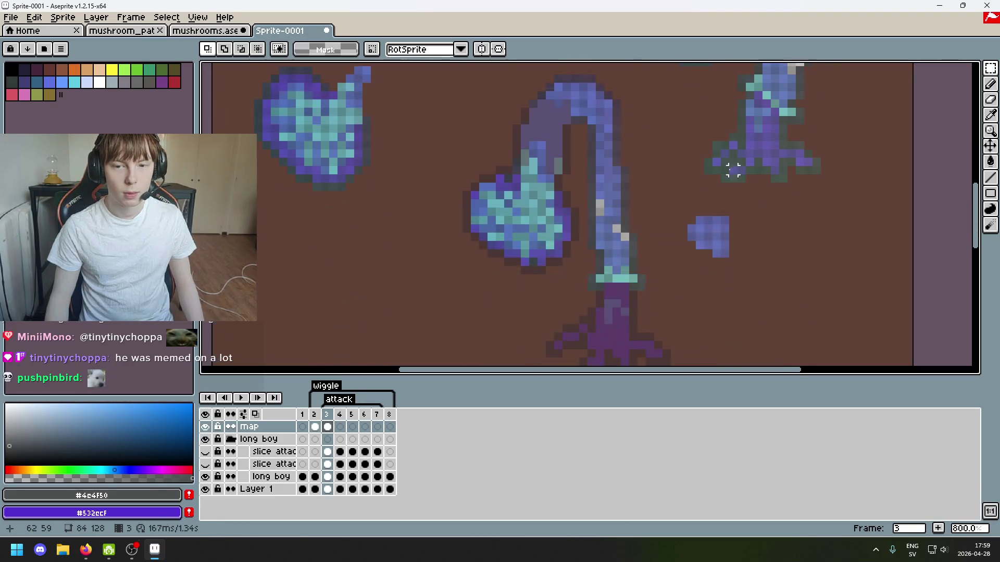
key("ctrl+v")
left_click_drag(659, 201, 390, 252)
left_click(477, 313)
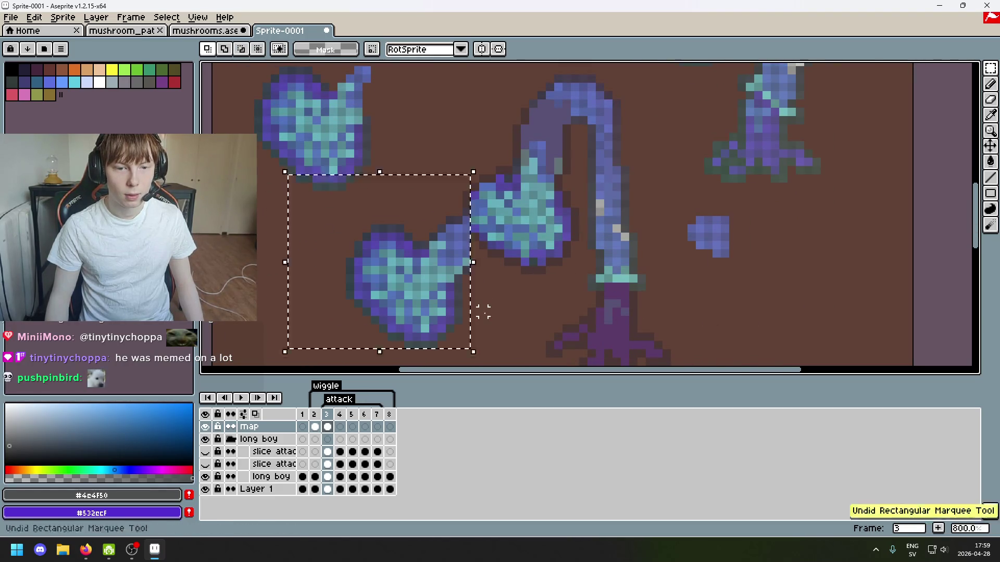
key("ctrl+z")
key("ctrl+v")
left_click_drag(642, 205, 364, 257)
key("ctrl+z")
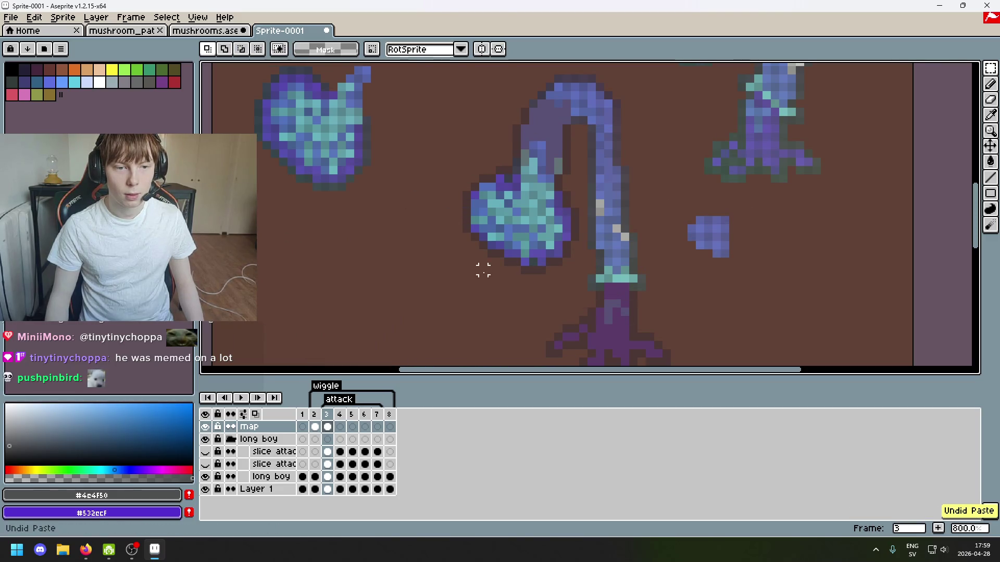
scroll(468, 313, "up", 5)
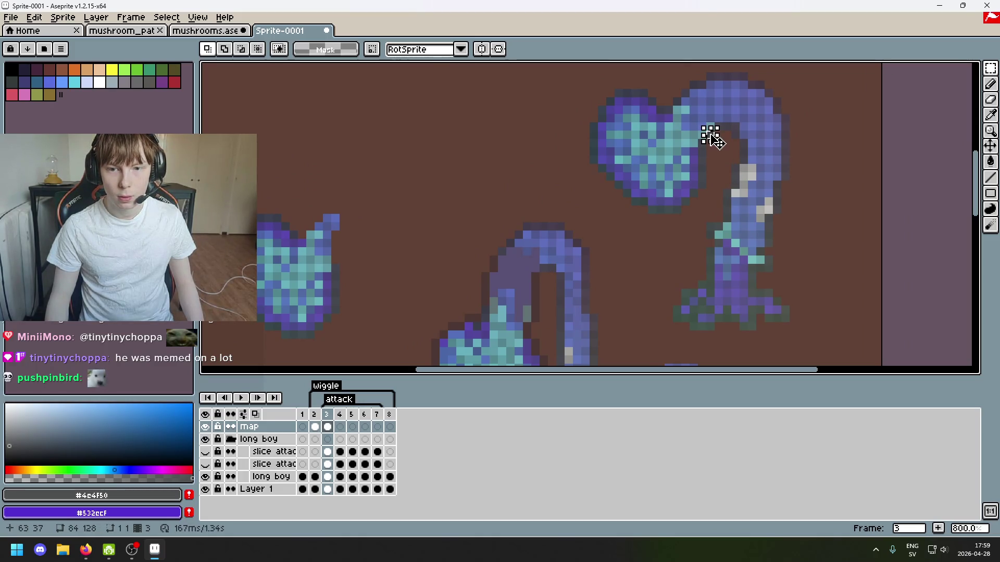
key("ctrl+v")
scroll(527, 327, "up", 3)
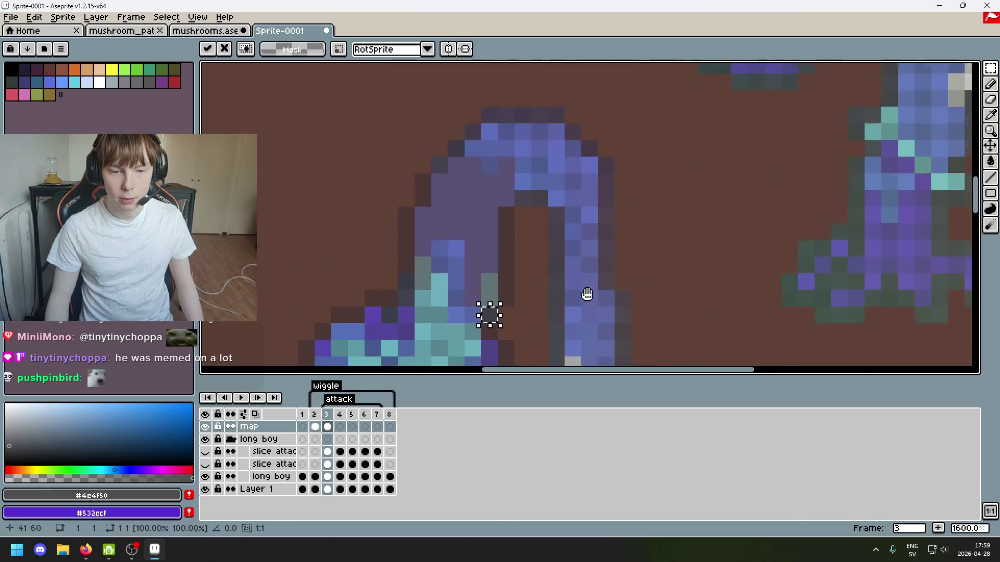
key("Escape")
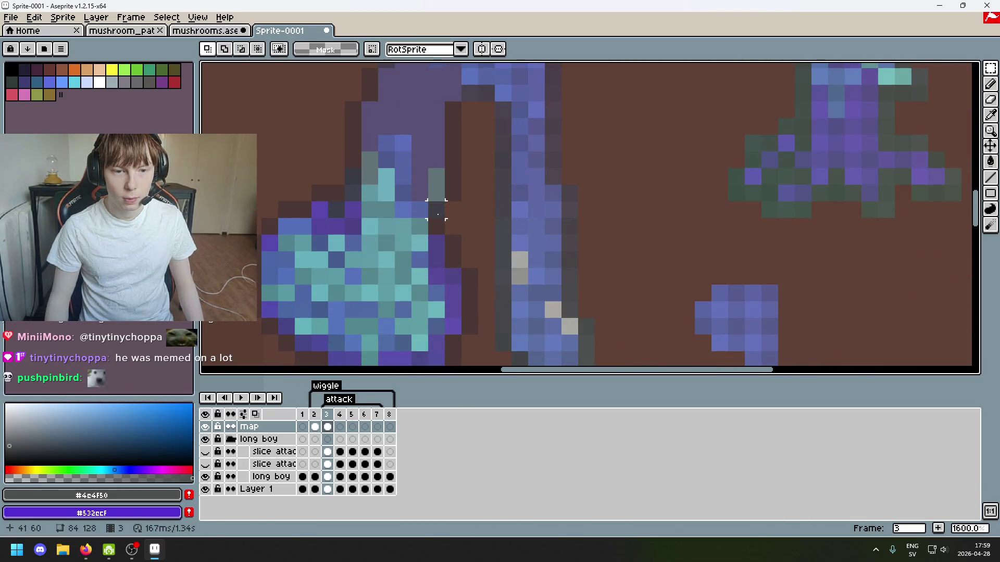
scroll(437, 209, "down", 4)
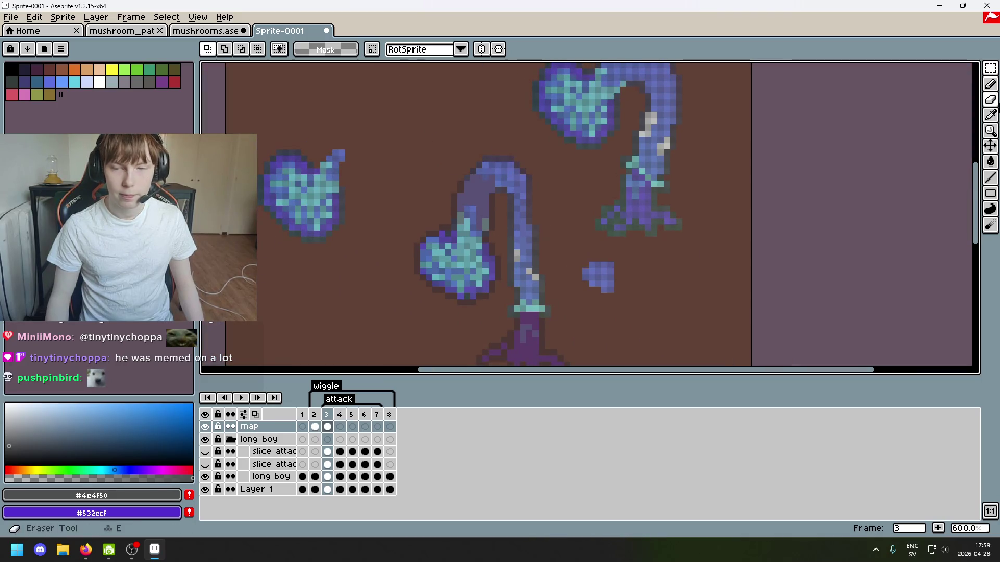
left_click(974, 68)
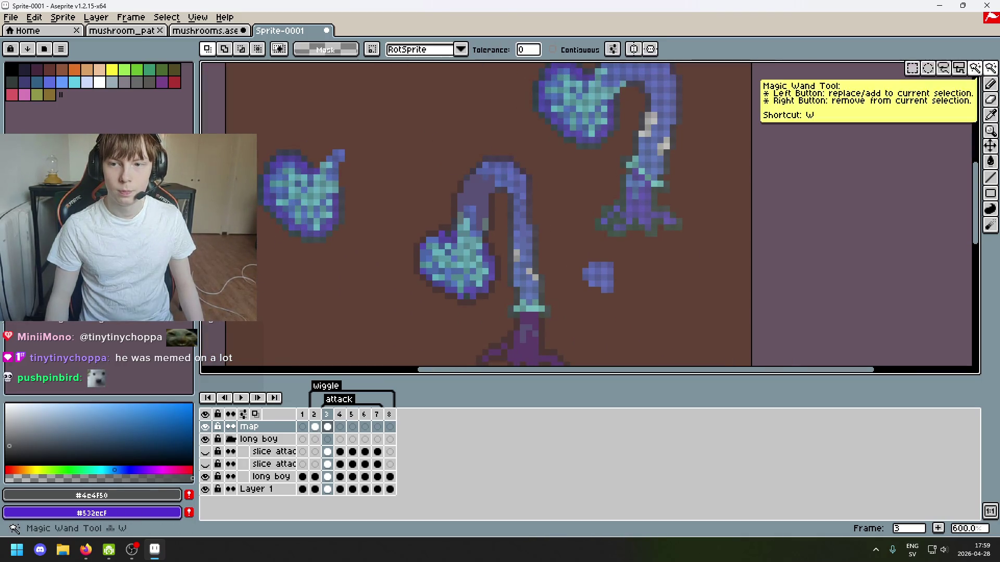
scroll(465, 241, "up", 1)
scroll(466, 240, "down", 1)
scroll(491, 239, "down", 1)
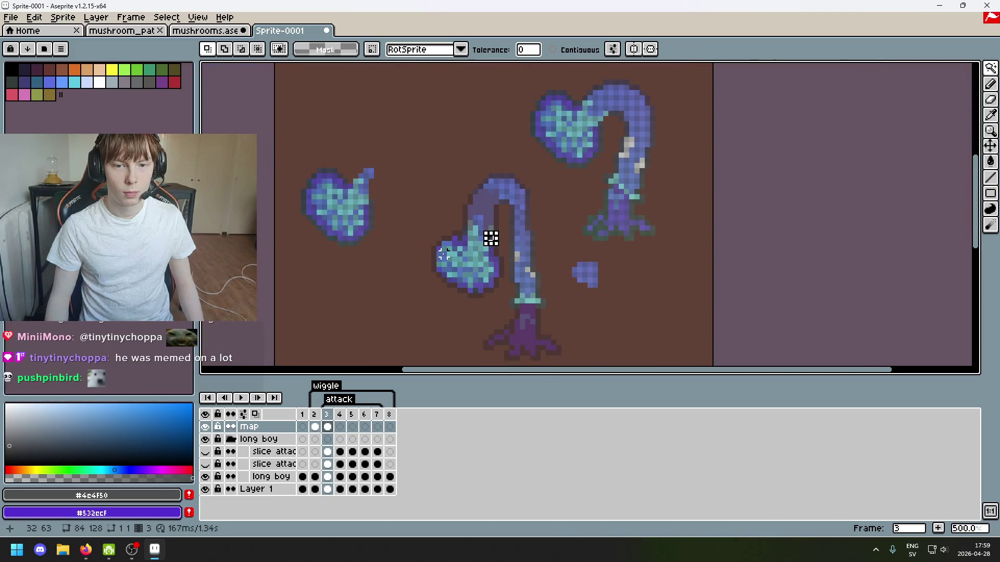
key("ctrl+z")
key("ctrl+z")
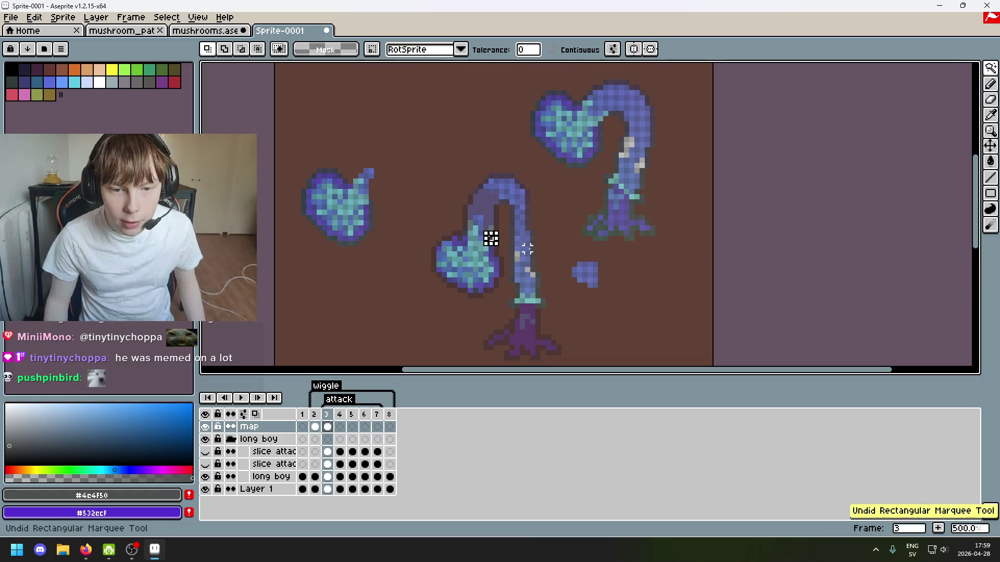
key("ctrl+t")
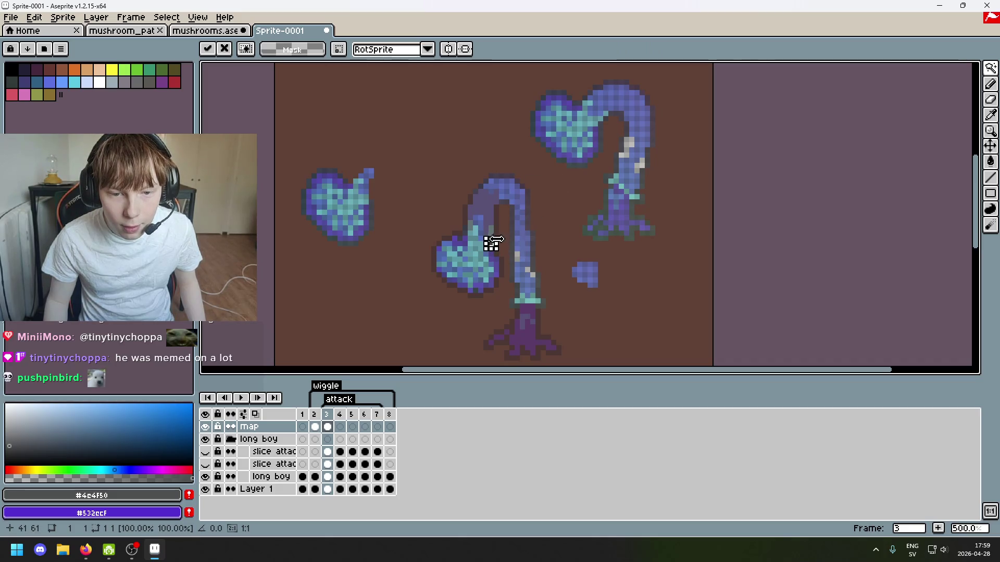
key("Escape")
key("ctrl+d")
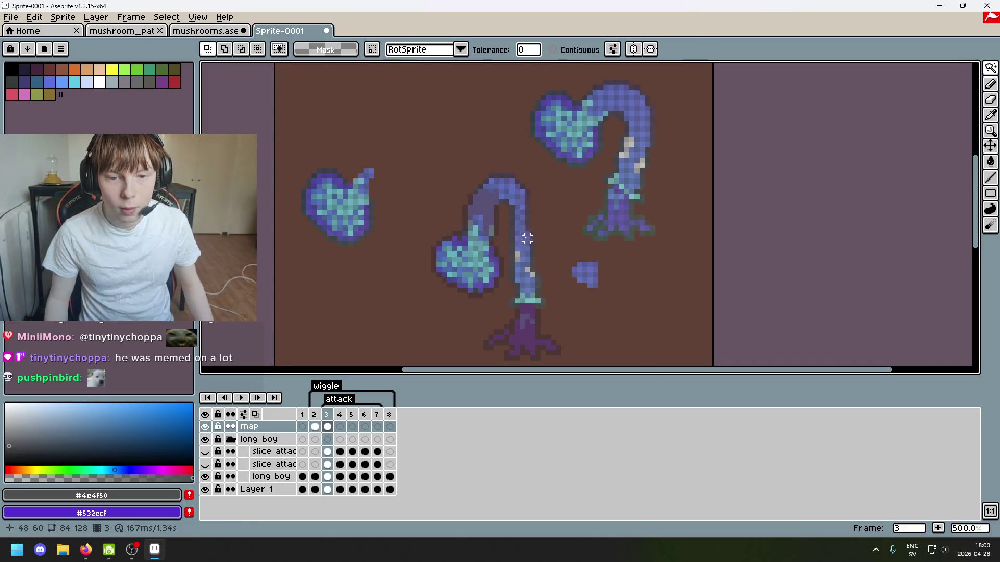
left_click(492, 243)
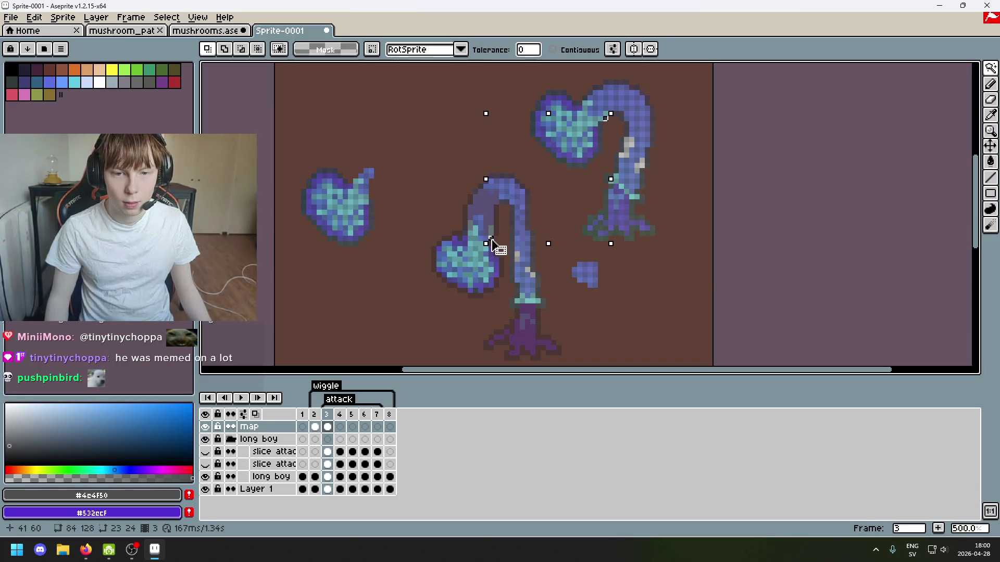
scroll(611, 140, "up", 2)
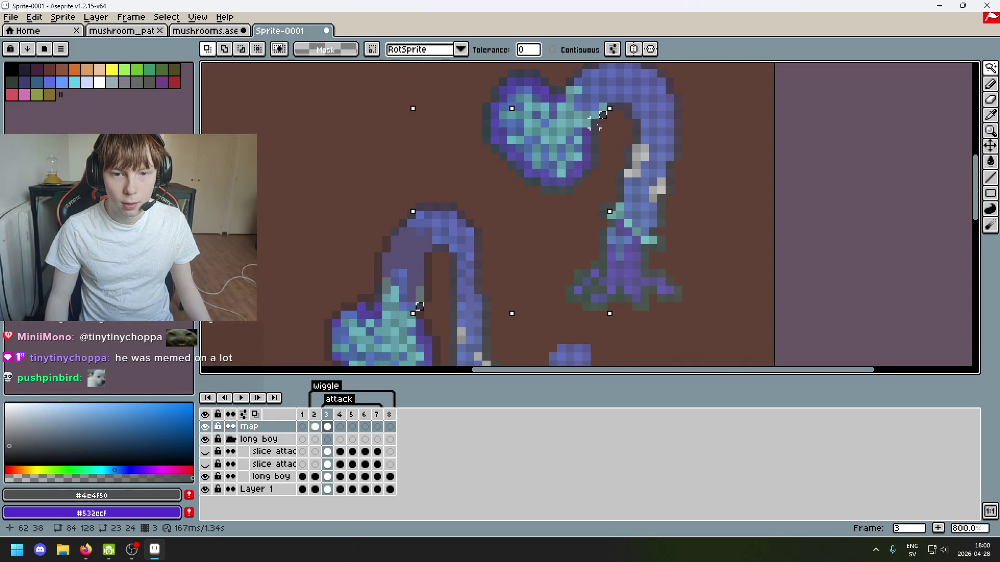
scroll(595, 123, "up", 2)
scroll(594, 118, "down", 3)
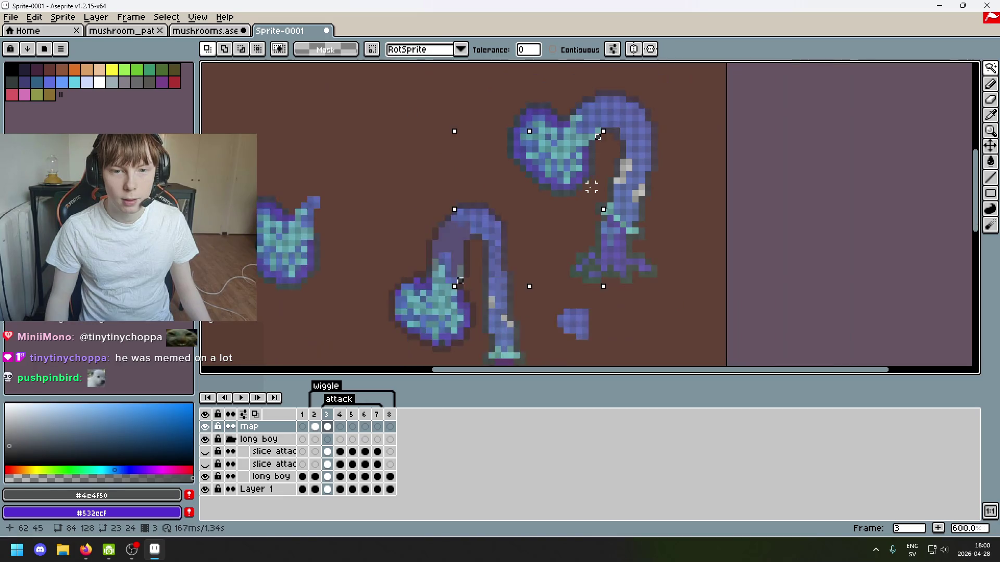
scroll(350, 248, "up", 3)
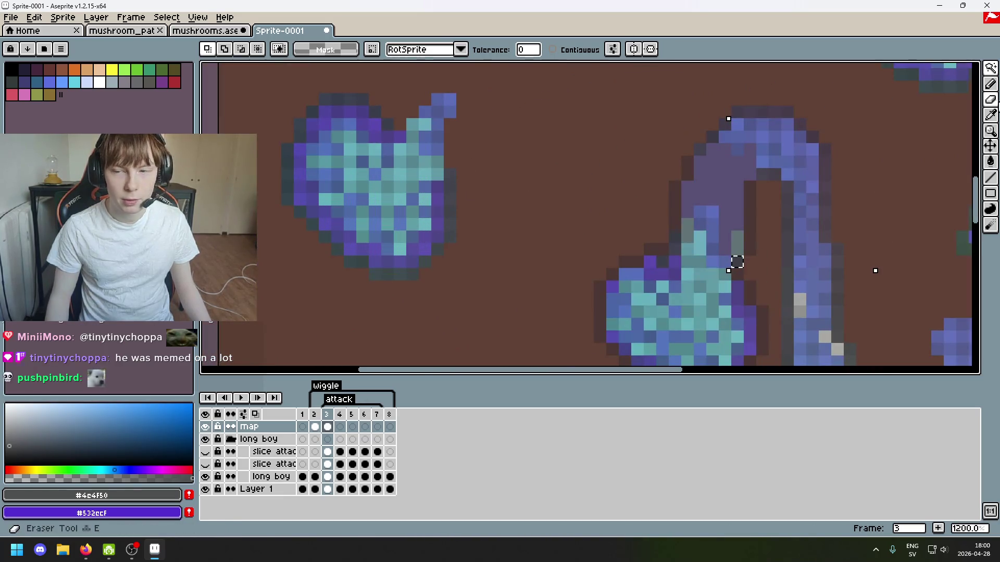
Marquee-select the thin dark one-by-eight strip on the brown ground, cancelling a trial move.
mouse_move(992, 68)
left_click(912, 68)
mouse_move(462, 265)
left_mouse_down()
mouse_move(463, 168)
mouse_move(448, 196)
mouse_move(448, 268)
left_mouse_up()
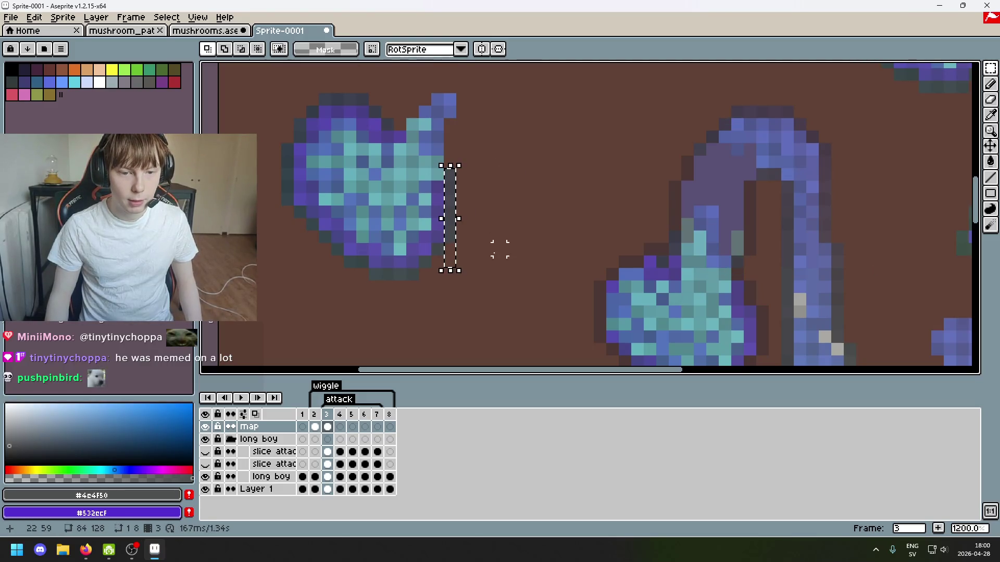
mouse_move(497, 213)
left_mouse_down()
mouse_move(437, 149)
mouse_move(440, 291)
left_mouse_up()
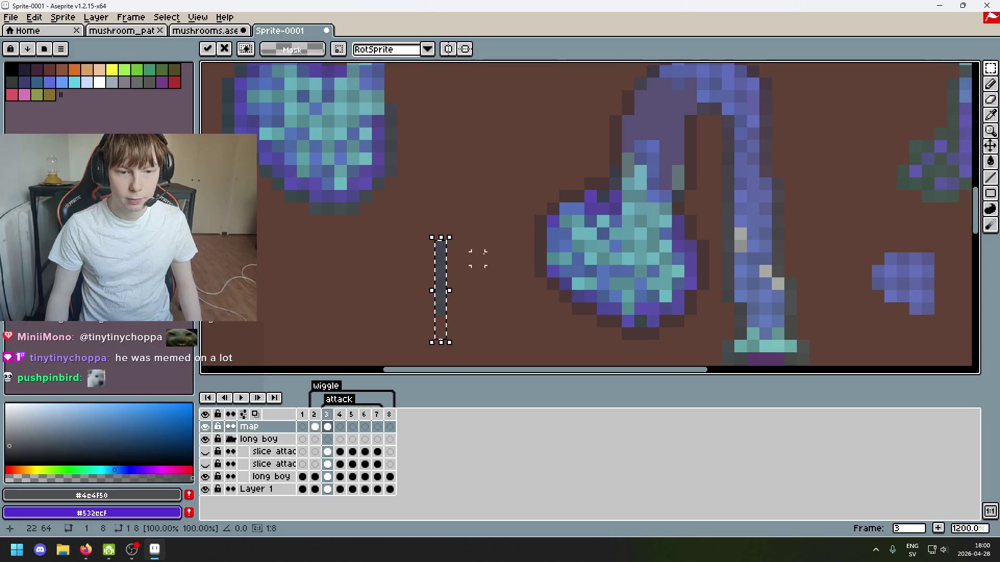
left_click(478, 220)
mouse_move(436, 241)
left_mouse_down()
mouse_move(443, 250)
mouse_move(680, 211)
left_mouse_up()
key("Escape")
Move the whole dark strip against the lower teal cap's right edge.
left_click_drag(449, 255, 457, 263)
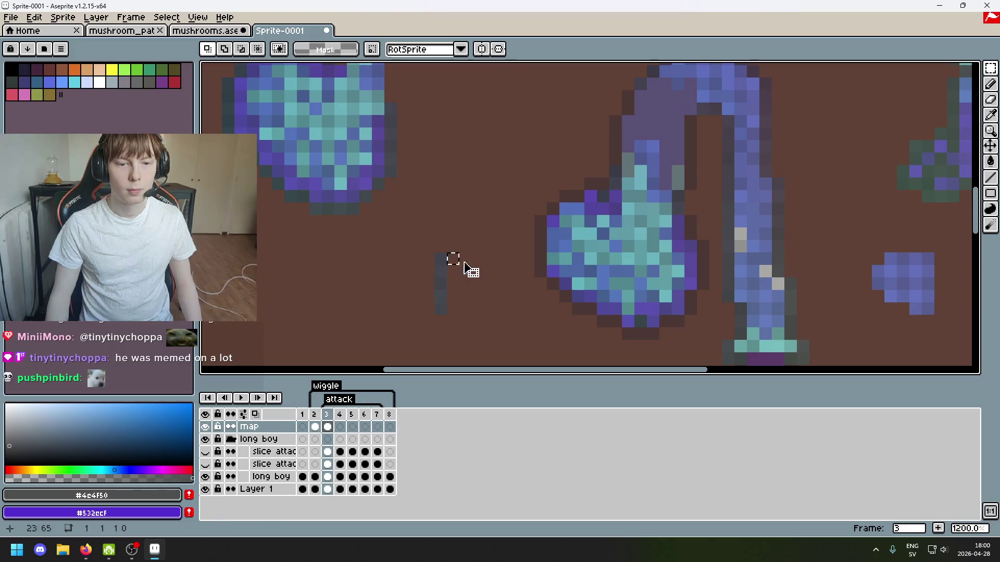
key("ctrl+z")
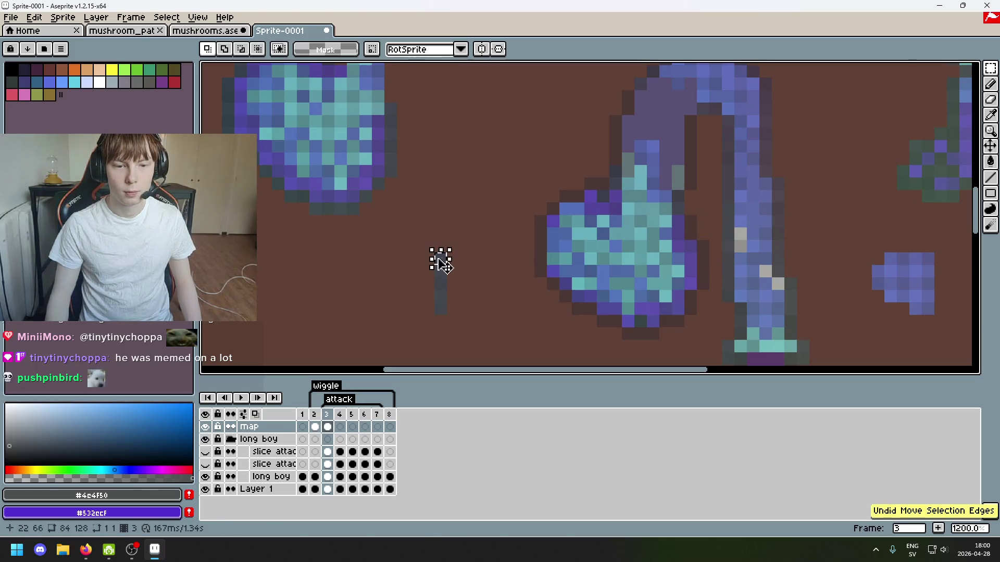
mouse_move(440, 270)
left_mouse_down()
mouse_move(440, 254)
mouse_move(690, 252)
mouse_move(694, 232)
left_mouse_up()
key("Escape")
left_click_drag(447, 332, 435, 261)
mouse_move(444, 310)
left_mouse_down()
mouse_move(720, 285)
mouse_move(708, 281)
left_mouse_up()
left_click(428, 209)
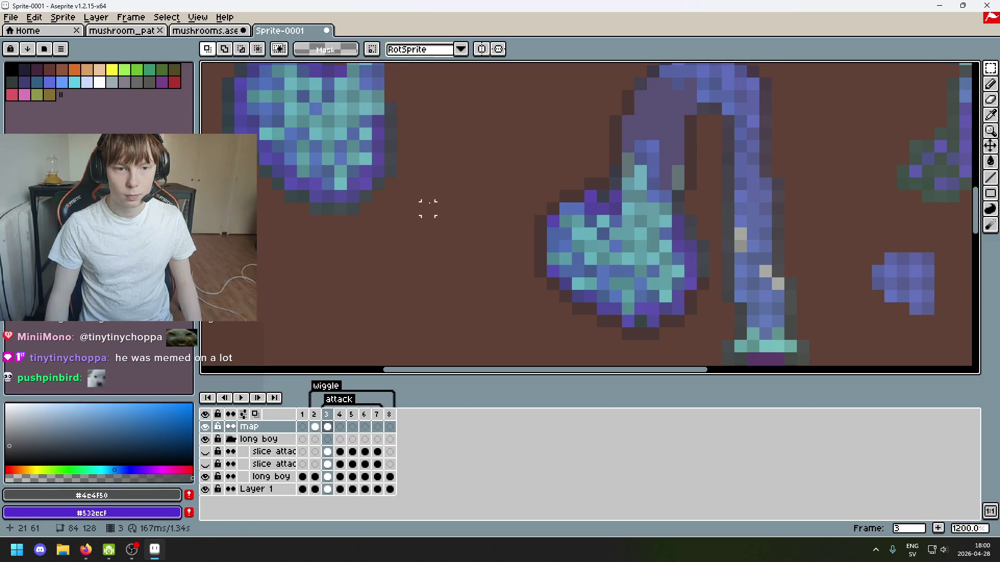
Use the Magic Wand to select the strip's same-coloured pixels, then pick another shade.
left_click_drag(991, 67, 975, 69)
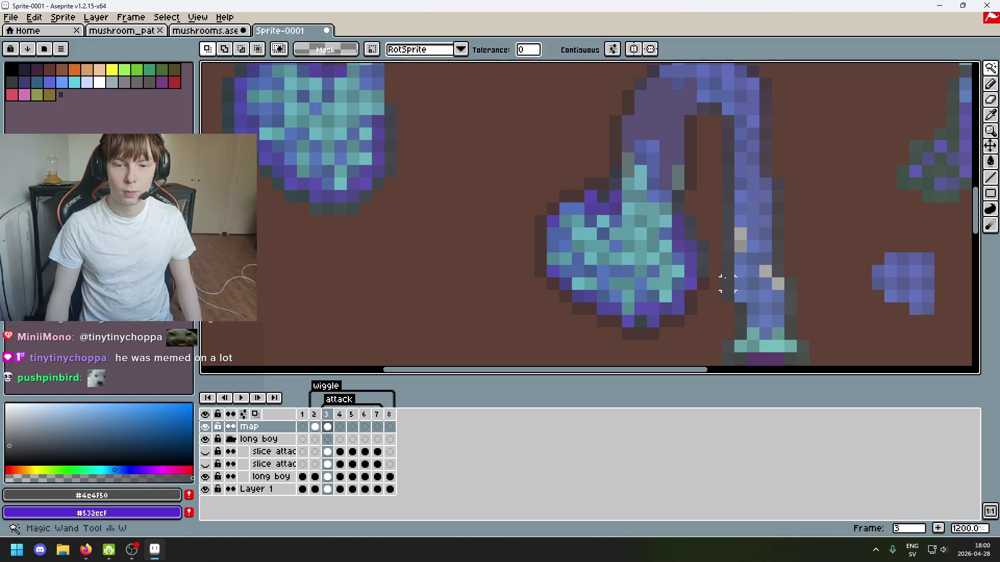
left_click(703, 270)
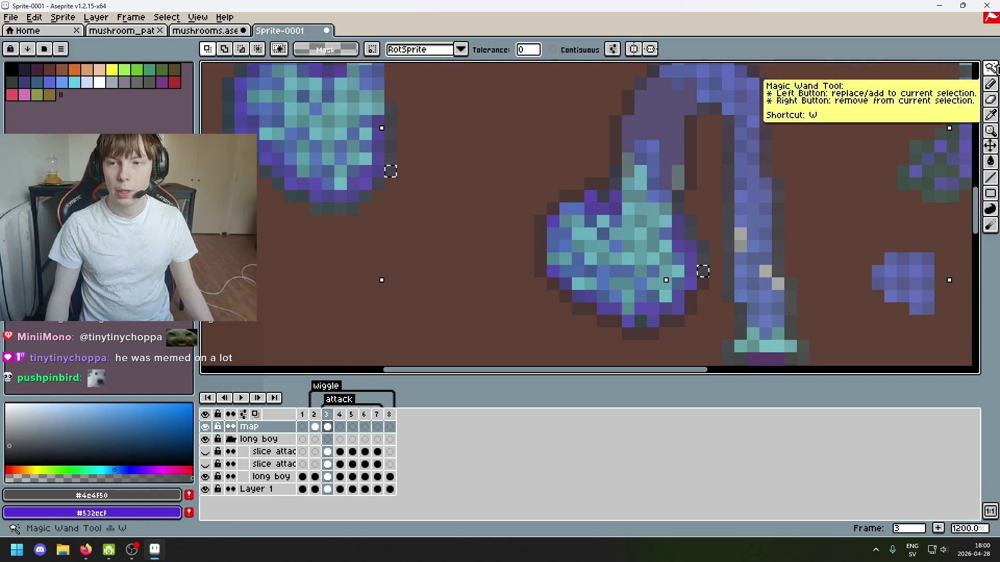
key("ctrl+d")
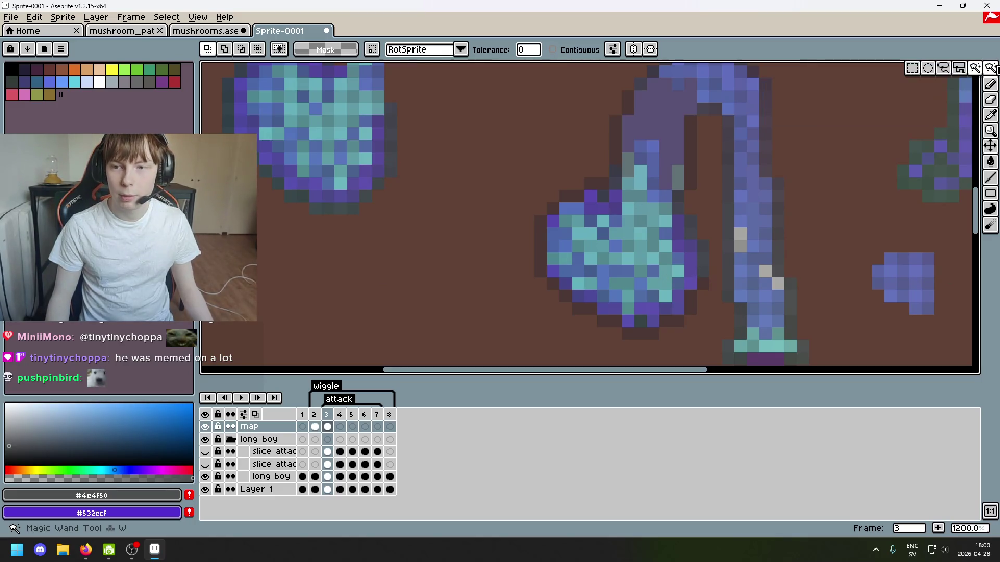
left_click(703, 272)
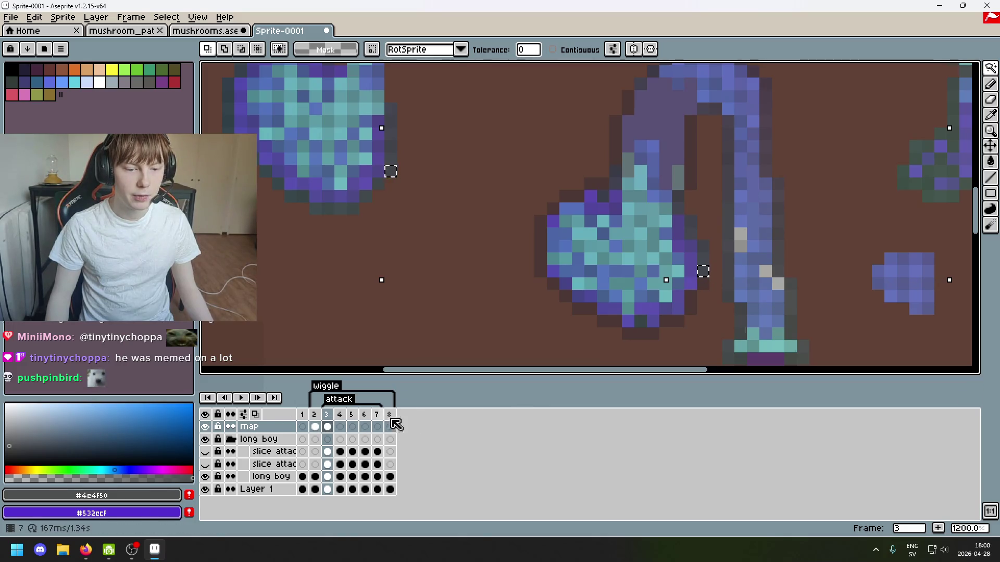
scroll(522, 280, "down", 2)
scroll(480, 290, "up", 1)
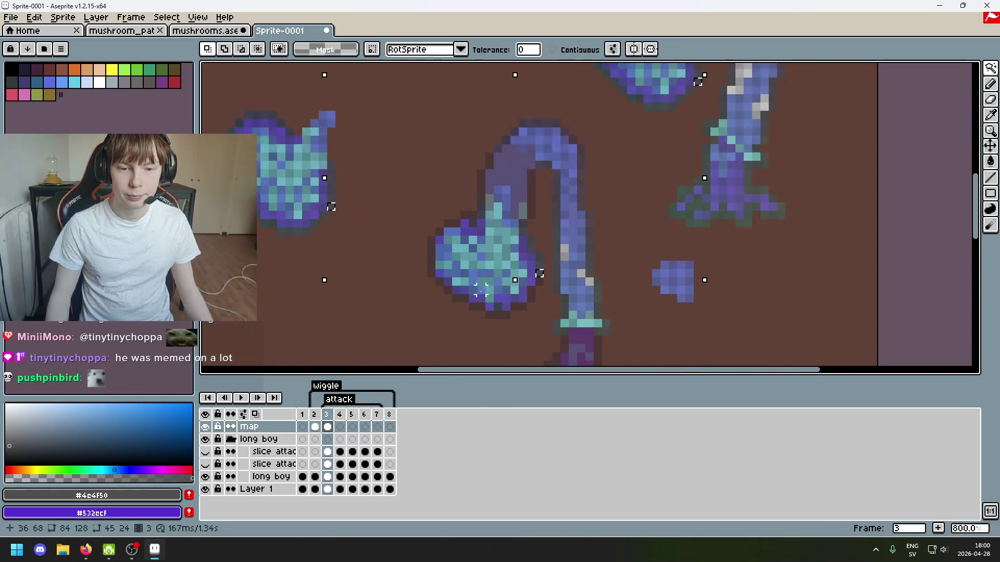
left_click_drag(417, 306, 495, 297)
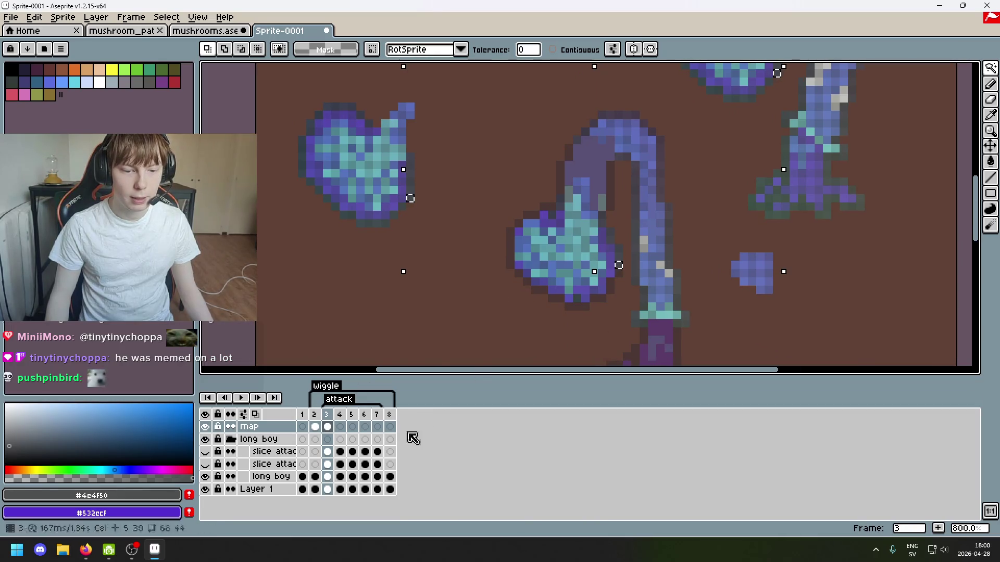
scroll(427, 223, "up", 1)
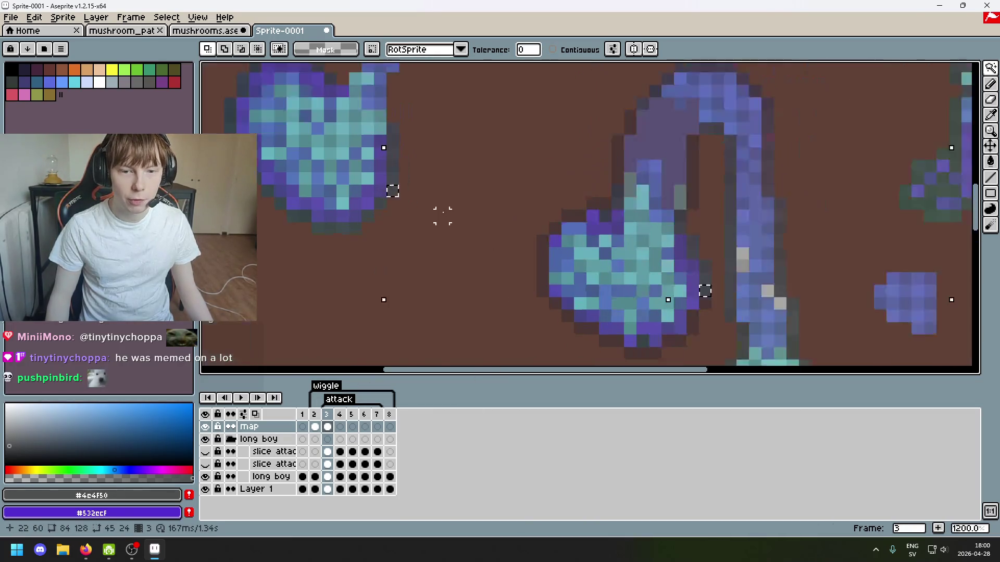
left_click(380, 203)
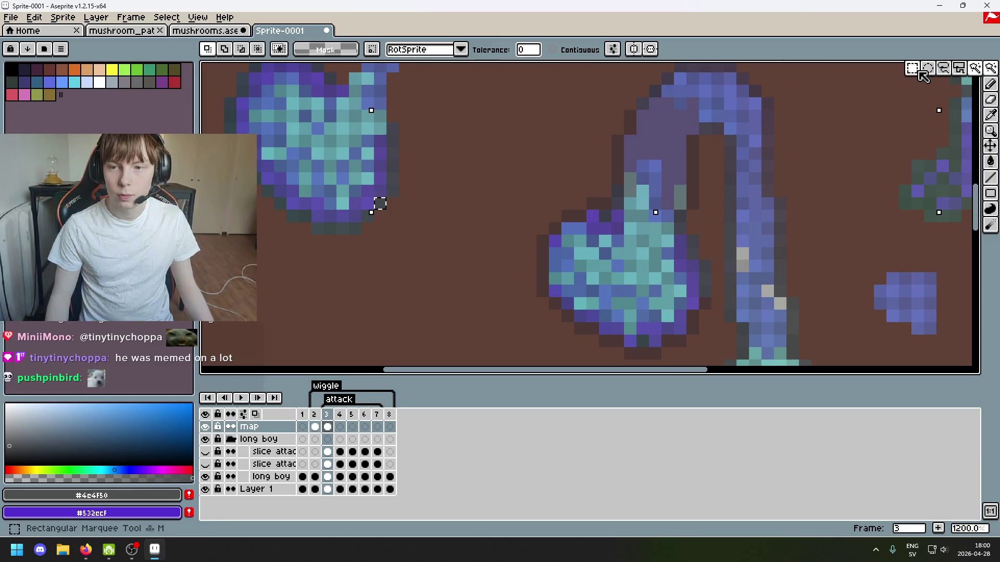
Move the selected pixels and a short row from the top-left cap's edge to new spots.
left_click(990, 67)
left_click_drag(383, 203, 557, 331)
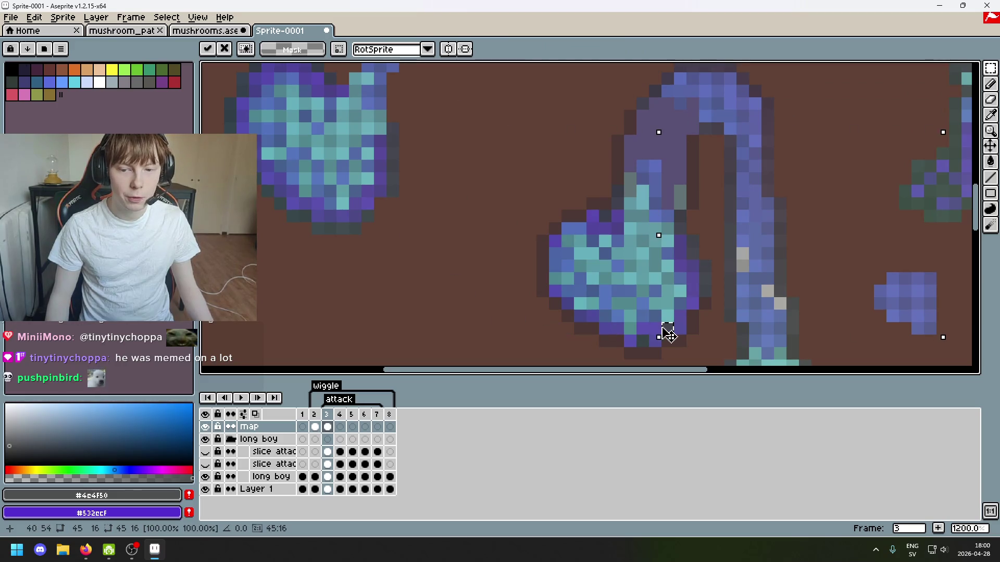
scroll(677, 281, "down", 2)
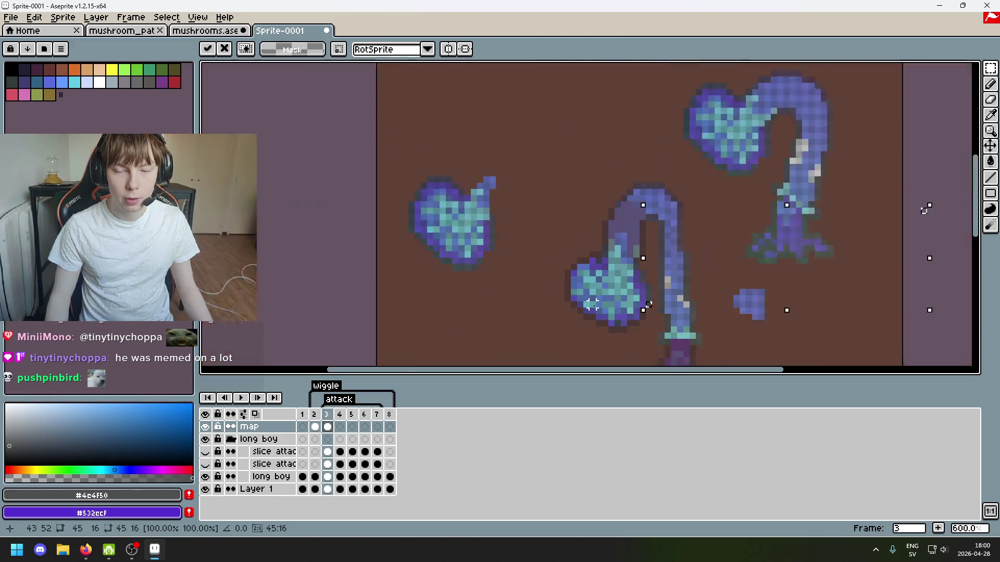
scroll(641, 250, "up", 1)
left_click(644, 249)
scroll(644, 249, "up", 3)
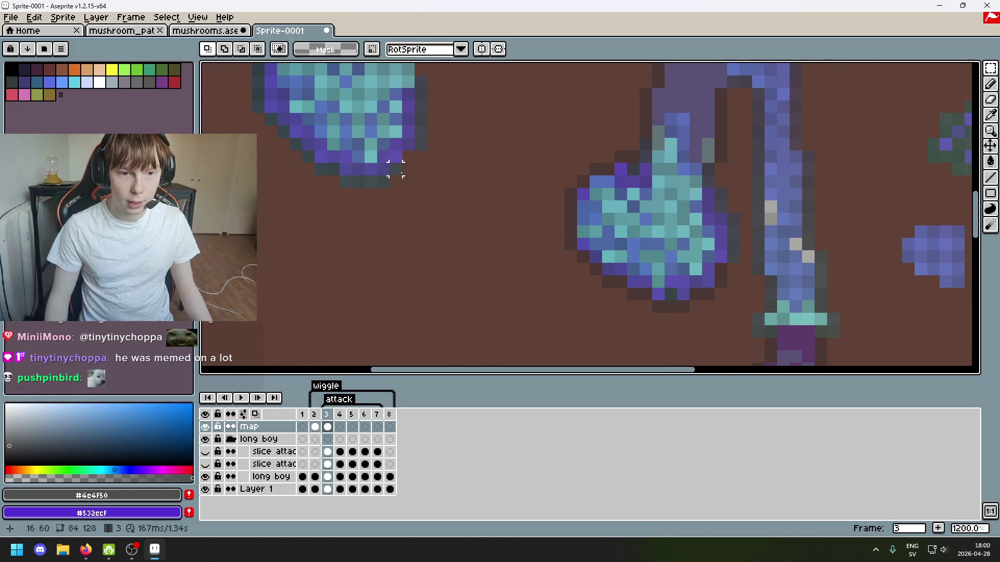
mouse_move(398, 162)
left_mouse_down()
mouse_move(410, 186)
mouse_move(721, 332)
mouse_move(727, 285)
mouse_move(433, 232)
left_mouse_up()
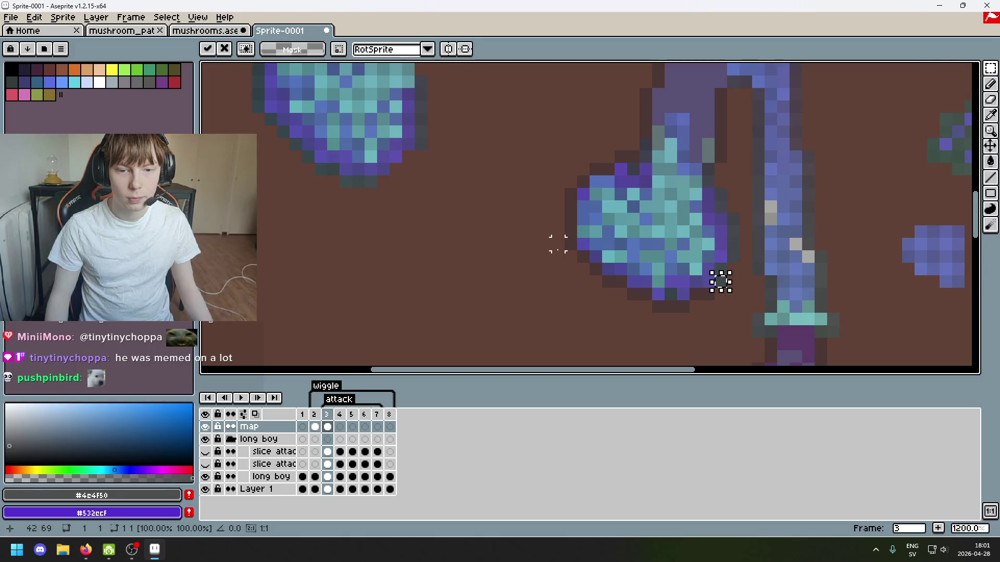
mouse_move(375, 175)
left_mouse_down()
mouse_move(327, 186)
mouse_move(479, 280)
left_mouse_up()
left_click(547, 259)
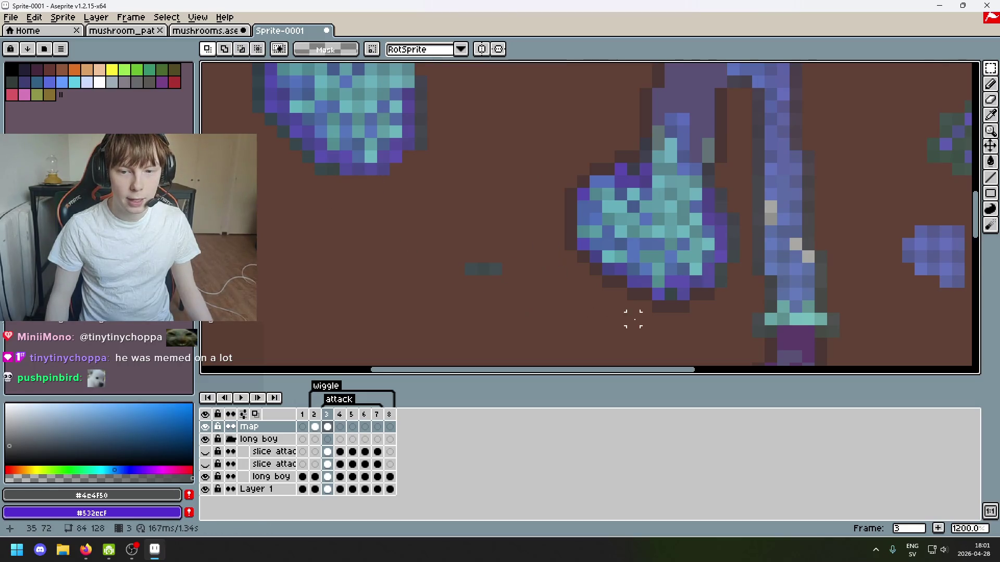
Eyedrop the cap's purple and paint one purple pixel on the lower cap's edge.
left_click_drag(631, 317, 528, 281)
scroll(490, 193, "up", 2)
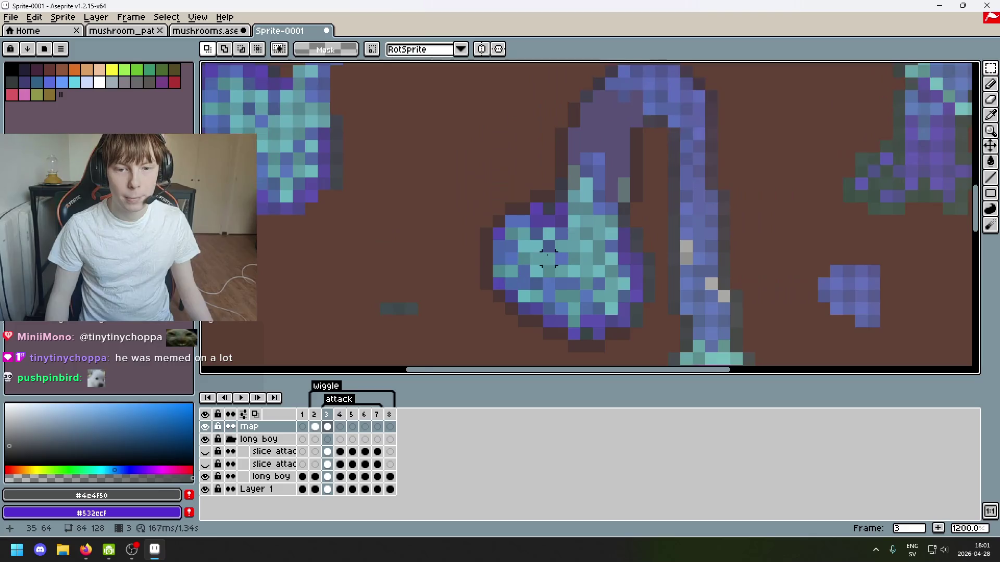
scroll(564, 211, "up", 1)
key("b")
left_click(565, 196, "alt")
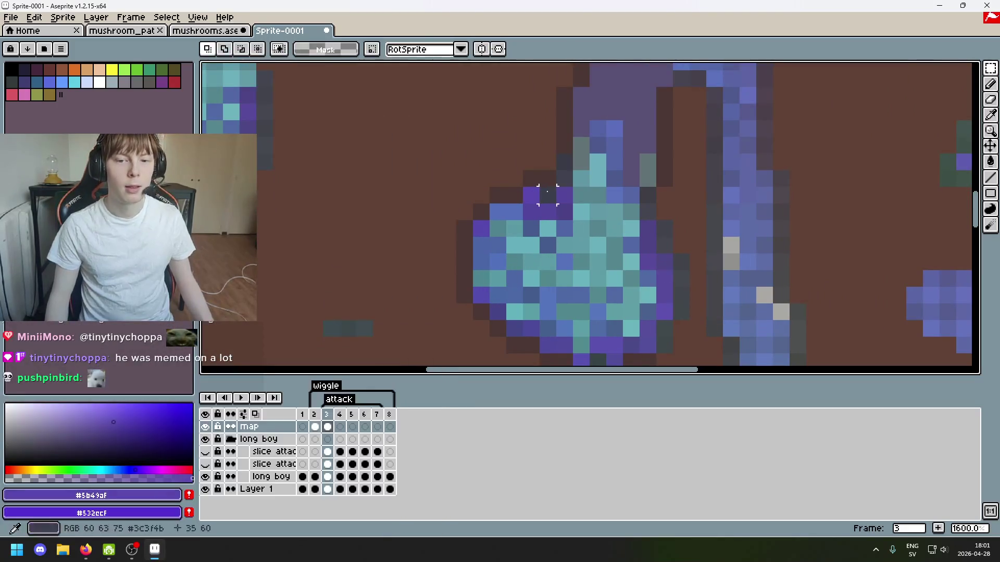
left_click(548, 195)
mouse_move(626, 255)
left_mouse_down()
mouse_move(633, 247)
mouse_move(610, 283)
left_mouse_up()
left_click(589, 297, "alt")
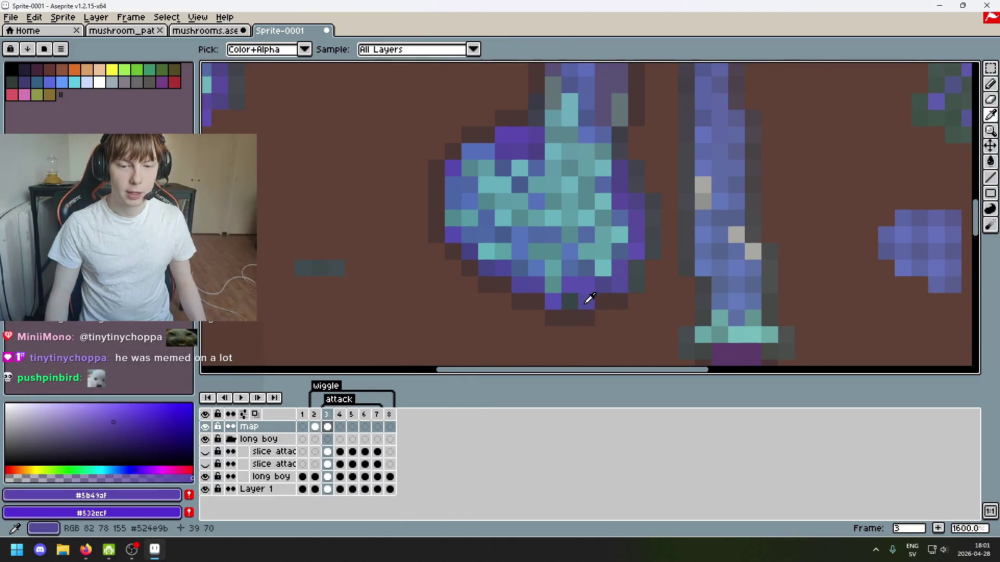
Marquee-select the small dark ground specks and move them to the right.
scroll(436, 279, "down", 3)
mouse_move(436, 279)
left_mouse_down()
mouse_move(503, 263)
mouse_move(391, 216)
left_mouse_up()
key("m")
scroll(479, 297, "up", 3)
mouse_move(435, 252)
left_mouse_down()
mouse_move(648, 292)
mouse_move(654, 283)
mouse_move(442, 308)
left_mouse_up()
left_click(536, 282)
mouse_move(430, 271)
left_mouse_down()
mouse_move(455, 295)
mouse_move(648, 292)
mouse_move(669, 273)
left_mouse_up()
Nudge the small dark speck one pixel right and reposition another speck.
key("Escape")
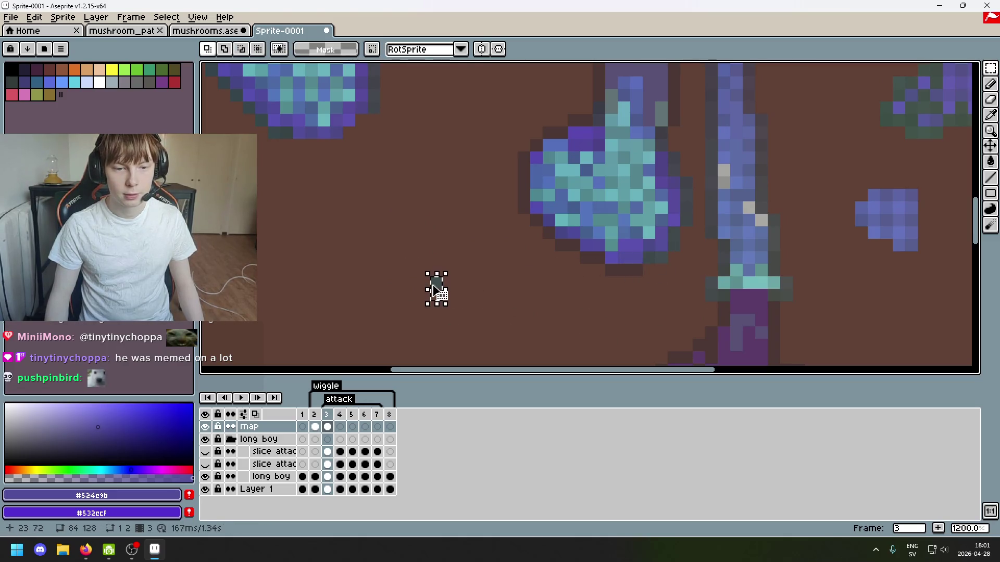
mouse_move(435, 290)
left_mouse_down()
mouse_move(616, 297)
mouse_move(623, 286)
left_mouse_up()
key("ctrl+z")
left_click_drag(445, 301, 465, 294)
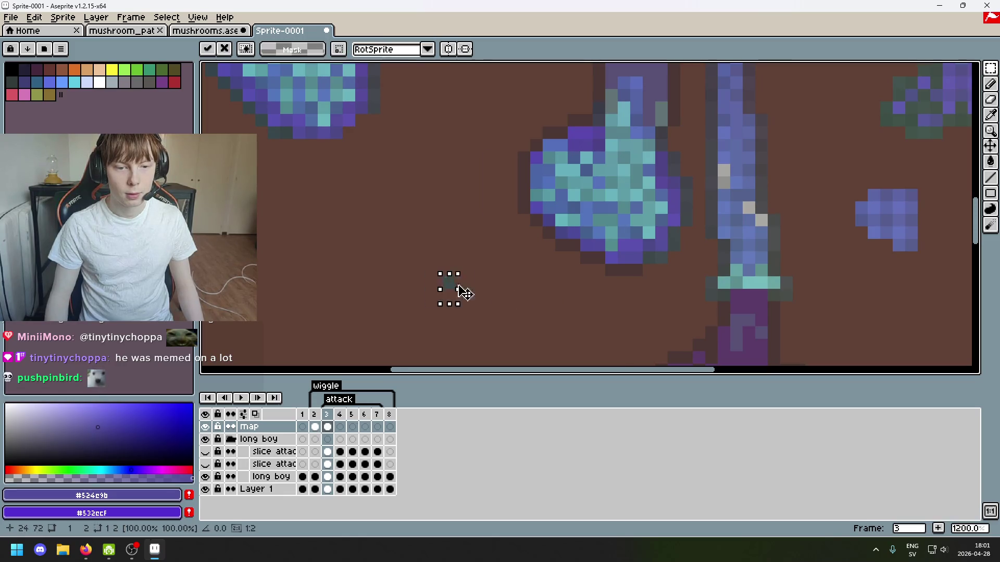
left_click(473, 257)
scroll(509, 263, "up", 2)
scroll(509, 263, "left", 4)
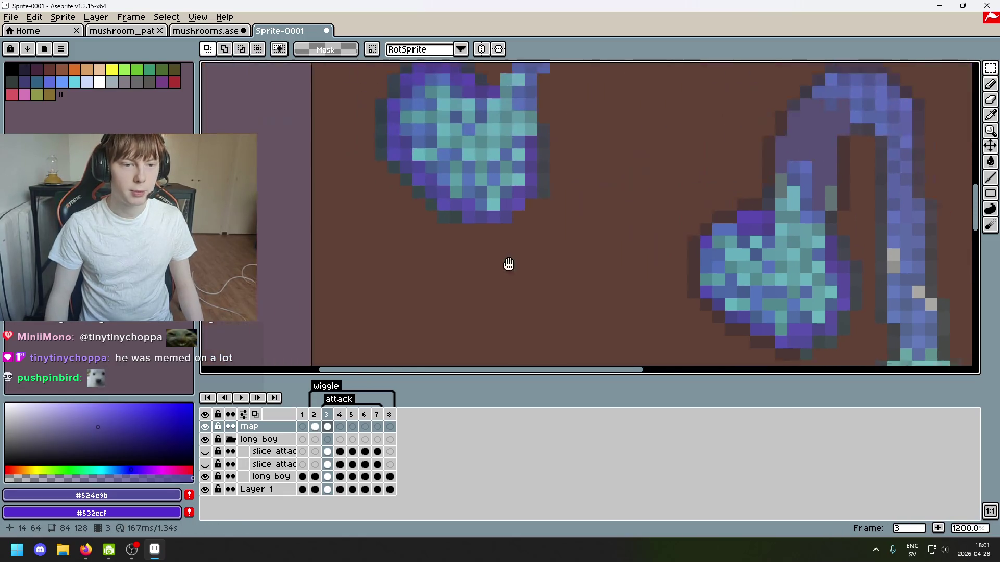
mouse_move(441, 213)
left_mouse_down()
mouse_move(483, 230)
mouse_move(565, 339)
left_mouse_up()
scroll(529, 228, "down", 2)
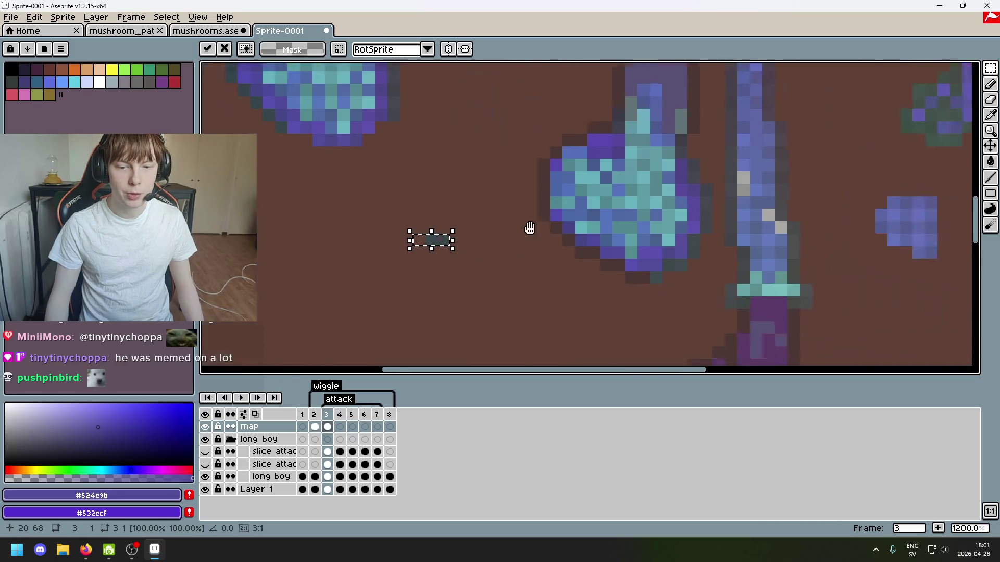
scroll(530, 228, "right", 4)
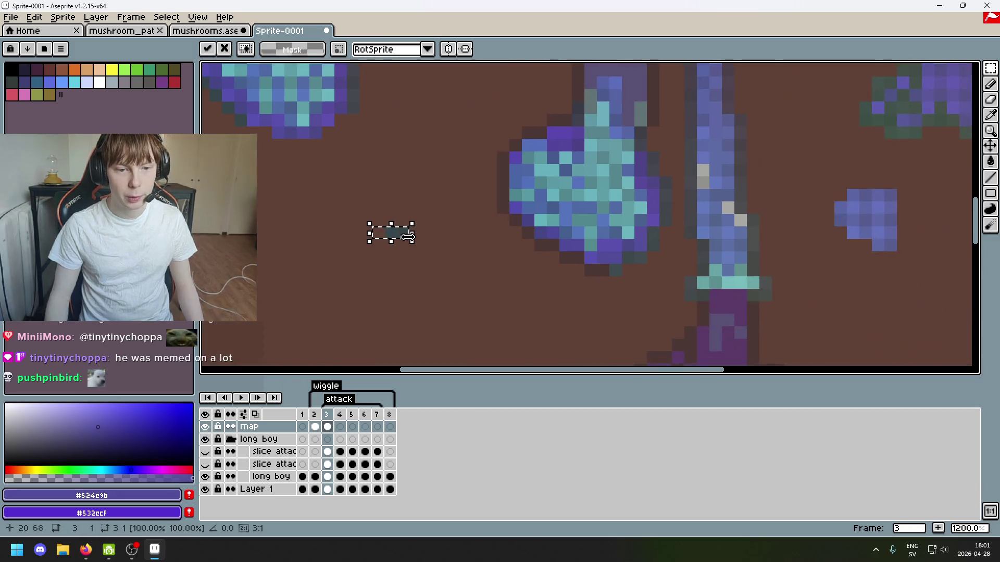
left_click(391, 194)
Try moving a two-pixel speck toward the cap's base, cancelling both attempts.
scroll(446, 234, "up", 2)
scroll(446, 235, "left", 4)
mouse_move(379, 179)
left_mouse_down()
mouse_move(396, 203)
mouse_move(729, 329)
left_mouse_up()
key("ctrl+z")
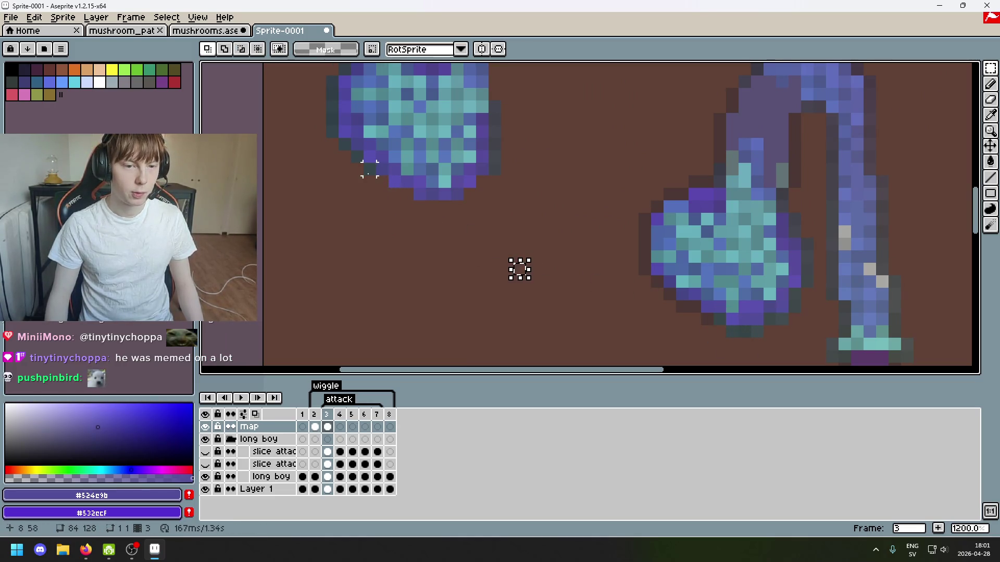
mouse_move(370, 169)
left_mouse_down()
mouse_move(356, 167)
mouse_move(464, 250)
mouse_move(716, 320)
left_mouse_up()
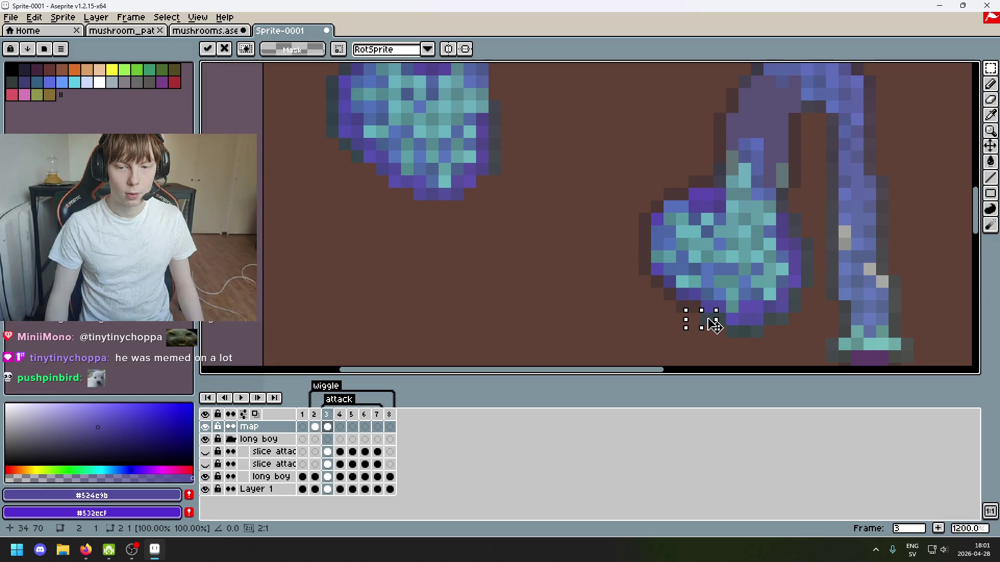
key("ctrl+z")
left_click_drag(369, 219, 444, 240)
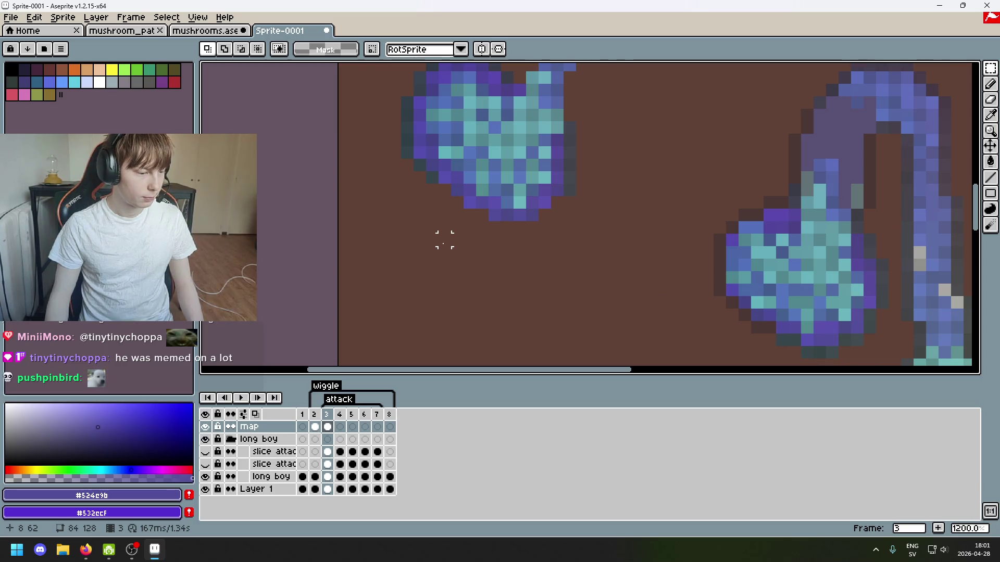
left_click_drag(433, 252, 491, 285)
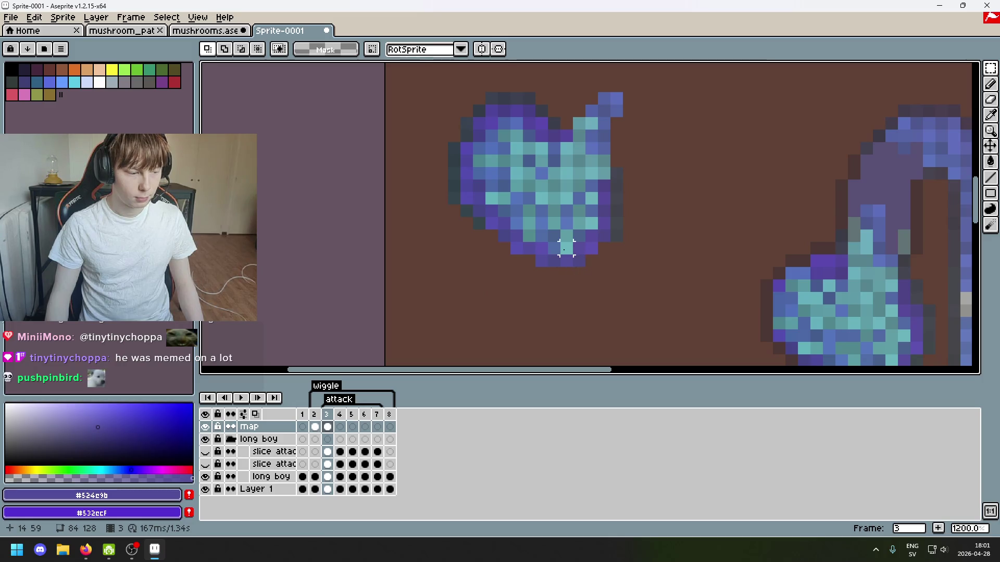
Move a three-pixel dark strip down-right and a two-pixel bit under the right cap.
scroll(529, 258, "up", 1)
mouse_move(480, 235)
left_mouse_down()
mouse_move(453, 233)
mouse_move(604, 348)
left_mouse_up()
mouse_move(718, 313)
left_mouse_down()
mouse_move(524, 185)
mouse_move(663, 227)
left_mouse_up()
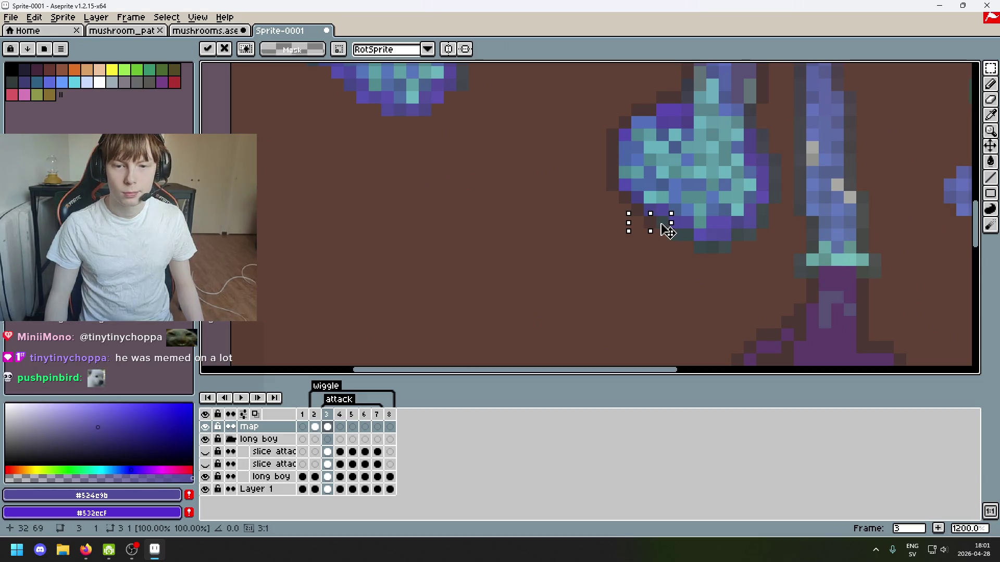
left_click(471, 172)
left_click_drag(471, 172, 690, 307)
mouse_move(521, 193)
left_mouse_down()
mouse_move(774, 326)
mouse_move(869, 332)
left_mouse_up()
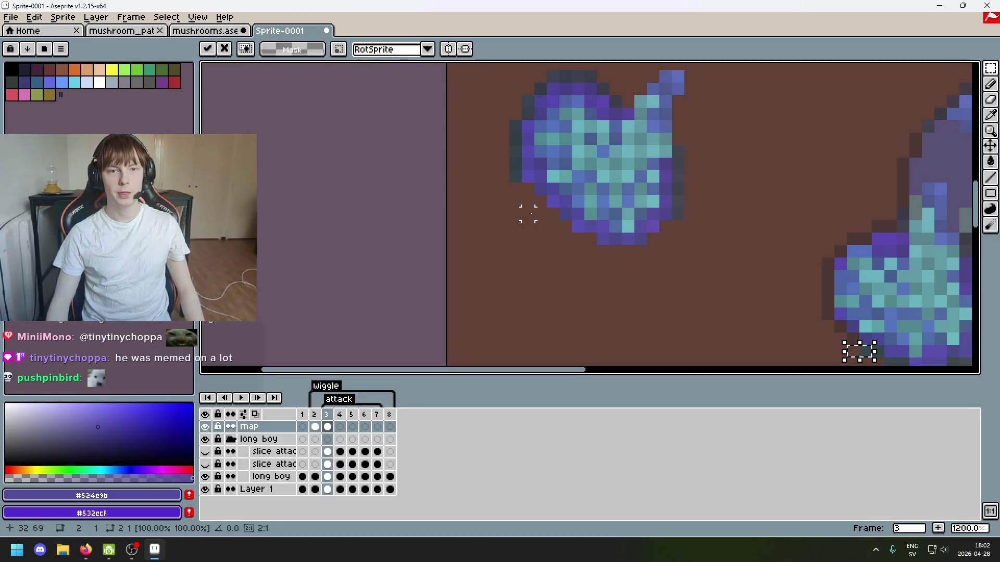
Move the dark pixel column left of the cap beside the mushroom and commit.
left_click_drag(513, 174, 479, 116)
mouse_move(511, 150)
left_mouse_down()
mouse_move(645, 301)
mouse_move(491, 223)
mouse_move(520, 234)
mouse_move(602, 201)
left_mouse_up()
scroll(656, 188, "down", 2)
scroll(656, 197, "up", 2)
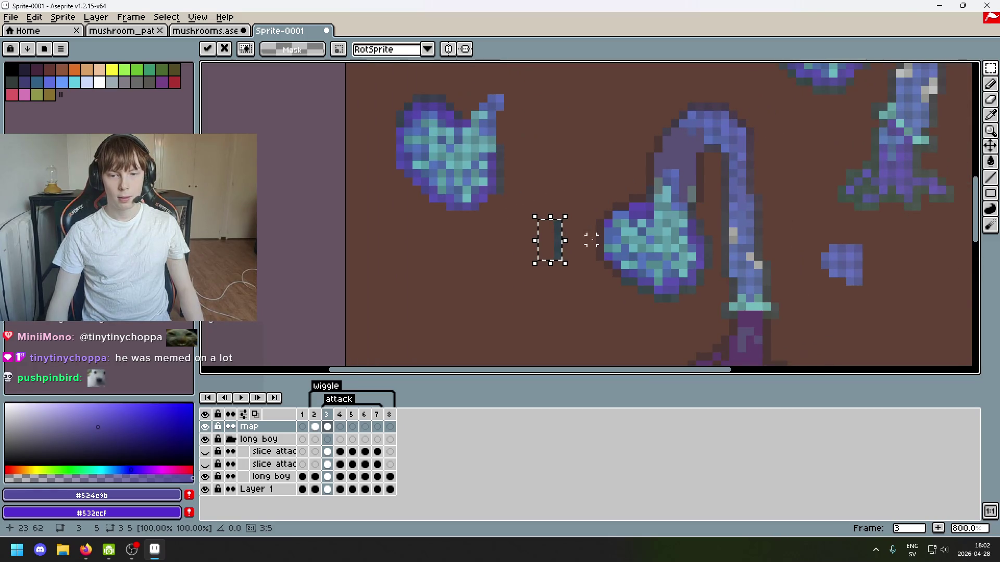
left_click_drag(539, 254, 597, 250)
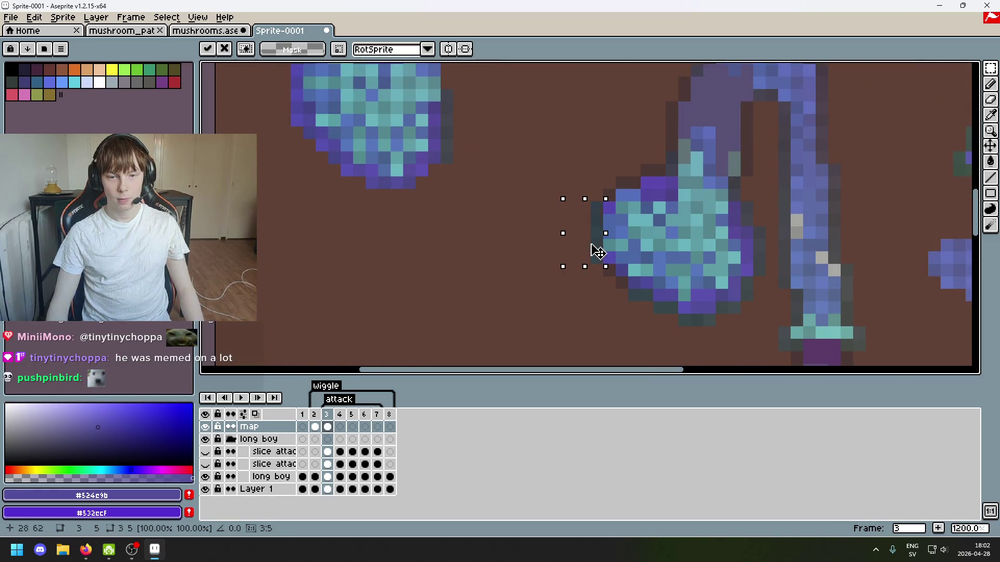
key("Return")
Move the dark column left of the mushroom toward the cap, shifting its lower pixel one right.
scroll(498, 216, "down", 2)
scroll(378, 180, "up", 2)
left_click_drag(348, 170, 369, 112)
mouse_move(371, 152)
left_mouse_down()
mouse_move(658, 255)
mouse_move(599, 205)
left_mouse_up()
key("Return")
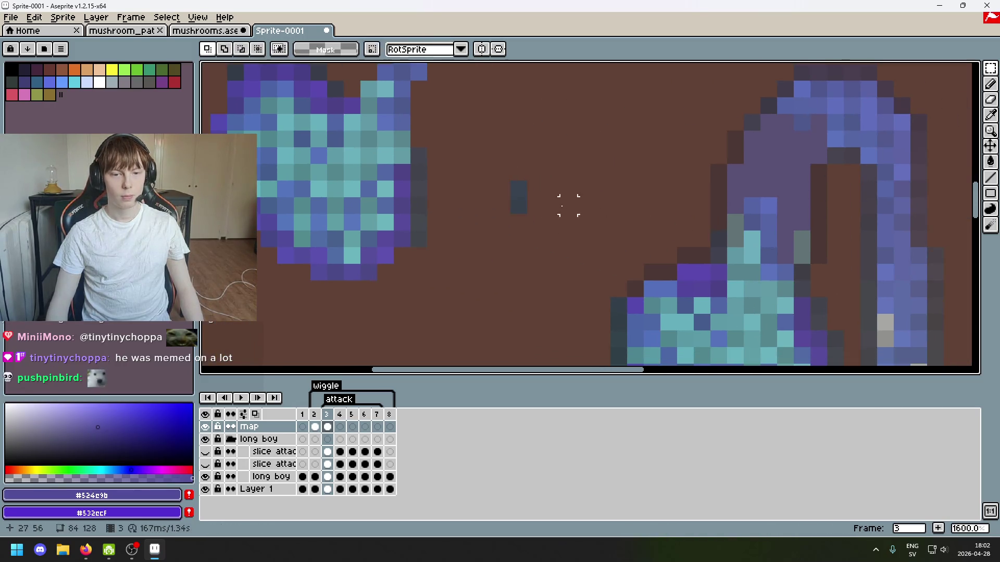
mouse_move(514, 206)
left_mouse_down()
mouse_move(541, 218)
mouse_move(510, 179)
mouse_move(641, 250)
mouse_move(659, 282)
left_mouse_up()
left_click(552, 239)
key("Return")
Lift the two pixels at the cap's left edge, reposition them, and commit.
scroll(546, 226, "down", 3)
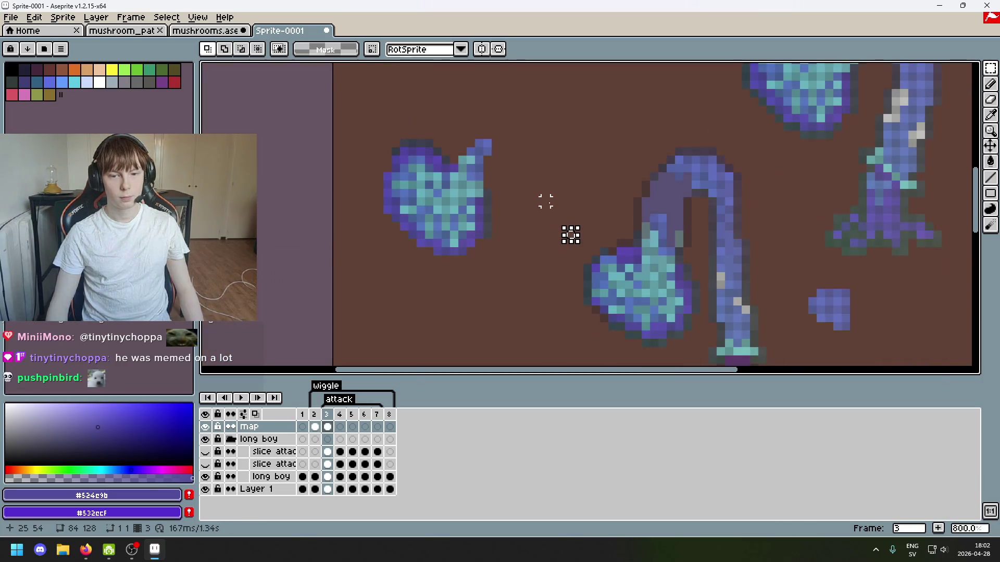
scroll(604, 227, "down", 2)
scroll(617, 213, "right", 2)
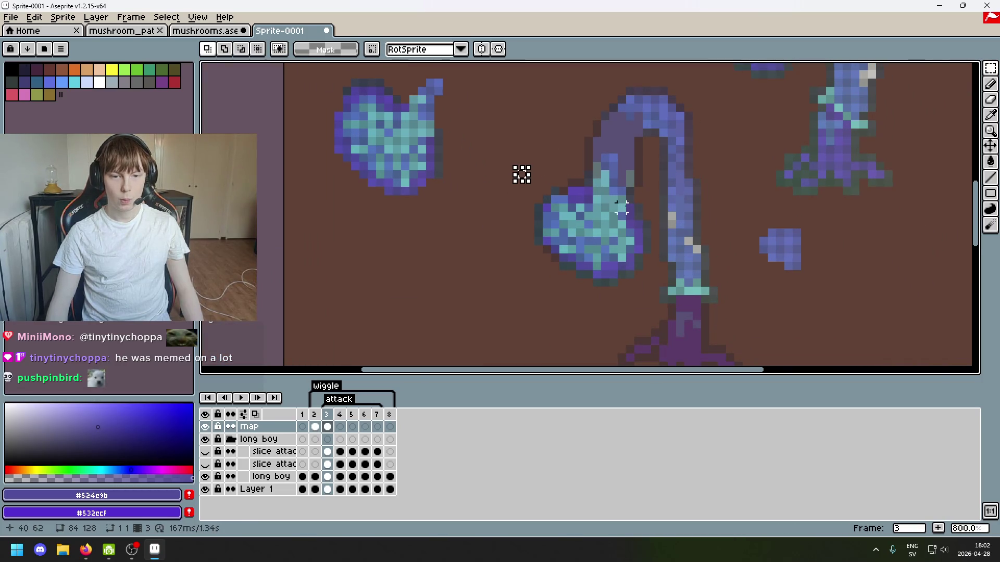
scroll(588, 201, "up", 2)
mouse_move(527, 278)
left_mouse_down()
mouse_move(508, 240)
mouse_move(523, 267)
mouse_move(500, 284)
mouse_move(507, 328)
mouse_move(506, 307)
mouse_move(533, 298)
mouse_move(533, 280)
mouse_move(490, 173)
mouse_move(532, 185)
mouse_move(521, 229)
mouse_move(550, 175)
mouse_move(532, 187)
left_mouse_up()
left_click(503, 201)
key("Return")
key("Return")
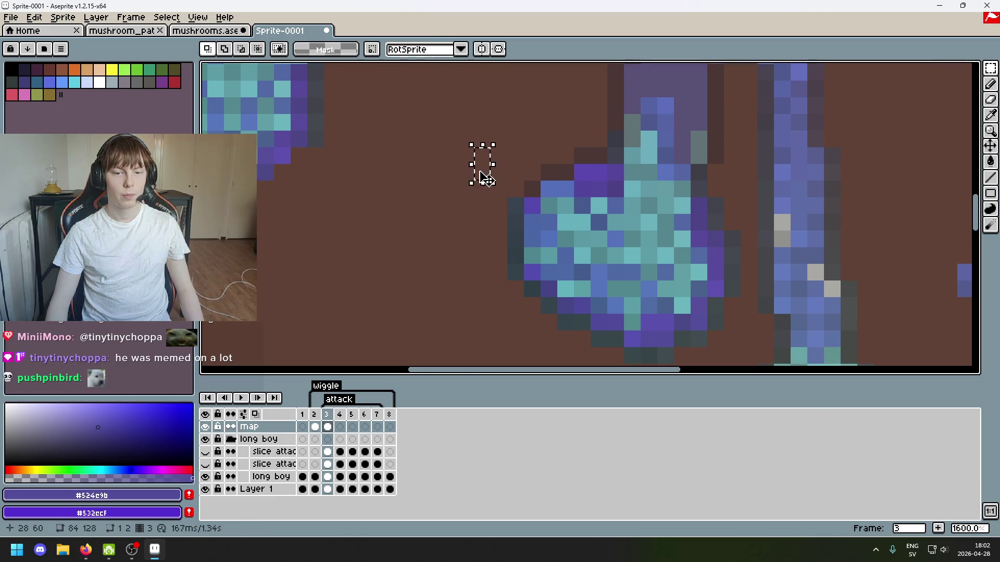
Select pixels by colour with the magic wand, resize the selection, then clear it.
scroll(538, 212, "down", 3)
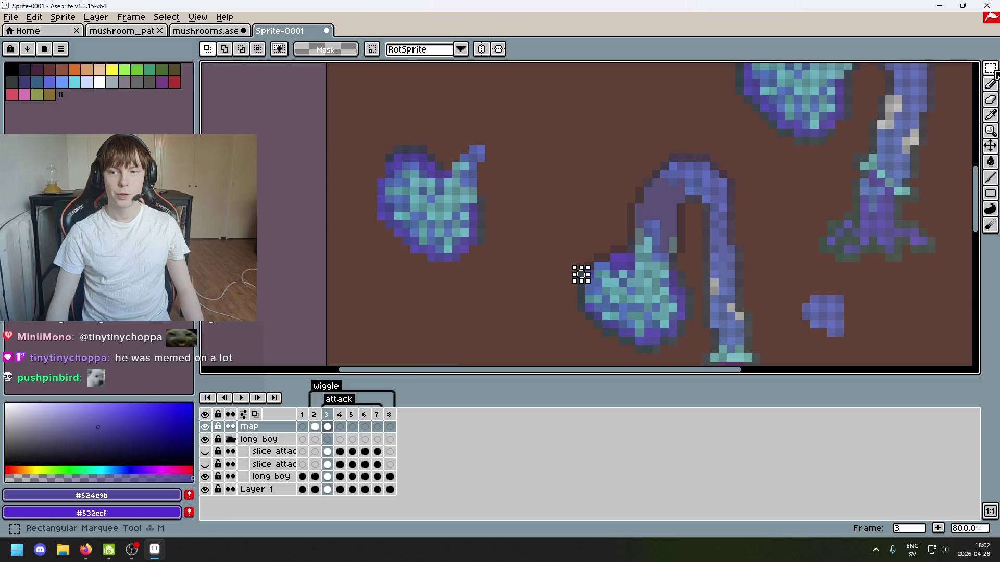
key("w")
scroll(635, 258, "up", 2)
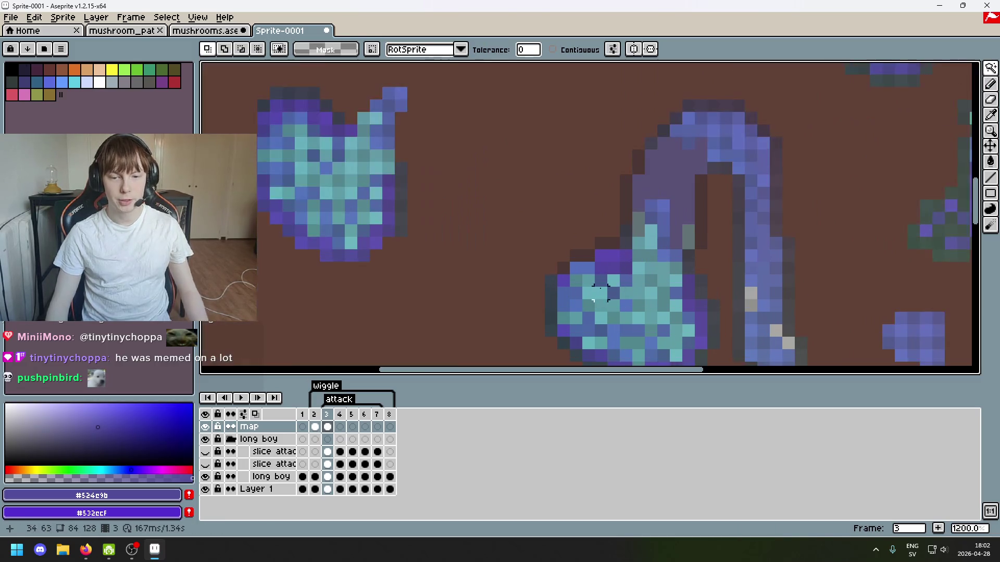
left_click(548, 279)
scroll(545, 268, "down", 5)
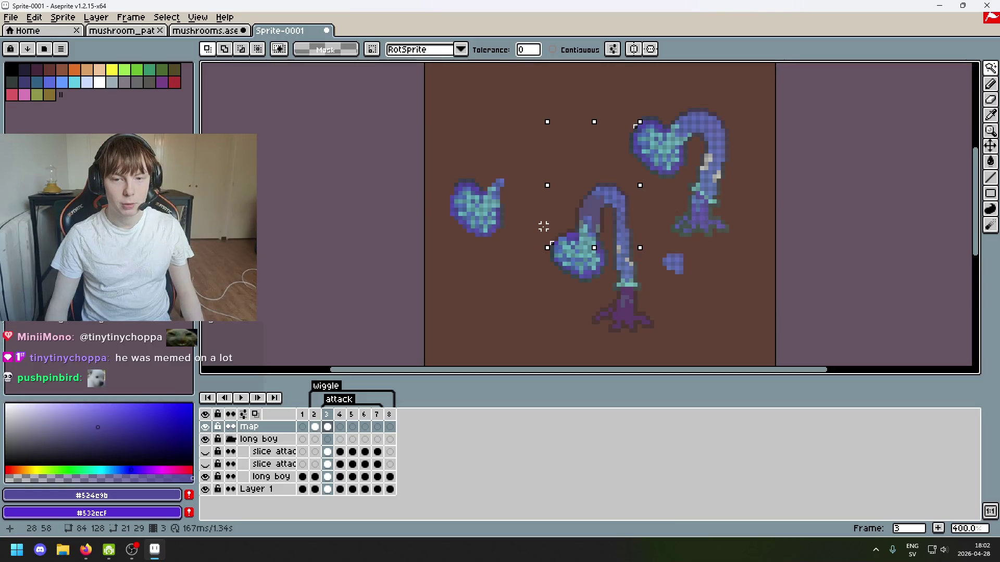
scroll(506, 164, "up", 2)
left_click_drag(573, 289, 439, 201)
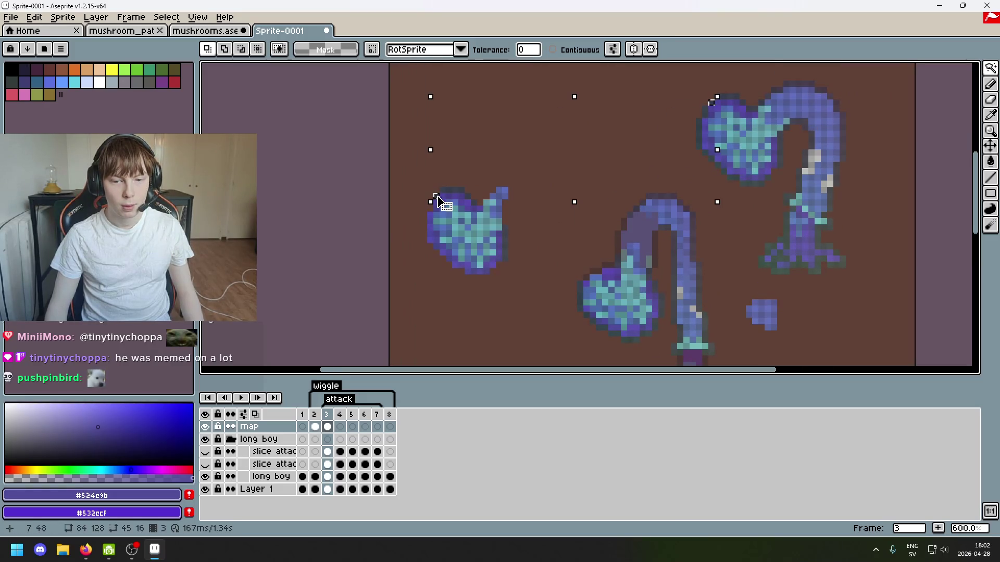
key("m")
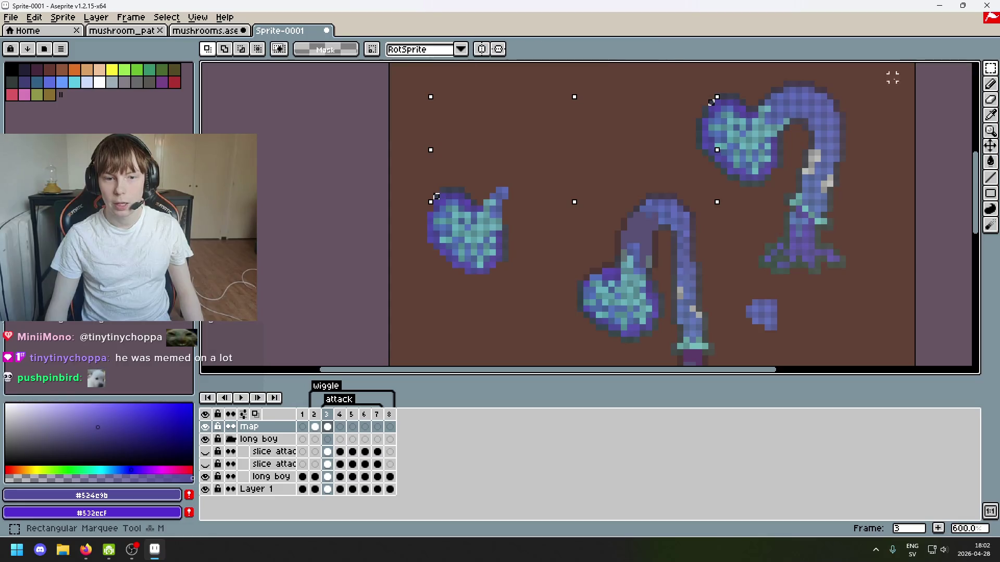
key("ctrl+d")
Move the heart-shaped cap's top-row pixels to the right and deselect.
scroll(461, 177, "up", 3)
left_click_drag(421, 210, 503, 178)
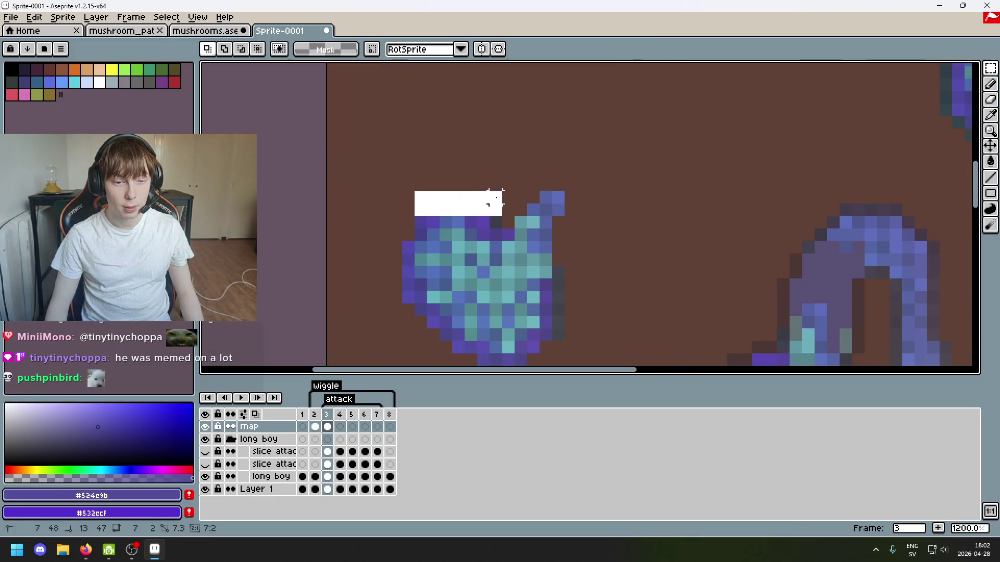
left_click_drag(706, 259, 569, 208)
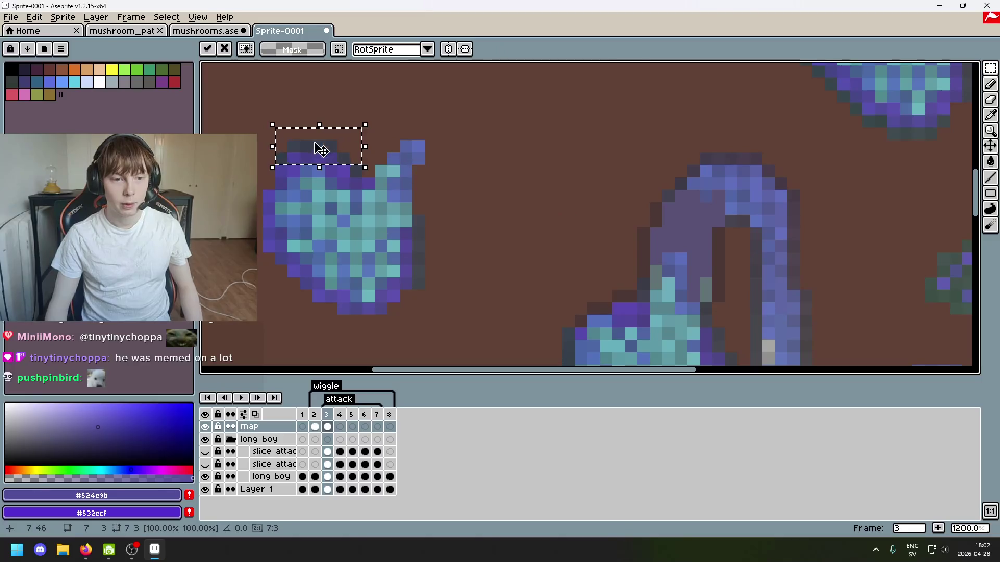
mouse_move(319, 150)
left_mouse_down()
mouse_move(542, 176)
mouse_move(436, 176)
left_mouse_up()
key("ctrl+d")
Erase briefly, then select and transform a small pixel patch near the cap.
scroll(603, 196, "up", 3)
key("e")
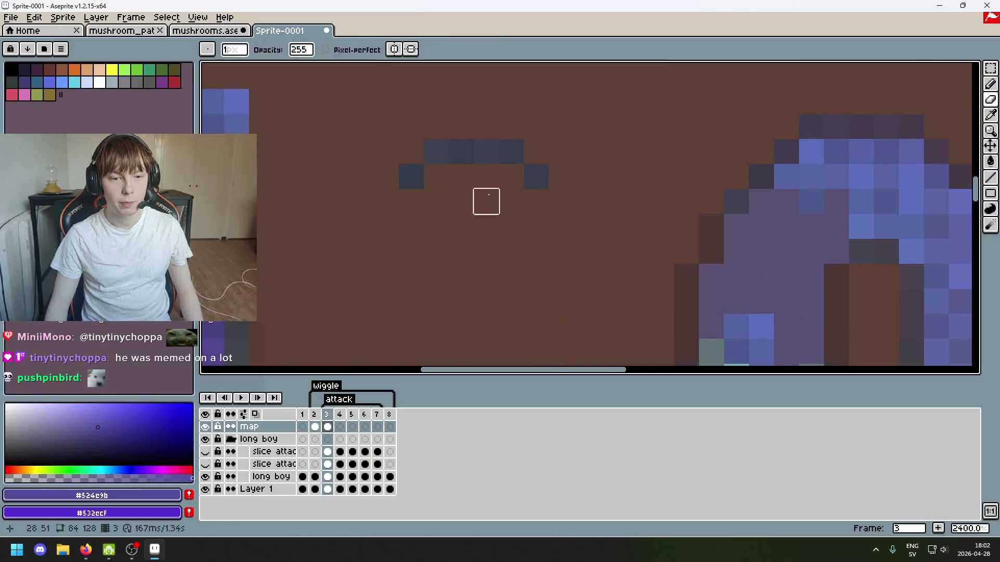
scroll(484, 201, "down", 4)
scroll(901, 163, "up", 1)
left_click(990, 68)
scroll(651, 187, "up", 2)
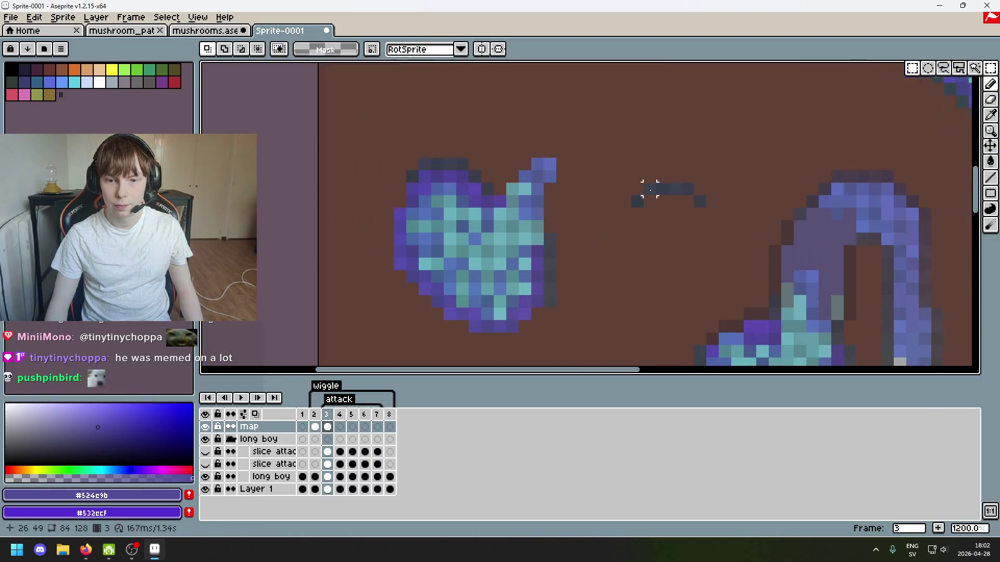
mouse_move(672, 223)
left_mouse_down()
mouse_move(551, 127)
mouse_move(631, 264)
left_mouse_up()
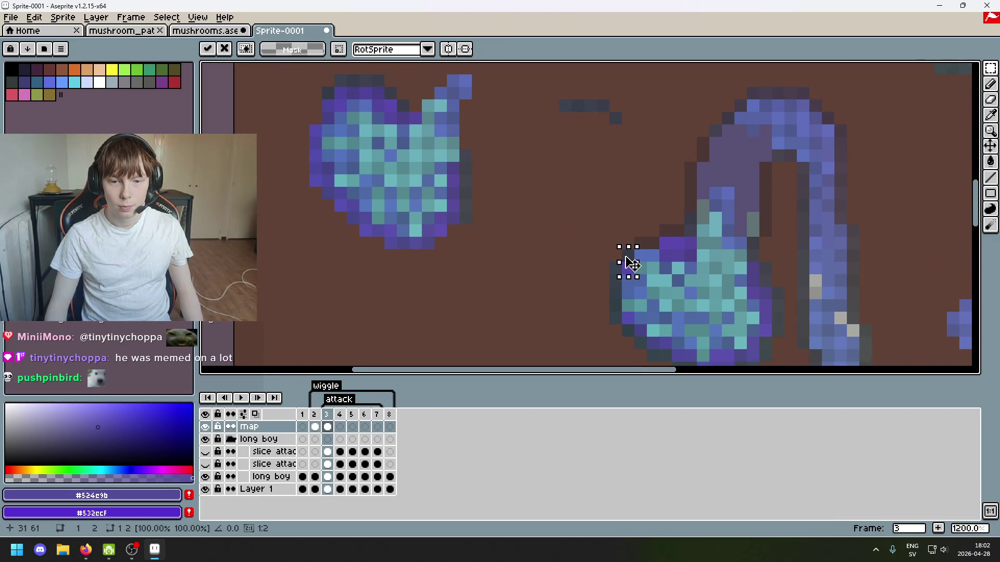
key("Return")
Move pixels along the cap's top edge, then undo that transformation.
mouse_move(559, 97)
left_mouse_down()
mouse_move(599, 125)
mouse_move(658, 242)
left_mouse_up()
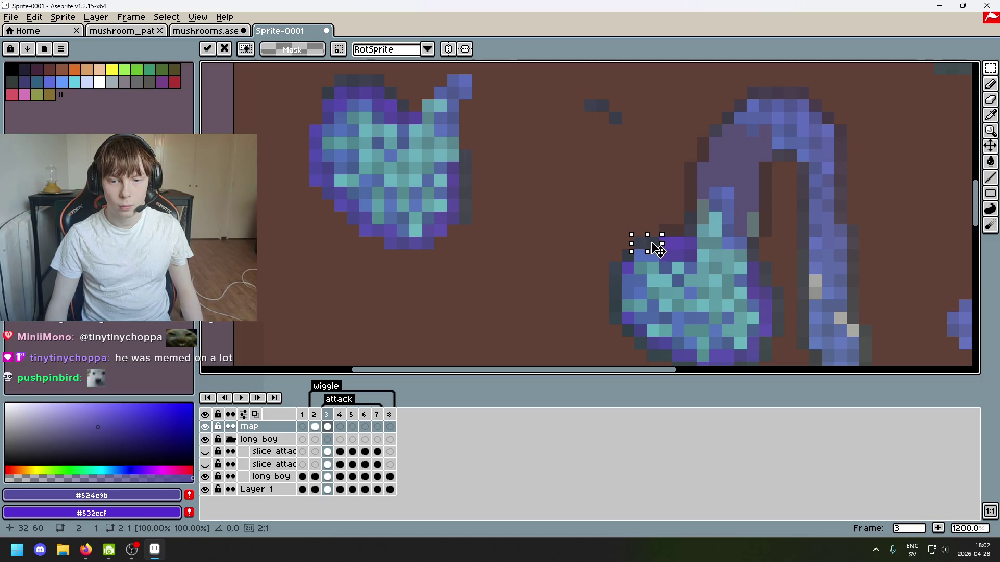
left_click(603, 192)
scroll(614, 193, "down", 2)
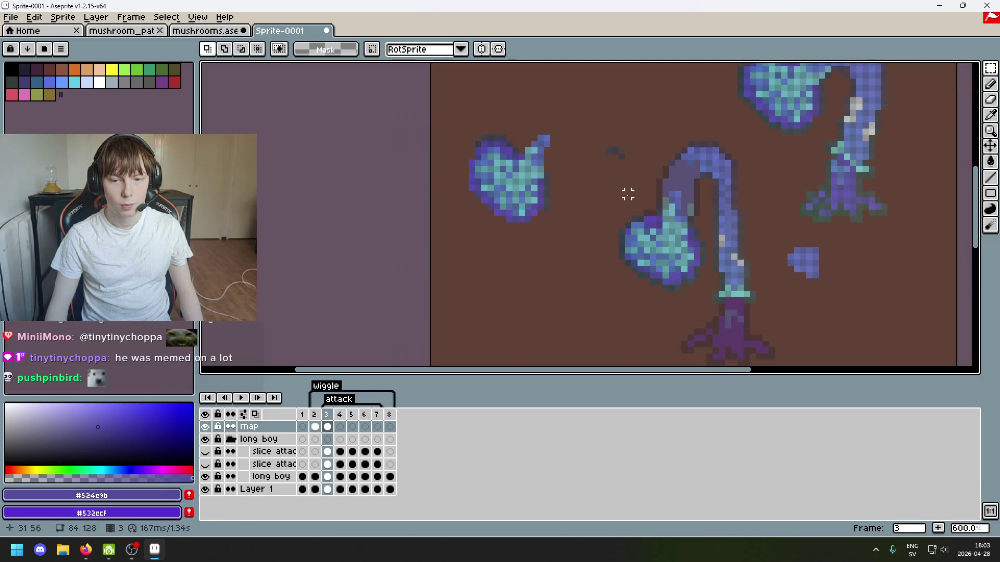
scroll(627, 193, "up", 1)
scroll(577, 168, "up", 2)
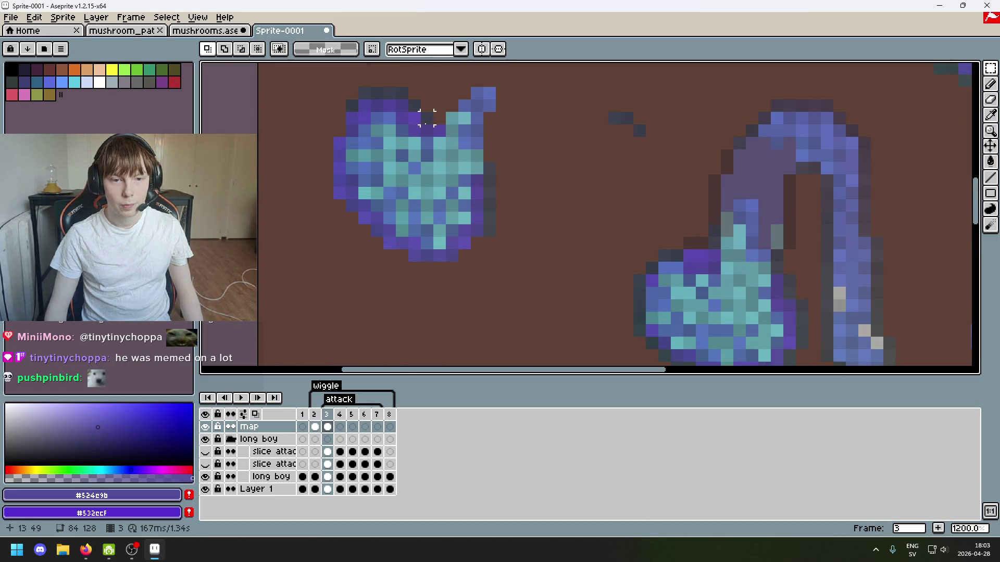
key("ctrl+z")
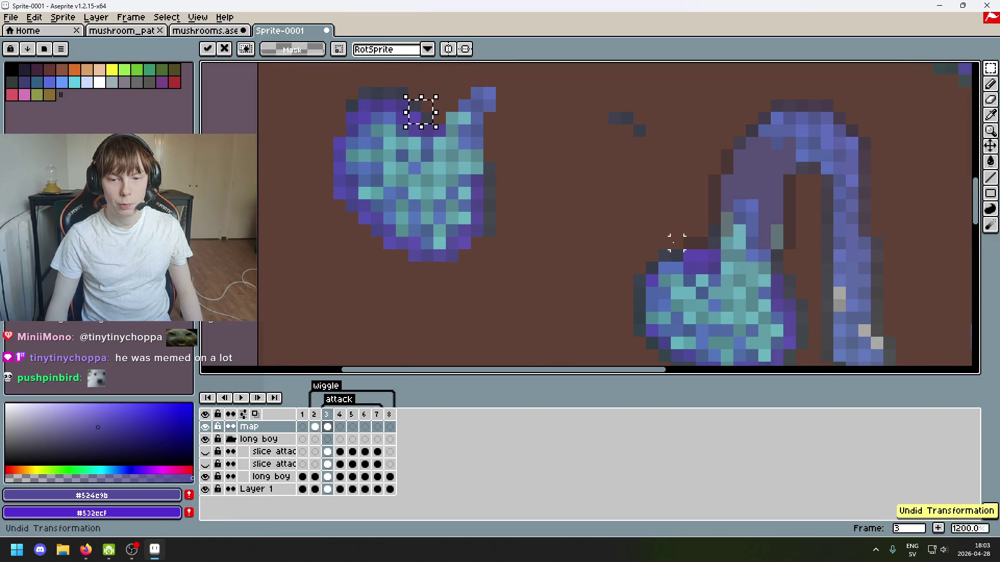
Move the small pixel patch from the left cap onto the central mushroom's stem.
left_click(552, 155)
left_click_drag(434, 120, 661, 233)
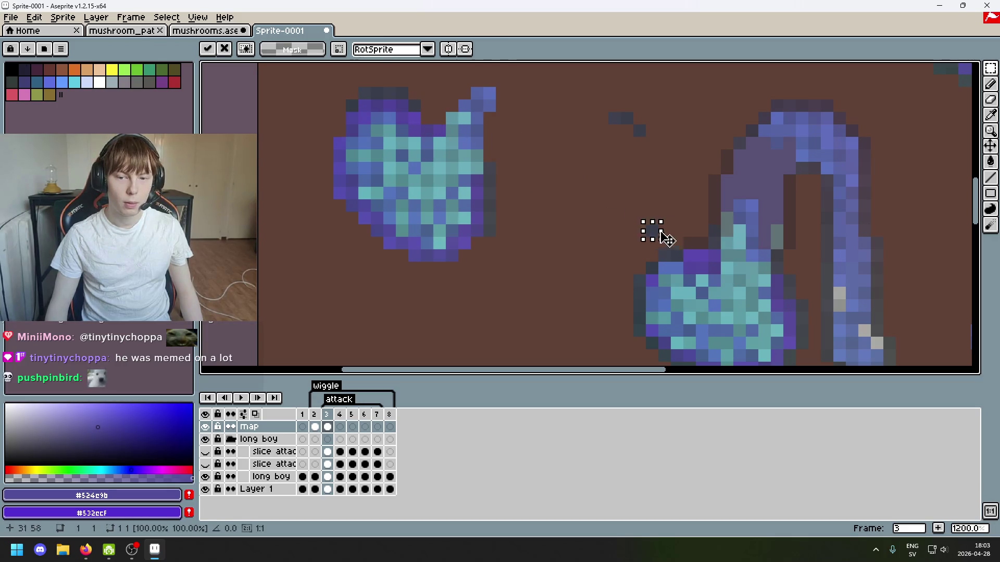
key("Escape")
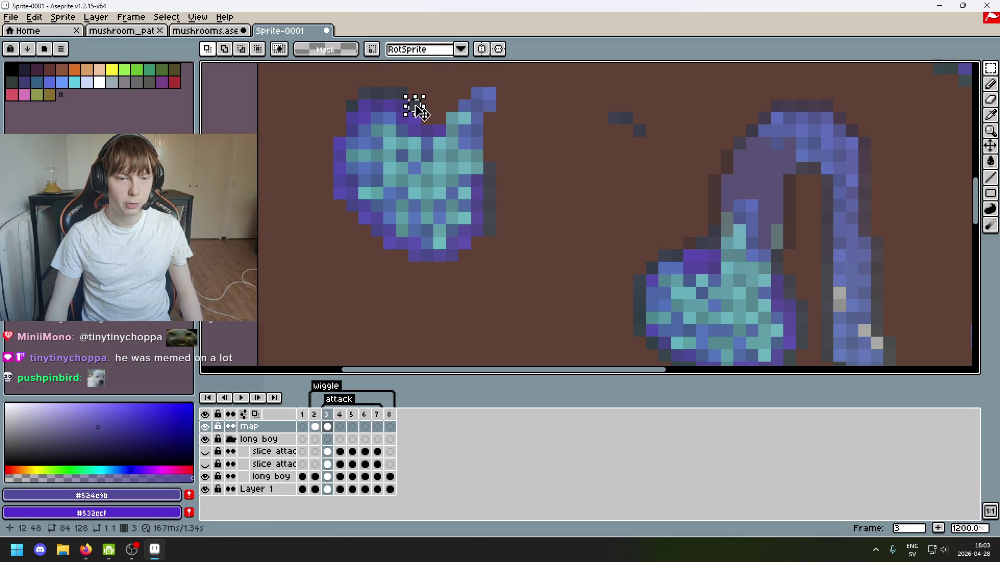
mouse_move(421, 114)
left_mouse_down()
mouse_move(484, 162)
mouse_move(704, 259)
left_mouse_up()
left_click(664, 206)
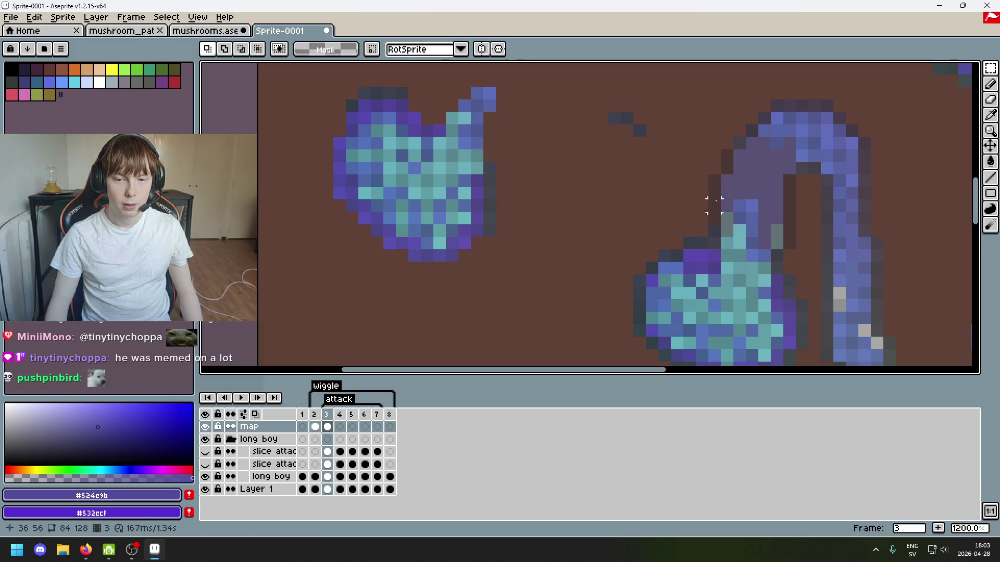
scroll(627, 162, "down", 4)
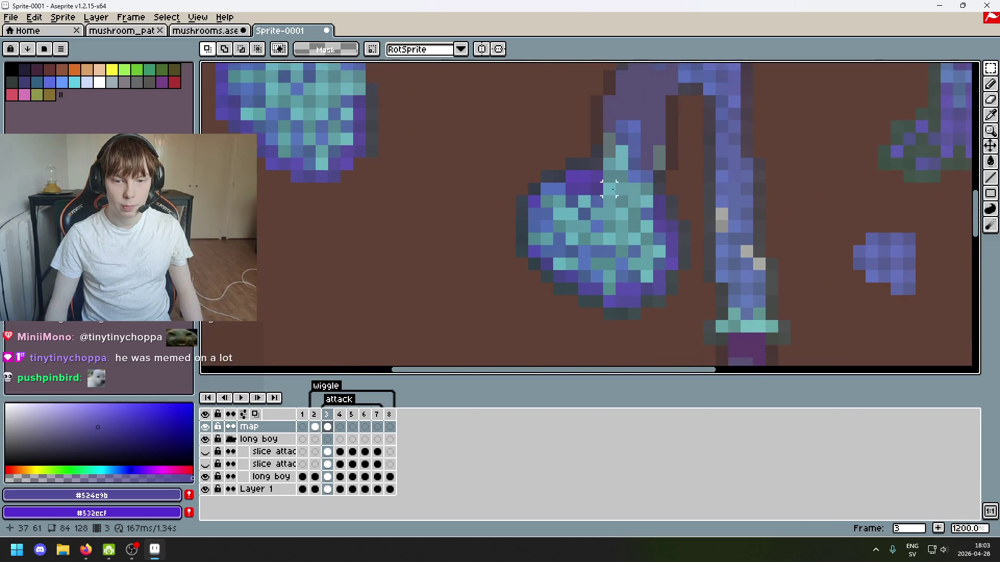
scroll(639, 139, "down", 1)
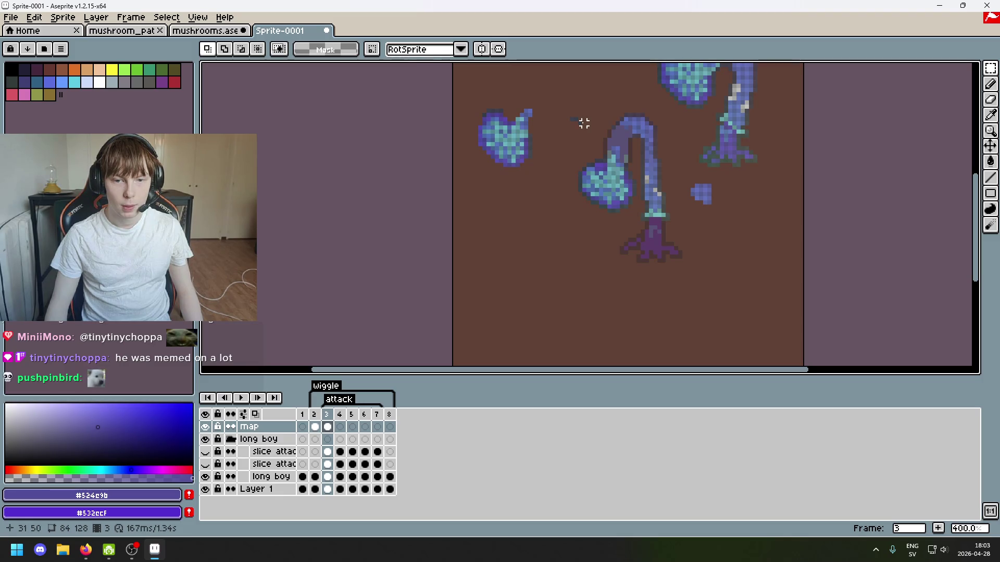
scroll(573, 156, "up", 1)
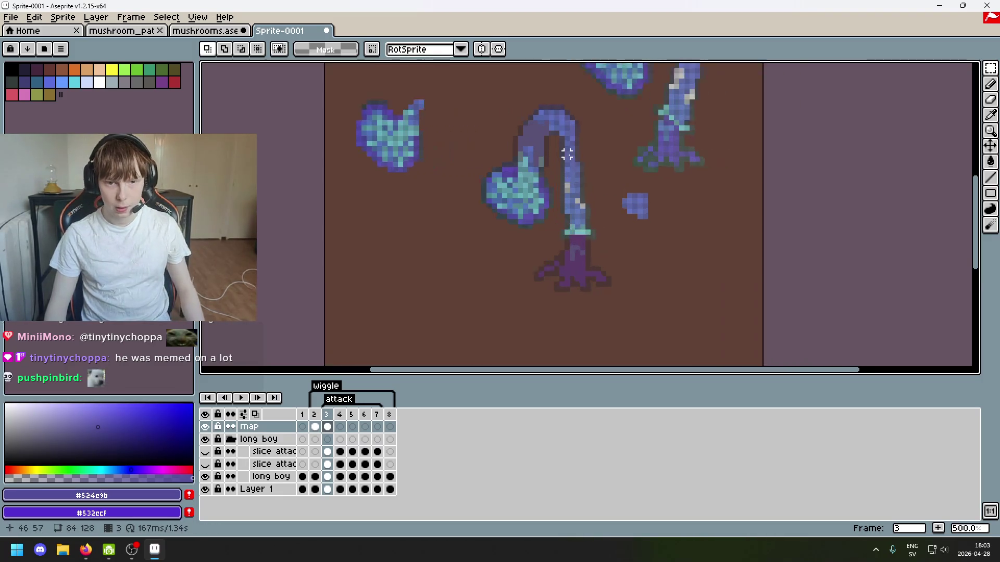
scroll(557, 183, "up", 1)
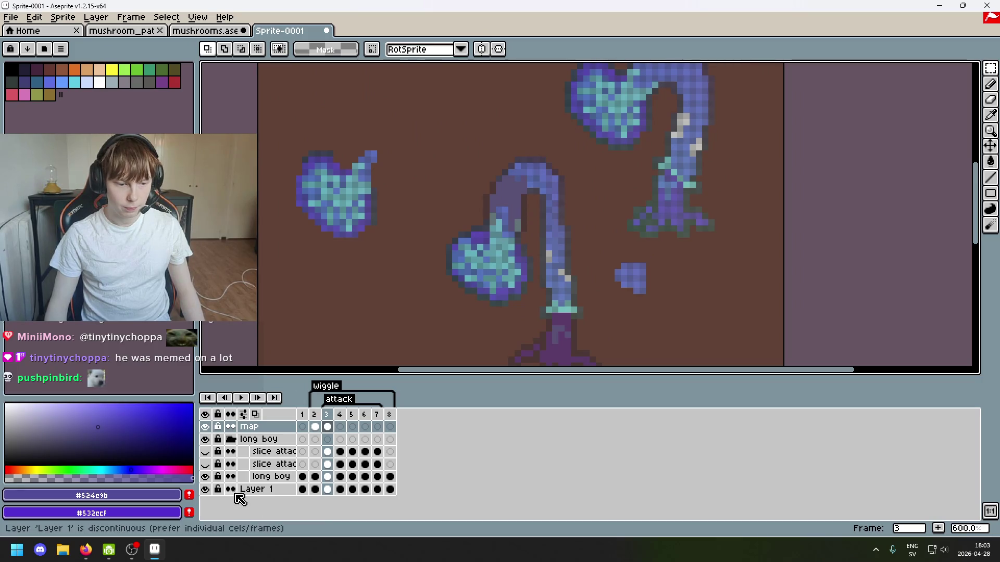
Toggle the background and map layers' visibility, leaving map hidden to reveal long boy.
left_click(206, 489)
left_click(206, 489)
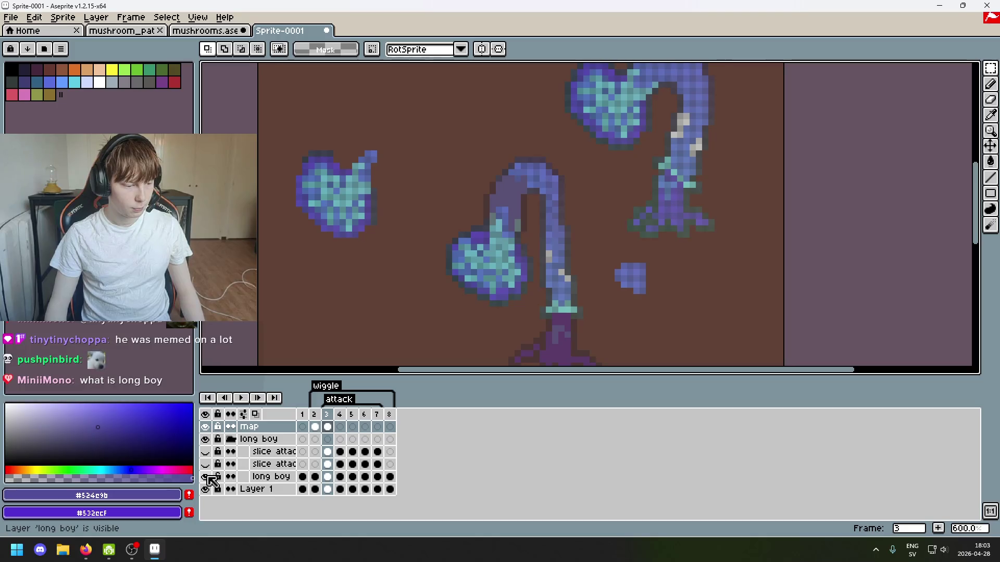
scroll(426, 324, "down", 1)
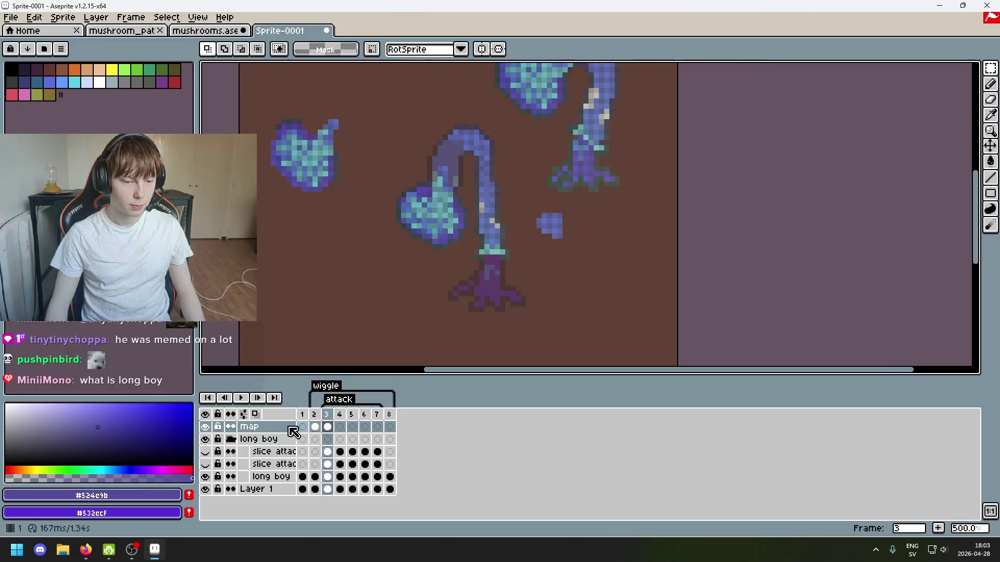
scroll(316, 340, "up", 2)
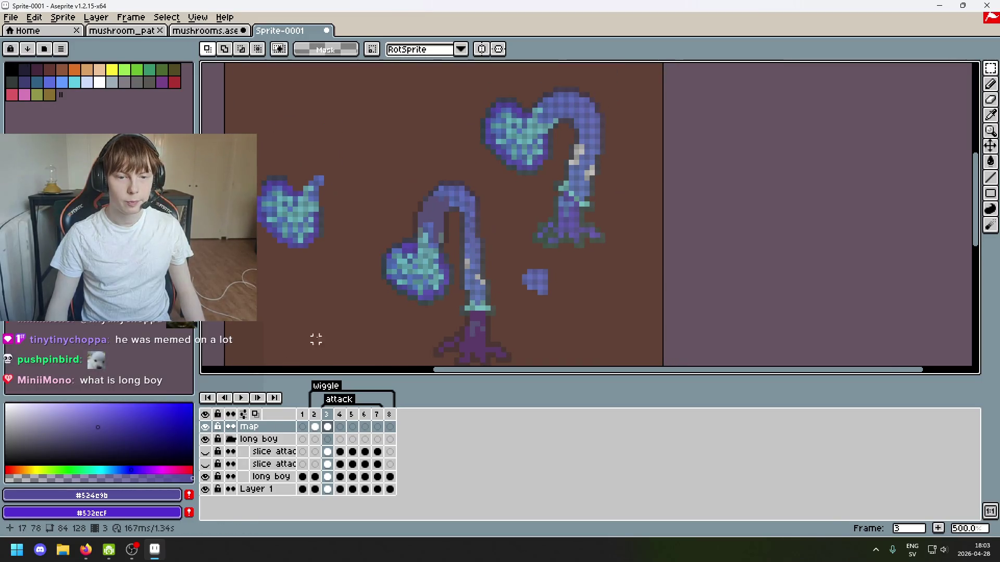
scroll(409, 276, "down", 1)
scroll(409, 276, "left", 1)
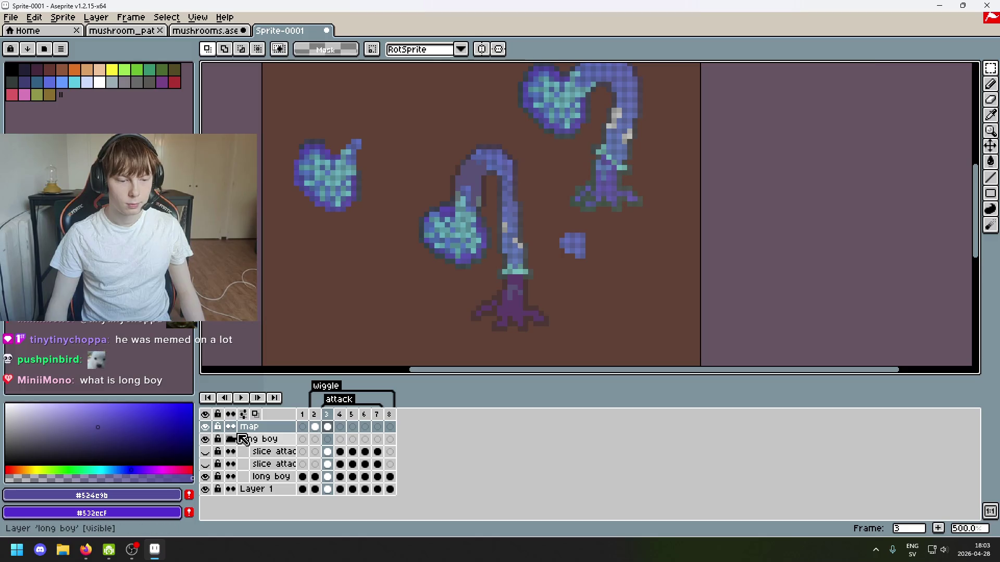
left_click(206, 428)
left_click(207, 428)
left_click(207, 429)
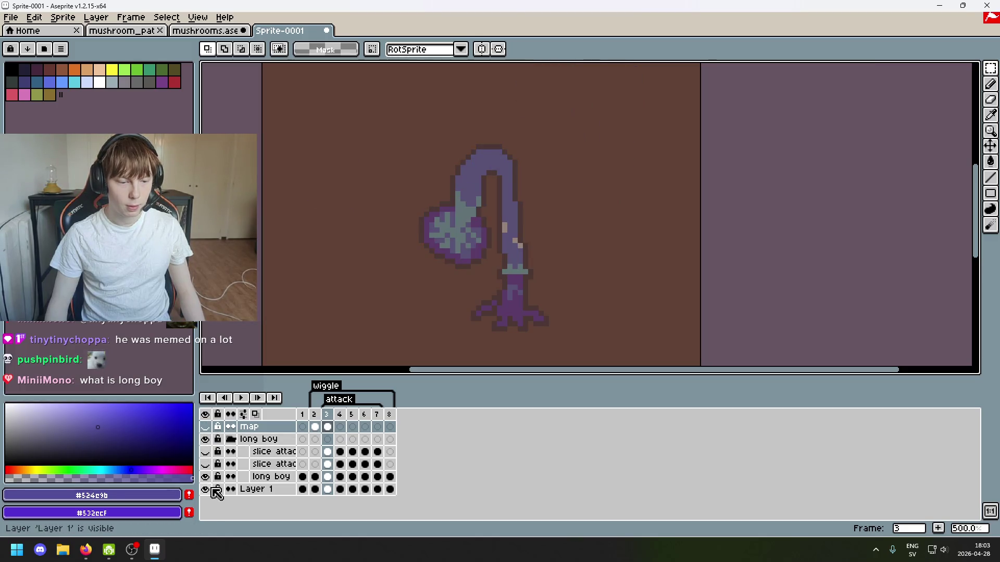
Set the long boy layer's opacity to 255 in Layer Properties.
double_click(283, 480)
left_click_drag(792, 221, 885, 221)
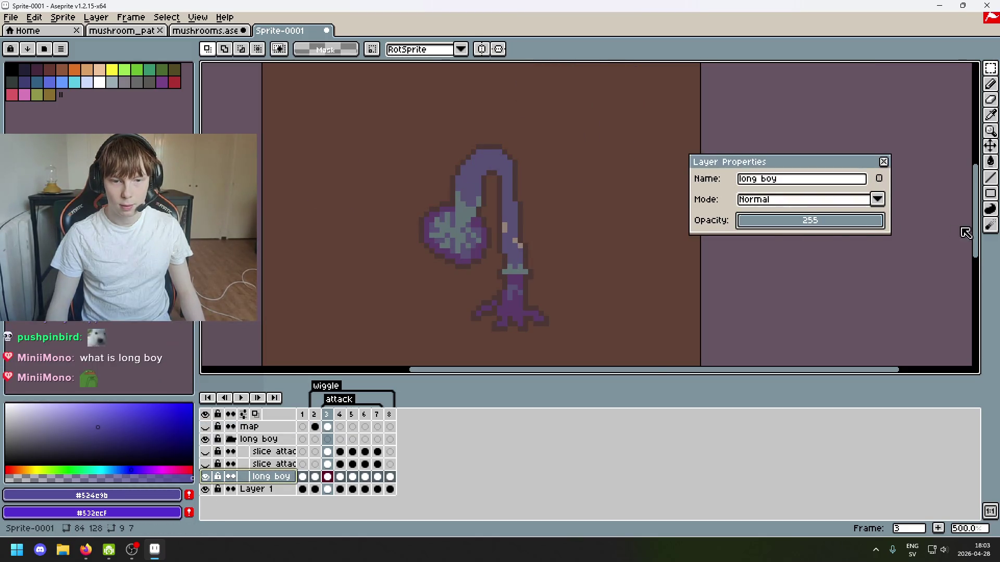
scroll(853, 261, "right", 2)
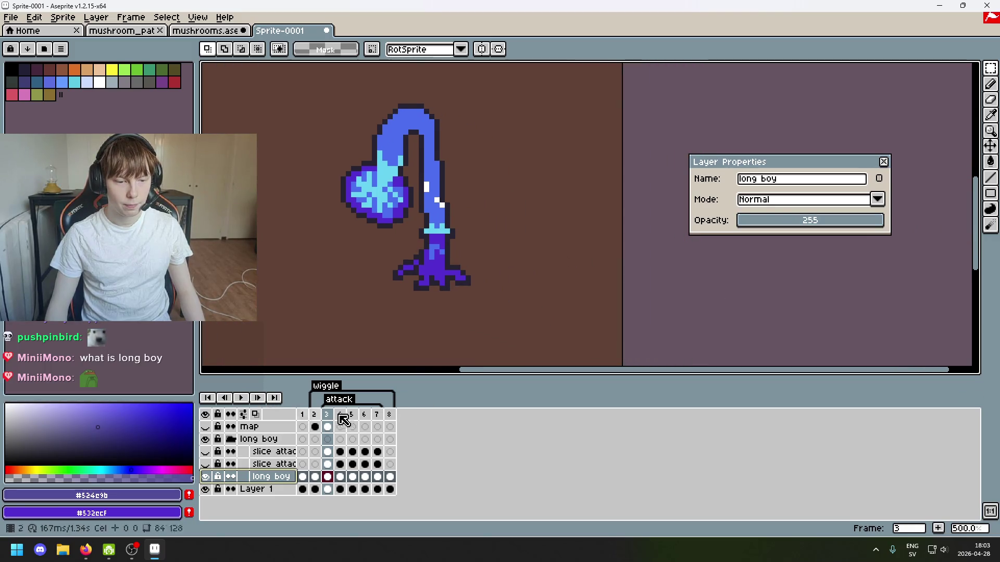
Check frames 6 and 8, then play and stop the long boy animation.
left_click(363, 415)
left_click(389, 415)
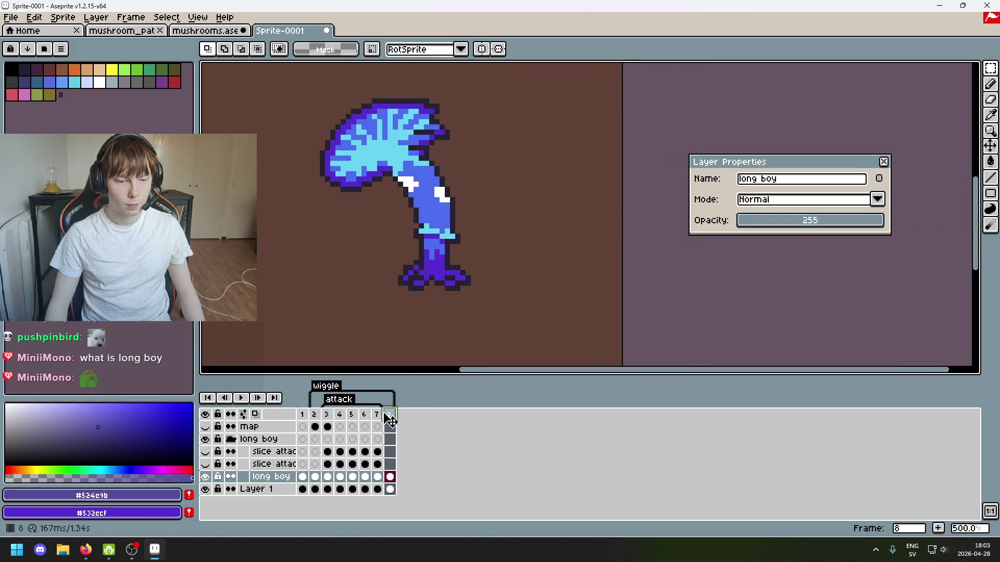
left_click(239, 399)
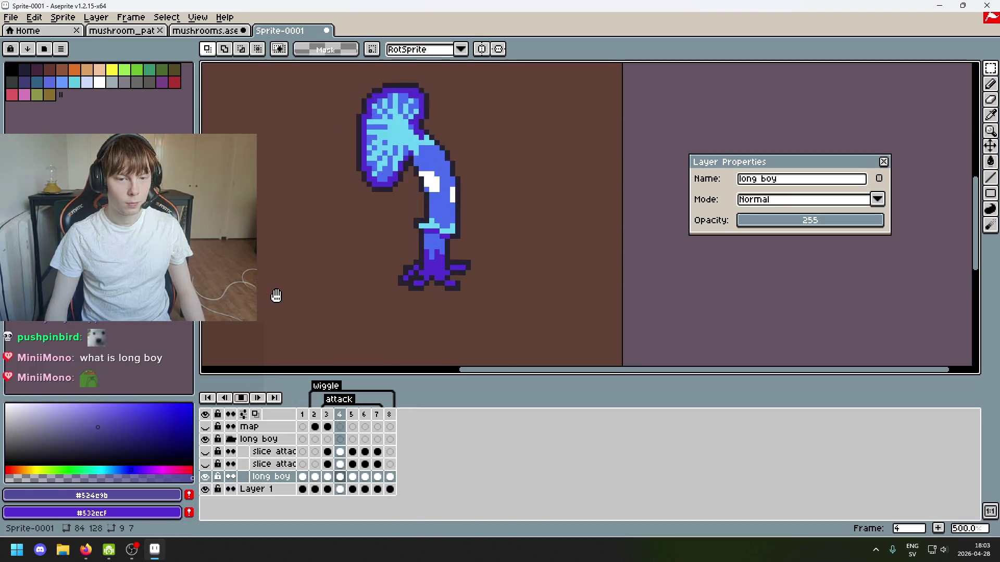
left_click(243, 404)
Show the map and background layers, hide long boy, and go to frame 3.
left_click(205, 427)
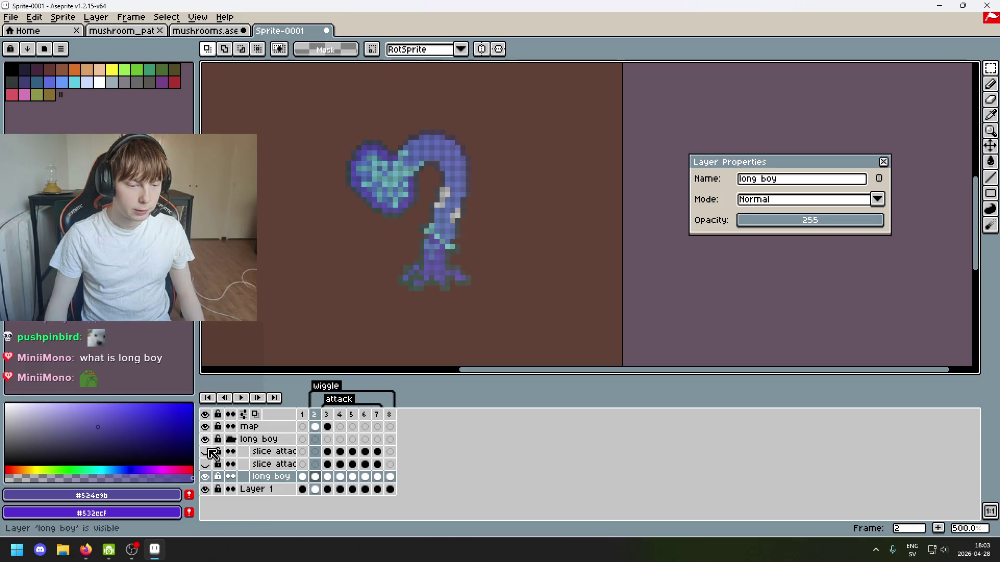
left_click(206, 489)
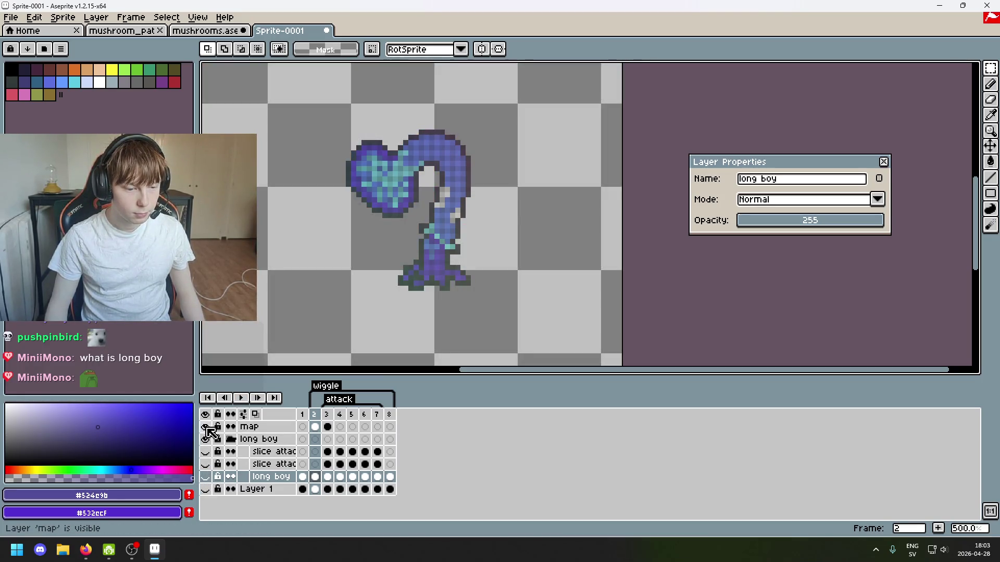
left_click(206, 428)
left_click(205, 440)
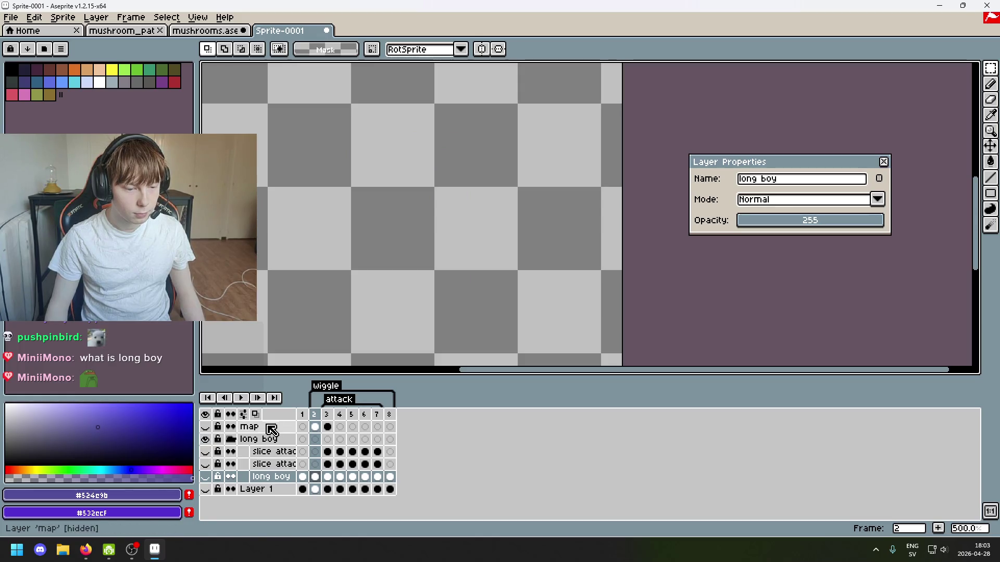
left_click(249, 427)
left_click(205, 427)
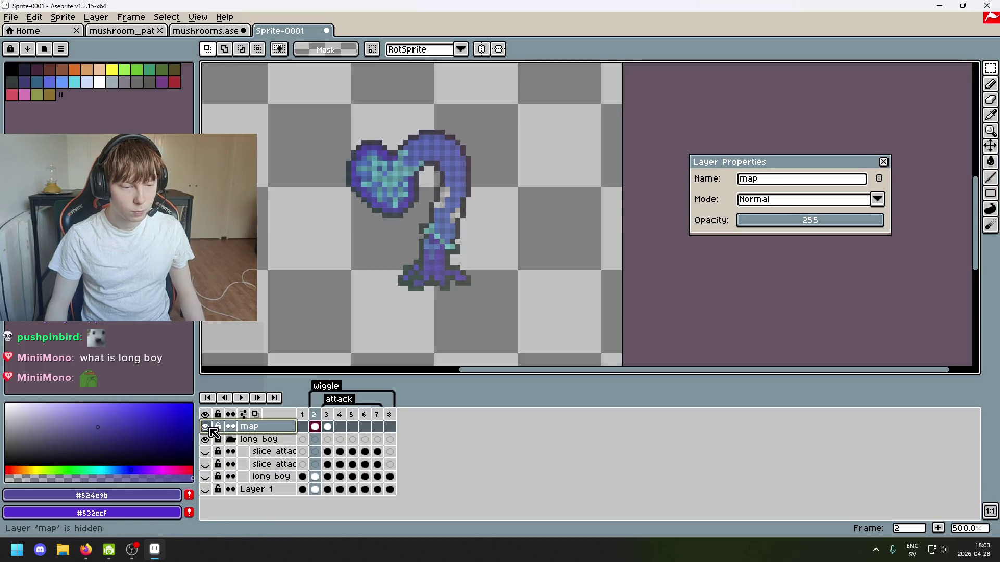
left_click(205, 490)
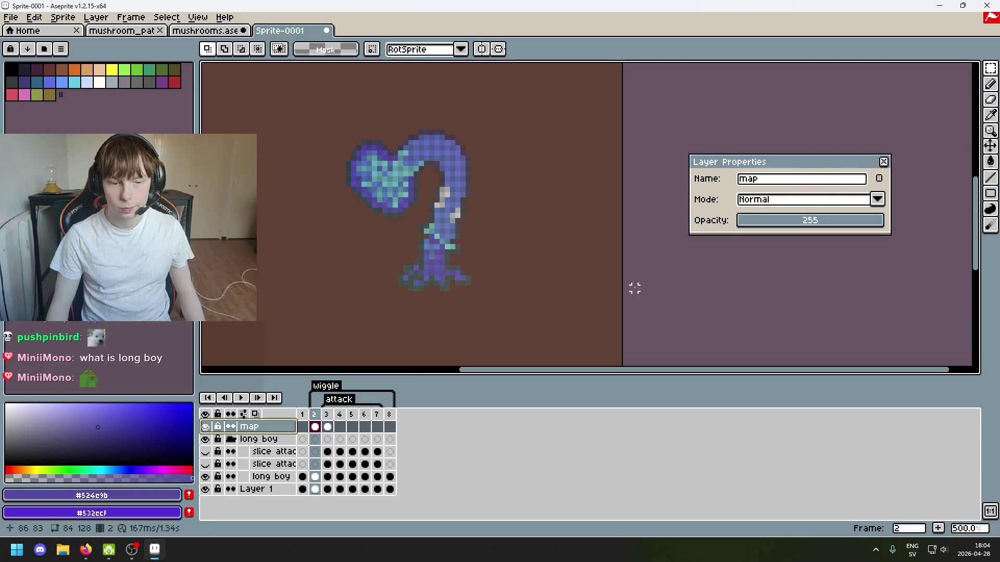
left_click(328, 416)
On frame 3, switch to the Magic Wand and select every pixel of one stem colour.
scroll(373, 156, "up", 2)
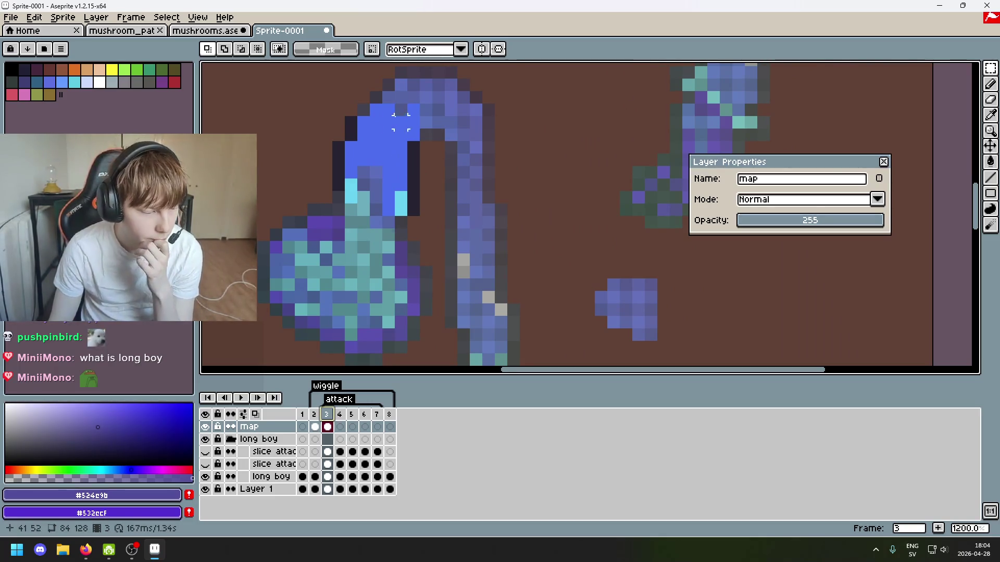
scroll(437, 134, "up", 3)
scroll(475, 139, "right", 2)
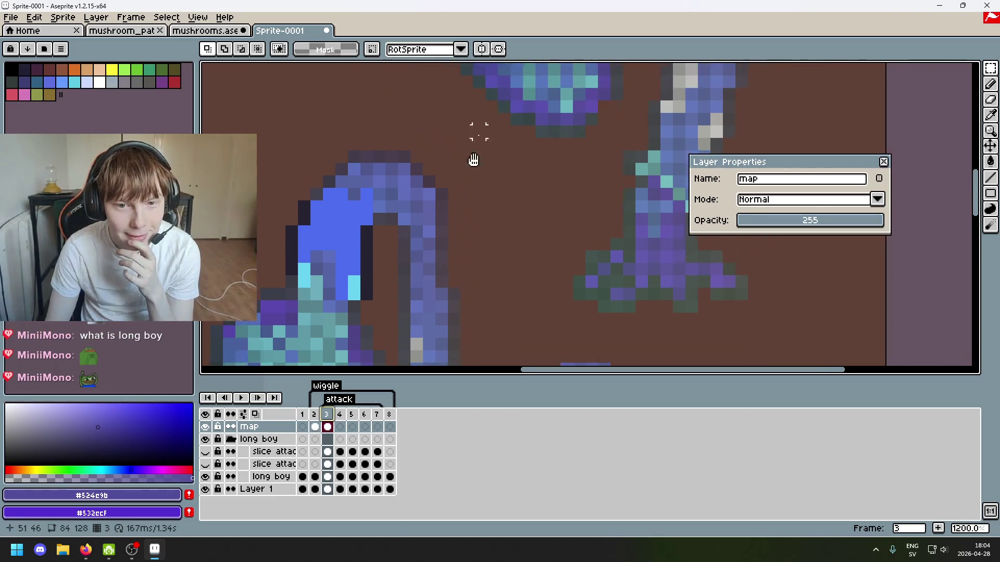
scroll(449, 211, "down", 5)
scroll(486, 152, "up", 5)
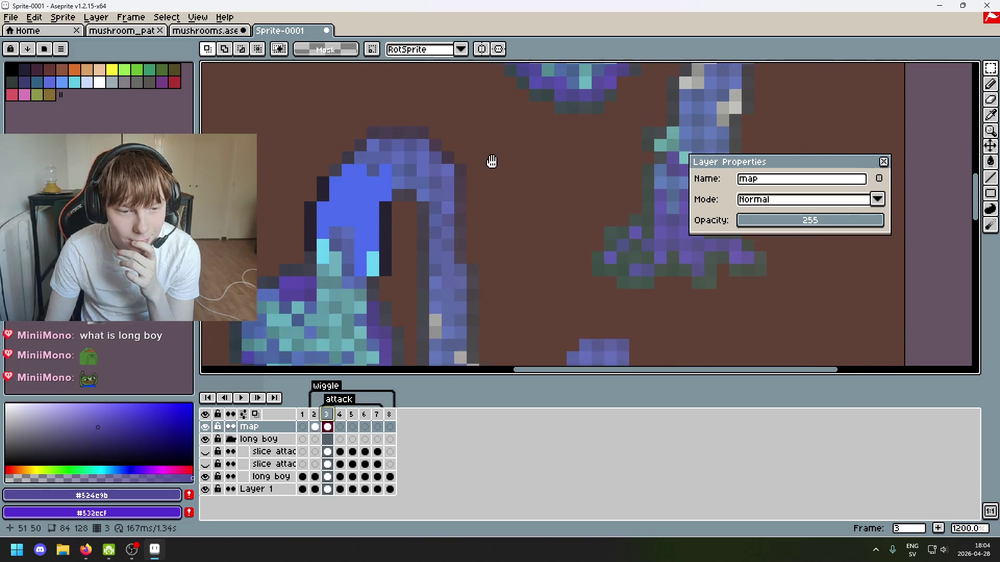
mouse_move(417, 206)
left_mouse_down()
mouse_move(475, 123)
mouse_move(489, 111)
mouse_move(447, 208)
mouse_move(542, 97)
left_mouse_up()
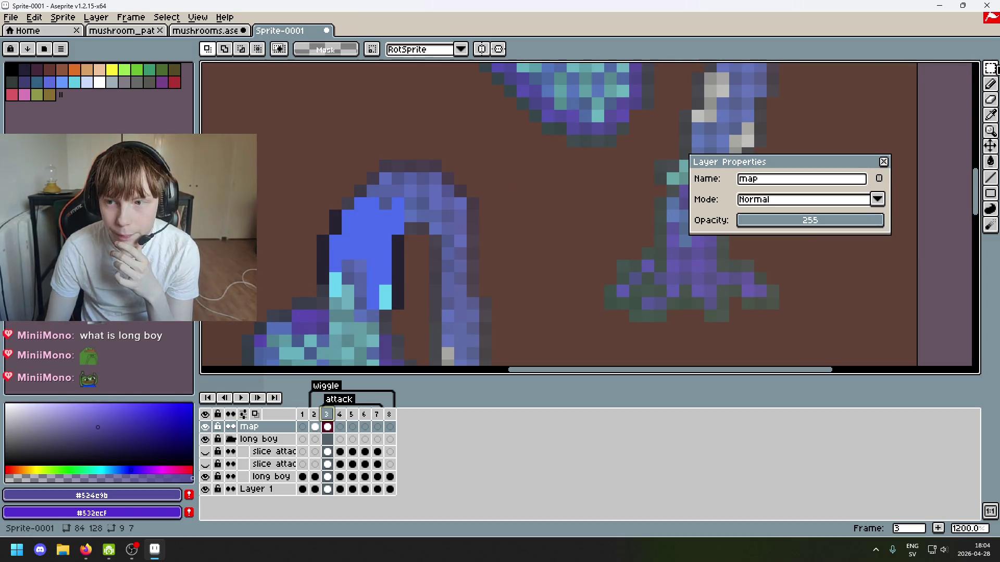
left_click_drag(990, 68, 974, 68)
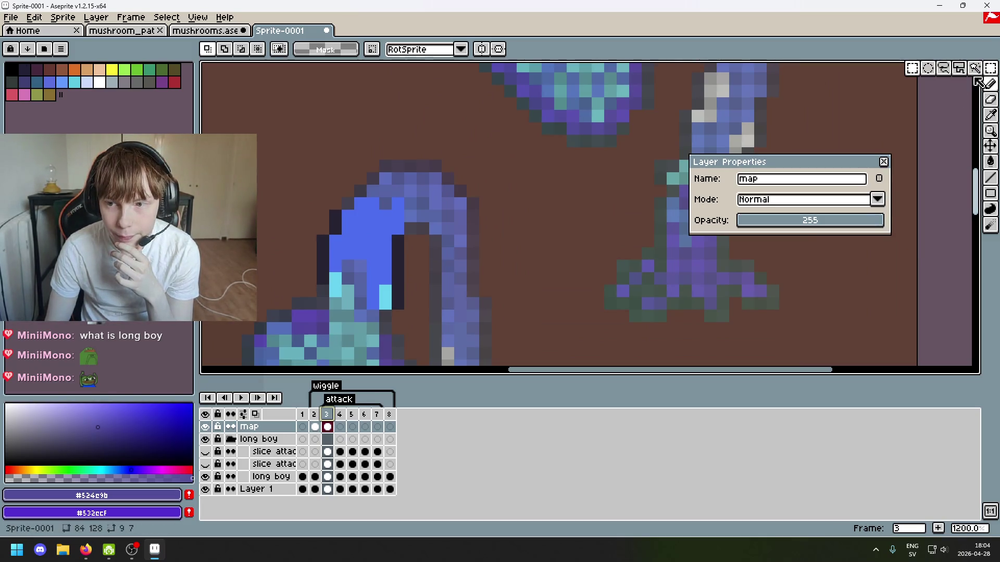
left_click(883, 162)
scroll(604, 218, "down", 2)
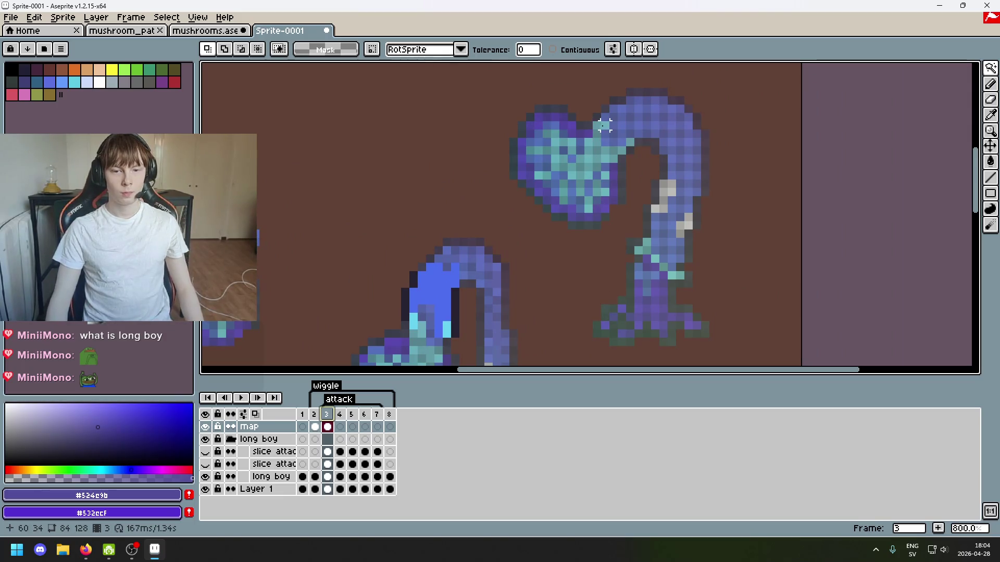
left_click(604, 125)
Wand-select one highlight colour, nudge those pixels along the arch, and commit.
mouse_move(585, 259)
left_mouse_down()
mouse_move(646, 154)
mouse_move(601, 133)
mouse_move(586, 192)
left_mouse_up()
left_click_drag(609, 130, 673, 99)
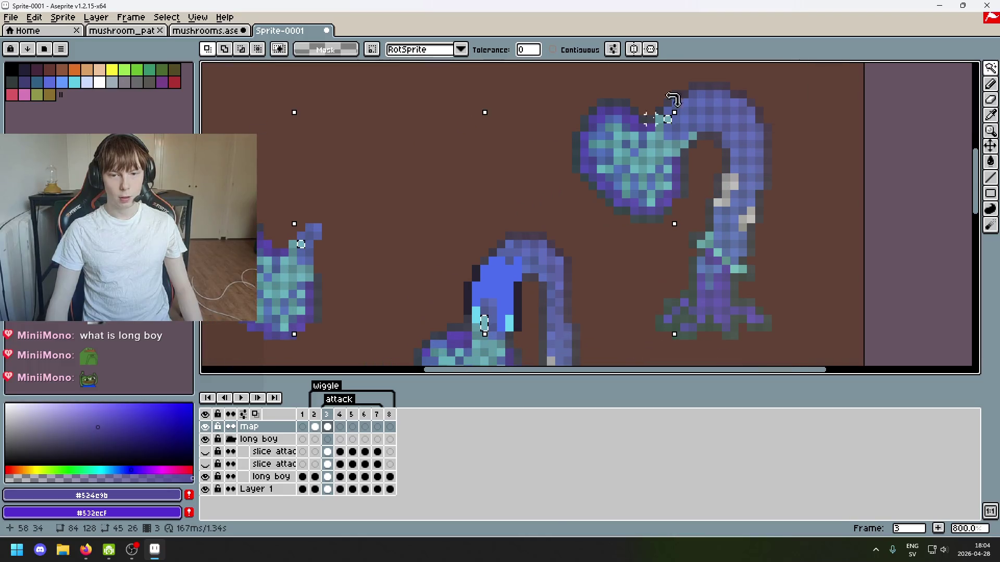
key("ctrl+d")
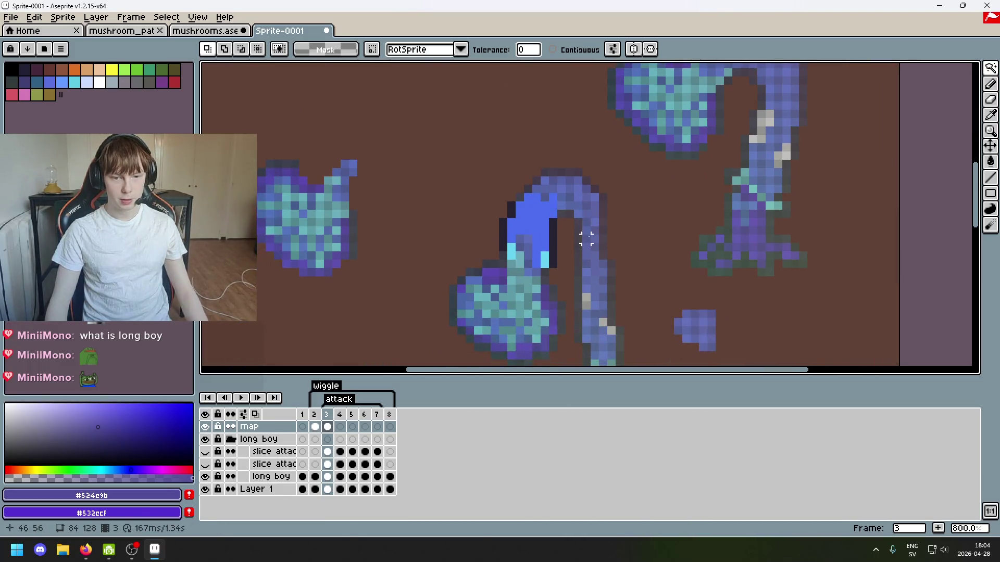
left_click_drag(585, 235, 550, 263)
left_click(616, 139)
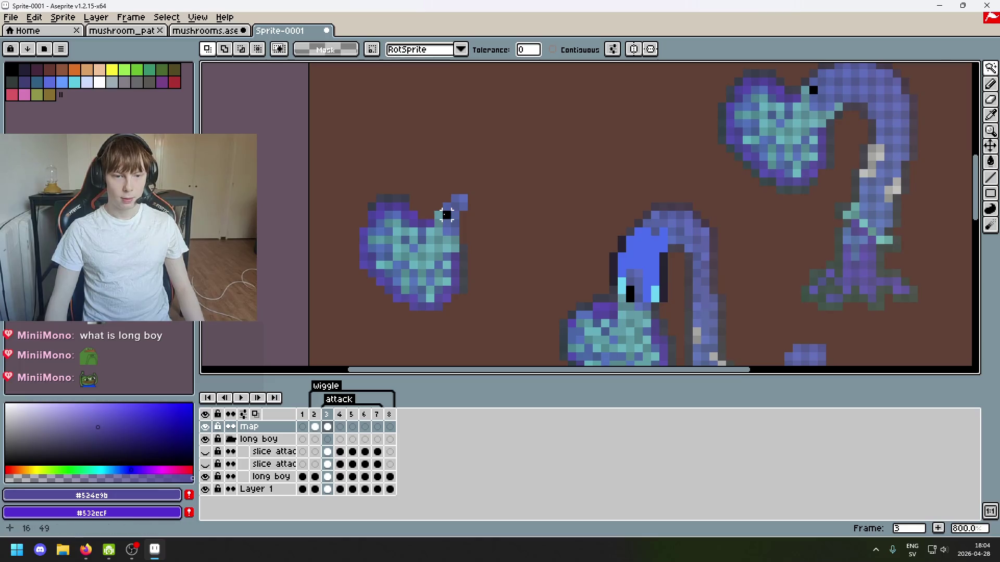
scroll(698, 291, "up", 3)
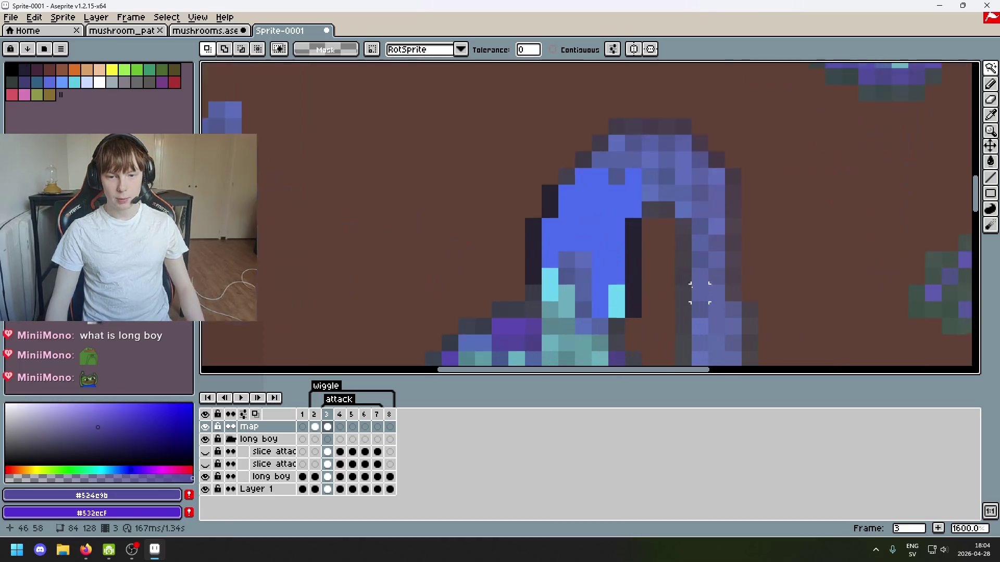
left_click_drag(547, 280, 541, 267)
left_click(646, 285)
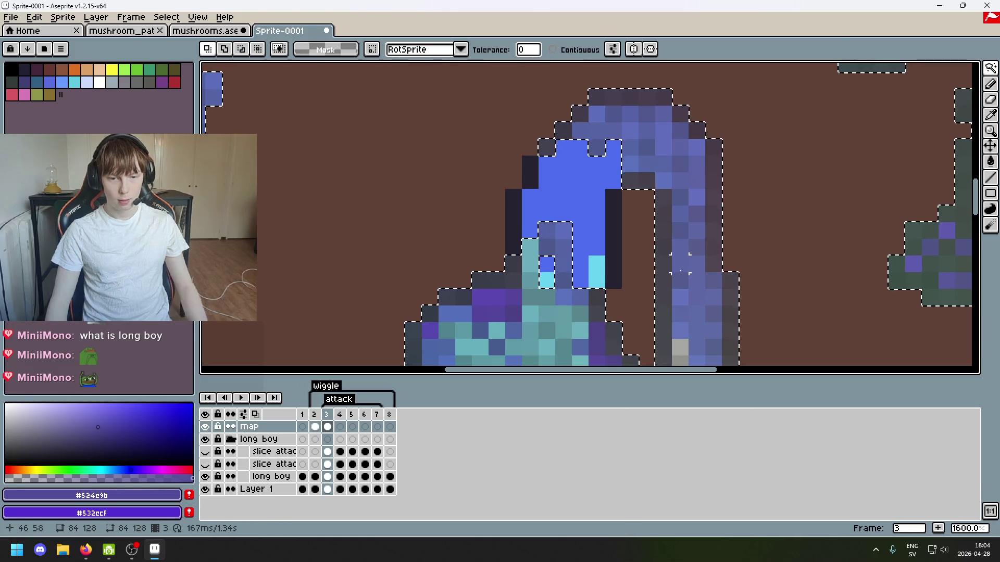
key("ctrl+d")
Pick the stem's teal and a lighter teal from the canvas as drawing colours.
scroll(596, 246, "down", 1)
scroll(596, 245, "up", 1)
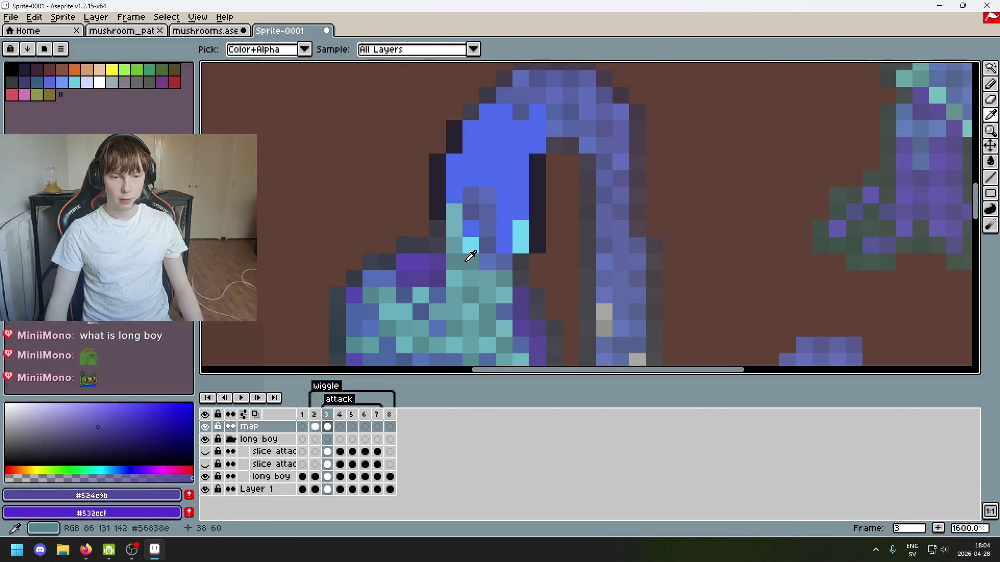
left_click(473, 245, "alt")
key("b")
left_click(456, 235, "alt")
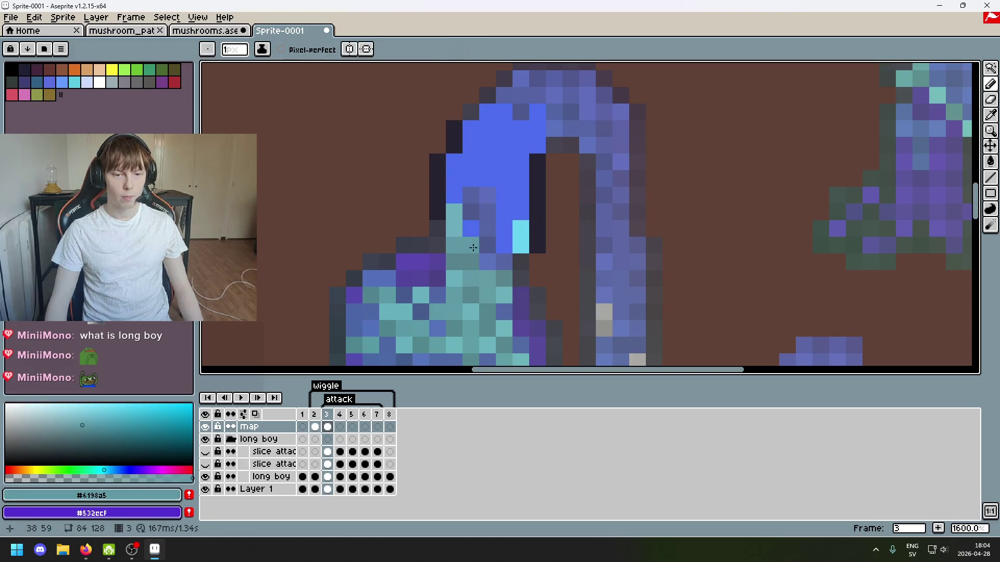
scroll(594, 196, "down", 3)
key("w")
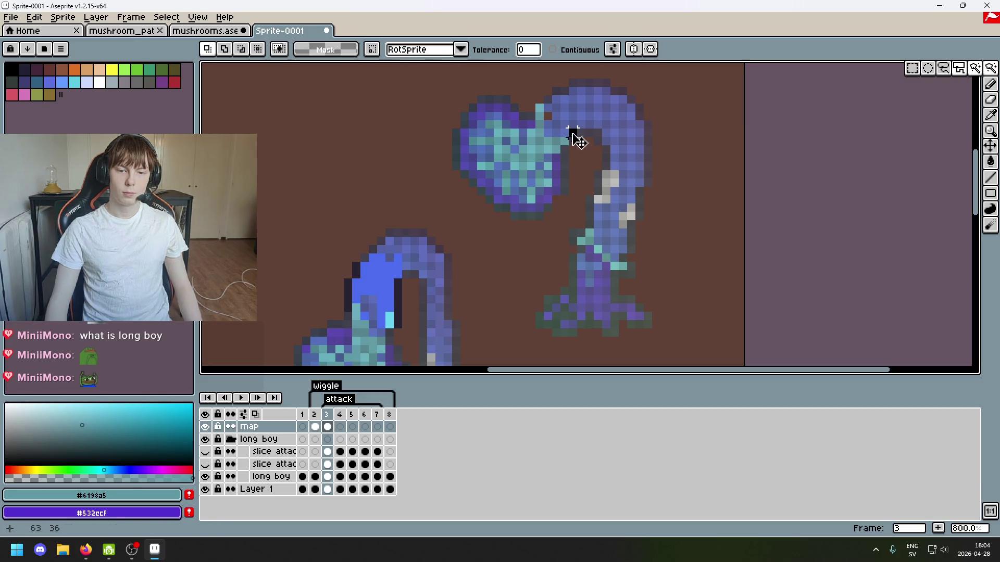
Move two lone teal pixels onto the blue arch, committing each placement.
left_click(526, 270)
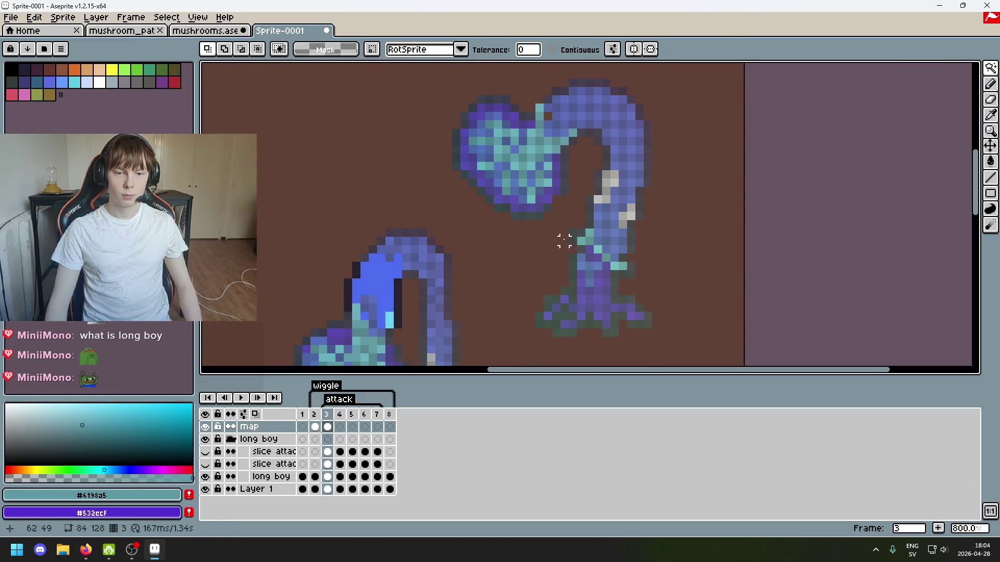
key("ctrl+t")
scroll(573, 132, "up", 2)
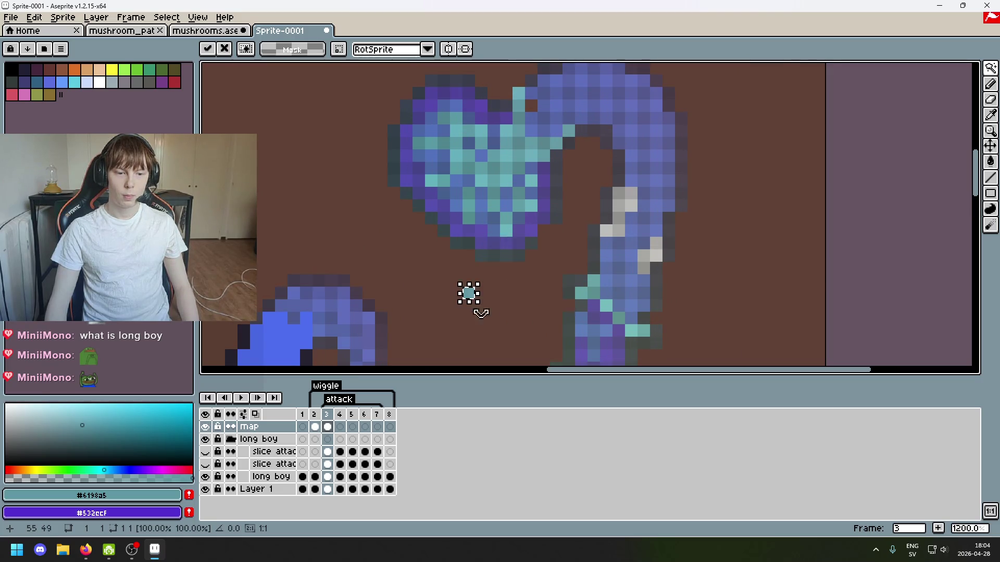
left_click_drag(469, 290, 585, 174)
left_click_drag(469, 295, 395, 307)
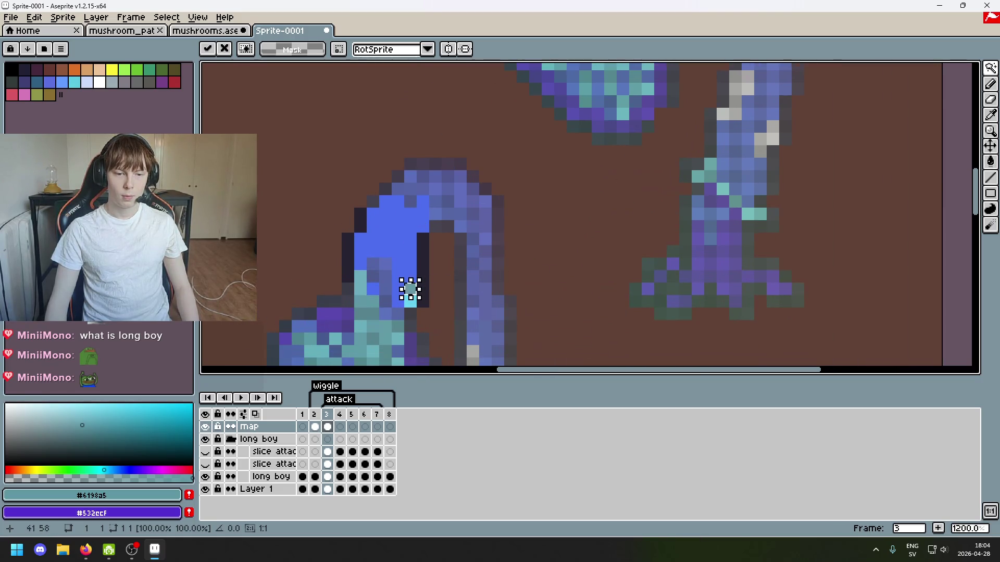
key("Return")
left_click_drag(584, 188, 518, 341)
left_click(586, 203)
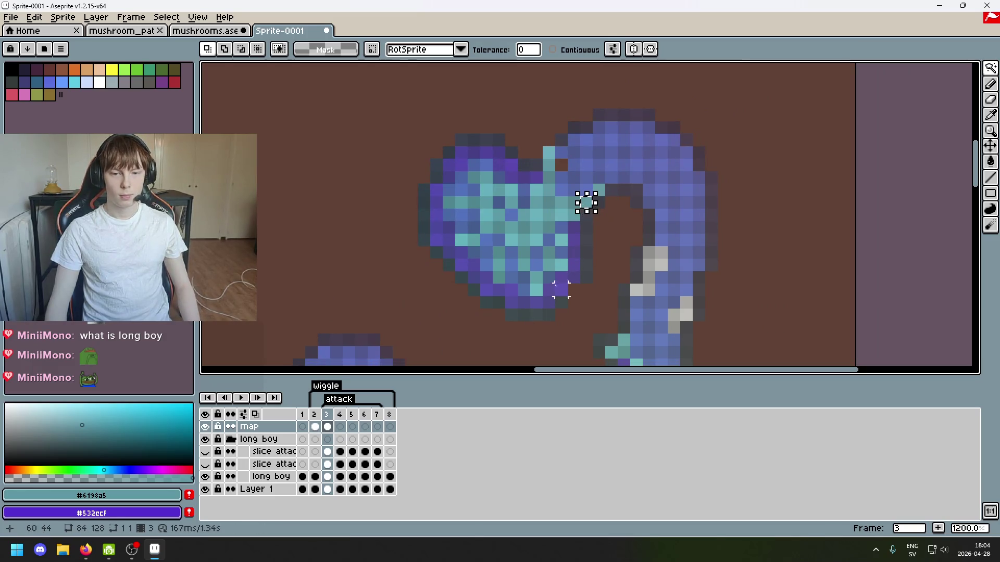
mouse_move(537, 289)
left_mouse_down()
mouse_move(554, 241)
mouse_move(607, 204)
left_mouse_up()
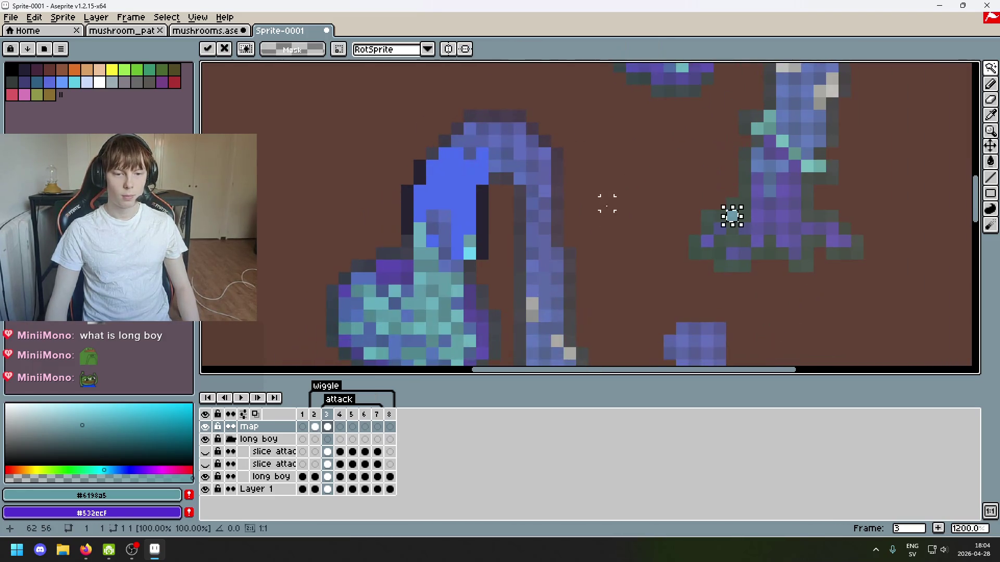
mouse_move(734, 220)
left_mouse_down()
mouse_move(507, 280)
mouse_move(466, 261)
left_mouse_up()
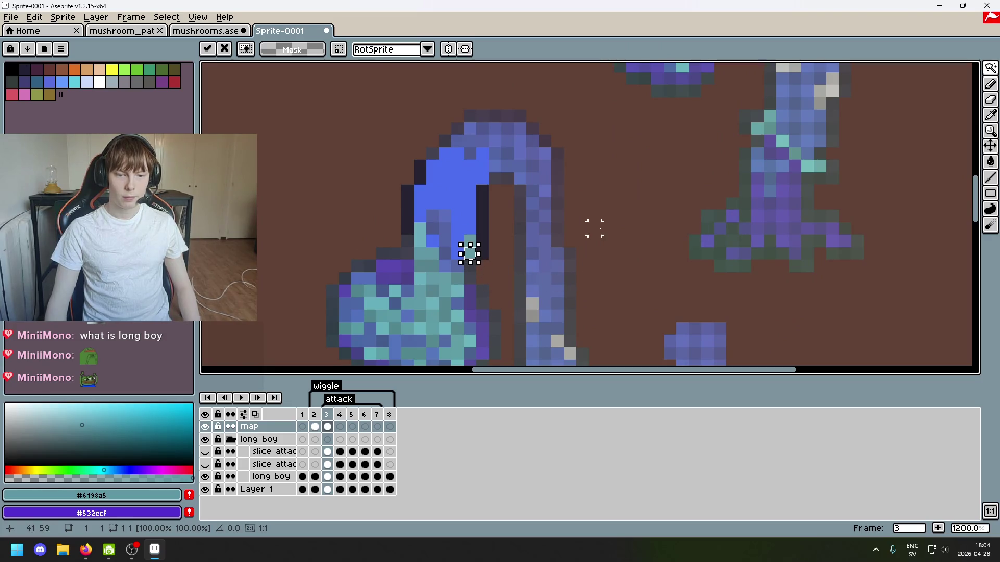
key("Return")
Pan and zoom around the whole mushroom map to inspect the stems.
mouse_move(594, 228)
left_mouse_down()
mouse_move(558, 319)
mouse_move(563, 271)
mouse_move(522, 332)
left_mouse_up()
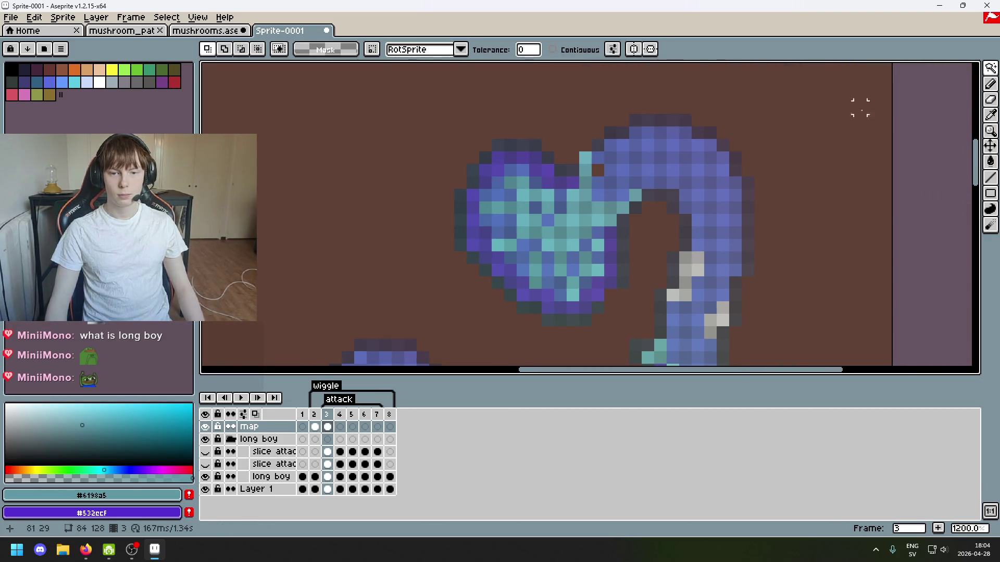
scroll(672, 207, "down", 3)
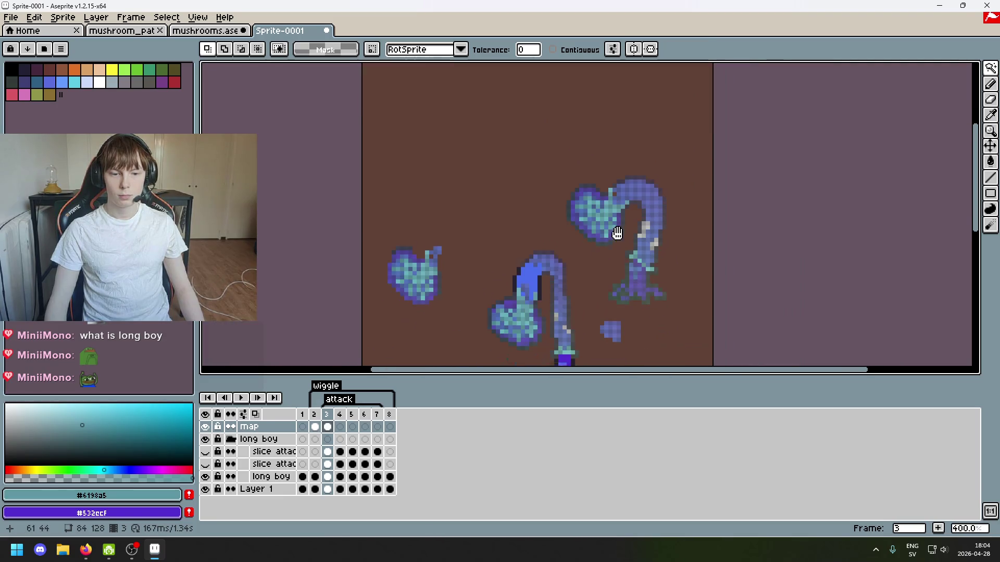
scroll(631, 203, "up", 2)
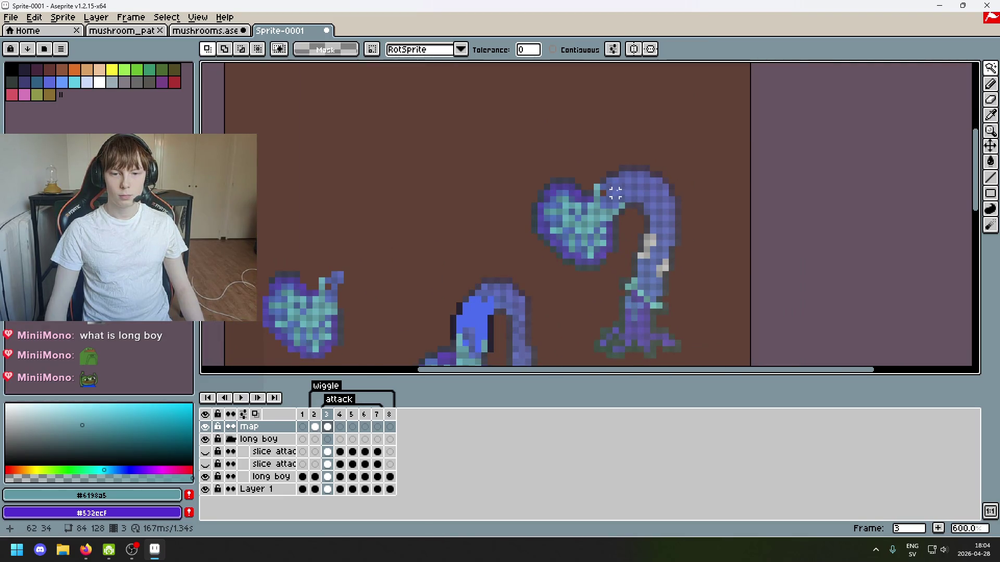
scroll(615, 194, "up", 4)
scroll(605, 208, "down", 5)
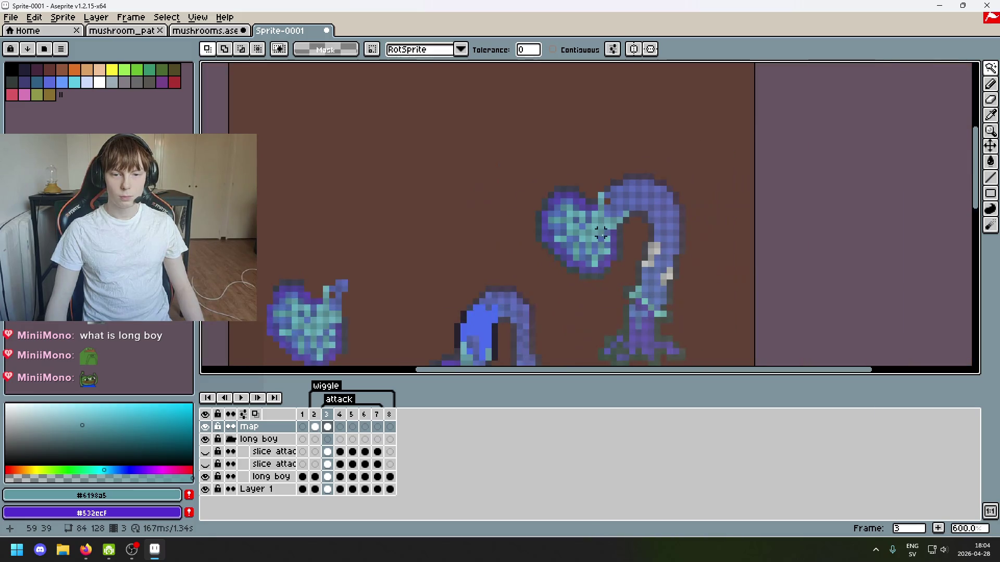
mouse_move(607, 274)
left_mouse_down()
mouse_move(607, 207)
mouse_move(561, 295)
mouse_move(628, 180)
left_mouse_up()
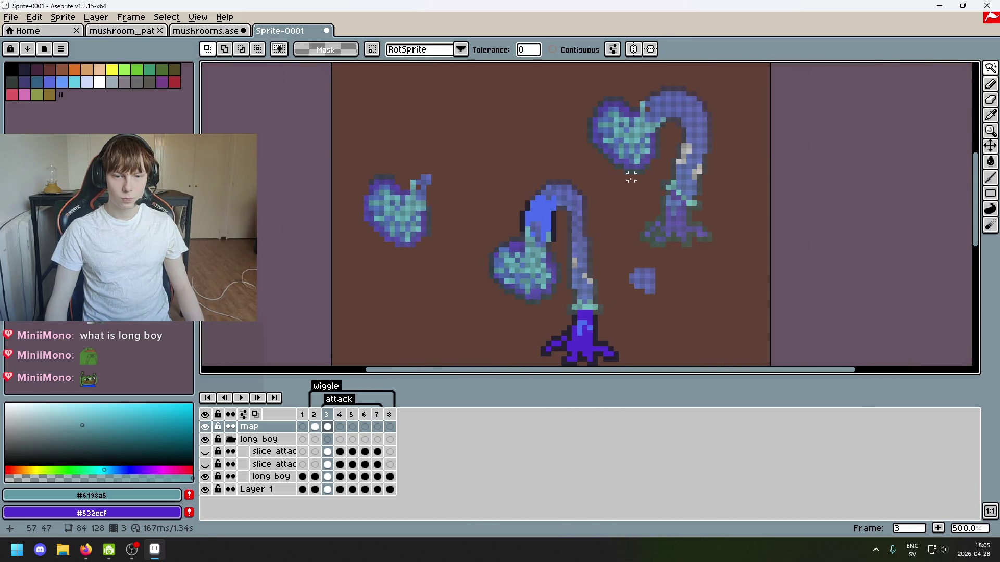
mouse_move(991, 68)
scroll(513, 206, "up", 3)
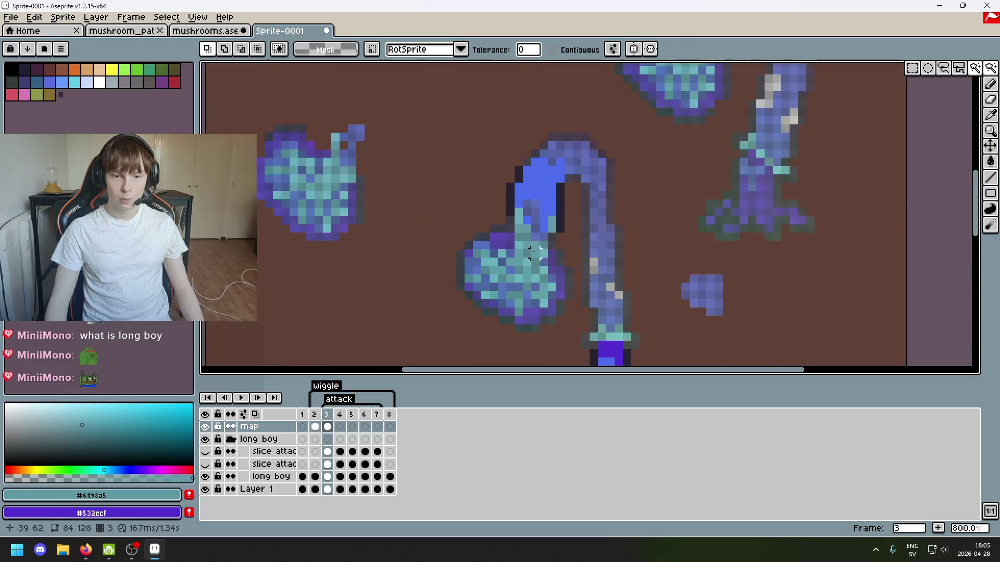
scroll(618, 209, "down", 3)
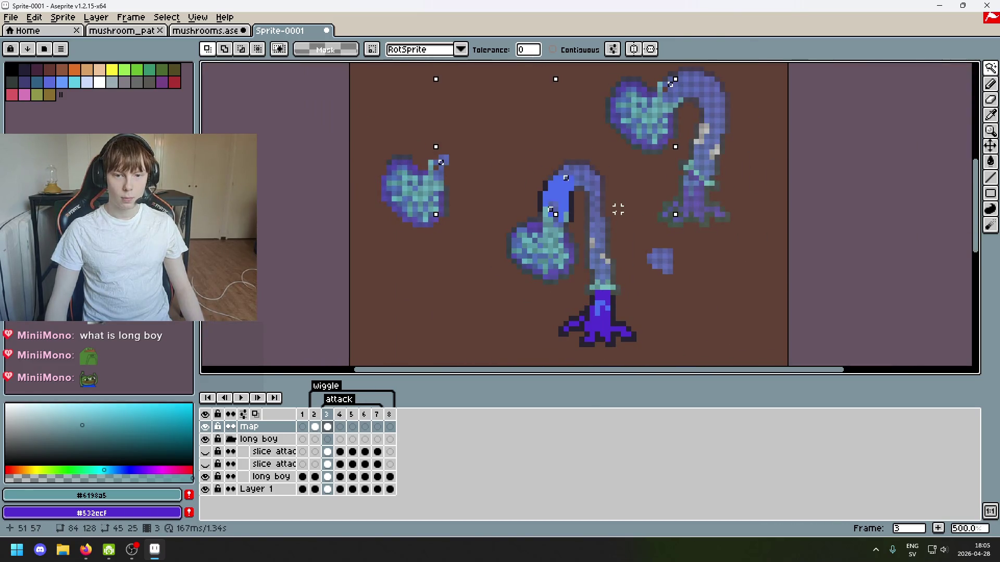
scroll(618, 209, "up", 2)
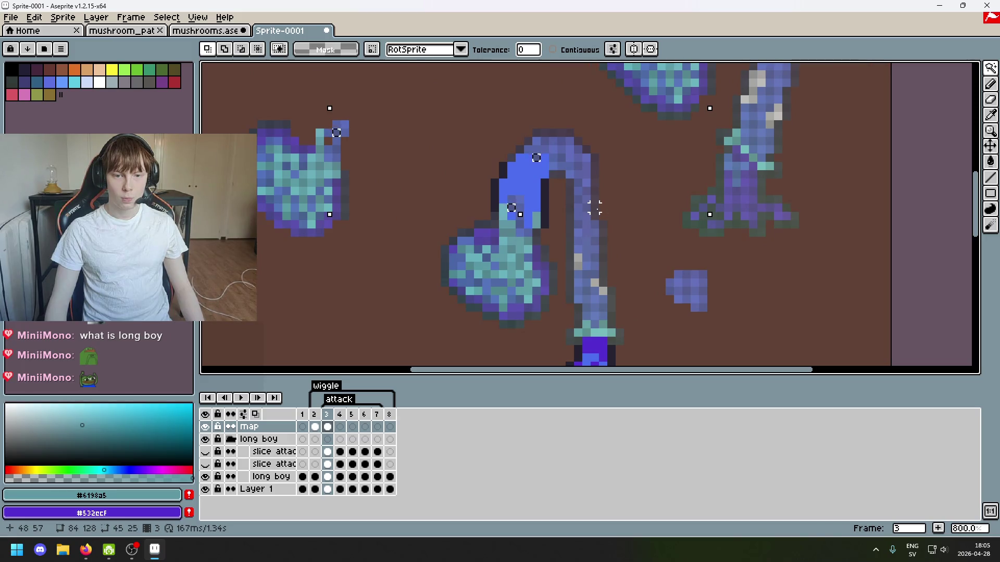
scroll(528, 207, "up", 1)
scroll(476, 279, "down", 2)
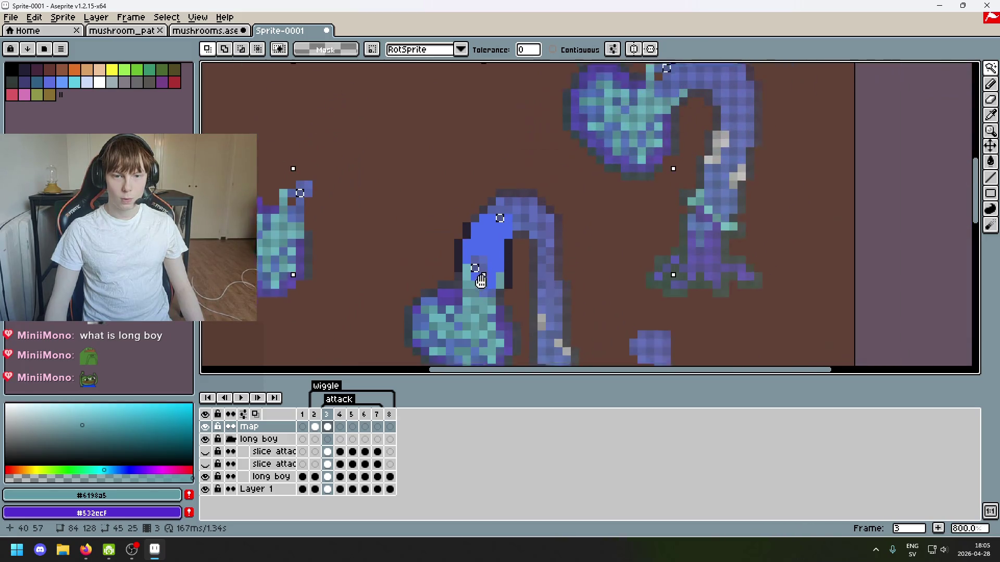
scroll(476, 286, "up", 1)
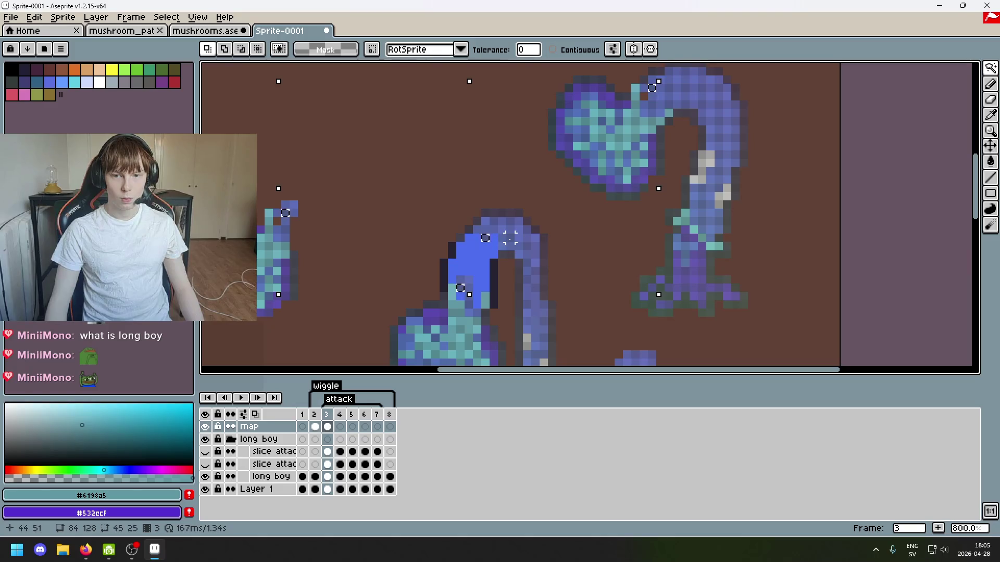
scroll(465, 288, "up", 1)
Shift the highlight-colour pixels two pixels right, then reselect the bright blue stem pixels.
key("b")
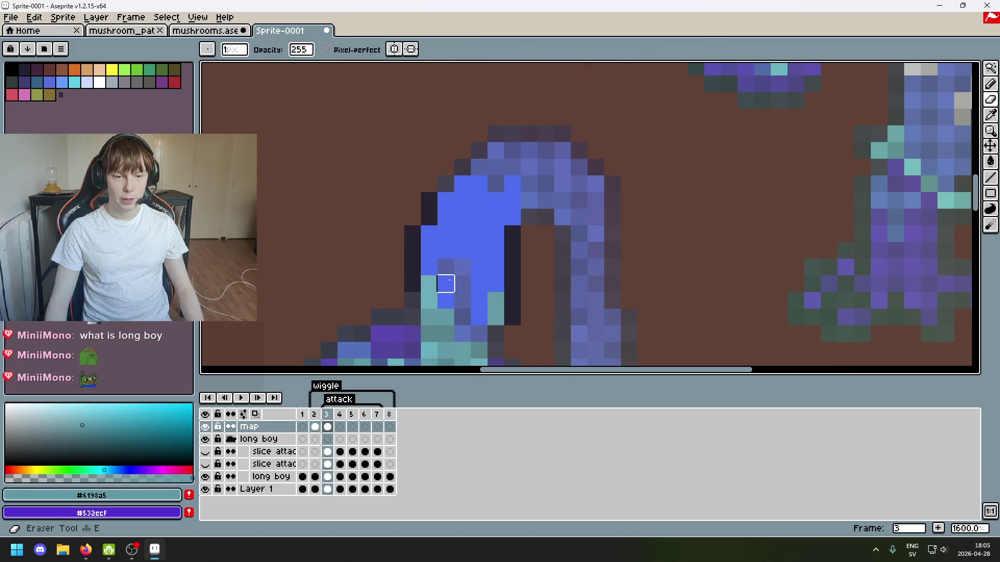
scroll(730, 192, "down", 2)
key("m")
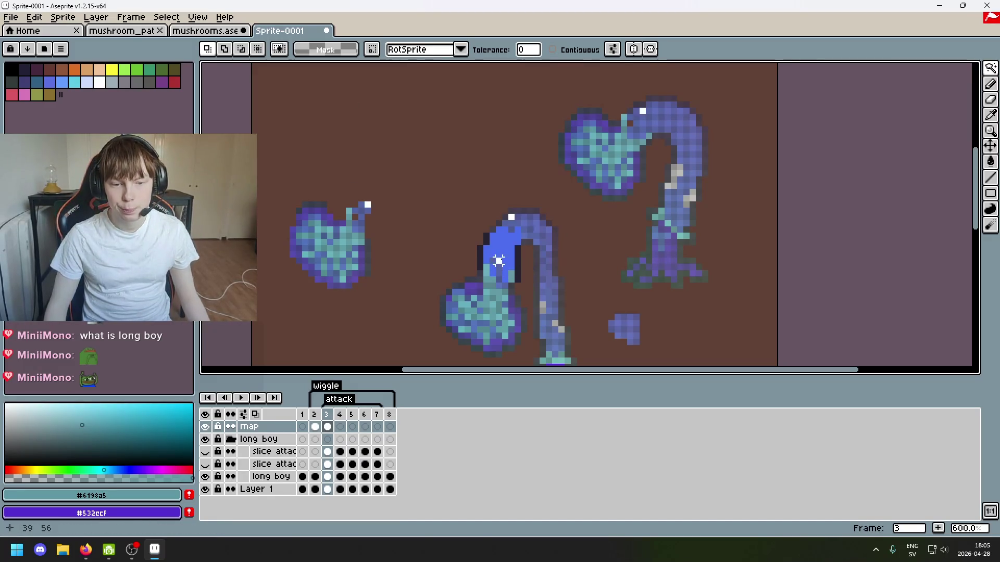
left_click(498, 260)
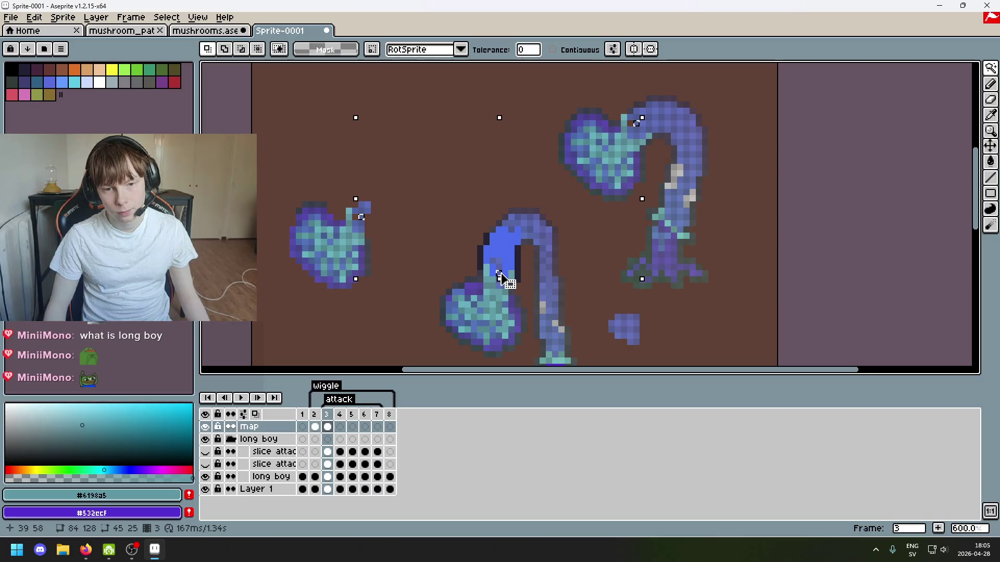
key("ctrl+d")
left_click(492, 261)
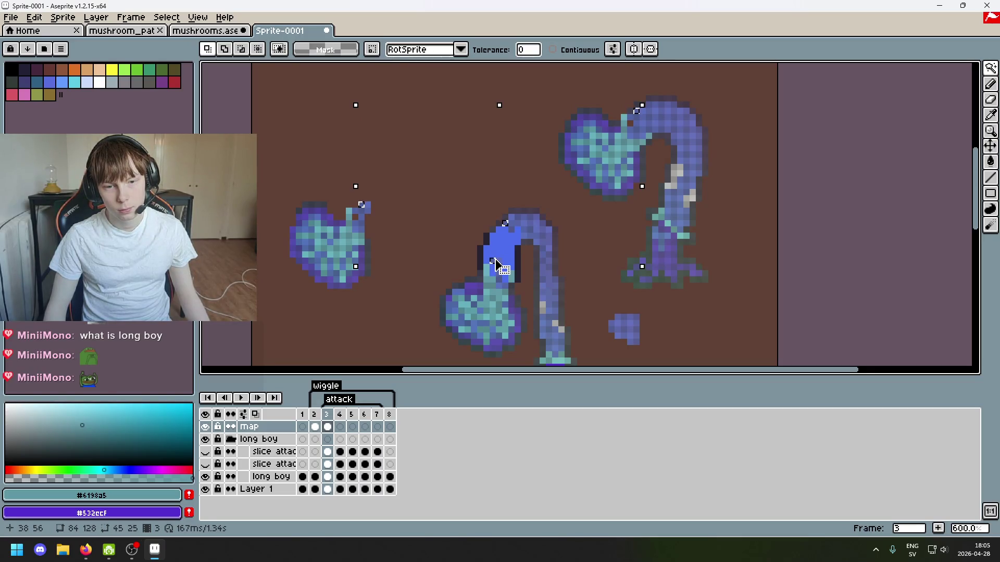
left_click_drag(494, 263, 501, 264)
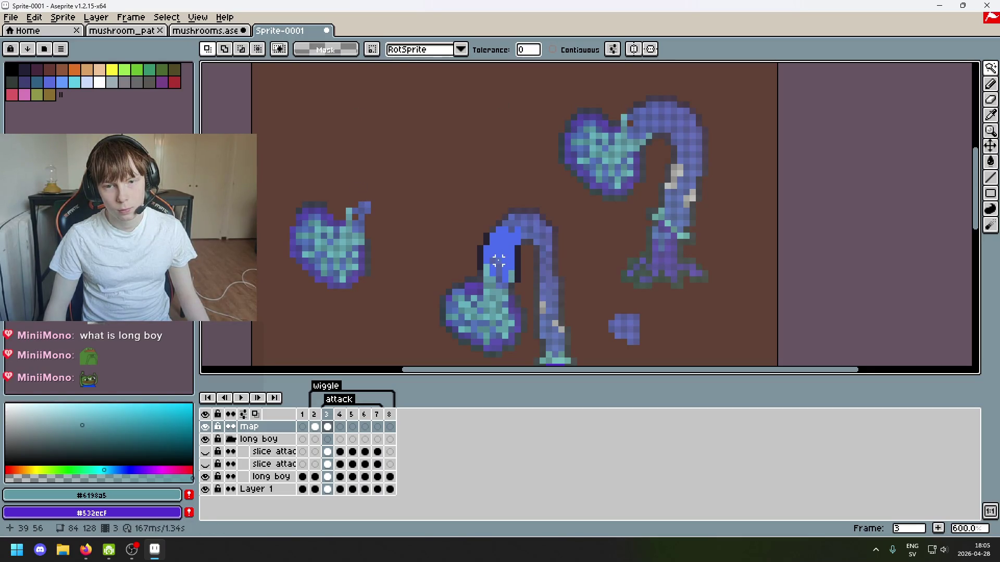
left_click(498, 261)
left_click(499, 280)
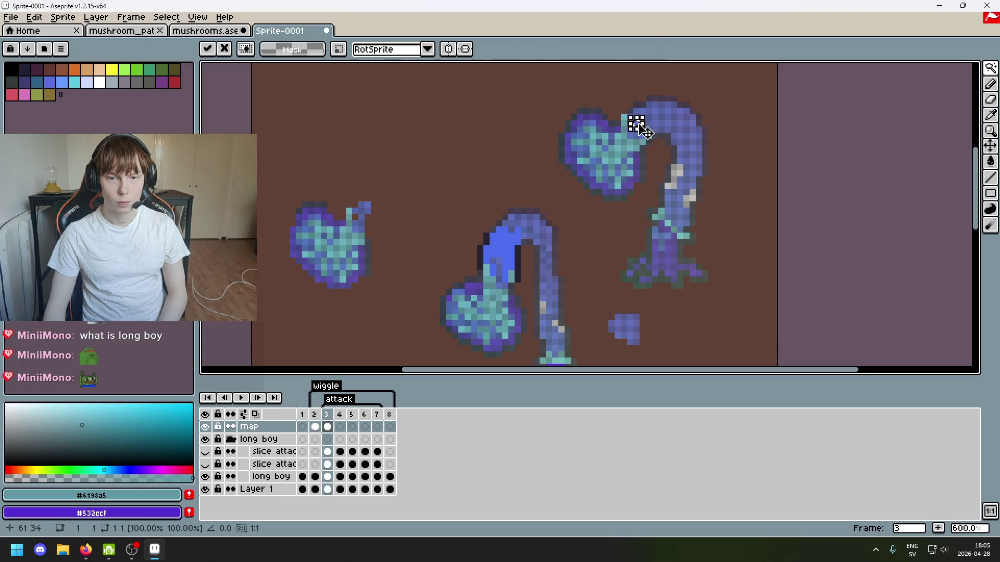
Marquee-select the whole heart-capped curving mushroom on frame 2.
key("Left")
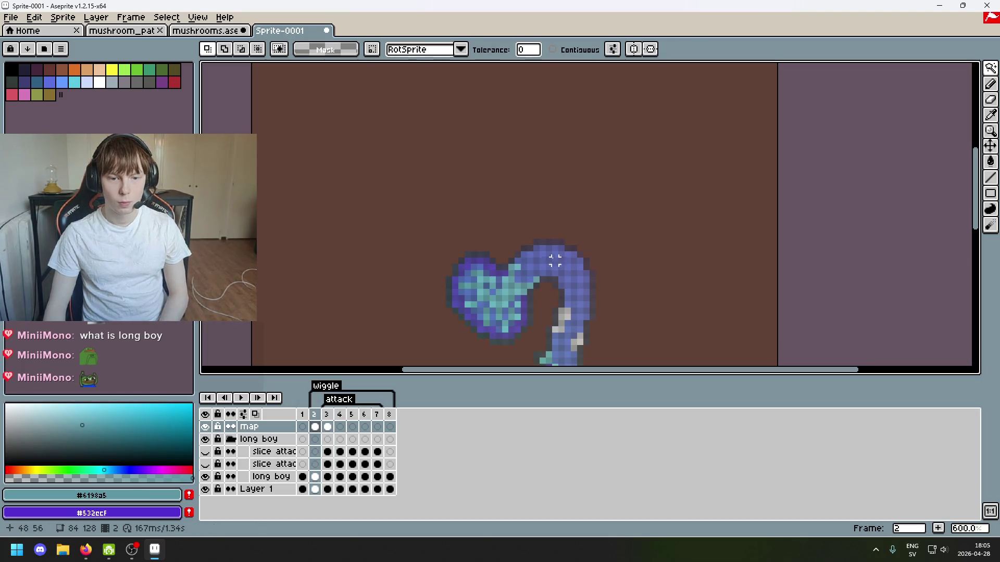
left_click(524, 267)
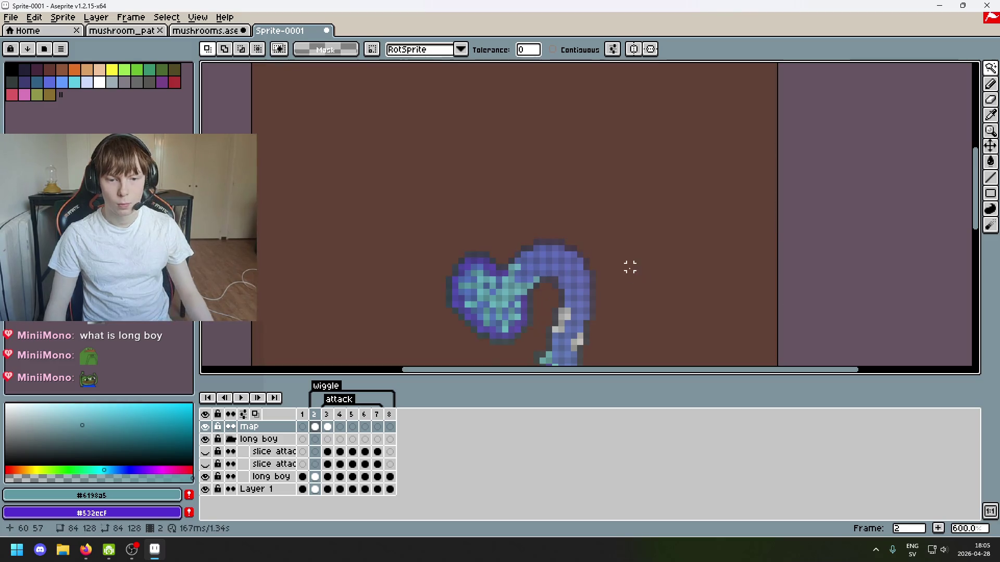
key("Right")
key("Left")
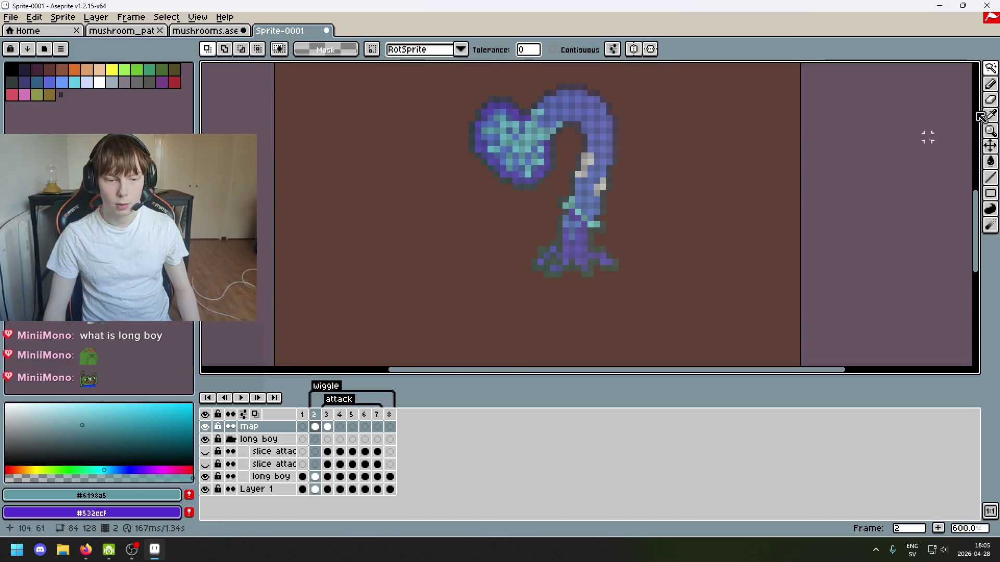
left_click_drag(991, 68, 913, 68)
left_click_drag(661, 334, 395, 70)
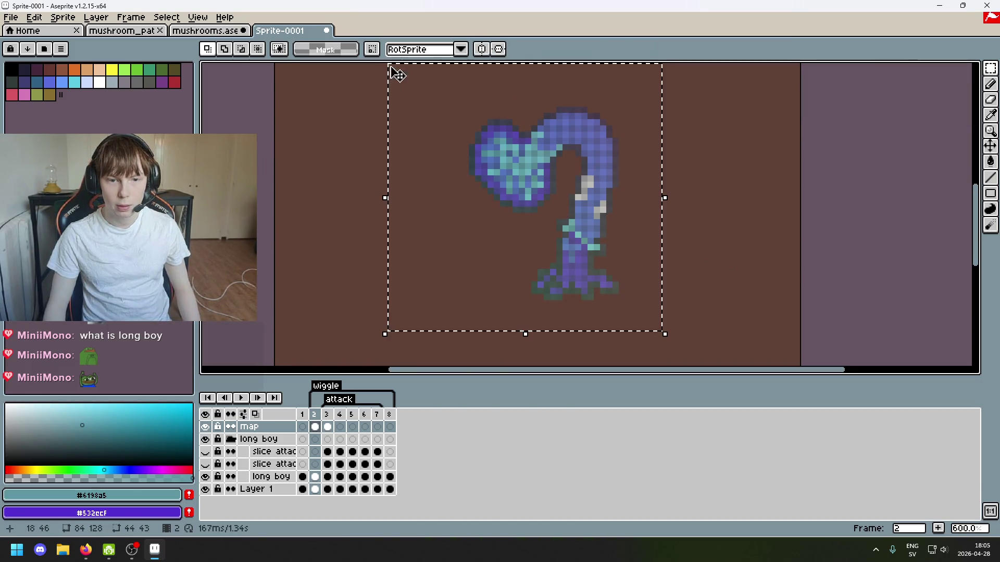
Paste the mushroom into frame 3, drag it above the upper-right mushroom, and commit.
left_click(727, 203)
key("Right")
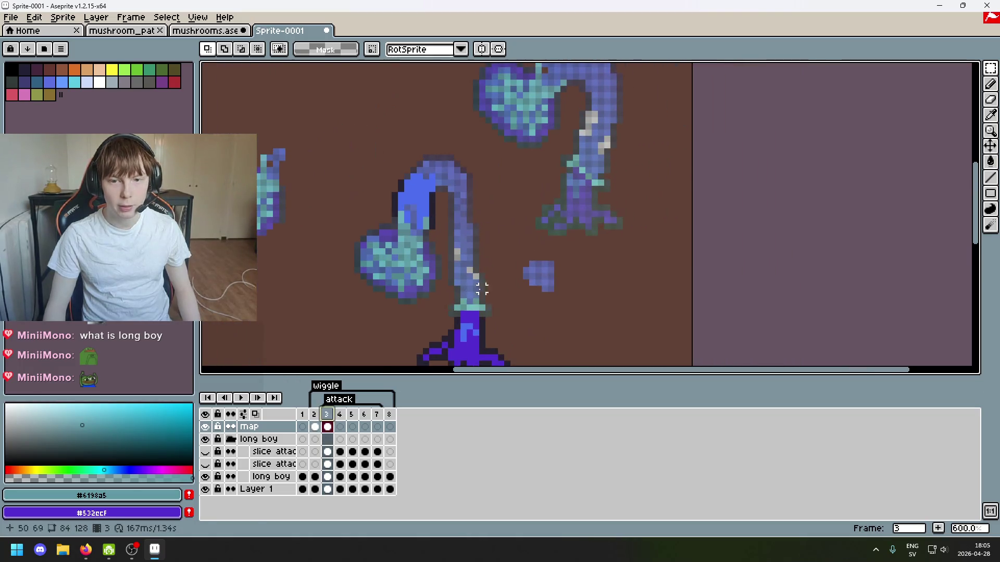
left_click_drag(290, 160, 562, 302)
left_click_drag(409, 127, 564, 222)
scroll(588, 224, "up", 3)
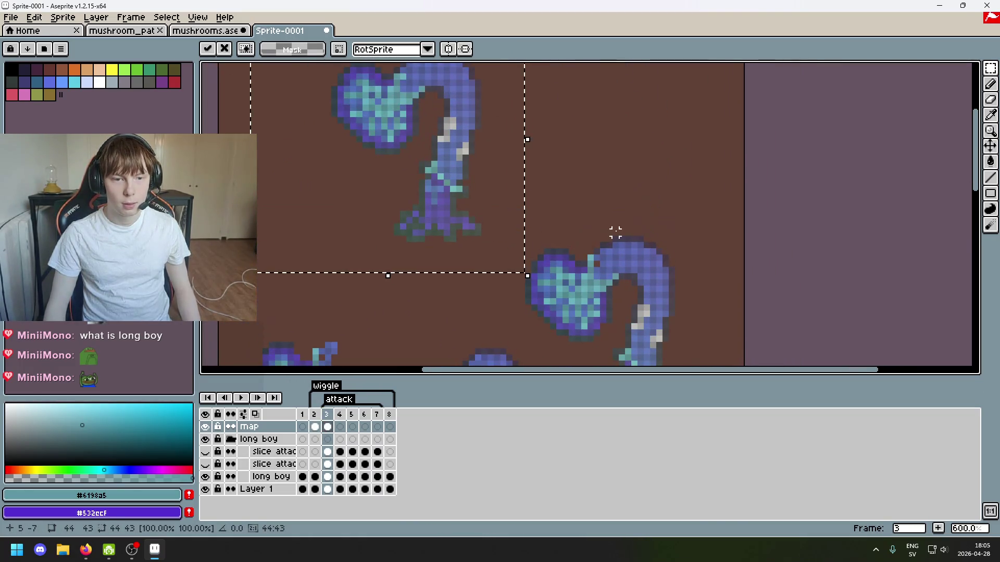
left_click(592, 241)
scroll(563, 260, "up", 1)
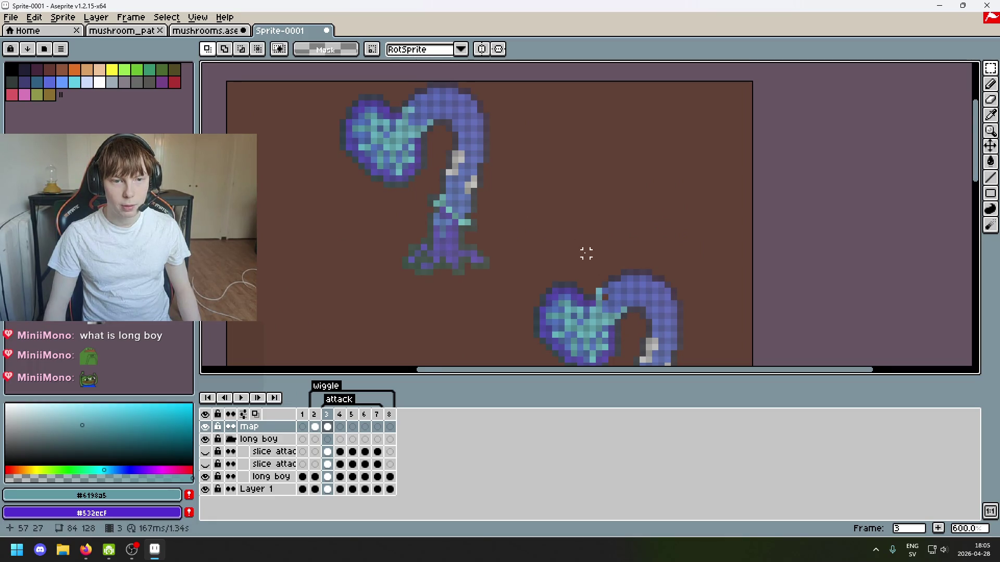
scroll(585, 254, "down", 2)
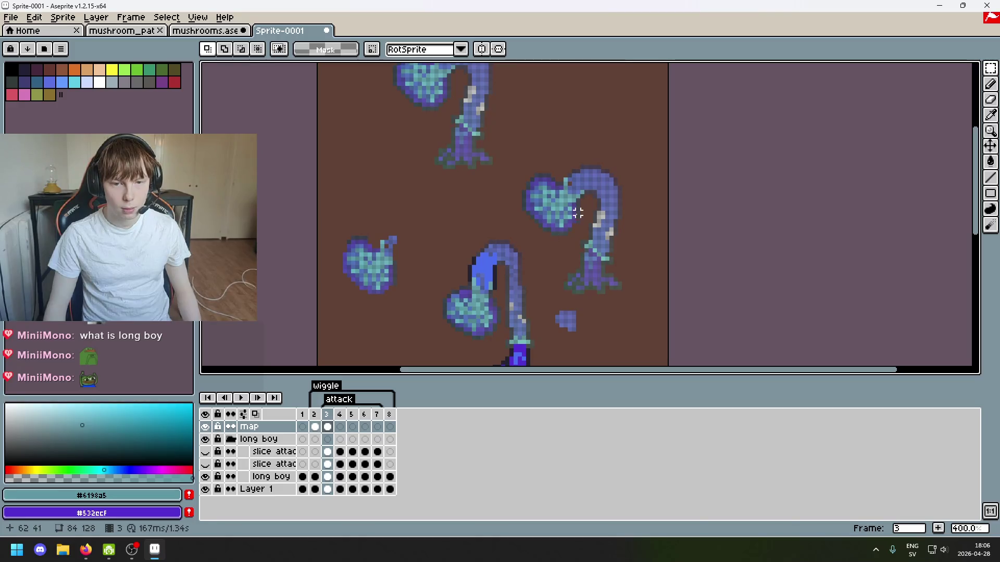
Magic Wand-select matching pixels across the mushrooms to compare their stems.
left_click_drag(595, 209, 575, 255)
left_click(990, 68)
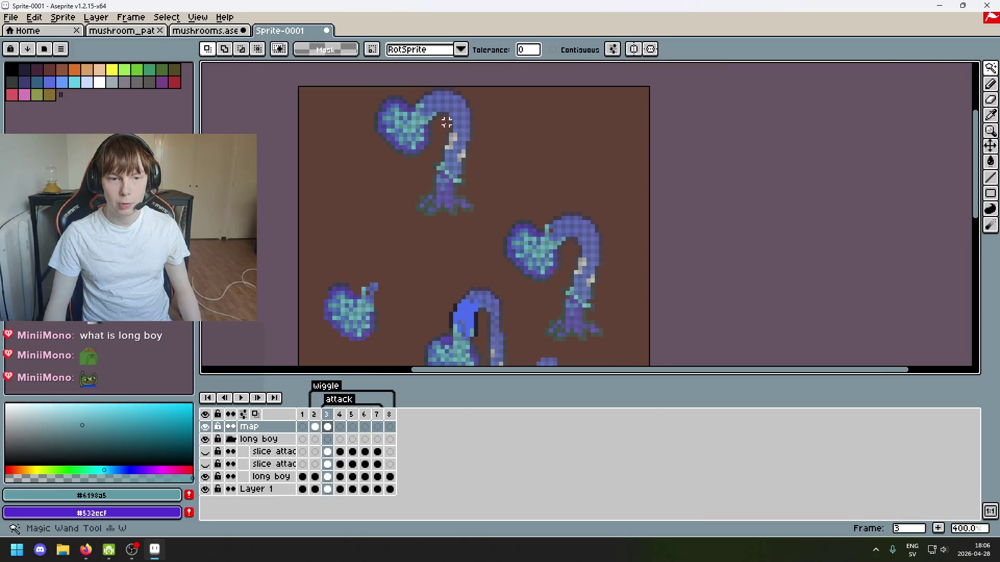
left_click(424, 107)
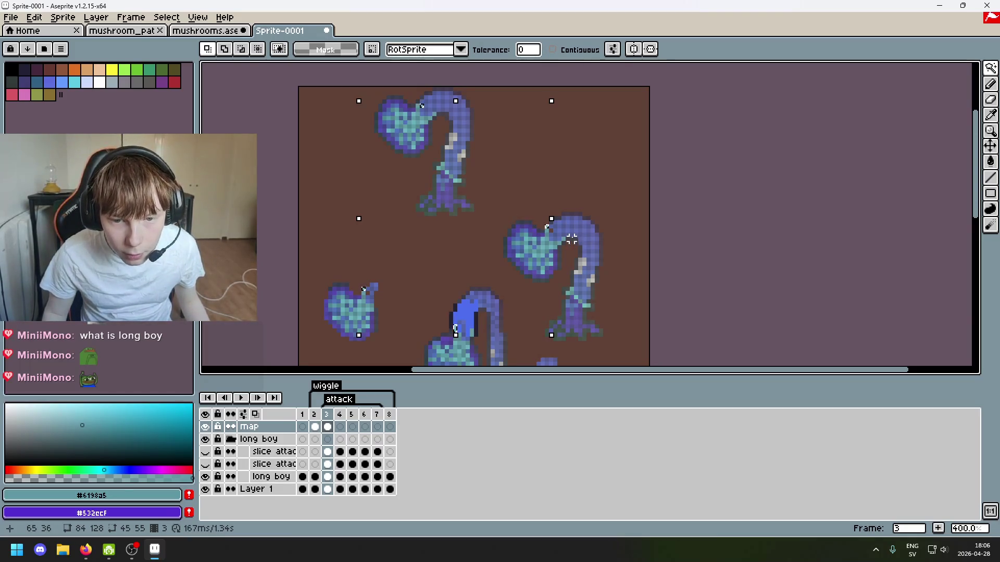
scroll(513, 177, "up", 1)
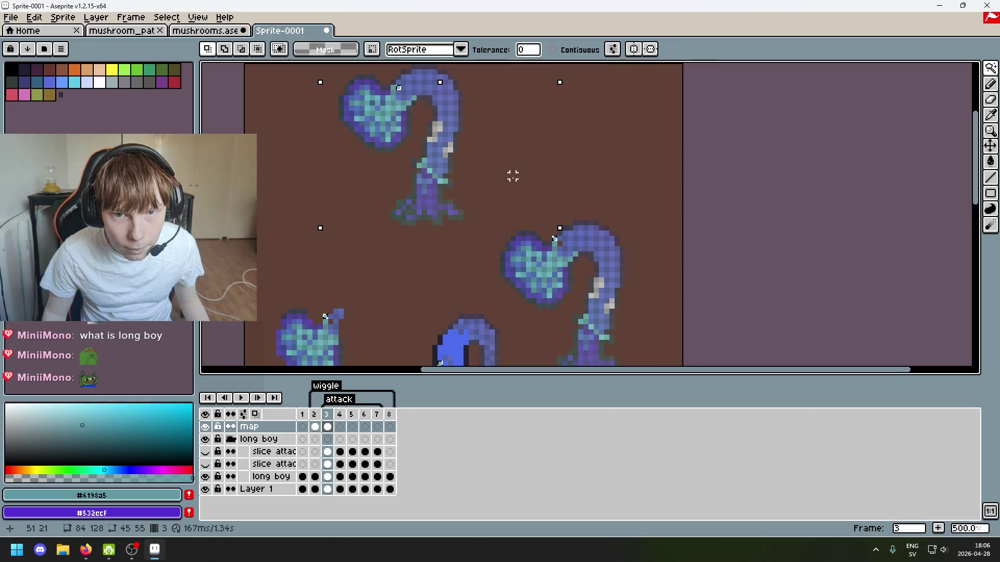
mouse_move(492, 192)
left_mouse_down()
mouse_move(417, 170)
mouse_move(430, 115)
left_mouse_up()
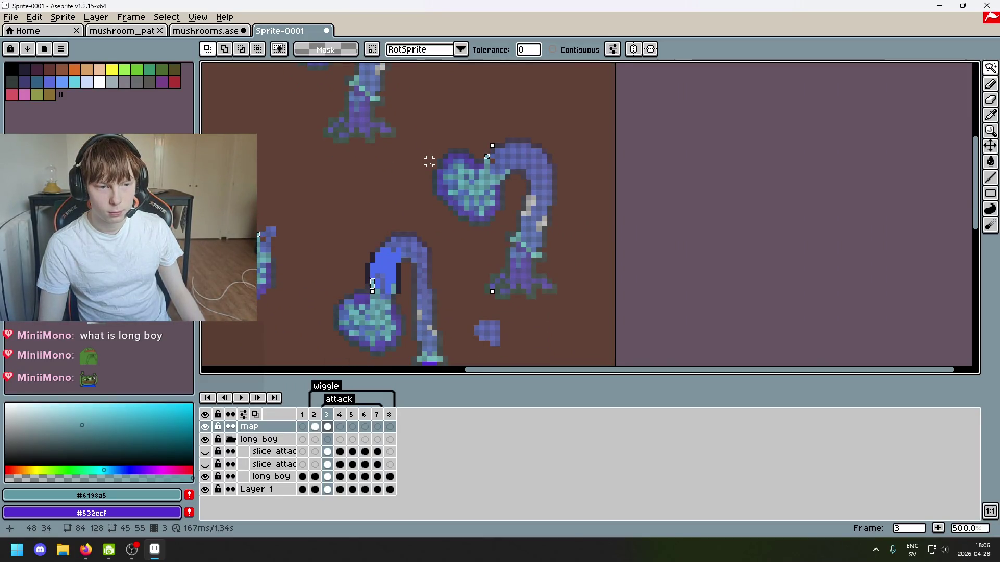
mouse_move(430, 162)
left_mouse_down()
mouse_move(435, 308)
mouse_move(409, 252)
left_mouse_up()
scroll(409, 252, "up", 7)
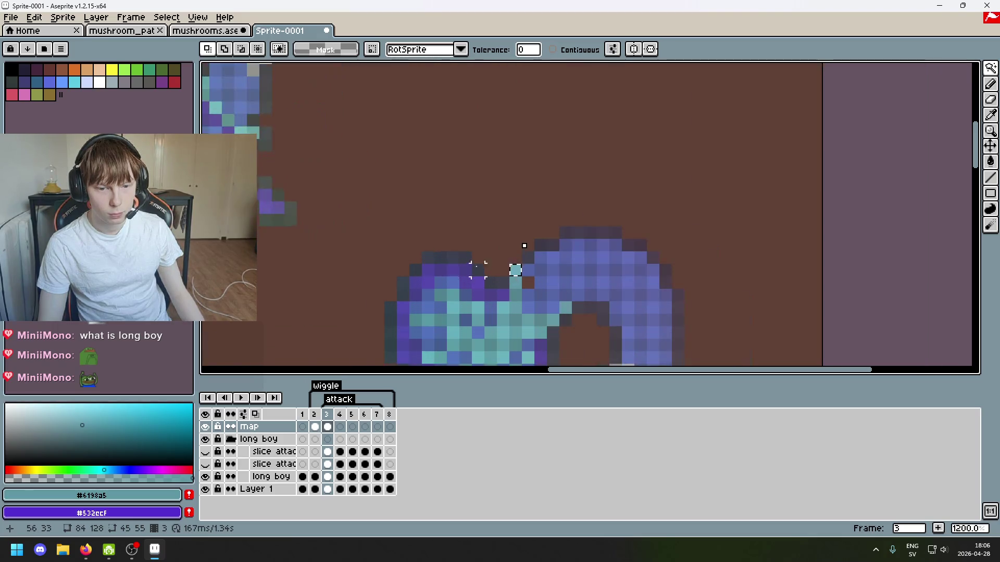
left_click(574, 304)
scroll(574, 303, "down", 3)
Select the upper mushroom's stem and move the selection onto the lower mushroom's stem.
key("w")
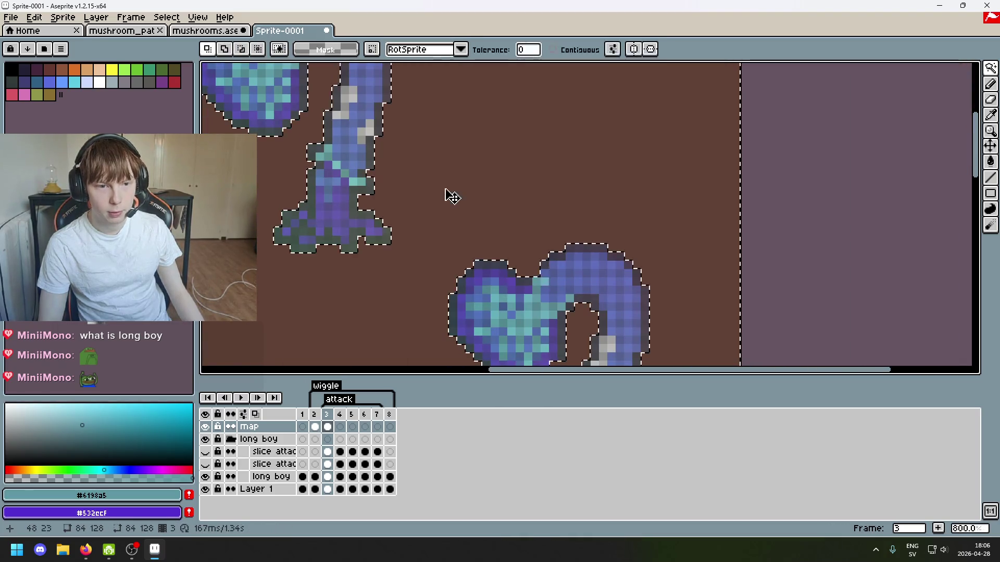
left_click_drag(451, 195, 581, 352)
left_click(440, 193)
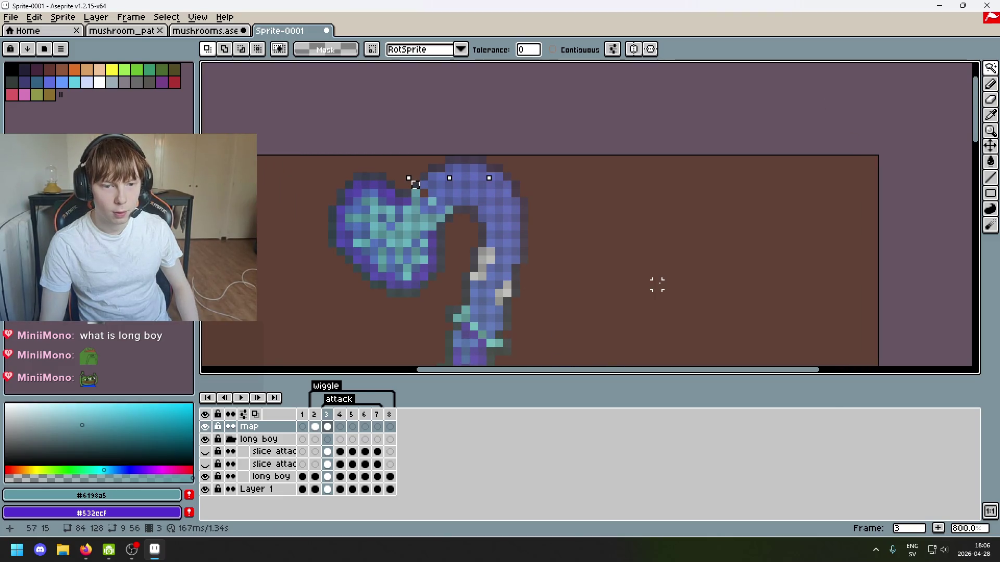
scroll(657, 284, "down", 1)
left_click(462, 223)
scroll(454, 218, "down", 1)
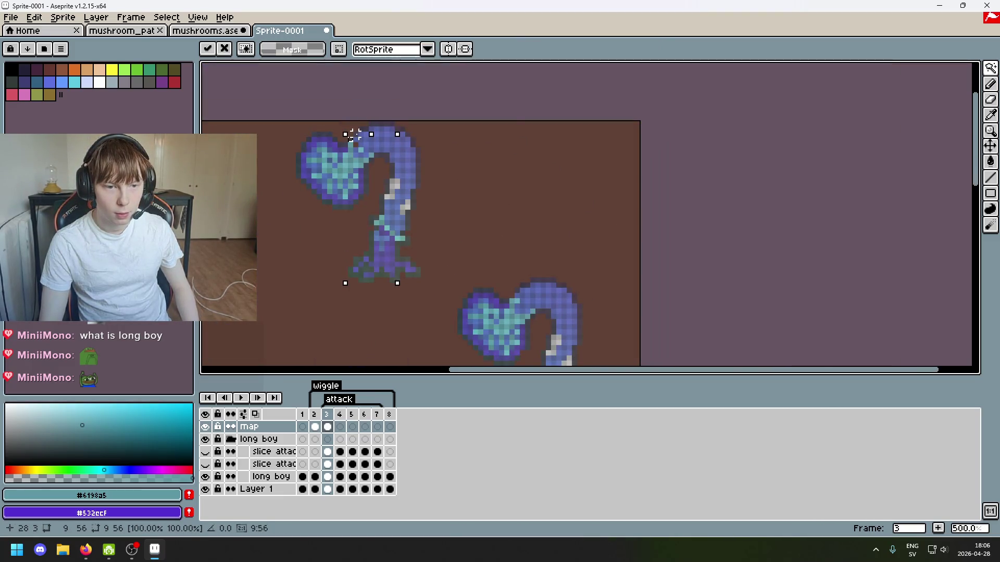
mouse_move(357, 145)
left_mouse_down()
mouse_move(423, 229)
mouse_move(515, 306)
left_mouse_up()
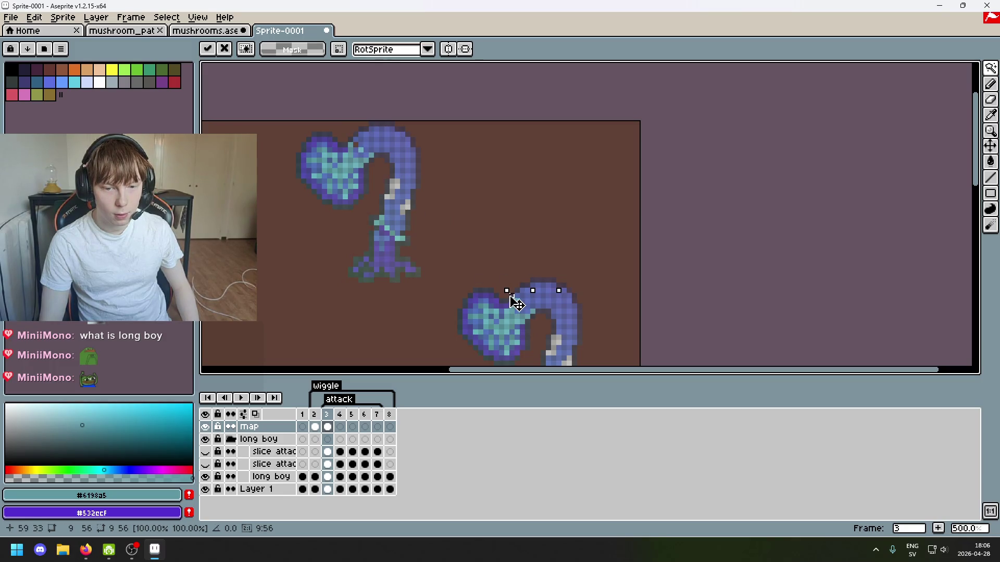
scroll(515, 304, "down", 2)
Marquee the extra top mushroom, delete it, and return to the Magic Wand.
key("m")
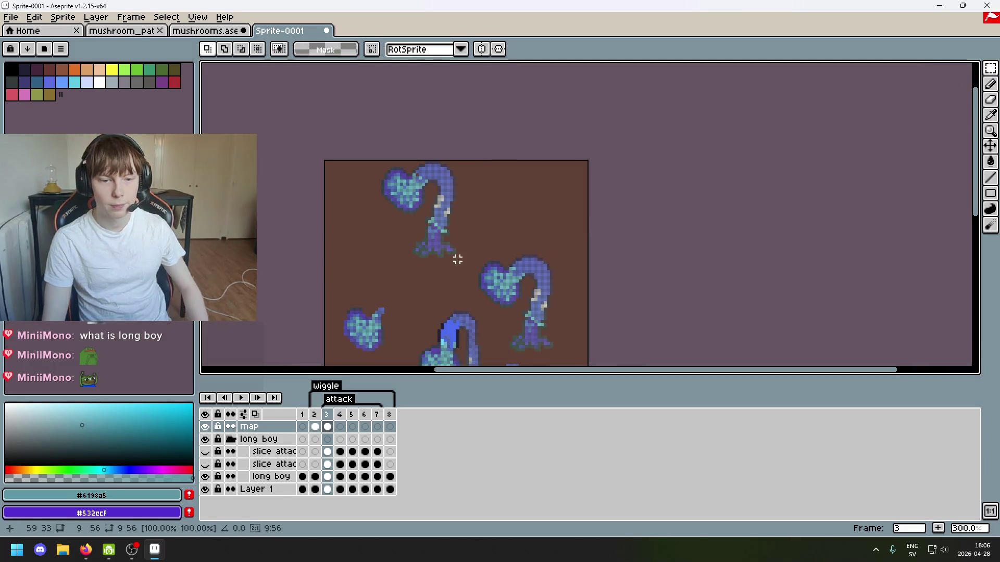
left_click_drag(468, 263, 323, 161)
key("Delete")
scroll(538, 232, "down", 3)
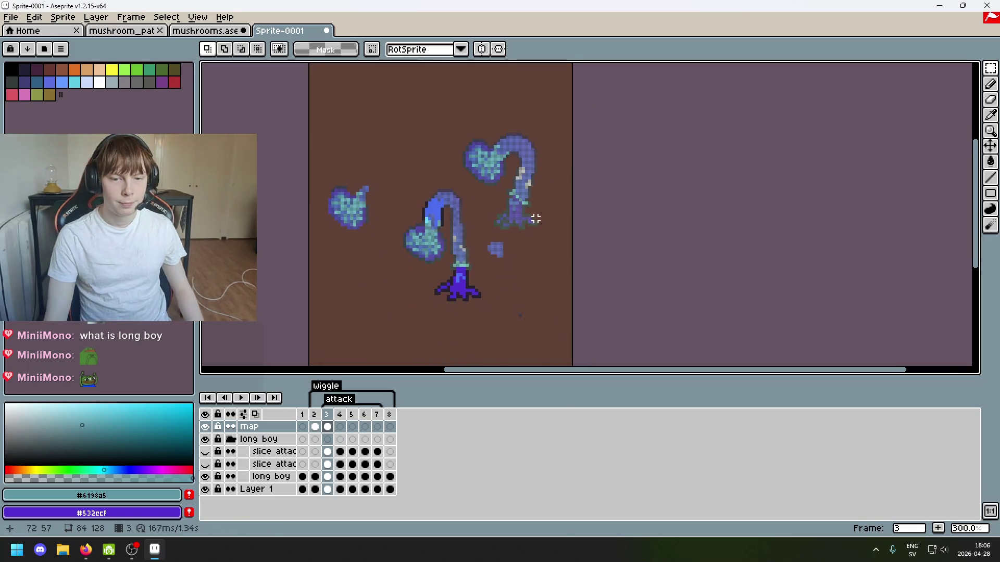
scroll(536, 211, "up", 2)
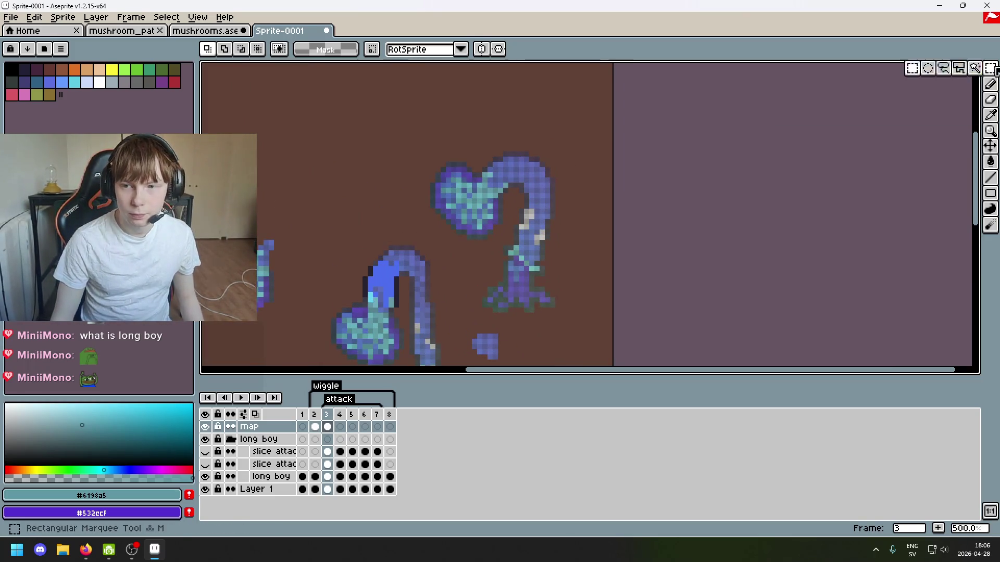
left_click(975, 69)
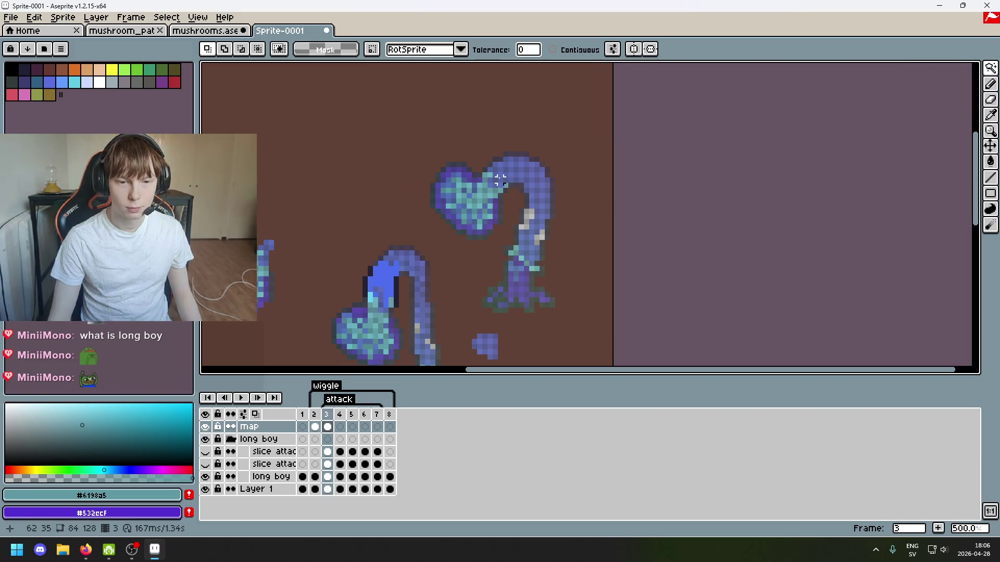
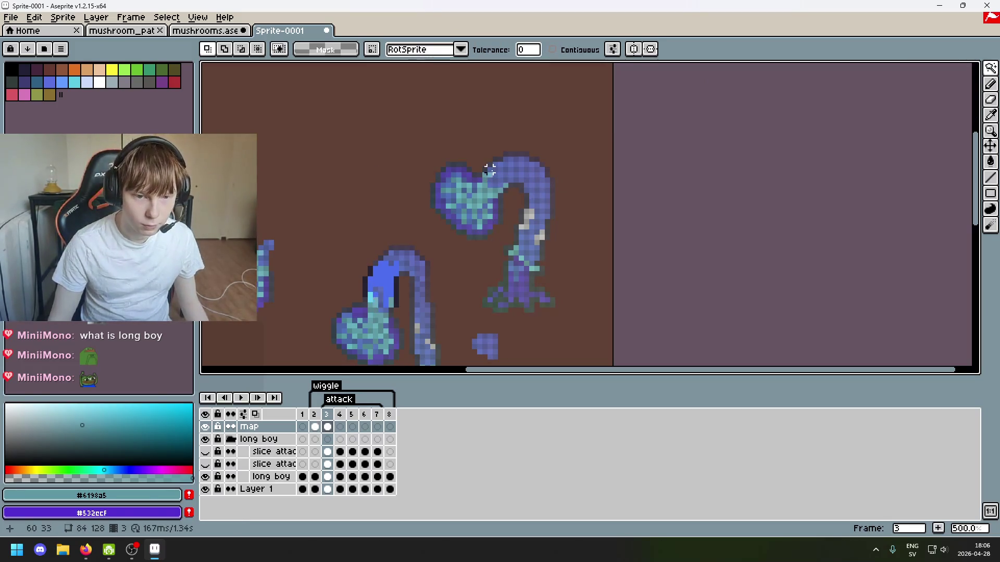
Magic-wand select connected patches on the upper creature, clearing each attempt with Ctrl+D.
left_click(490, 169)
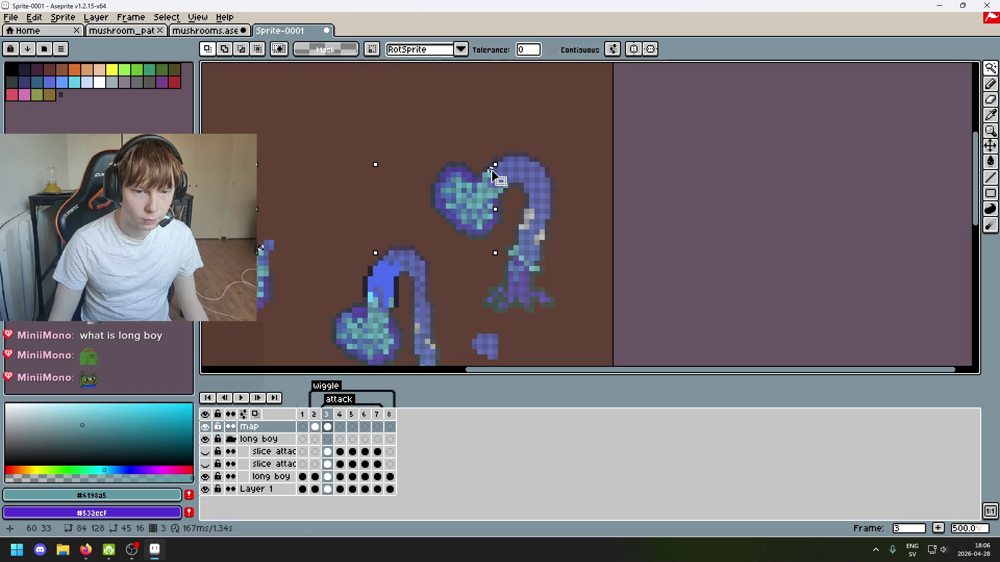
scroll(492, 175, "up", 3)
key("ctrl+d")
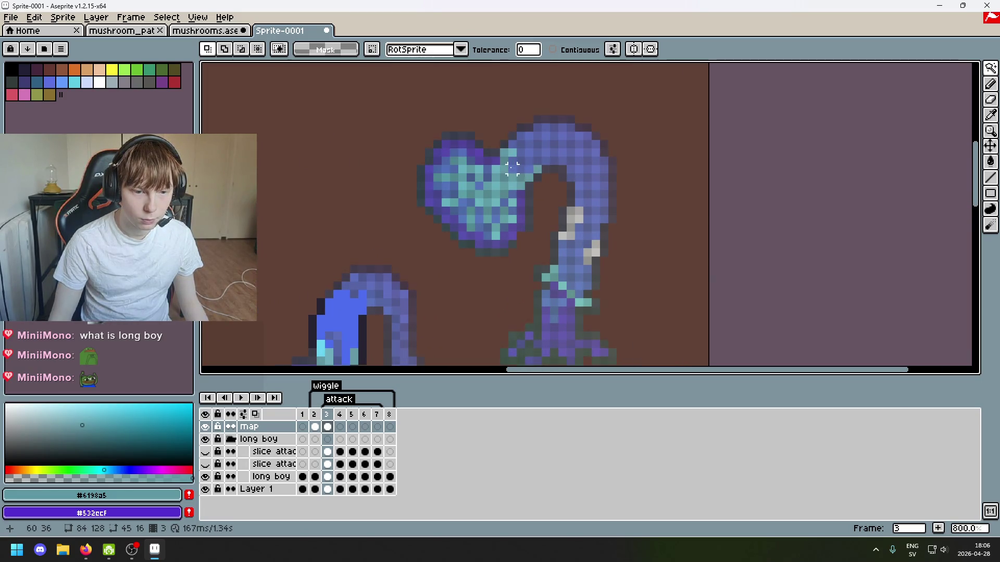
left_click(524, 133)
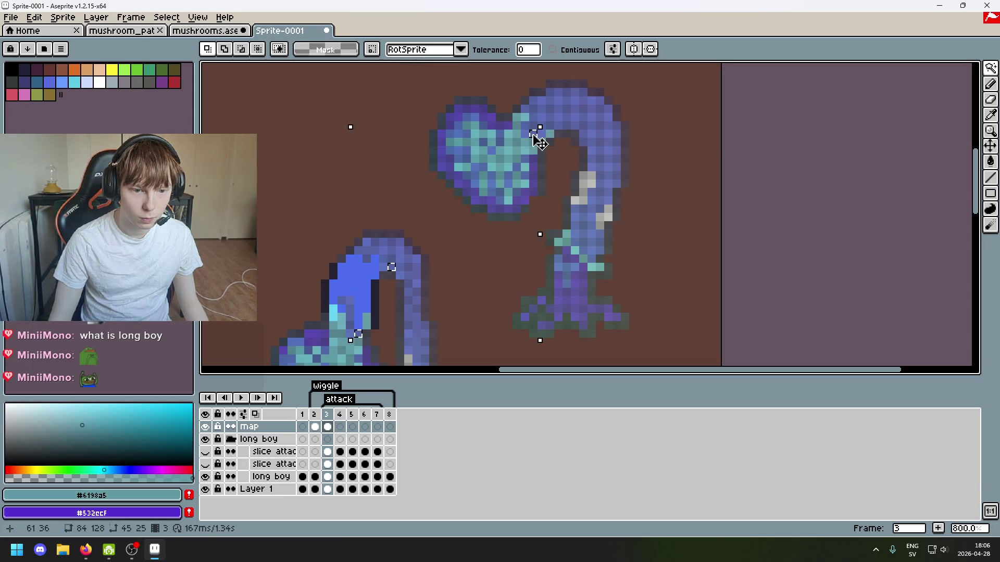
key("ctrl+d")
Zoom in and wand-select single stray teal pixels on the lower stalk.
scroll(416, 213, "up", 5)
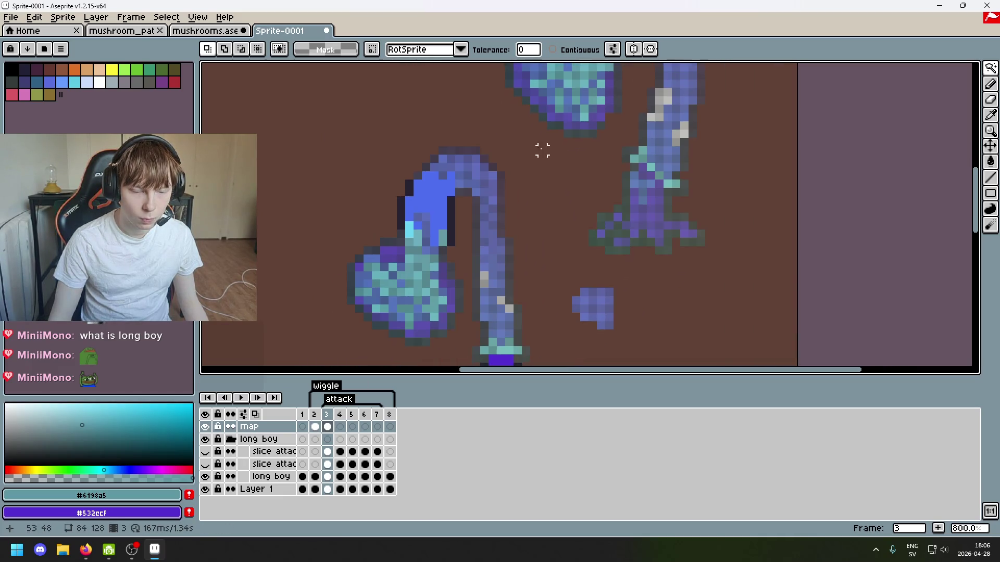
left_click(417, 211)
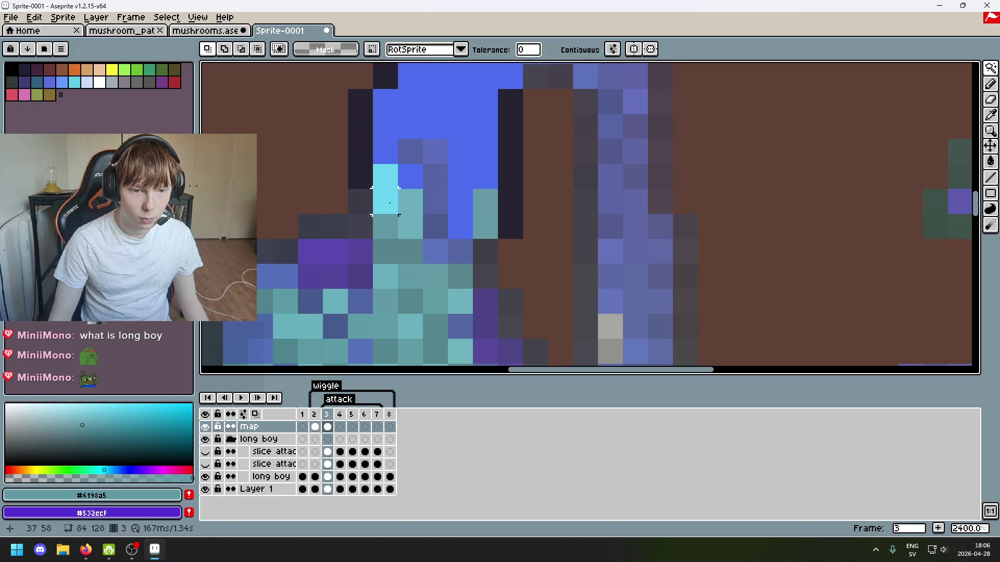
left_click(391, 207)
key("ctrl+d")
left_click(410, 213)
scroll(410, 213, "down", 3)
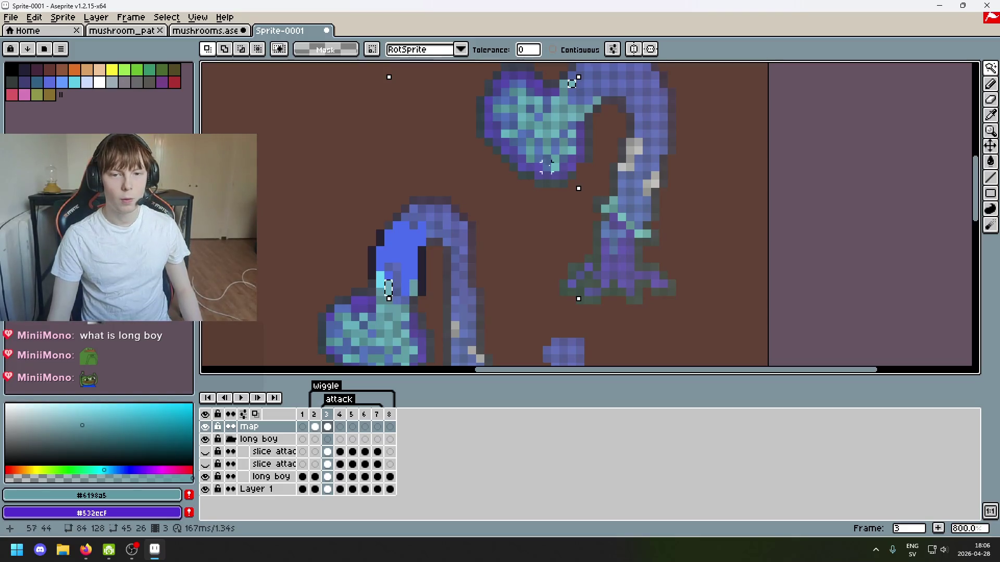
scroll(403, 305, "up", 3)
Nudge the selection one cell up-left, then fade the long boy layer to opacity 56.
left_click_drag(367, 285, 351, 279)
double_click(270, 476)
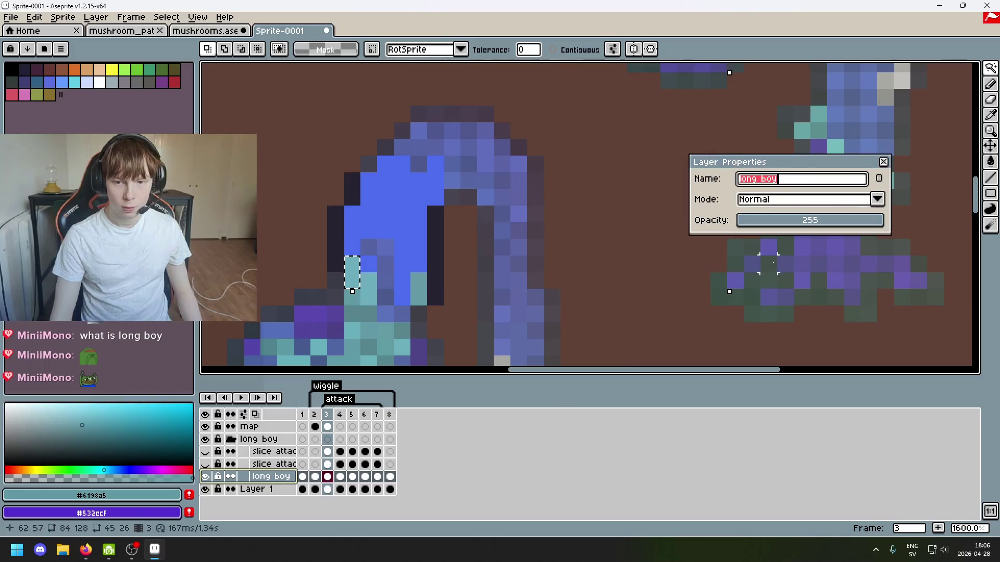
left_click(771, 221)
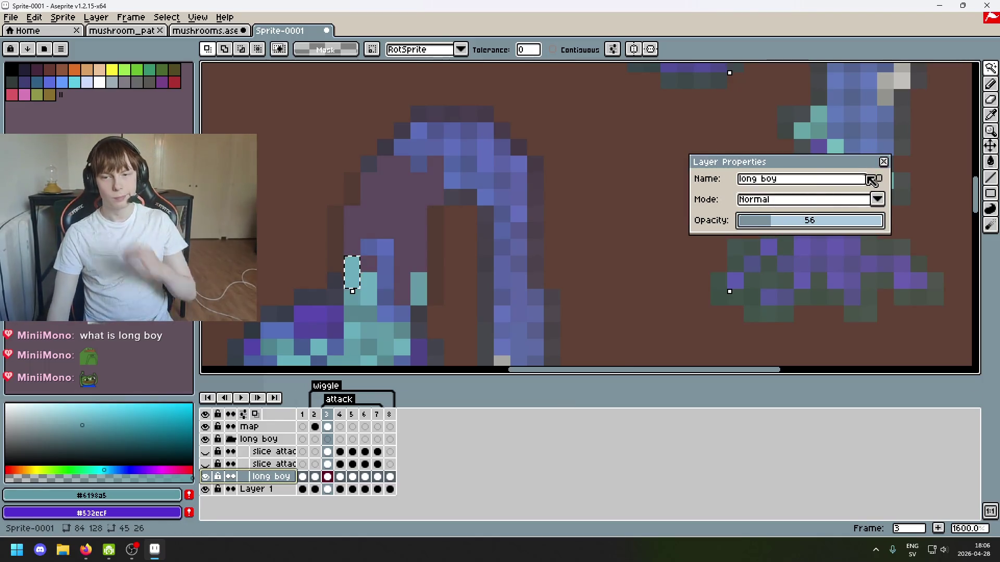
key("Return")
scroll(535, 264, "down", 4)
scroll(503, 325, "up", 1)
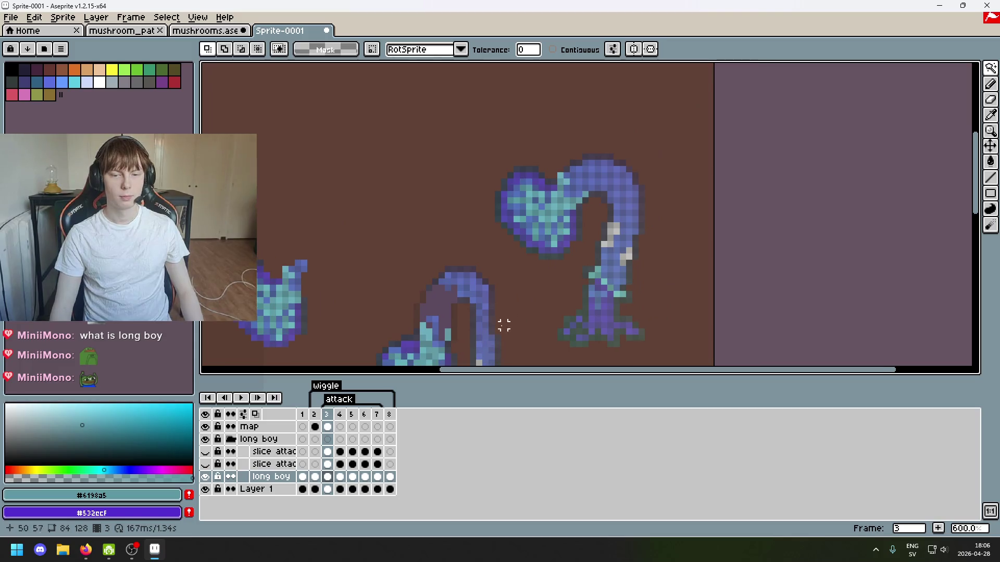
Pan around the sprite, clear the selection and undo the recent wand selections.
left_click_drag(554, 243, 594, 202)
scroll(596, 195, "up", 3)
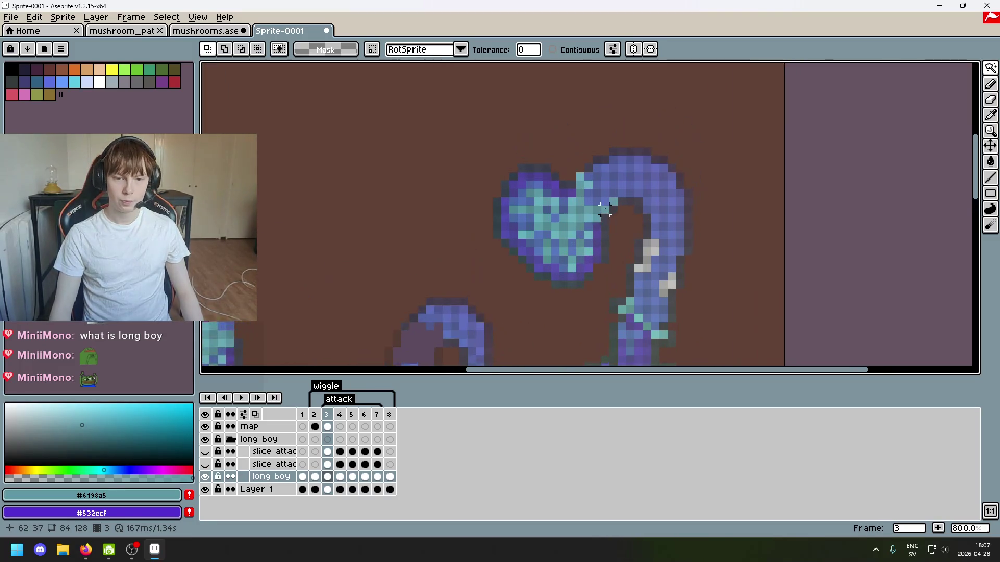
scroll(572, 205, "down", 5)
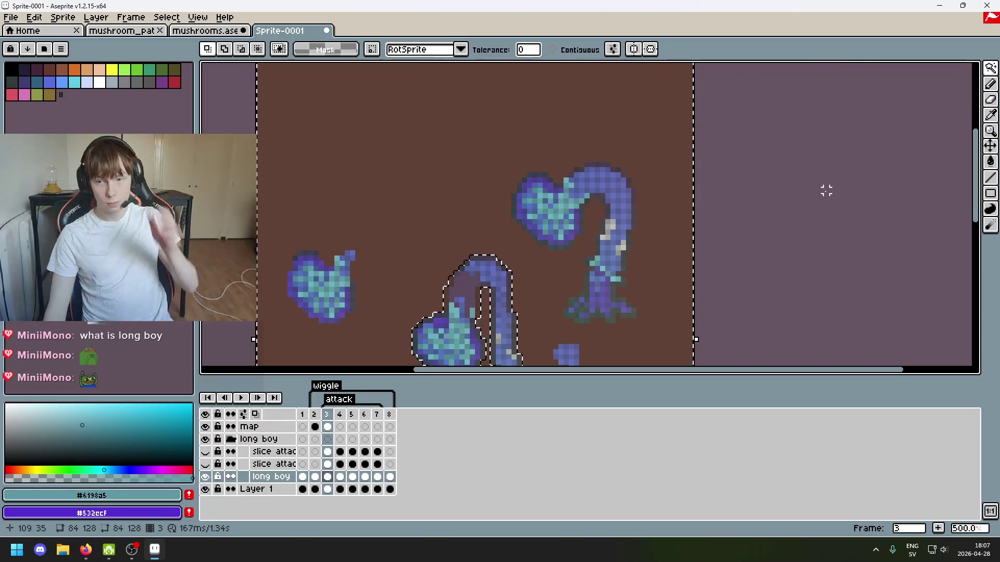
left_click_drag(691, 283, 717, 266)
key("ctrl+d")
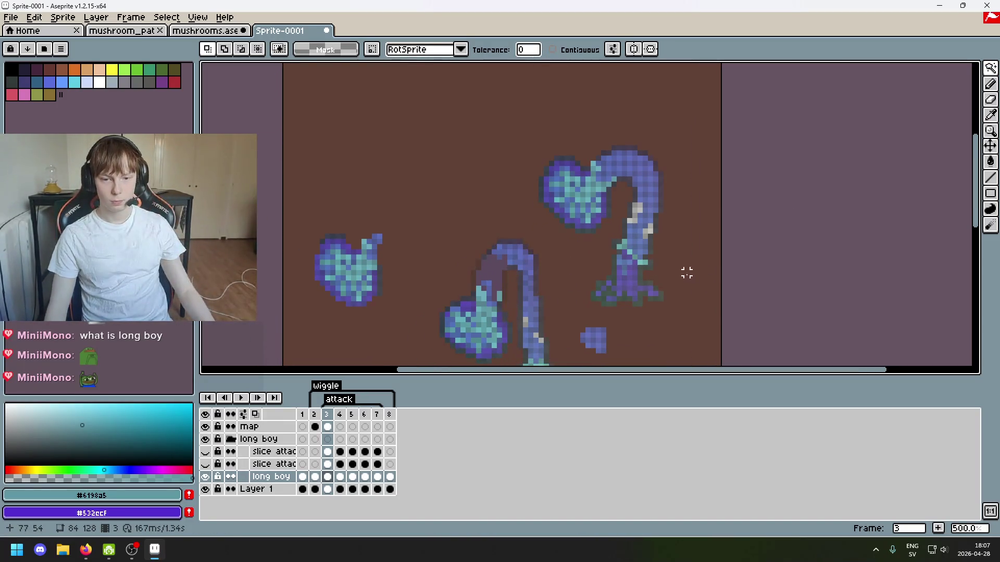
left_click_drag(842, 207, 889, 152)
scroll(593, 184, "up", 1)
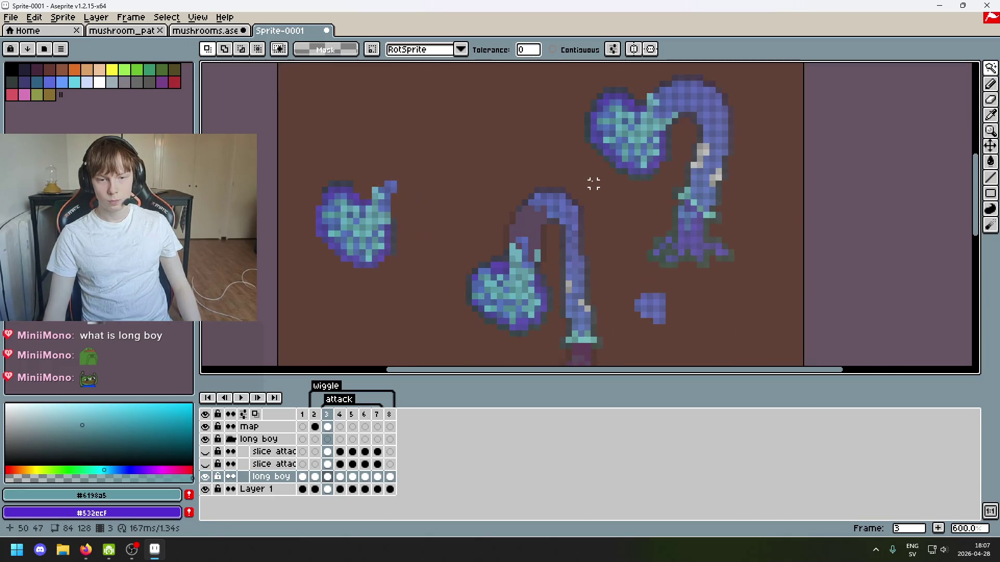
left_click_drag(617, 186, 579, 197)
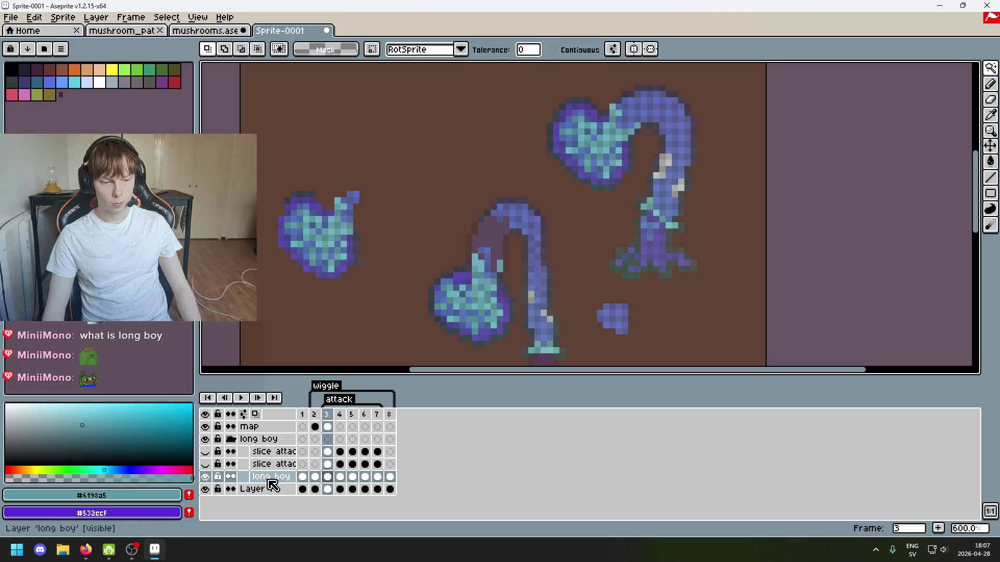
key("ctrl+z")
key("ctrl+z")
key("ctrl+z")
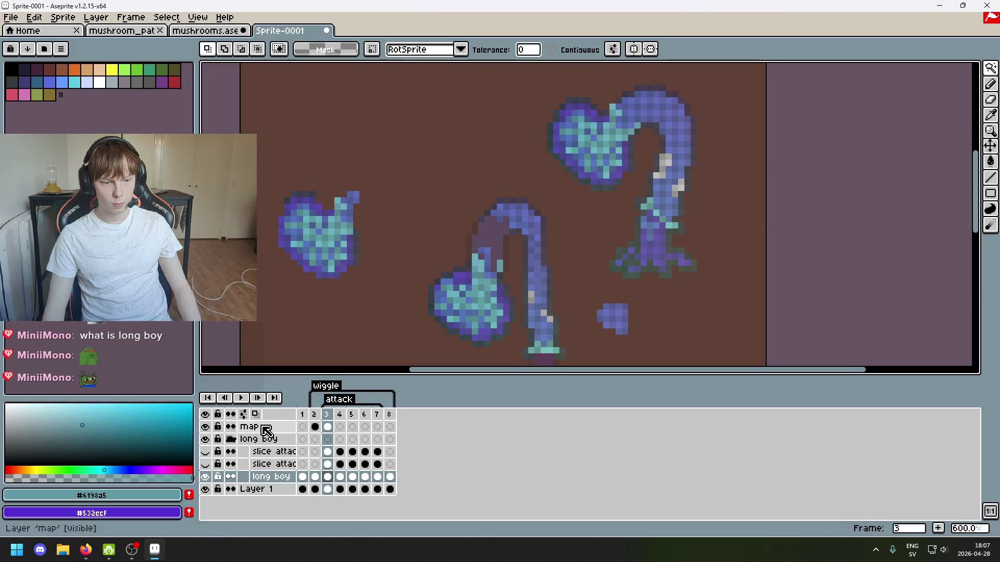
Make the map layer active and wand-select the creature's teal stalk pixels.
left_click(249, 427)
scroll(469, 335, "up", 4)
left_click(484, 221)
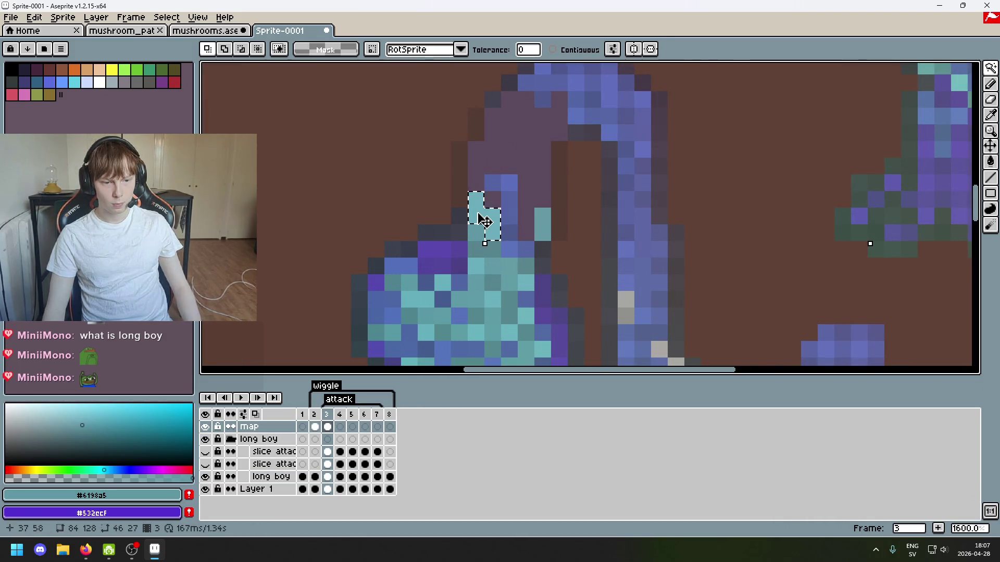
scroll(483, 229, "down", 2)
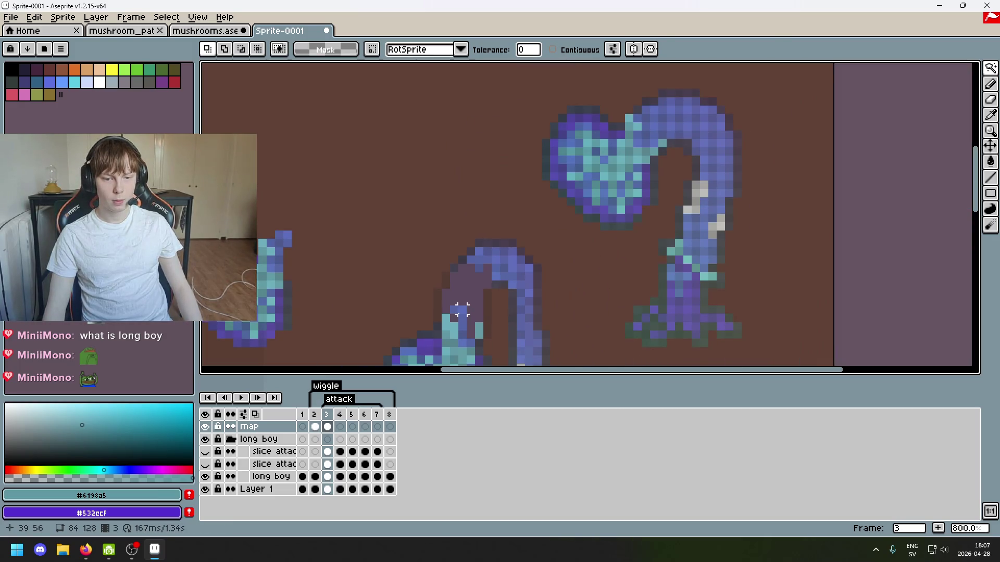
left_click(454, 311)
key("ctrl+d")
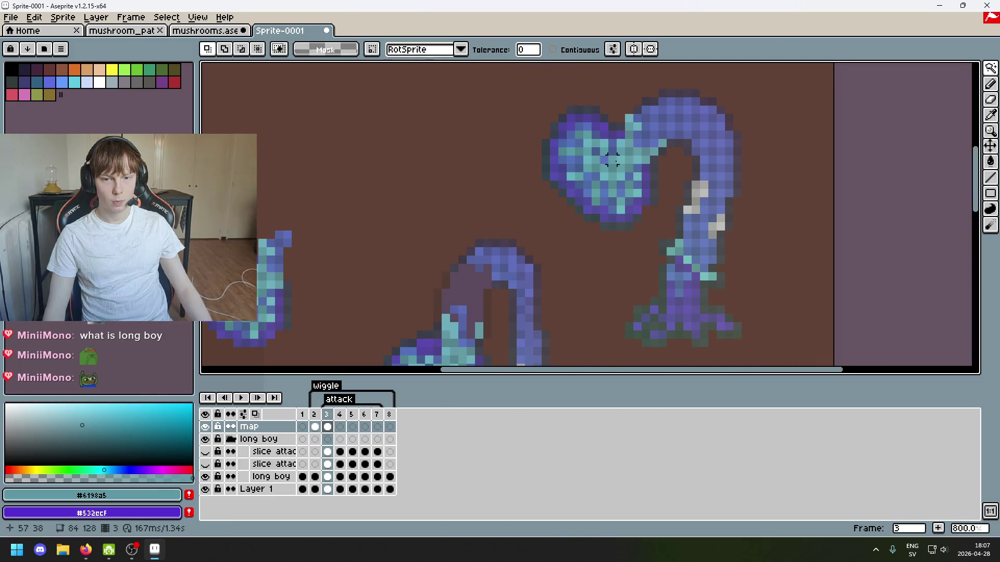
key("ctrl+shift+d")
key("ctrl+z")
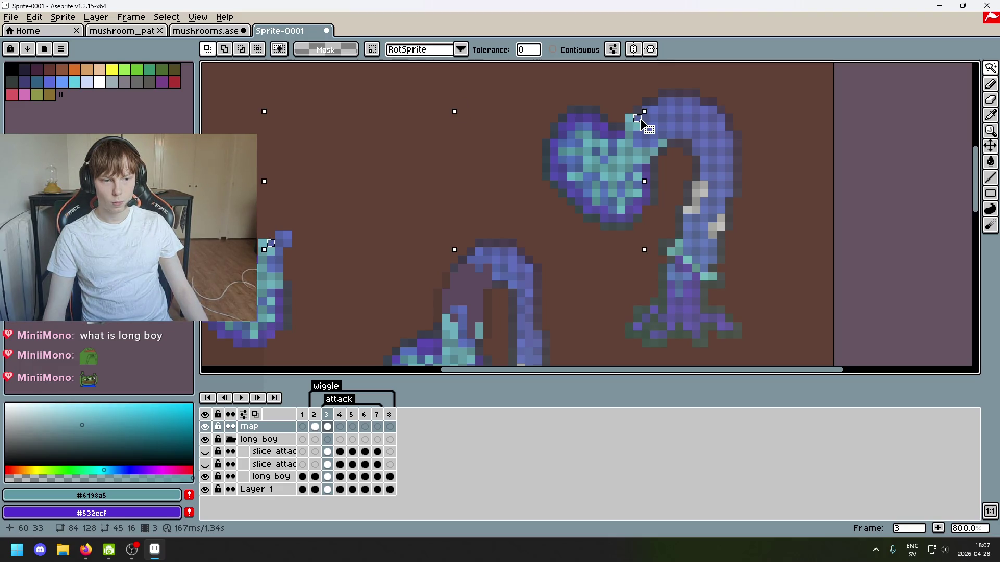
Shift the selected pixels down-left, confirm, then undo back to the creature selection.
left_click_drag(604, 177, 554, 270)
key("ctrl+z")
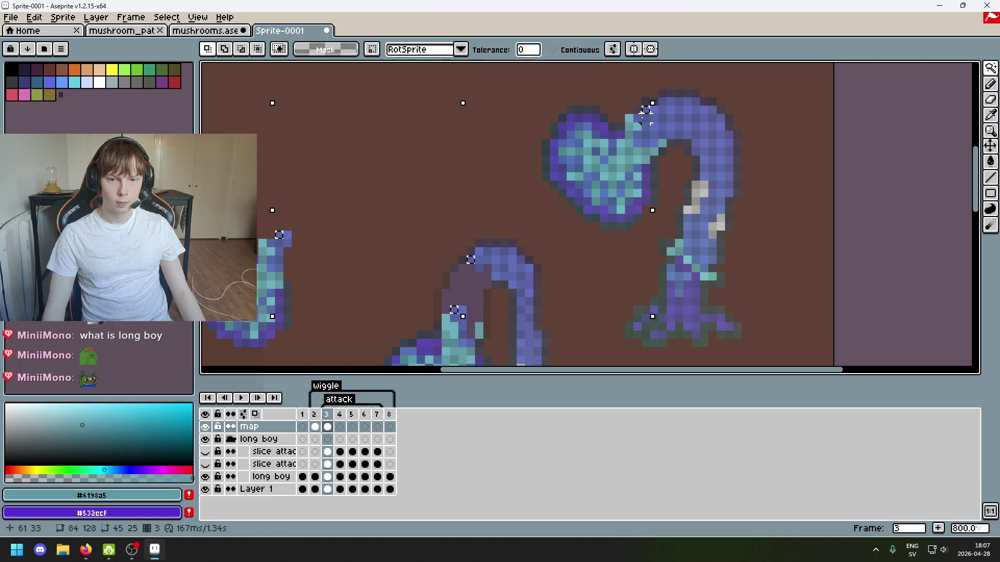
key("ctrl+z")
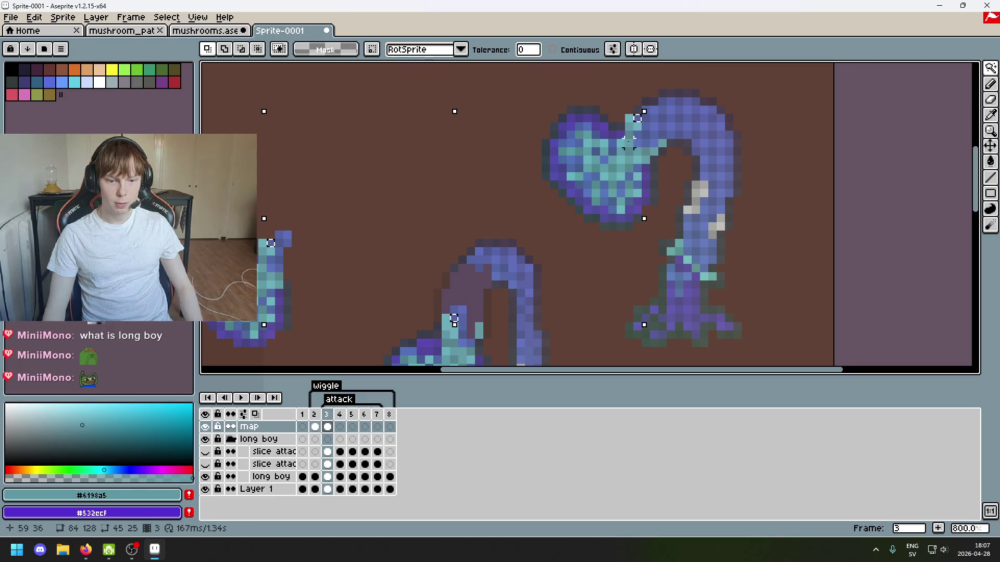
scroll(462, 353, "up", 3)
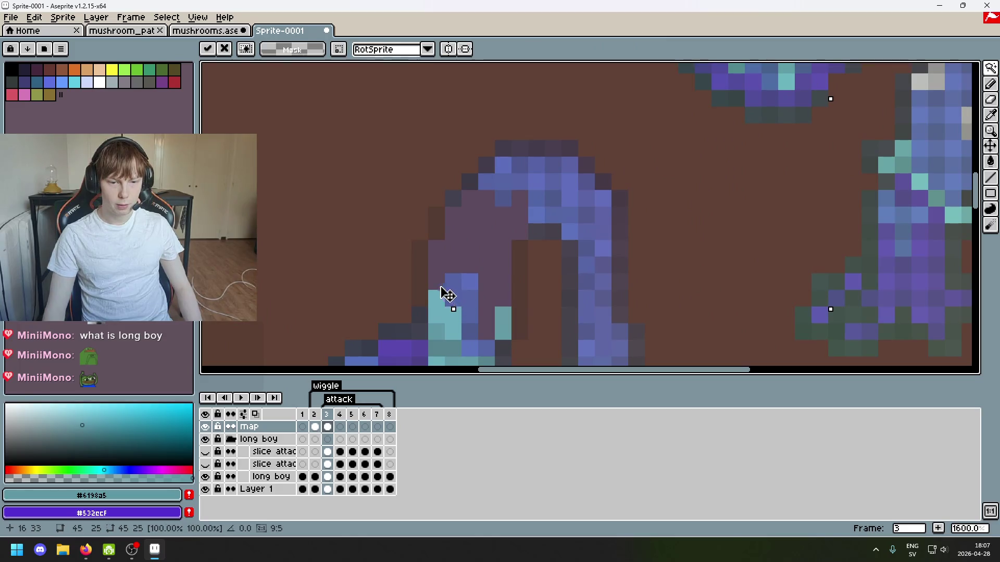
scroll(503, 248, "down", 2)
key("Return")
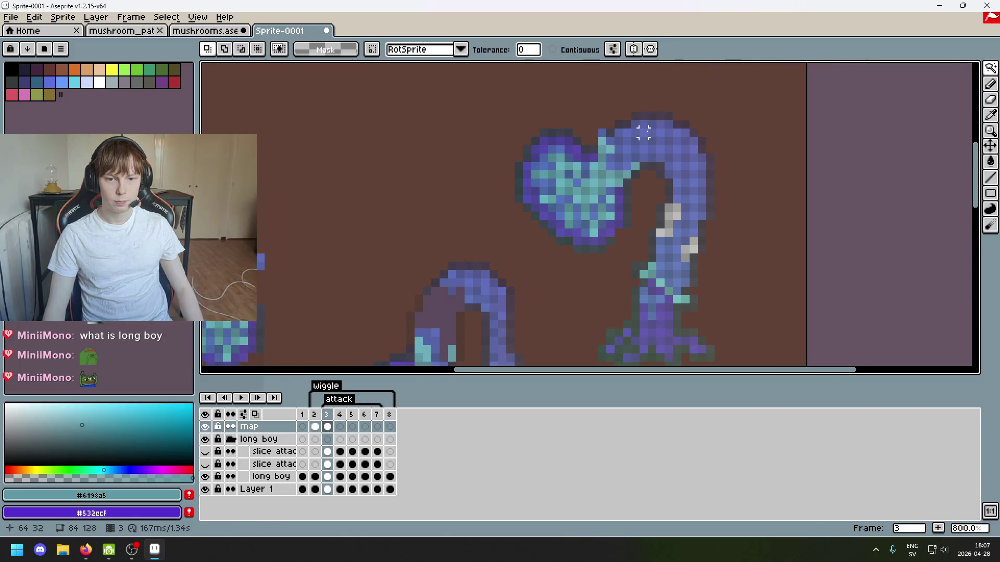
key("ctrl+z")
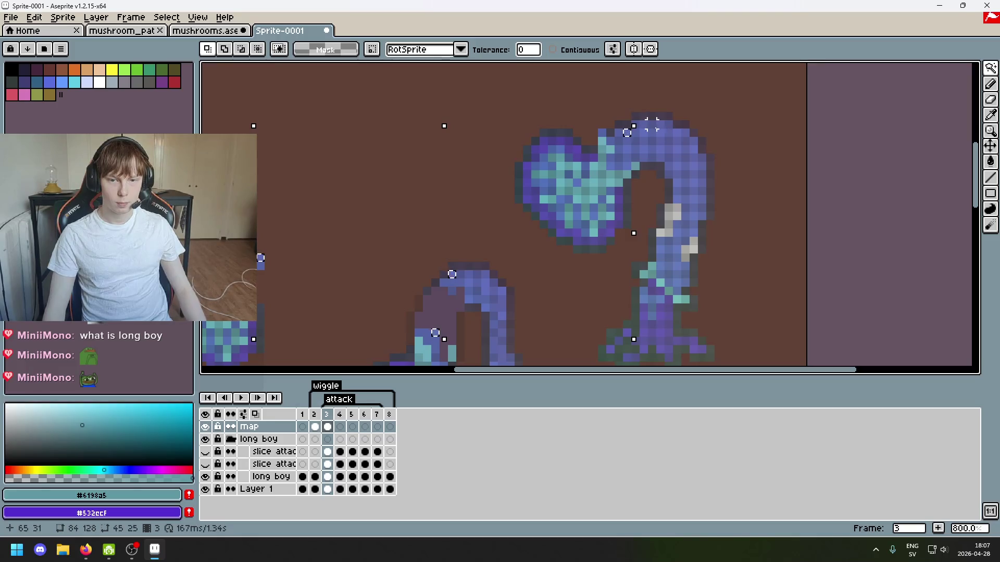
key("ctrl+z")
key("ctrl+z")
key("ctrl+z")
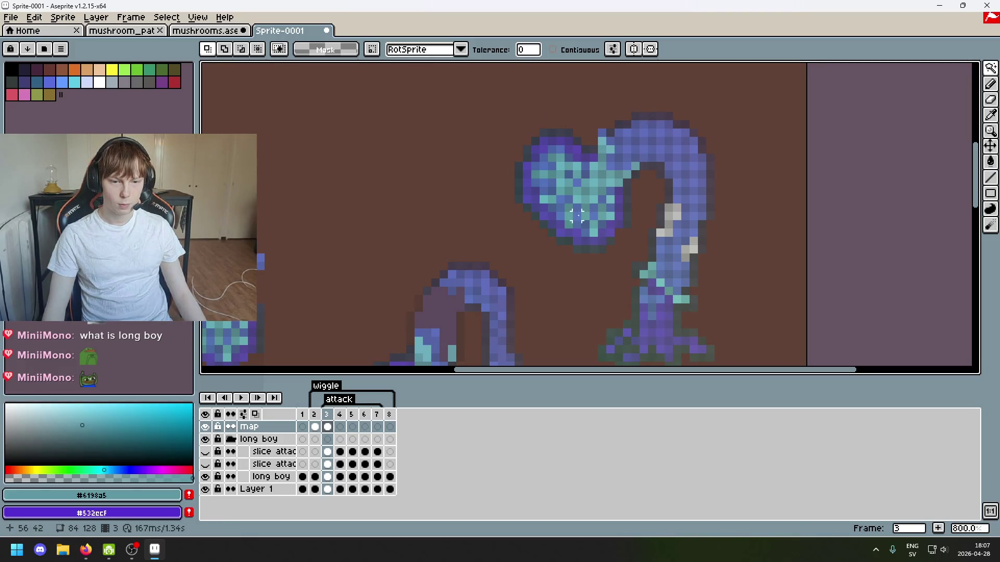
key("ctrl+y")
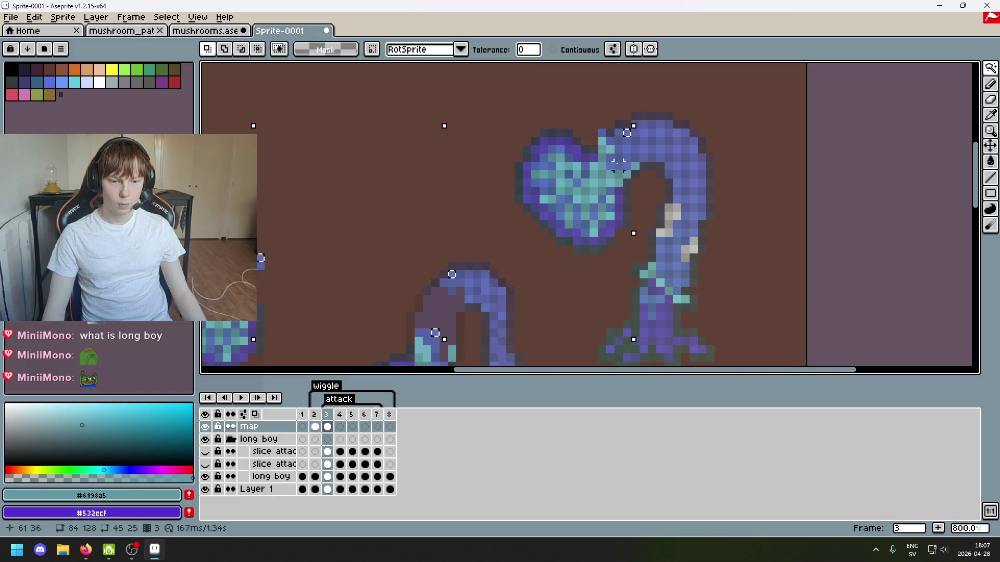
Redo to the full-size selection, then toggle deselect and reselect around the cap.
left_click_drag(535, 175, 600, 219)
key("ctrl+y")
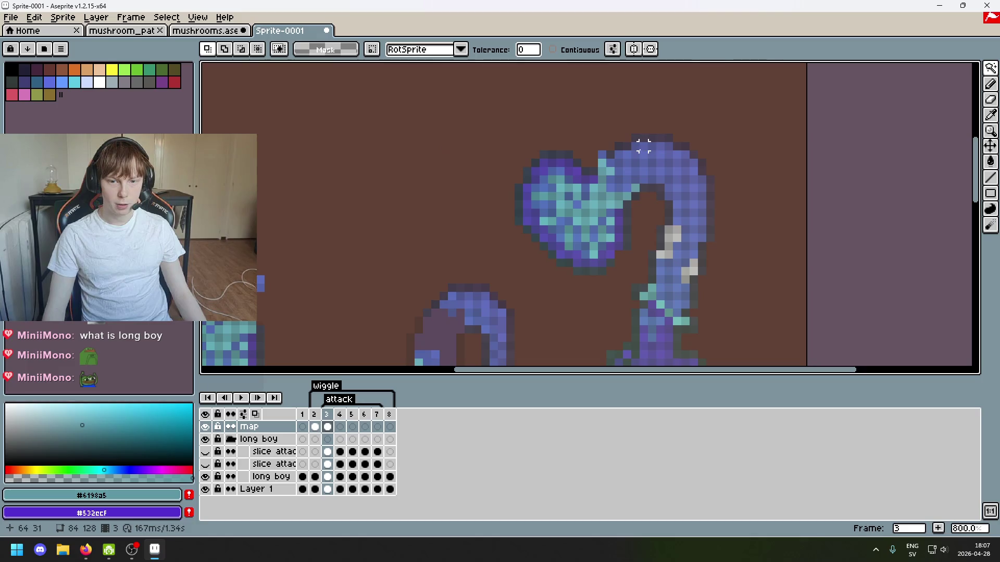
key("ctrl+y")
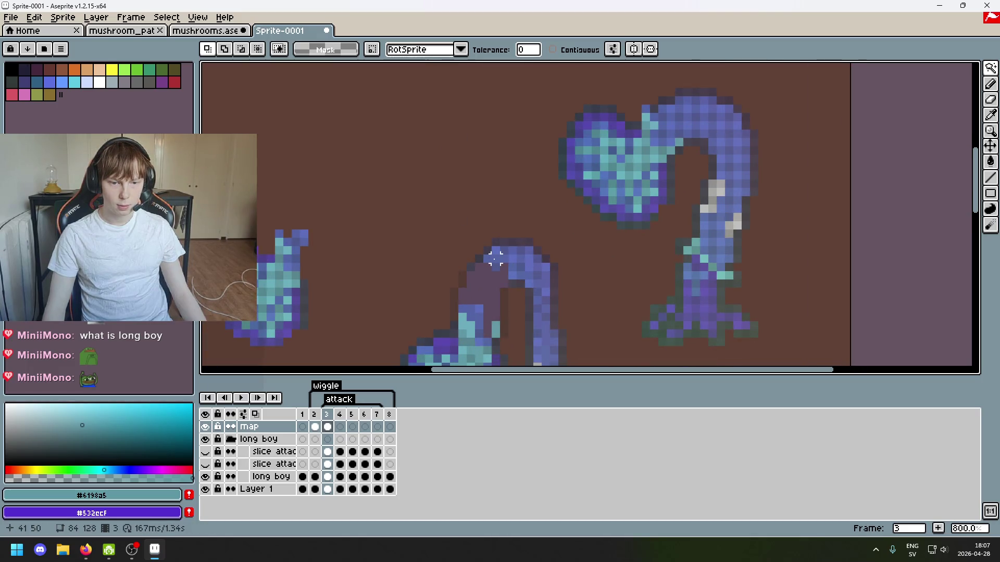
key("ctrl+d")
key("ctrl+shift+d")
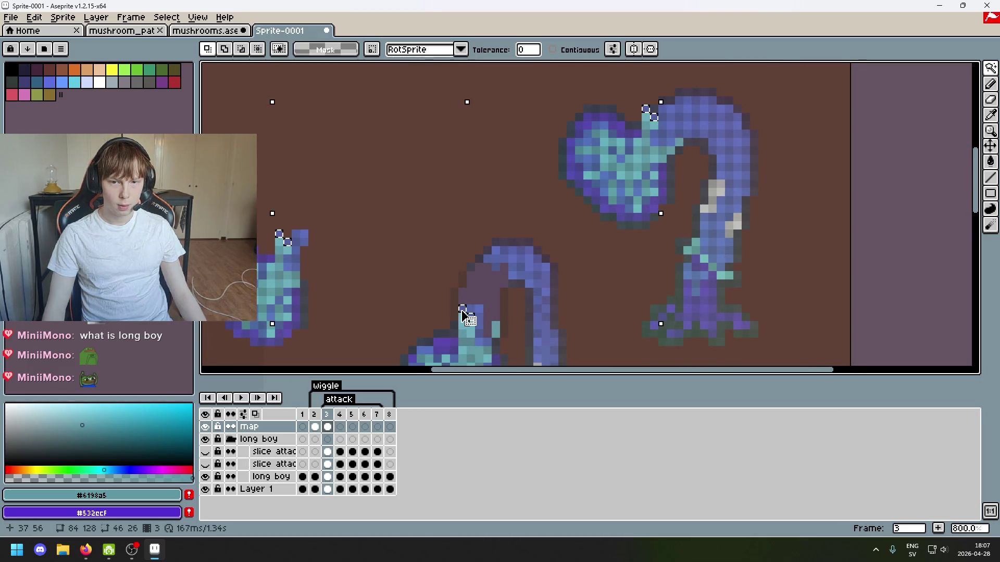
key("ctrl+d")
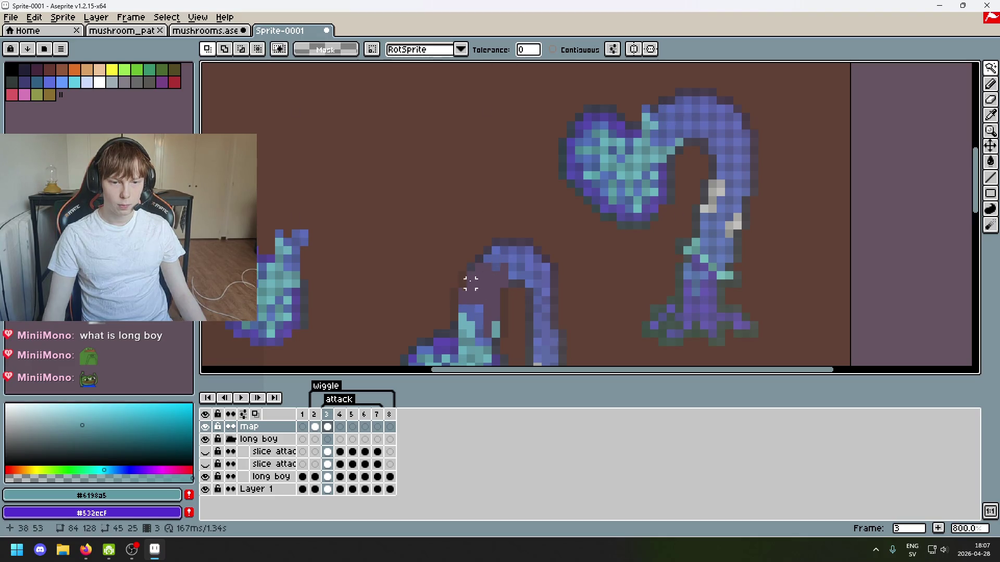
key("ctrl+shift+d")
scroll(648, 115, "up", 5)
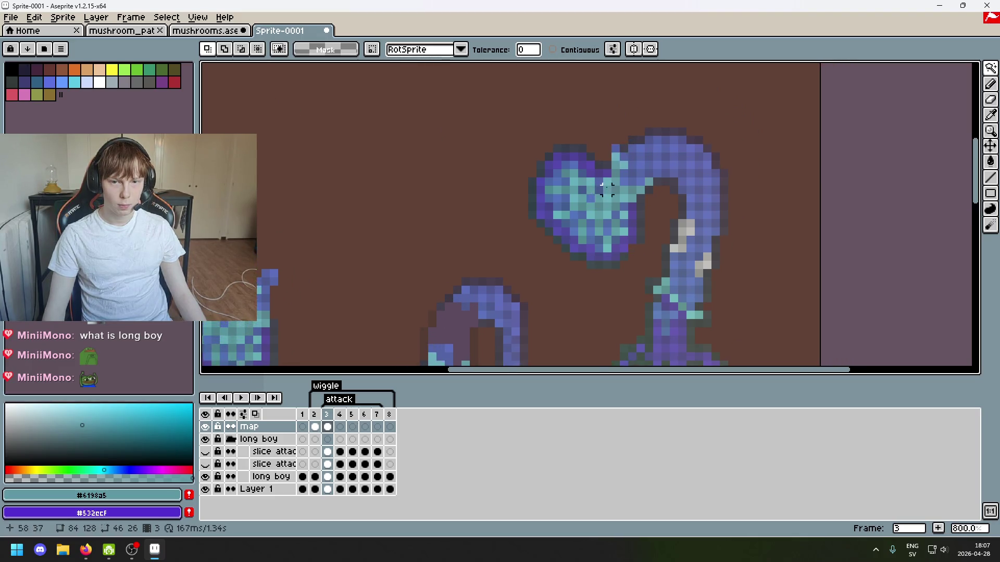
Switch to the Pencil and centre the view on the bent stalk's top.
key("b")
scroll(594, 168, "down", 6)
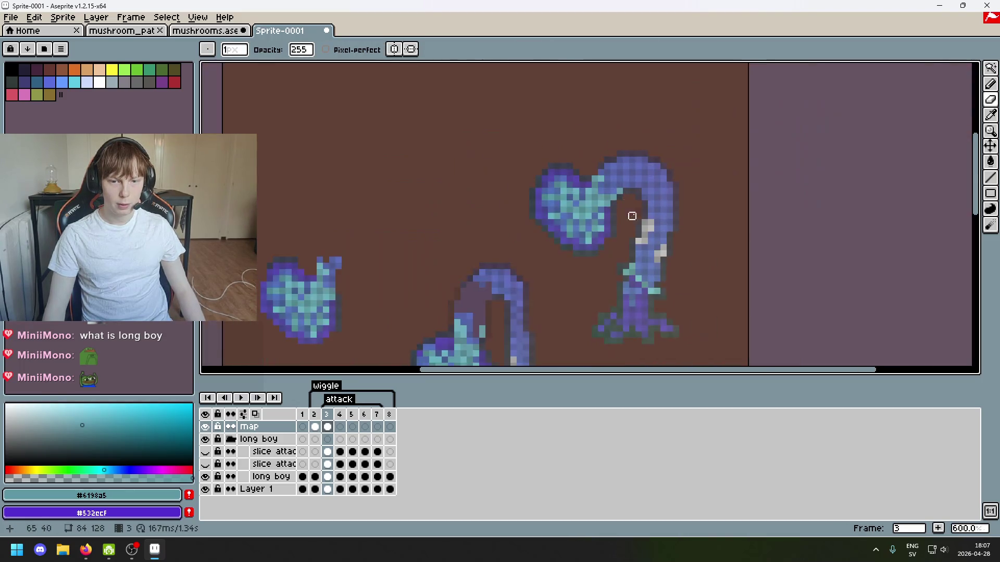
scroll(625, 224, "down", 2)
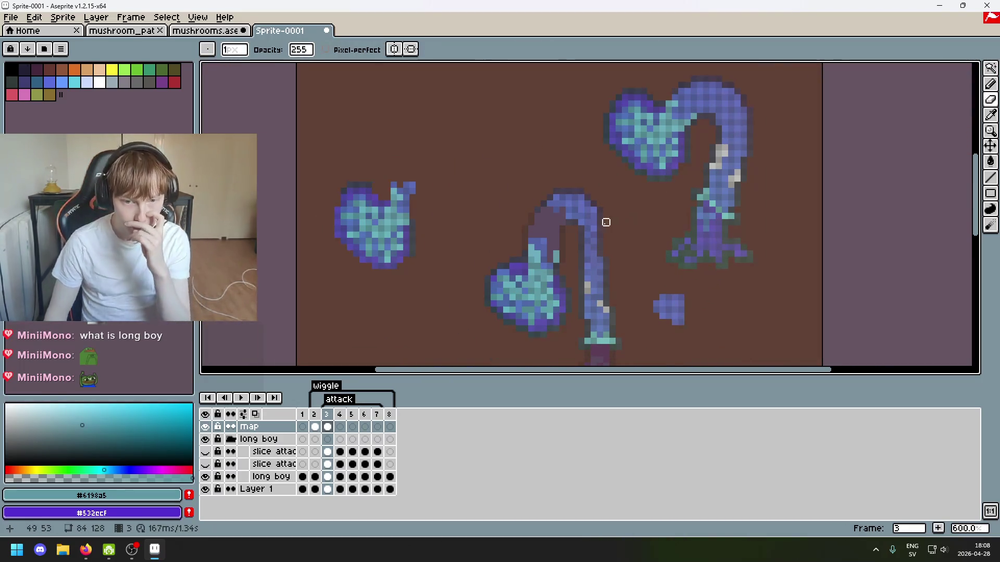
scroll(589, 229, "up", 5)
left_click_drag(526, 247, 476, 212)
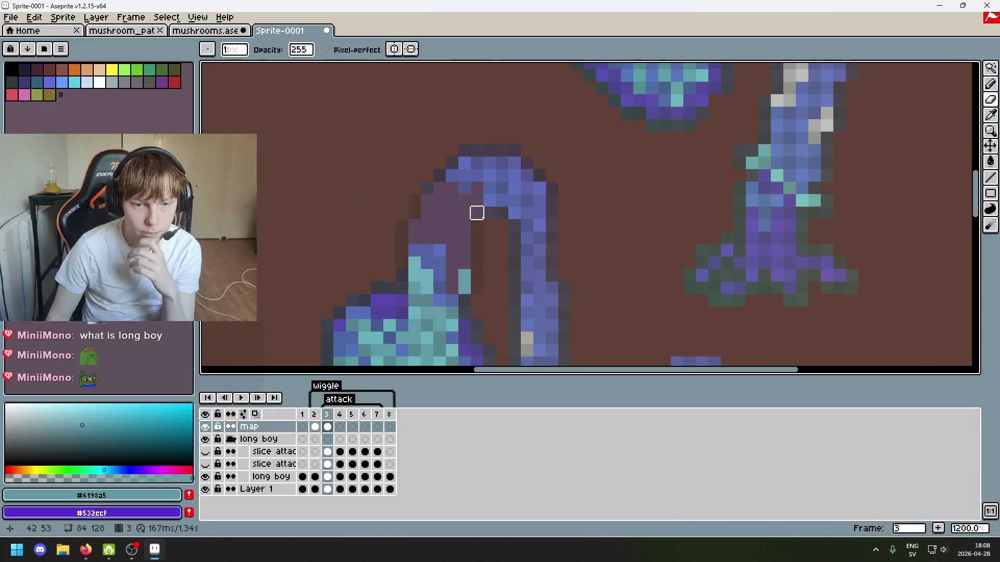
Lasso the light blue block on the bent stalk and commit it enlarged.
left_click_drag(992, 67, 937, 68)
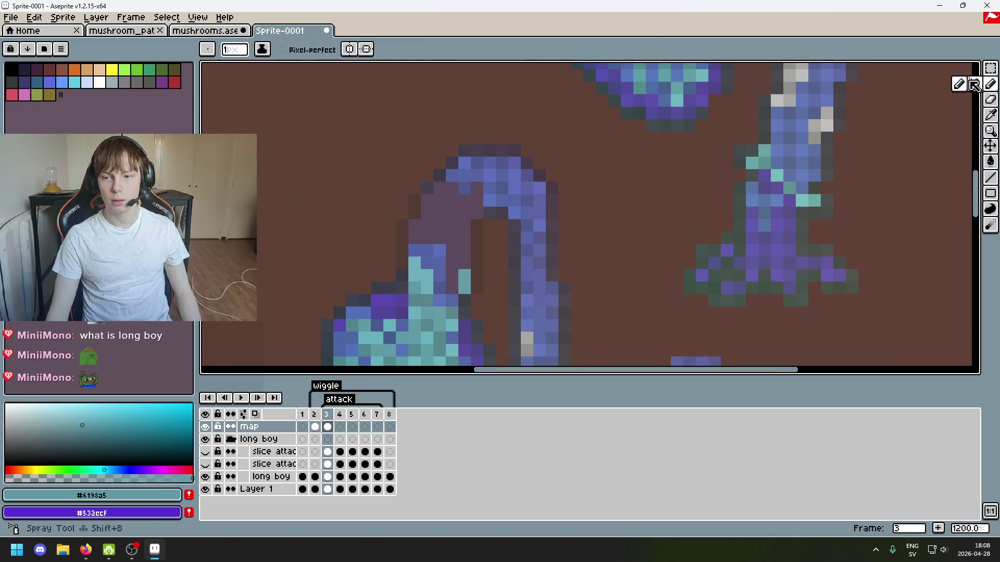
scroll(652, 189, "up", 1)
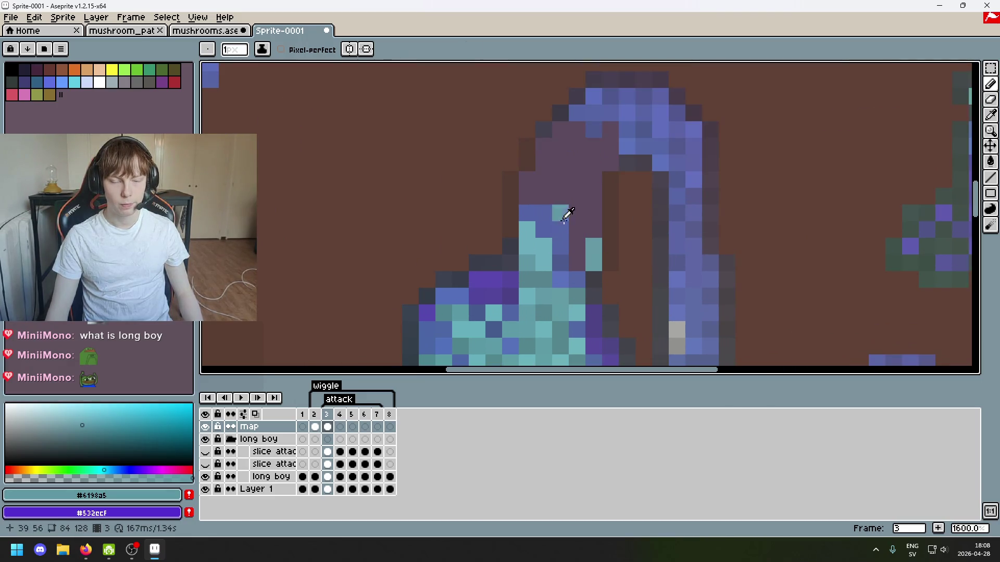
key("alt")
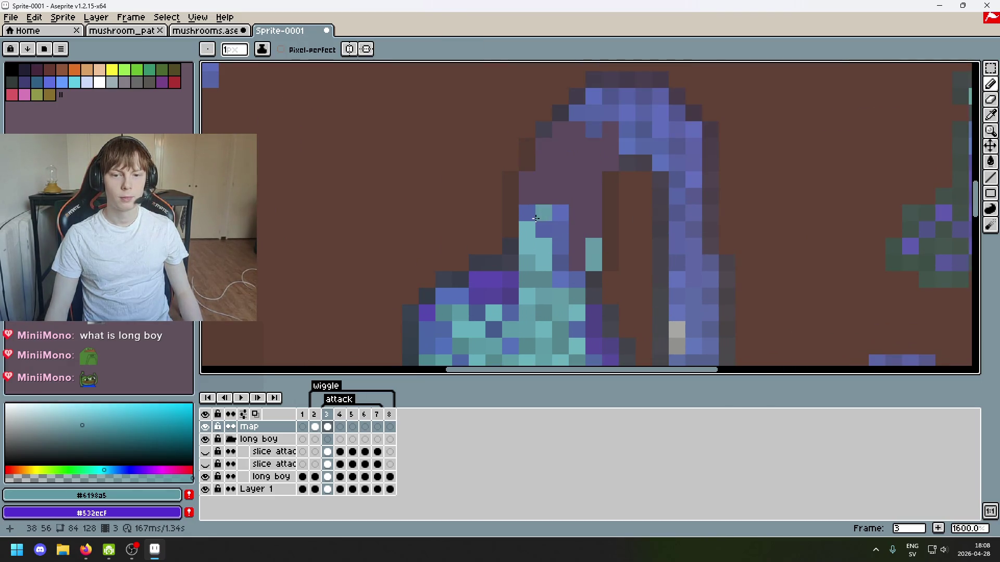
left_click_drag(991, 68, 948, 75)
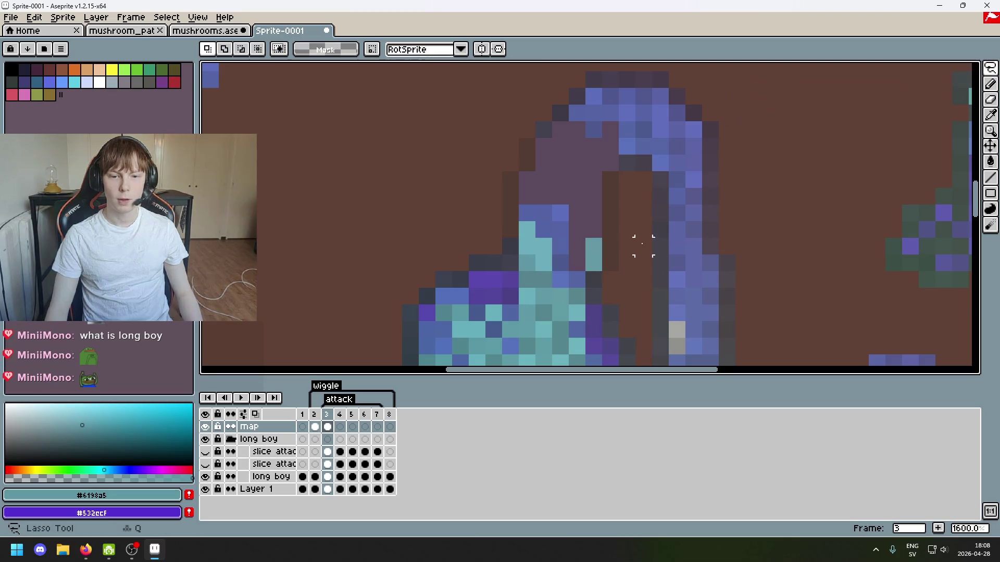
mouse_move(560, 229)
left_mouse_down()
mouse_move(561, 213)
mouse_move(596, 186)
mouse_move(604, 164)
left_mouse_up()
left_click(573, 203)
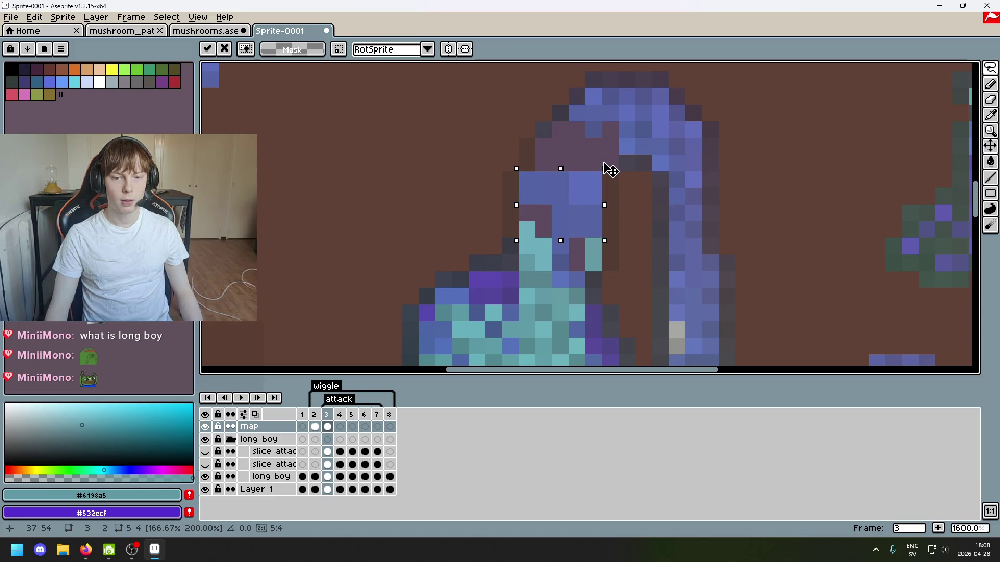
key("Return")
Eyedrop the block's blue and pencil over the leftover dark pixels.
key("ctrl+d")
key("i")
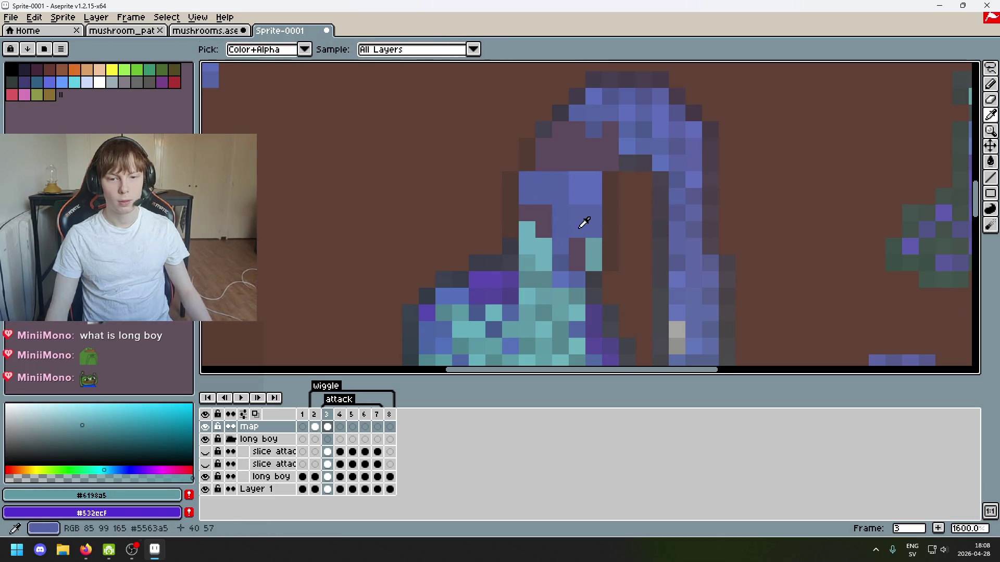
left_click(573, 197)
key("b")
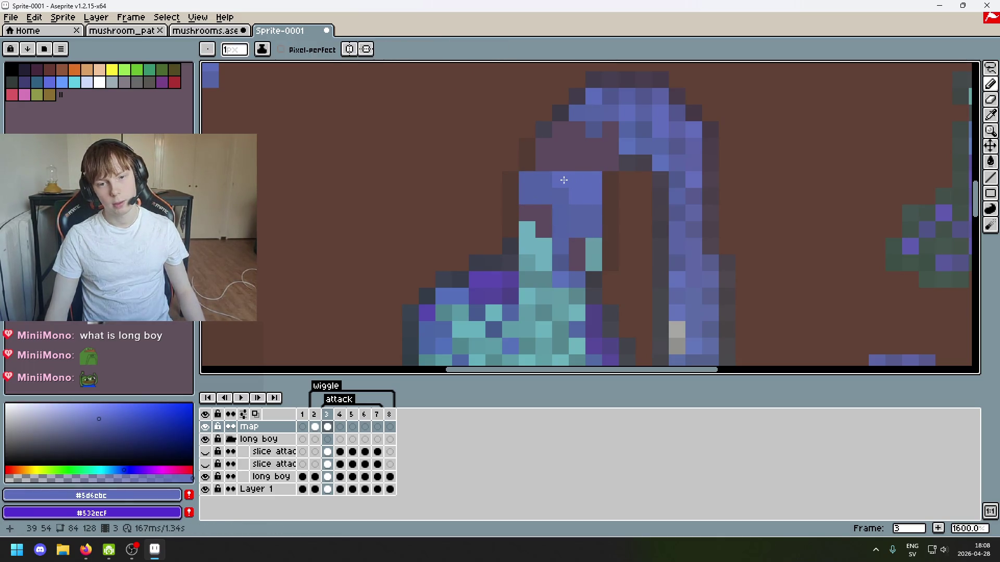
left_click(544, 179)
left_click(560, 209, "alt")
left_click_drag(544, 229, 537, 215)
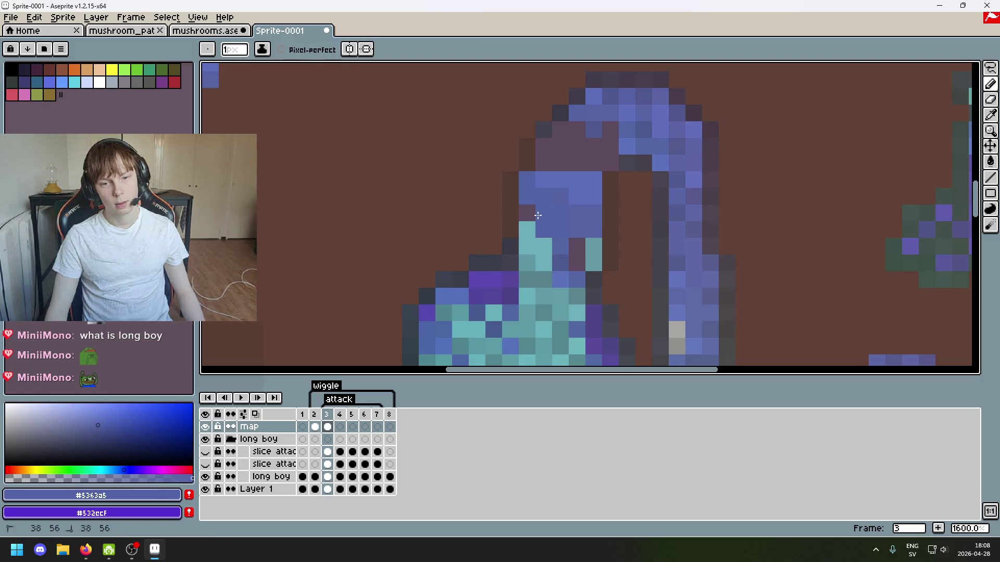
left_click(527, 213)
Re-sample the lighter blue and touch up the stalk area.
scroll(563, 219, "down", 3)
scroll(583, 244, "up", 3)
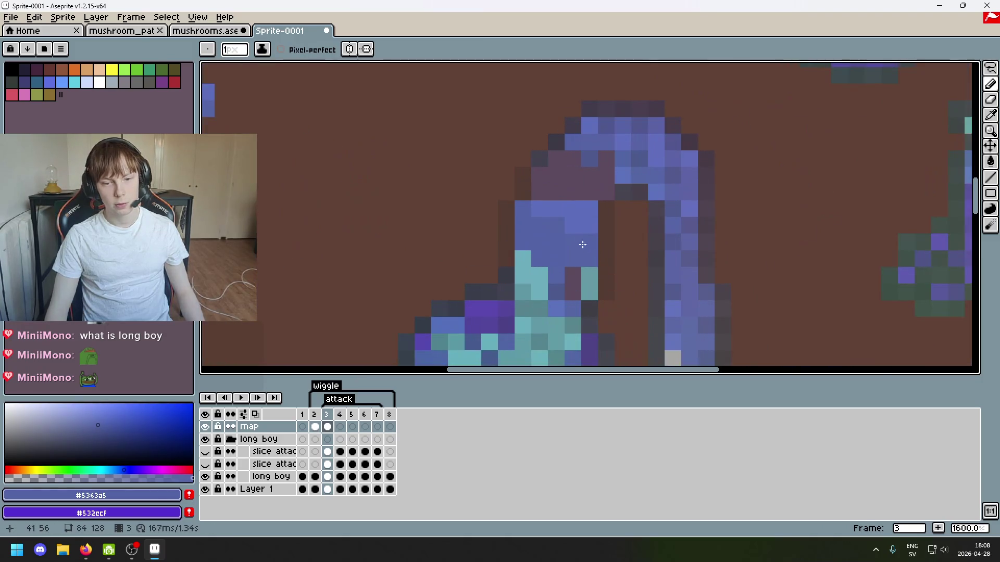
scroll(583, 244, "down", 4)
scroll(616, 235, "up", 2)
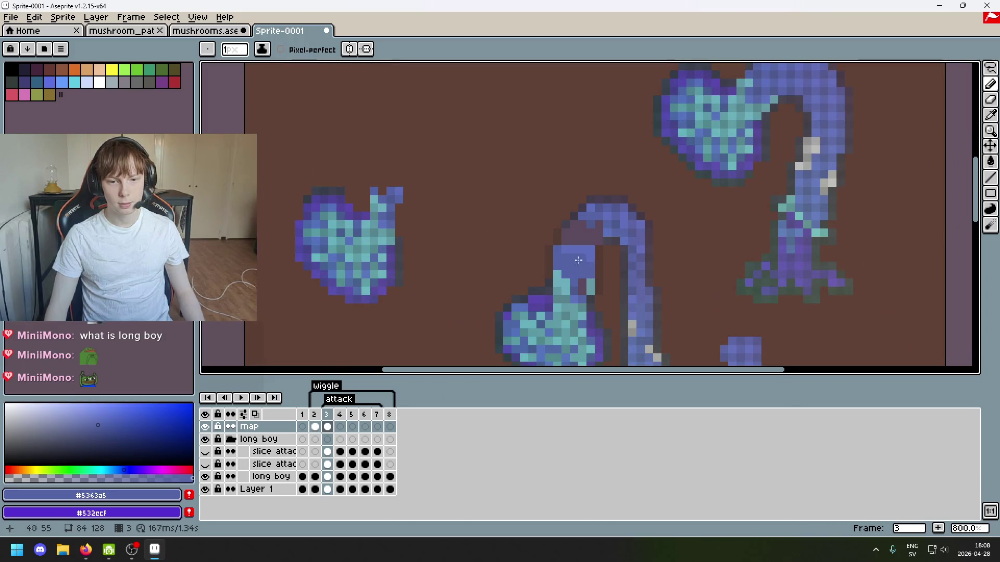
left_click(583, 234, "alt")
scroll(599, 255, "down", 1)
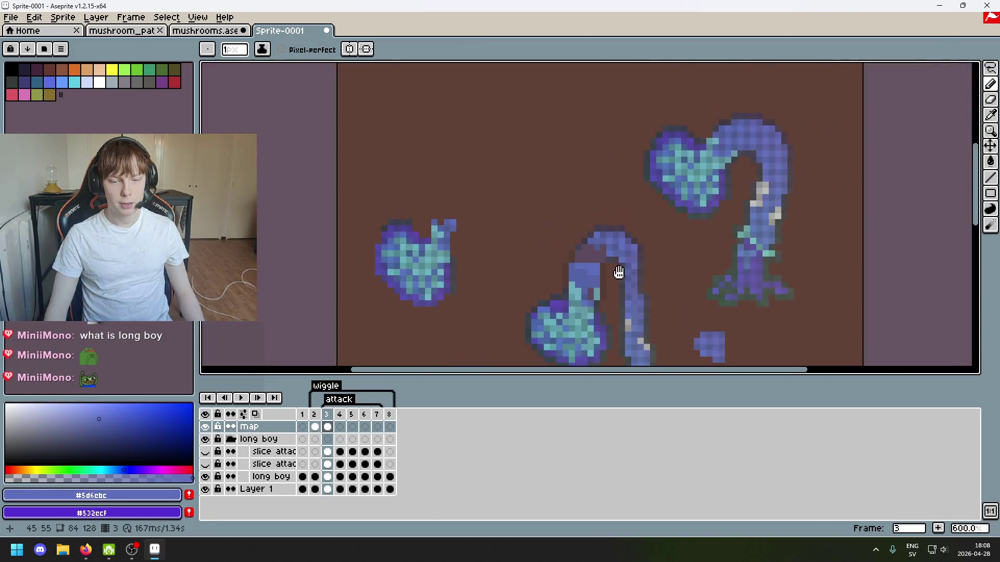
scroll(616, 272, "up", 2)
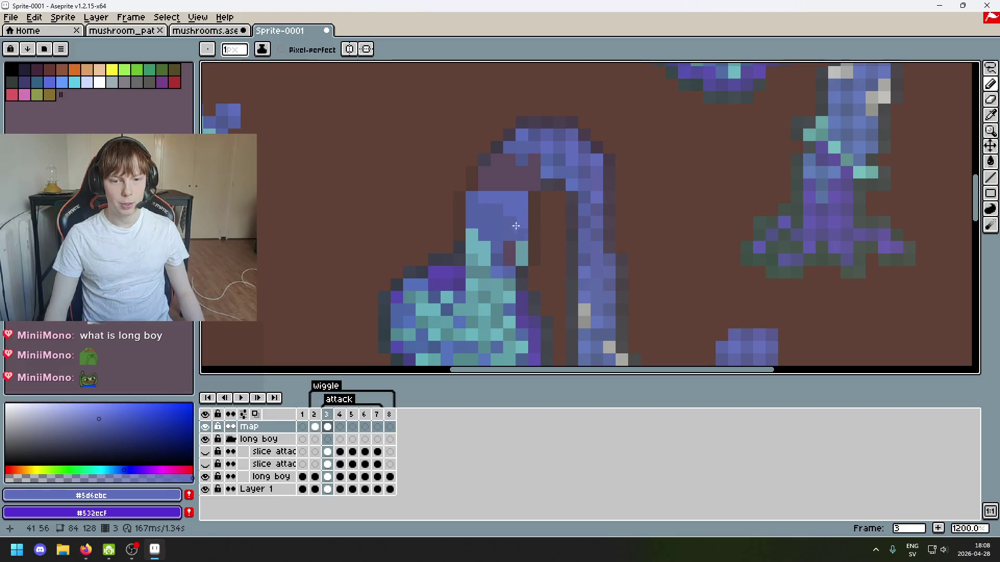
left_click_drag(654, 124, 574, 280)
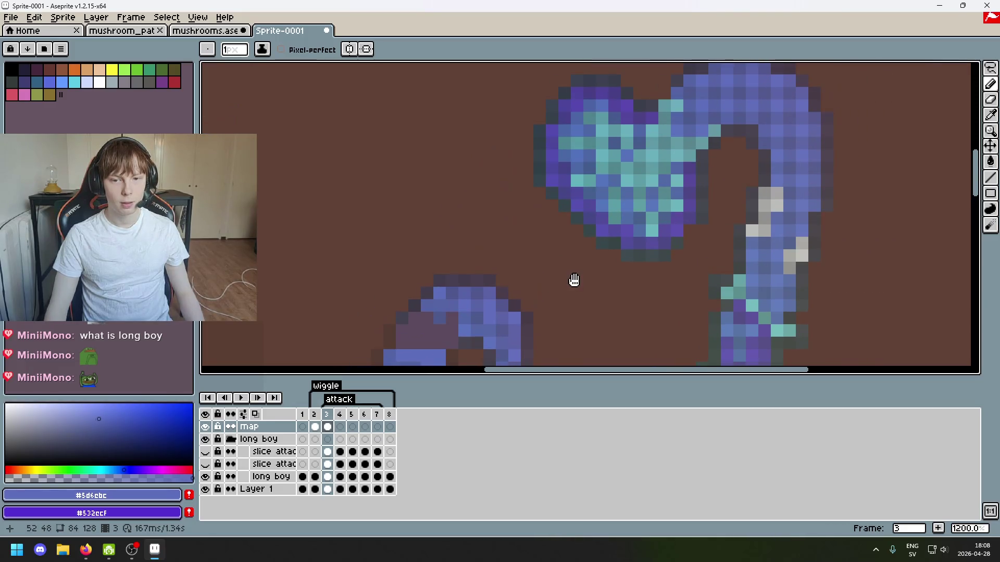
mouse_move(677, 113)
left_mouse_down()
mouse_move(594, 221)
mouse_move(719, 118)
left_mouse_up()
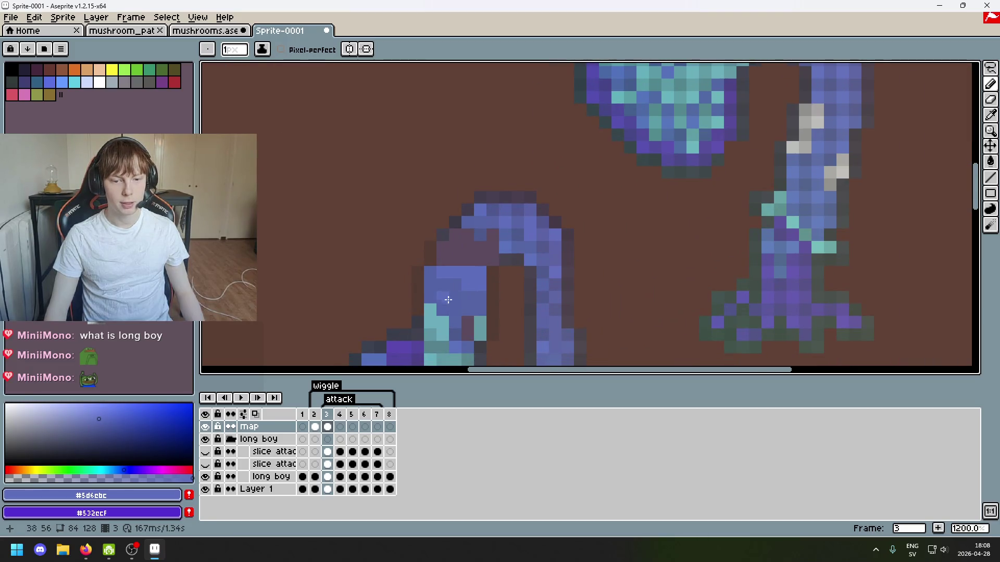
Pan across the sprite from the small cap to the big creature's cap.
mouse_move(600, 266)
left_mouse_down()
mouse_move(683, 140)
mouse_move(578, 339)
mouse_move(658, 174)
mouse_move(643, 174)
mouse_move(616, 243)
left_mouse_up()
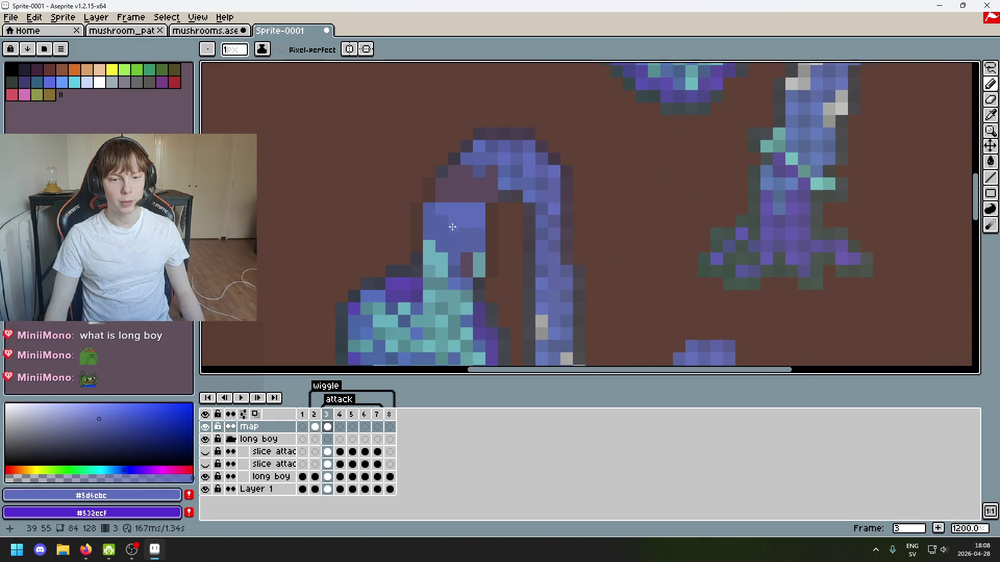
mouse_move(475, 223)
left_mouse_down()
mouse_move(520, 216)
mouse_move(556, 184)
left_mouse_up()
left_click_drag(501, 272, 665, 118)
key("i")
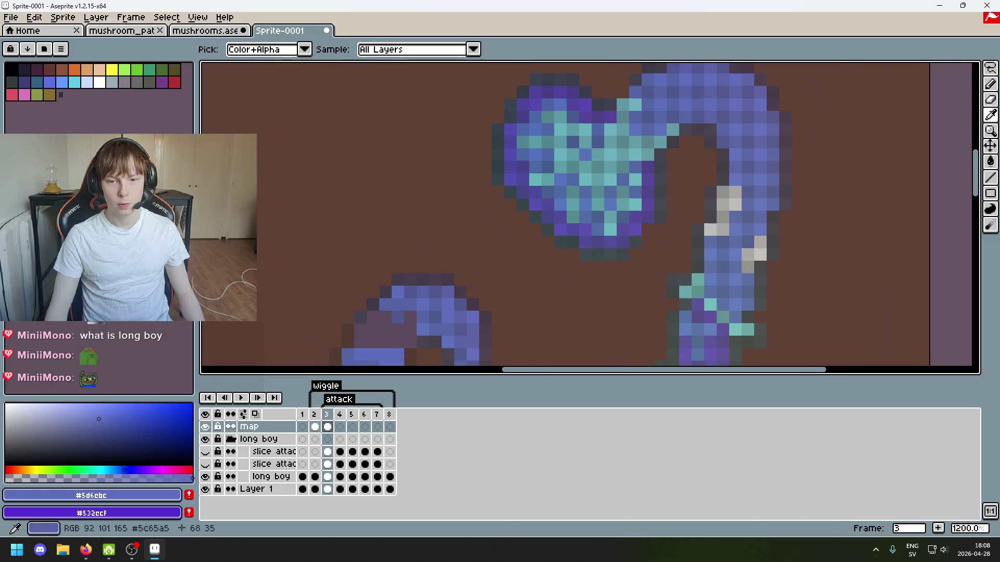
mouse_move(989, 68)
left_mouse_down()
mouse_move(947, 72)
mouse_move(975, 68)
left_mouse_up()
left_click(672, 118)
scroll(677, 130, "down", 2)
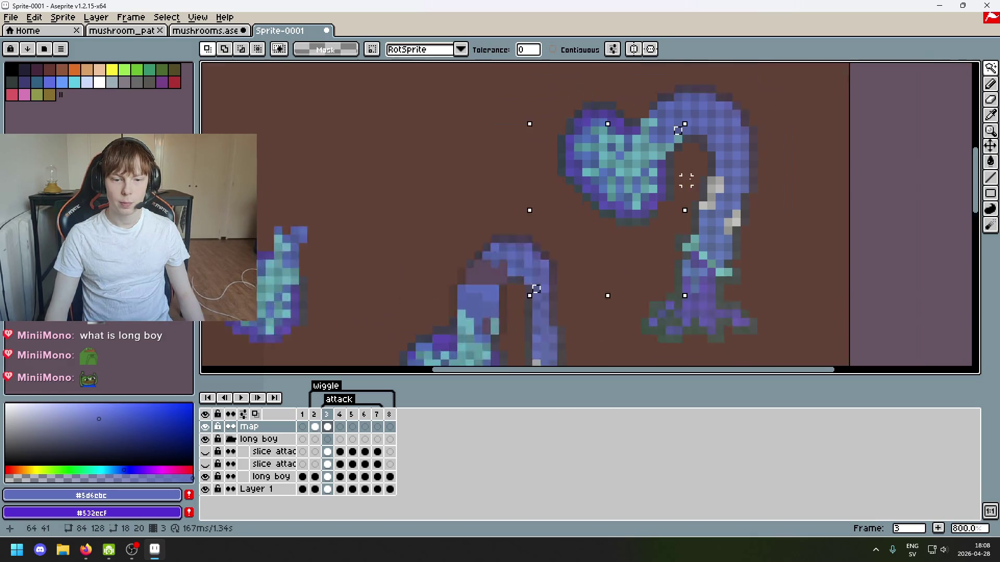
scroll(685, 145, "up", 2)
scroll(678, 133, "down", 2)
scroll(573, 209, "up", 1)
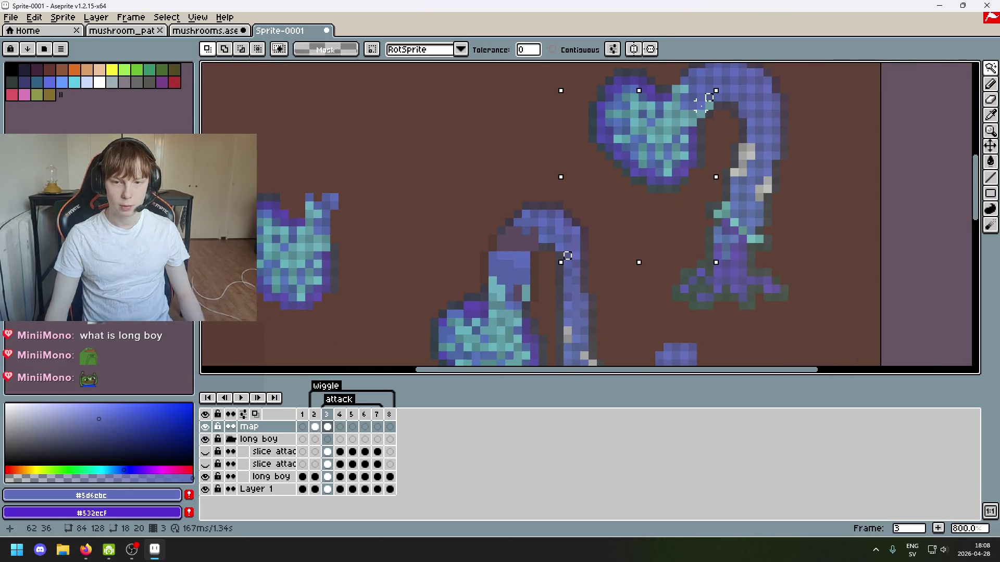
left_click(726, 90)
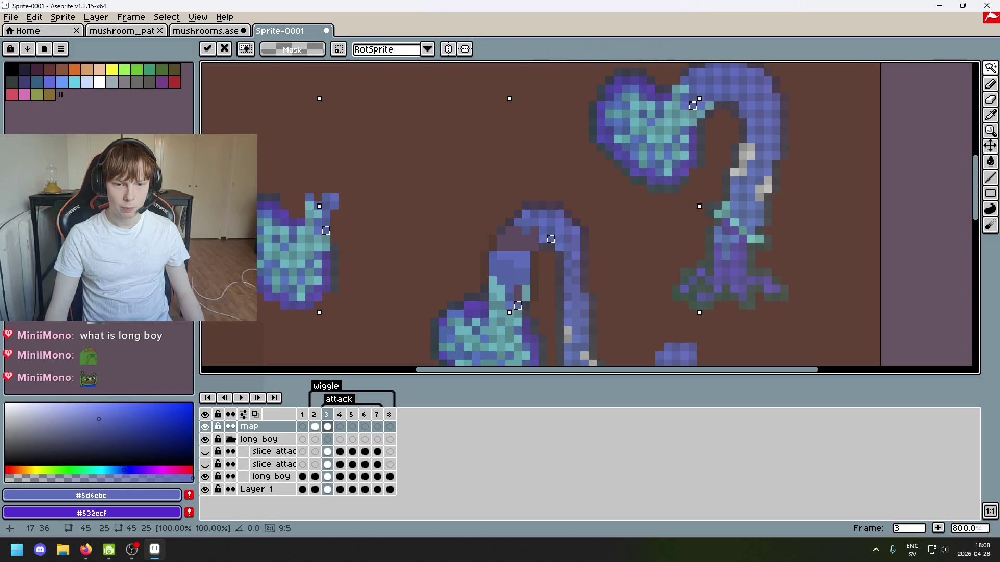
left_click(709, 81)
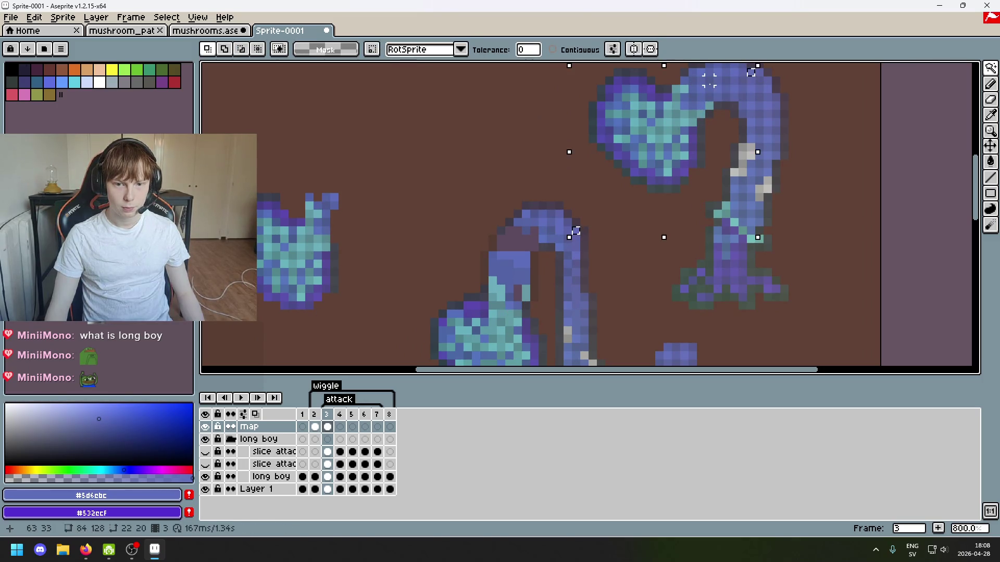
left_click(713, 97)
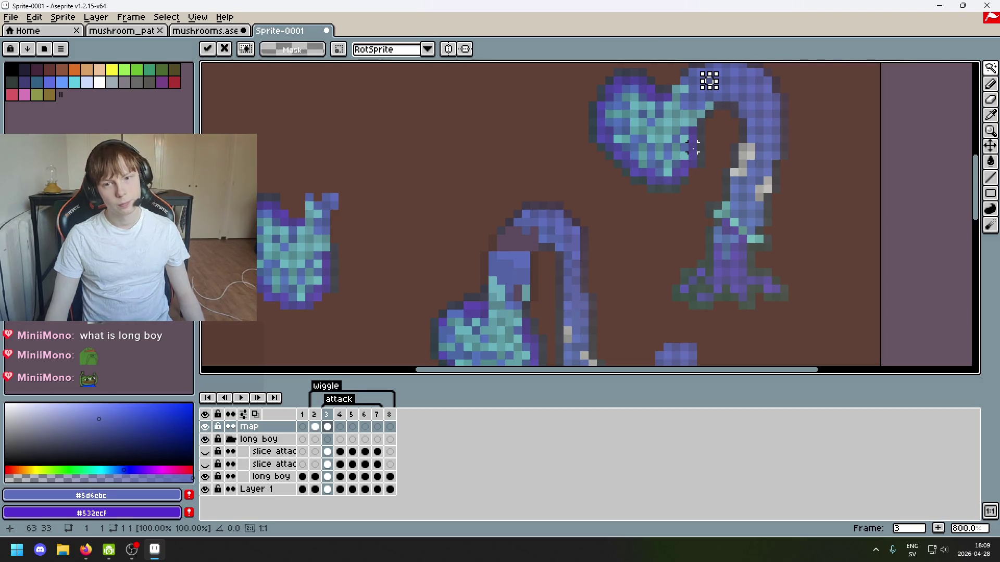
scroll(698, 139, "up", 1)
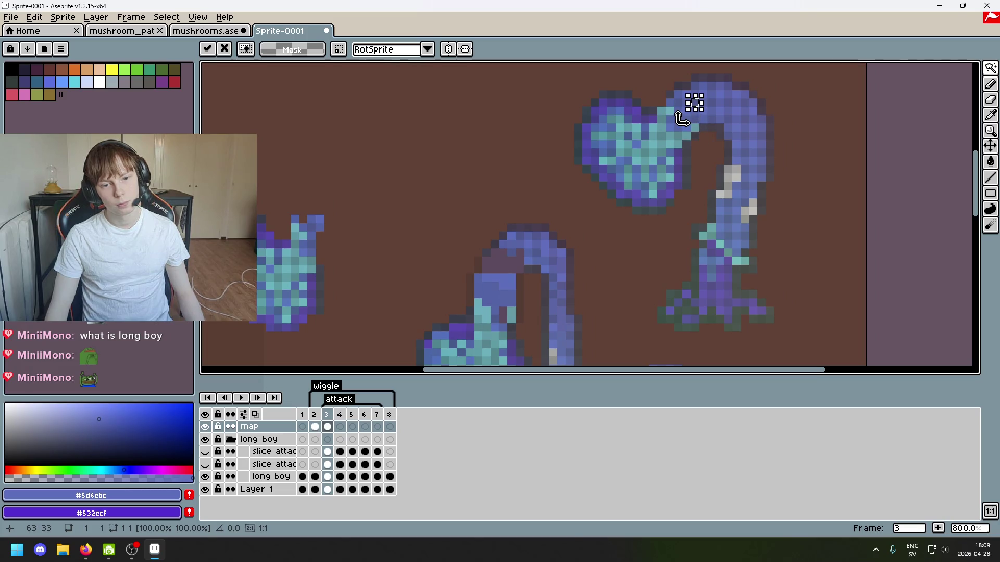
left_click(735, 111)
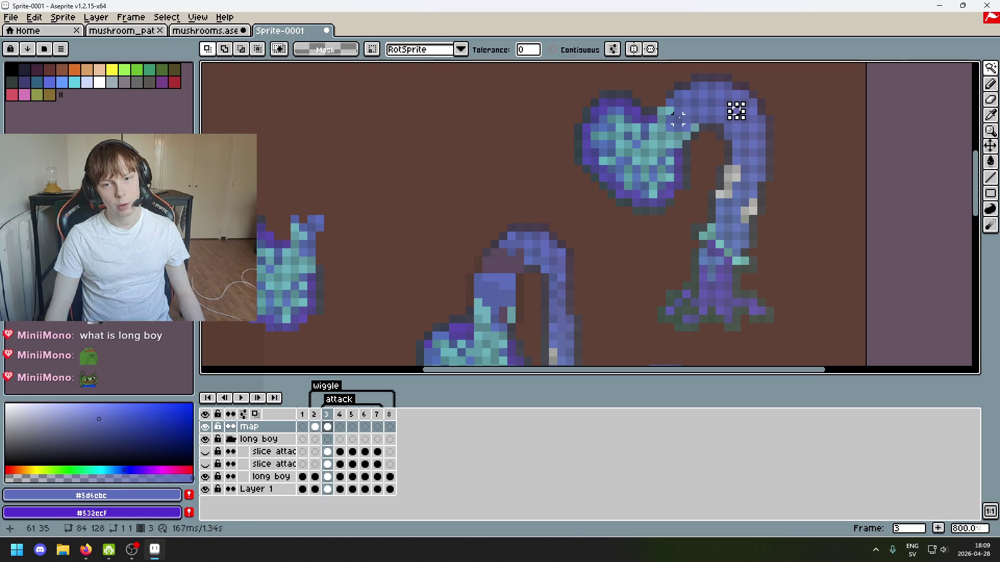
left_click(687, 104)
left_click(709, 103)
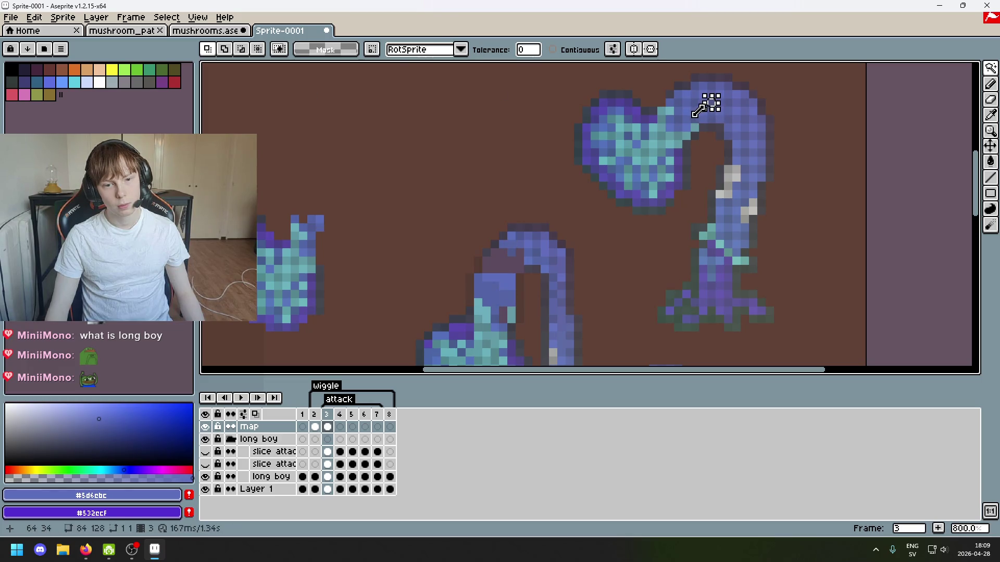
left_click(697, 120)
left_click(687, 111)
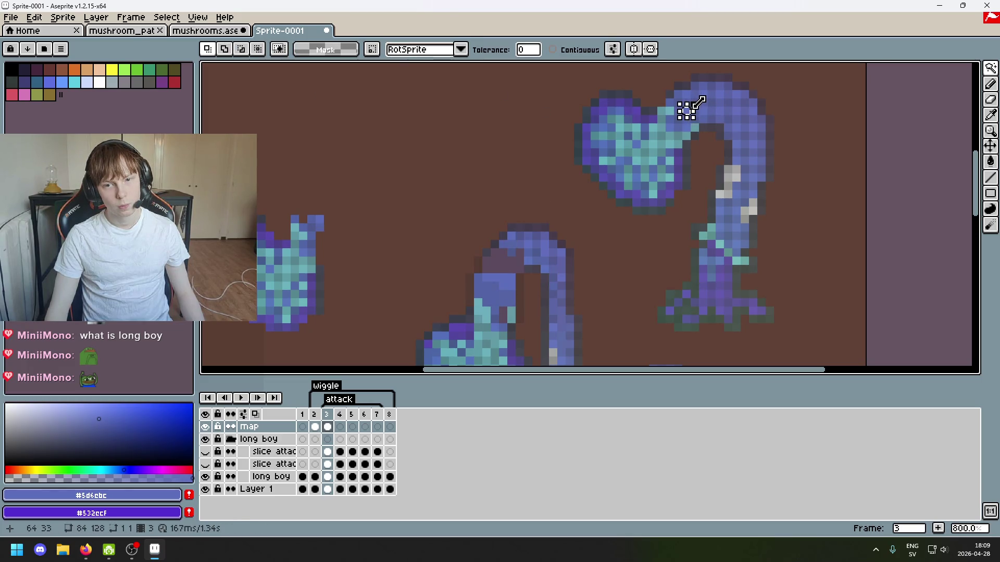
scroll(710, 102, "up", 1)
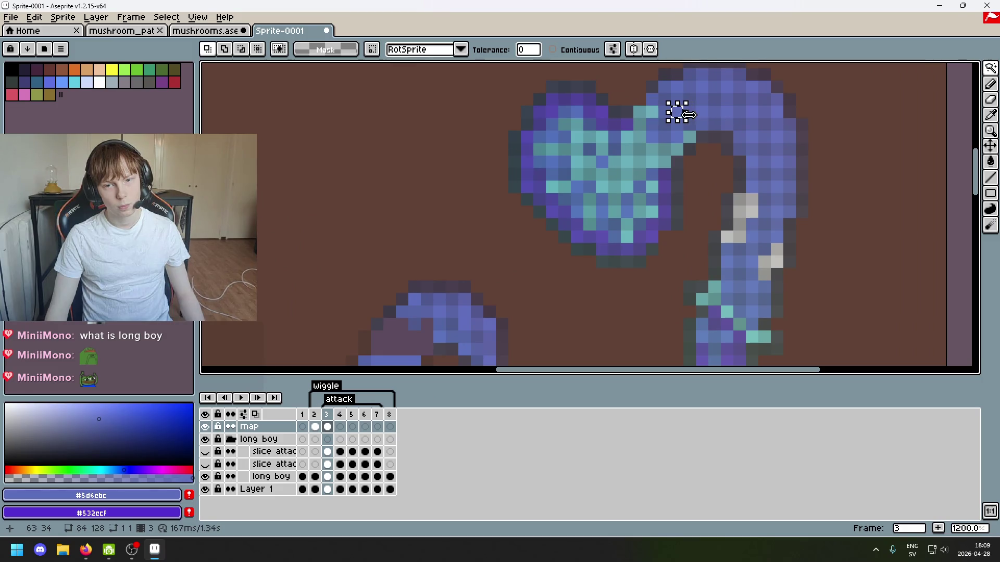
scroll(677, 107, "up", 1)
scroll(658, 198, "down", 1)
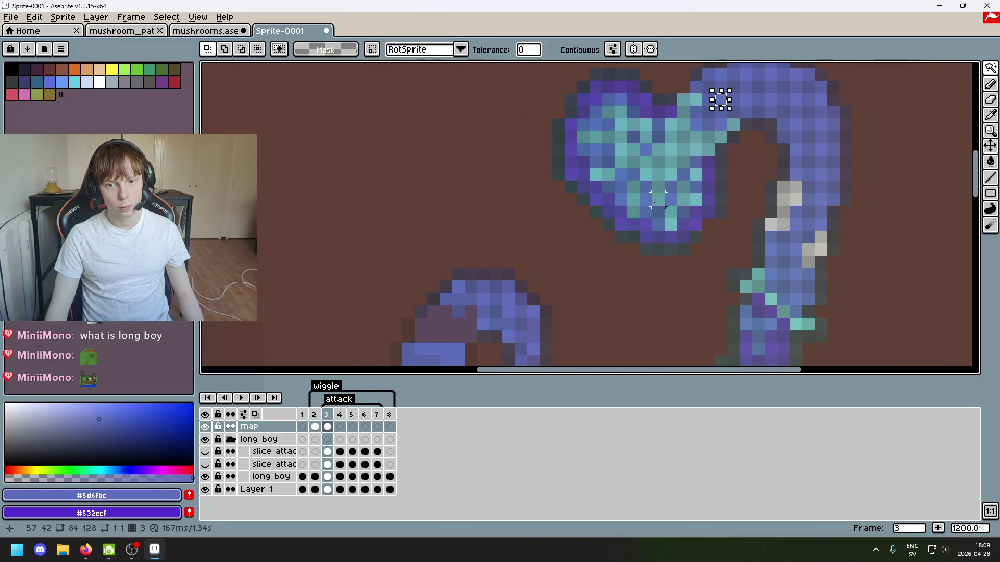
key("b")
scroll(554, 279, "down", 2)
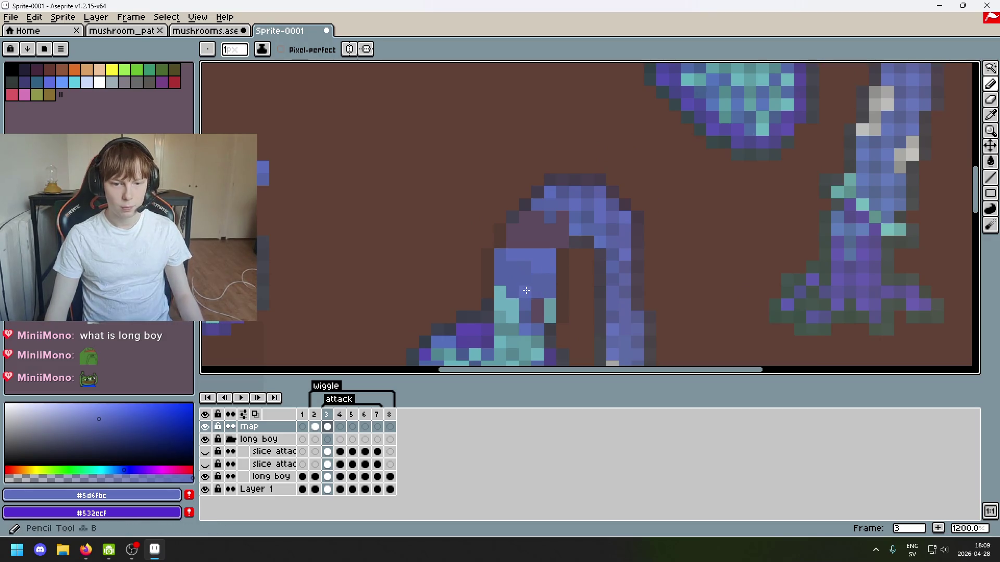
With the Pencil, paint the first dark pixels in the stalk bend with sampled blue.
scroll(544, 263, "down", 3)
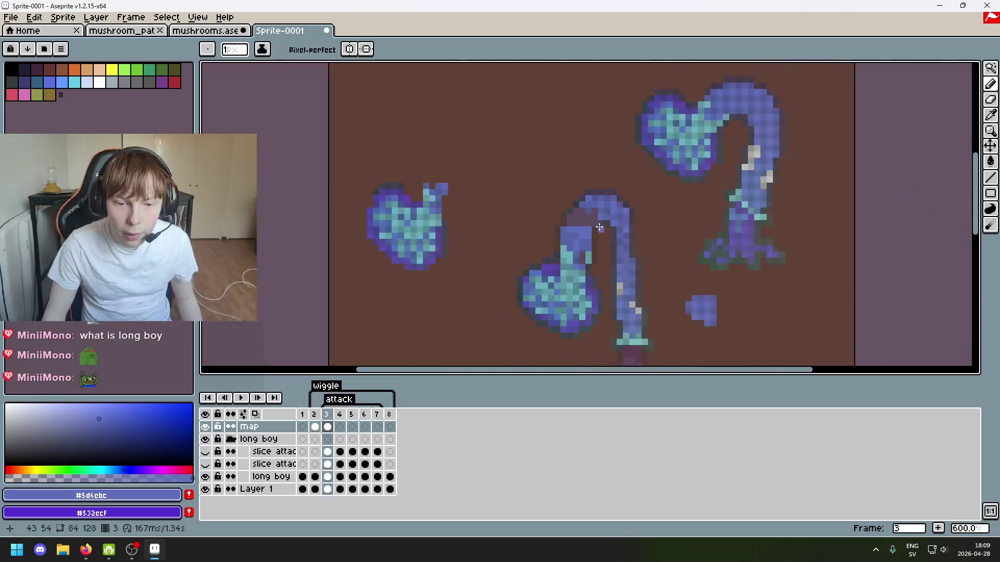
scroll(552, 266, "up", 4)
key("b")
left_click(558, 246, "alt")
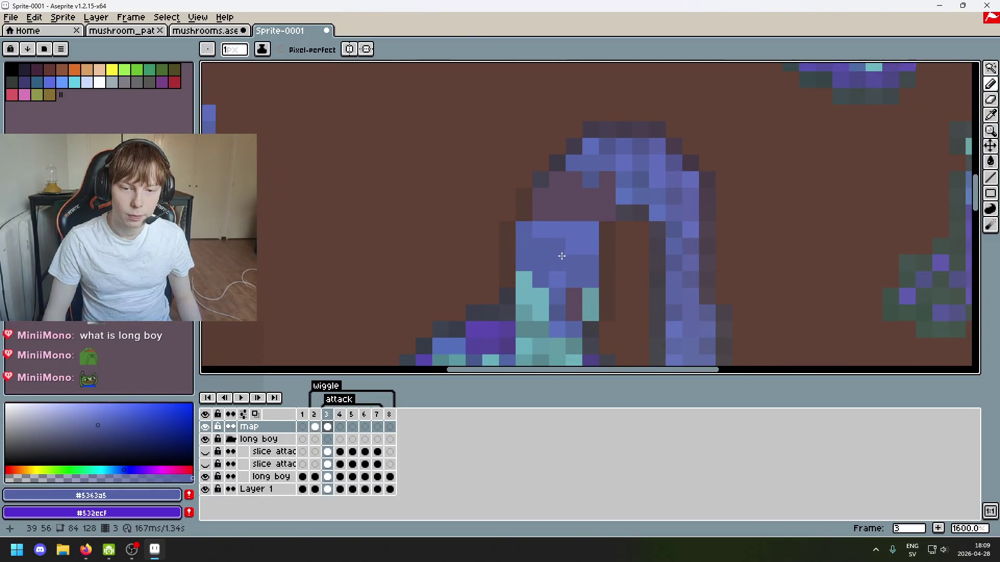
left_click(558, 263)
left_click(571, 237)
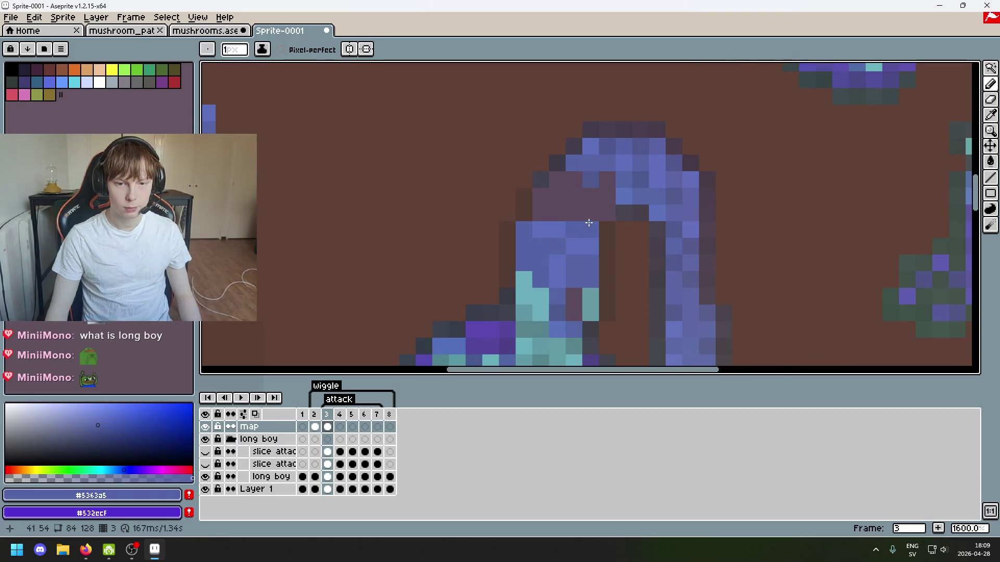
scroll(589, 223, "down", 2)
scroll(542, 214, "up", 2)
Sample darker, mid and lighter stalk blues to fill dark pixels at the inner bend.
left_click(542, 214, "alt")
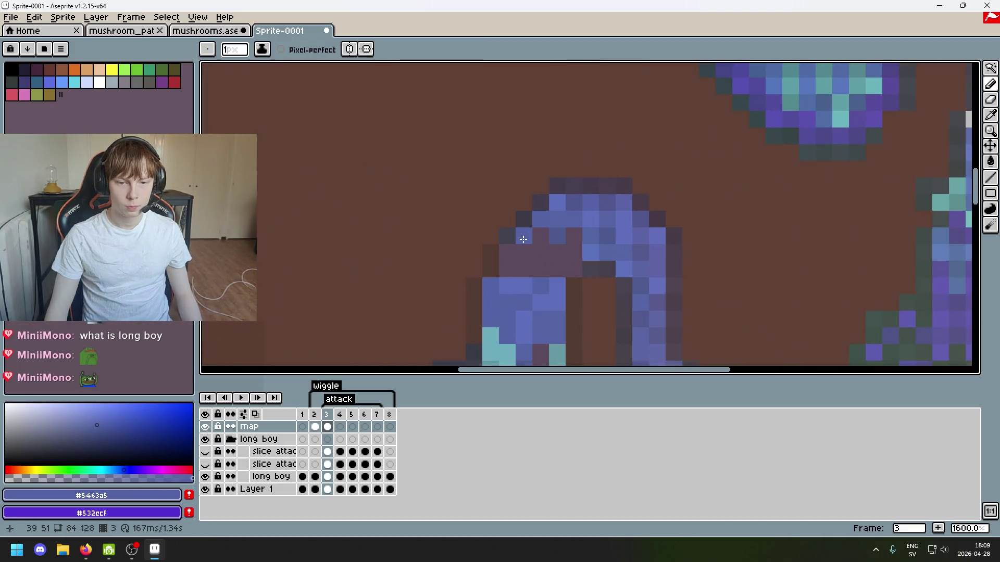
left_click(555, 225, "alt")
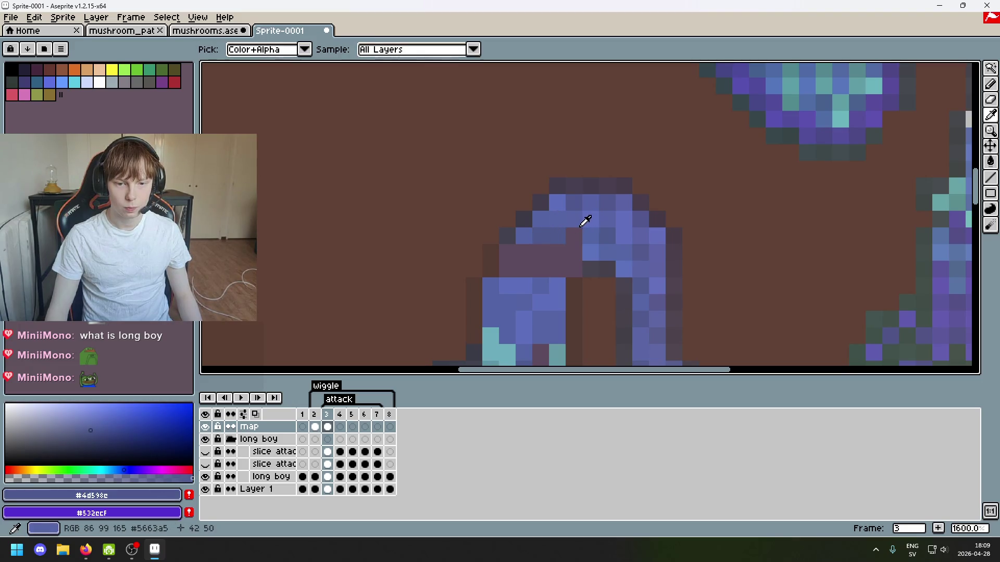
left_click(583, 225, "alt")
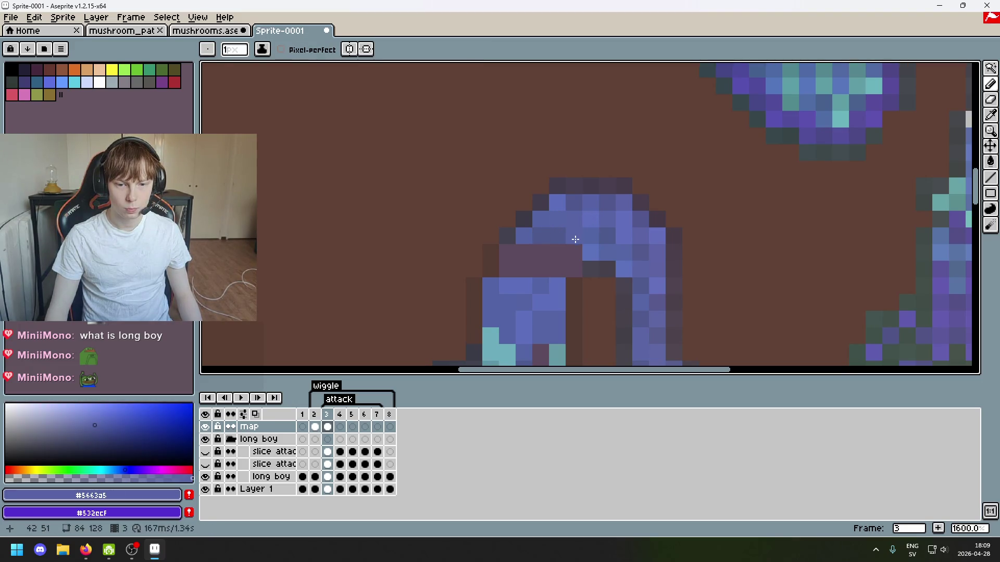
left_click(577, 248, "alt")
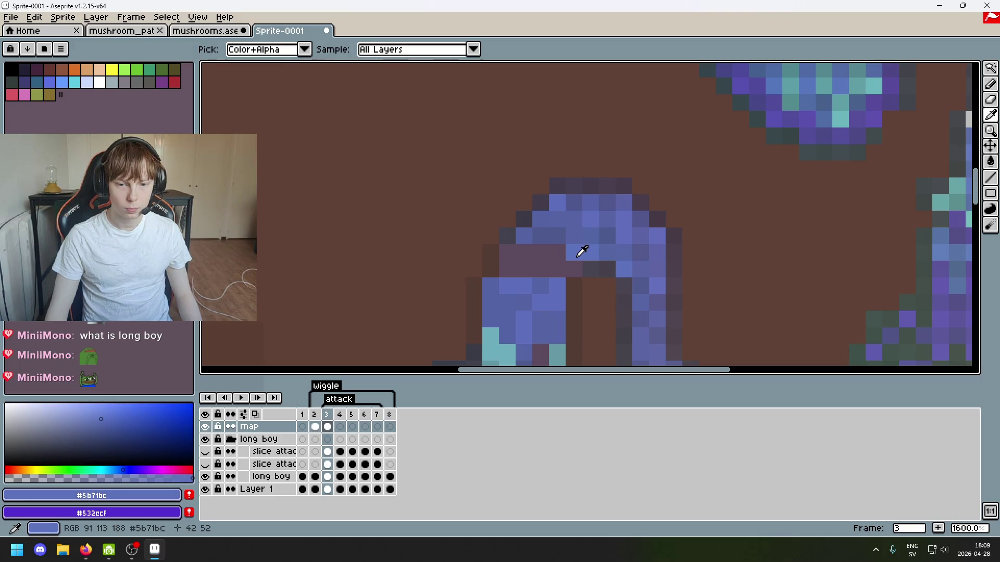
left_click(574, 268)
left_click(560, 231, "alt")
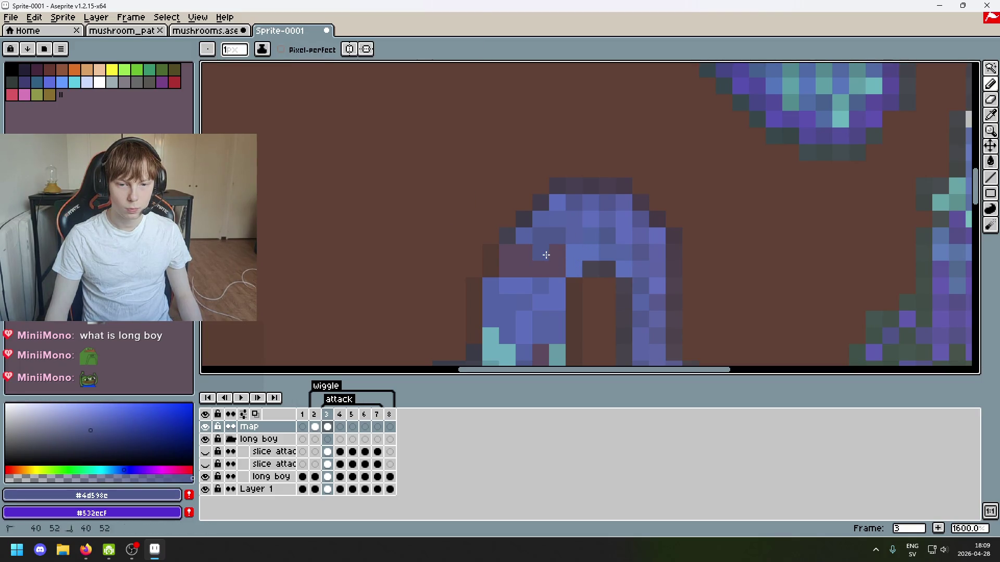
left_click(576, 250, "alt")
left_click(556, 252)
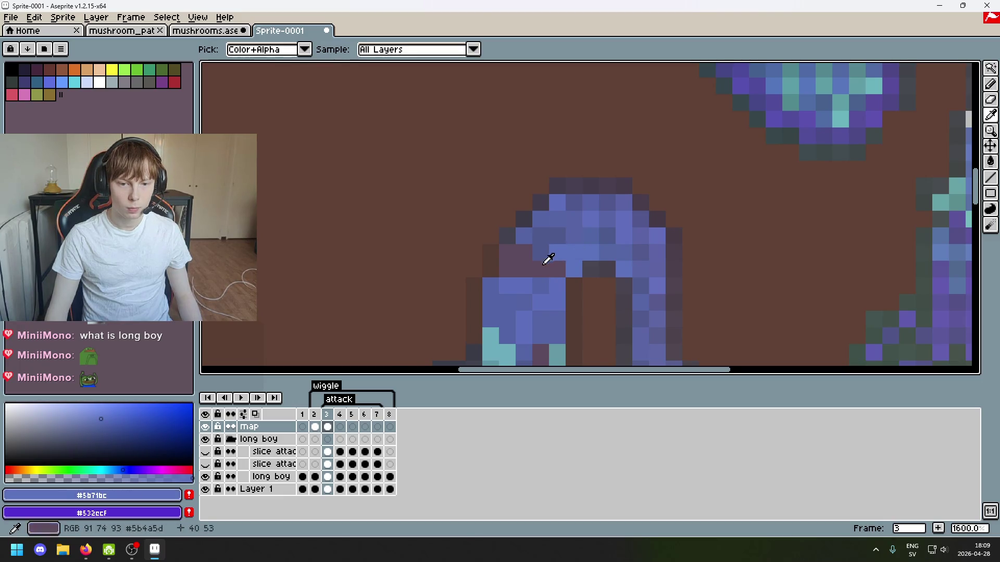
Cover the remaining dark pixels in the bend with mid and light stalk blues.
scroll(548, 260, "up", 2)
left_click(516, 221, "alt")
left_click(515, 255)
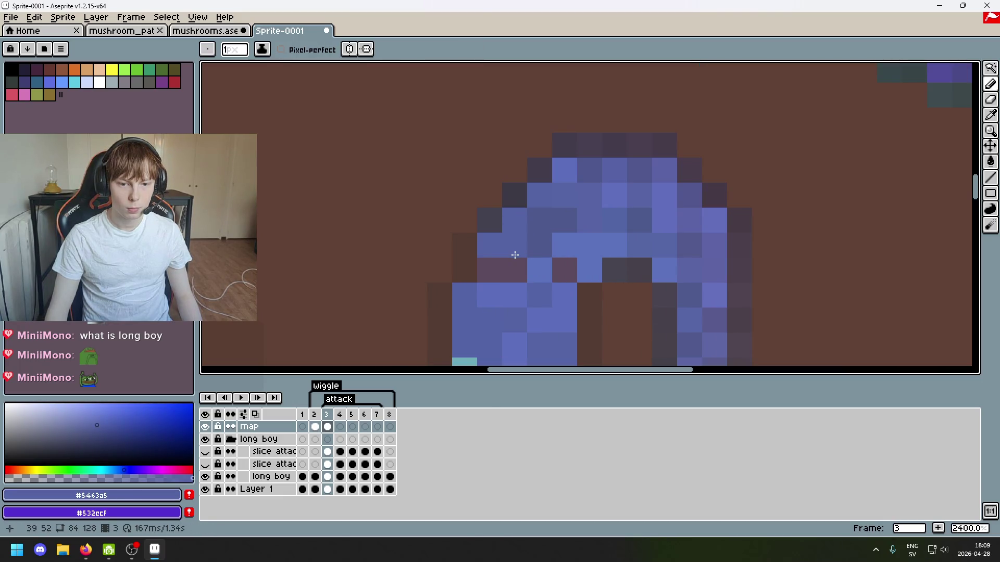
left_click(561, 250, "alt")
left_click(564, 268)
scroll(573, 250, "down", 2)
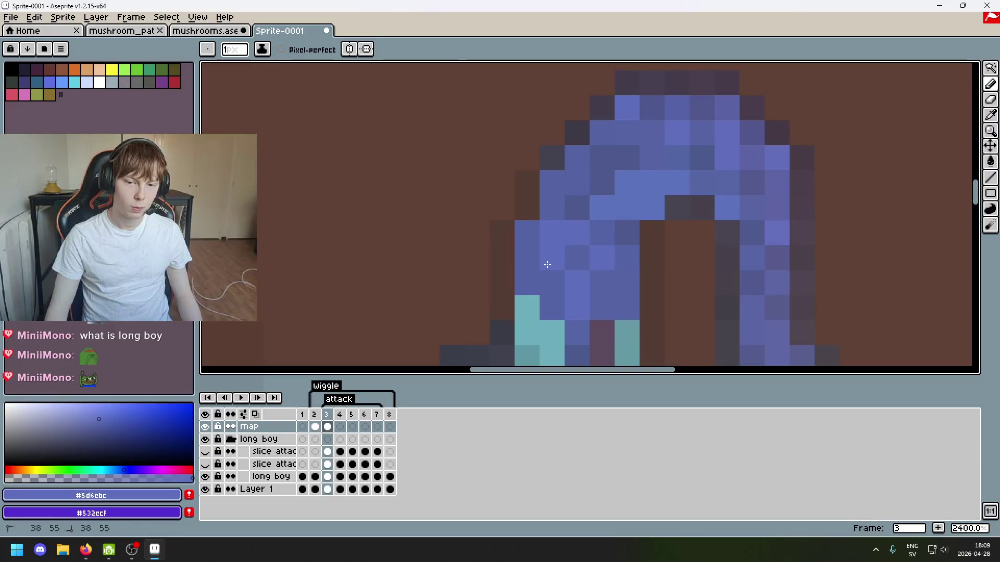
scroll(547, 264, "down", 6)
scroll(629, 221, "up", 4)
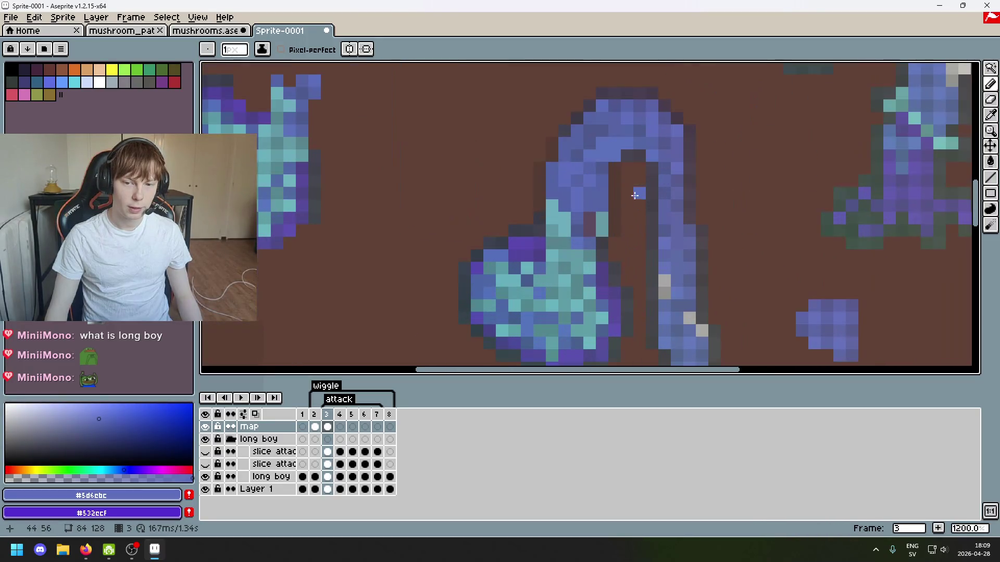
scroll(653, 186, "down", 2)
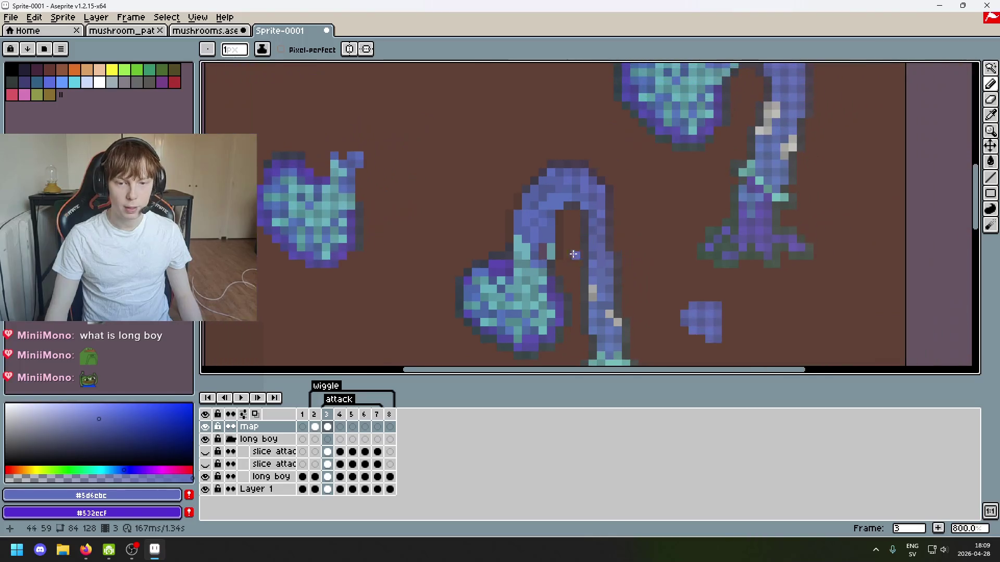
Paint one stalk pixel a darker blue sampled from the stalk.
key("w")
scroll(875, 102, "down", 3)
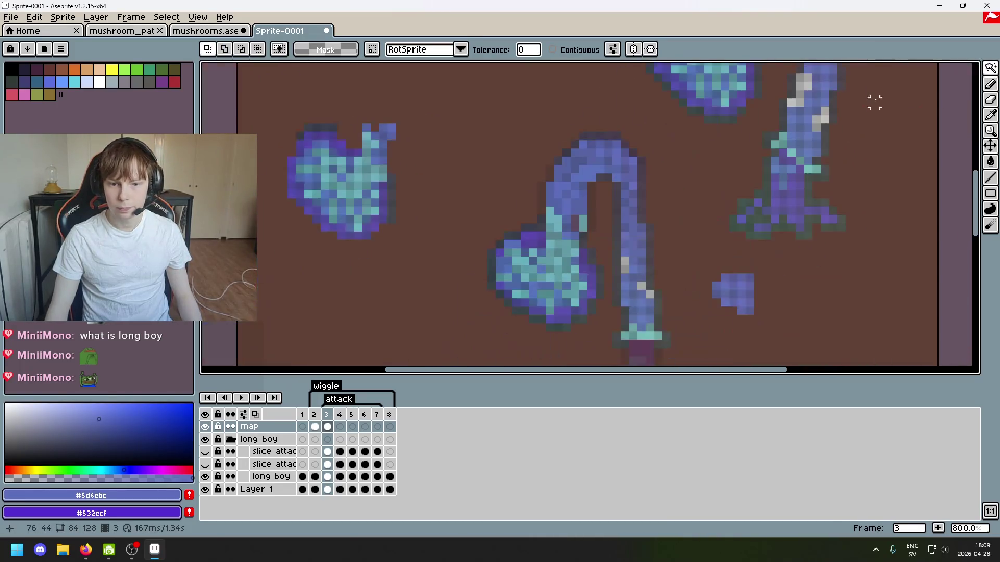
scroll(582, 209, "up", 3)
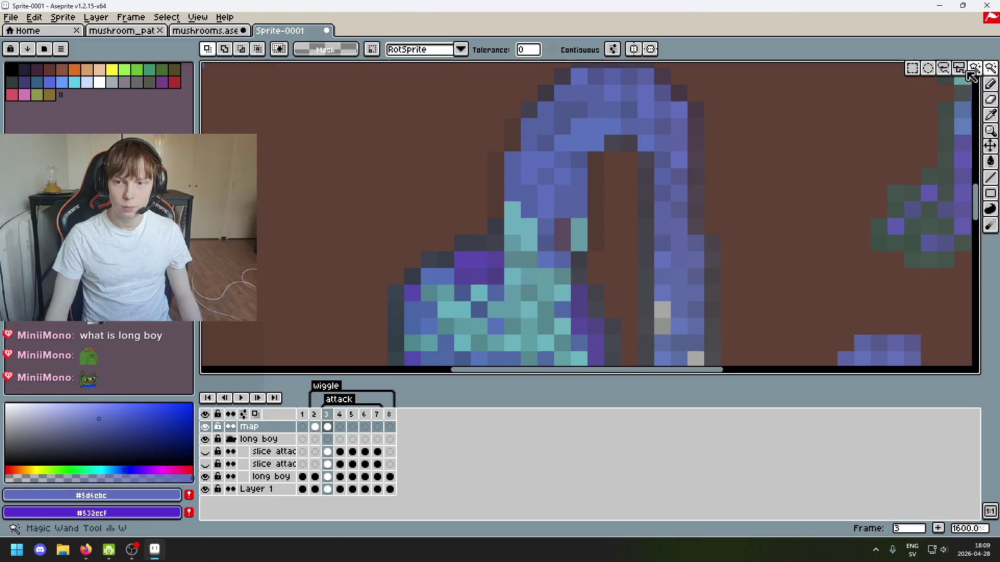
key("b")
key("x")
left_click(554, 223, "alt")
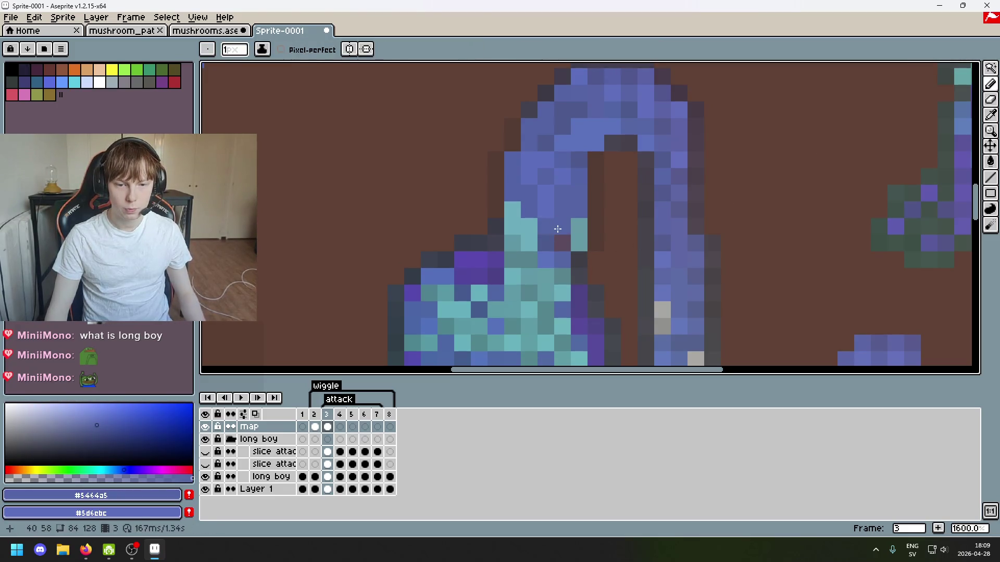
left_click(563, 226)
scroll(562, 241, "down", 6)
scroll(580, 222, "up", 5)
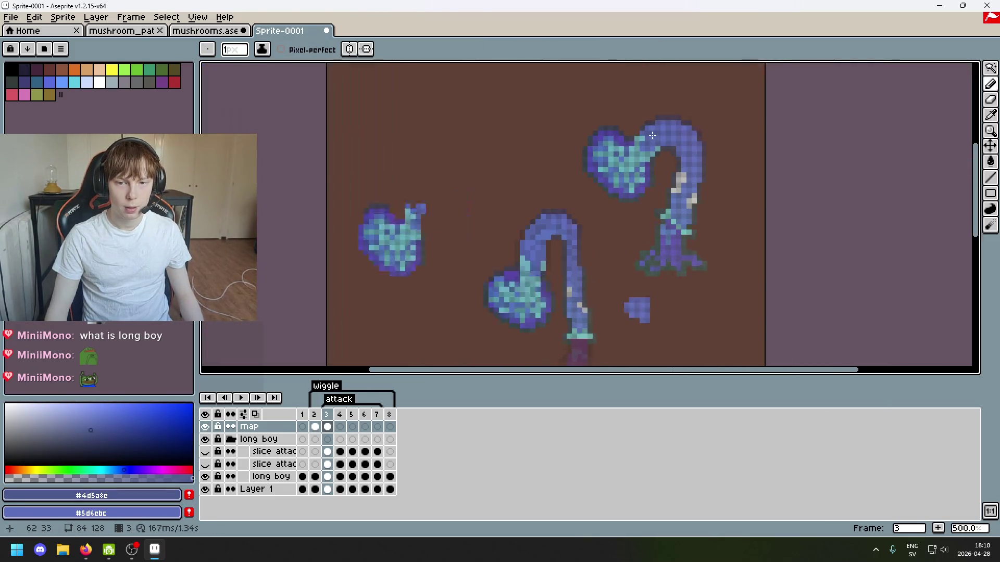
scroll(570, 219, "down", 2)
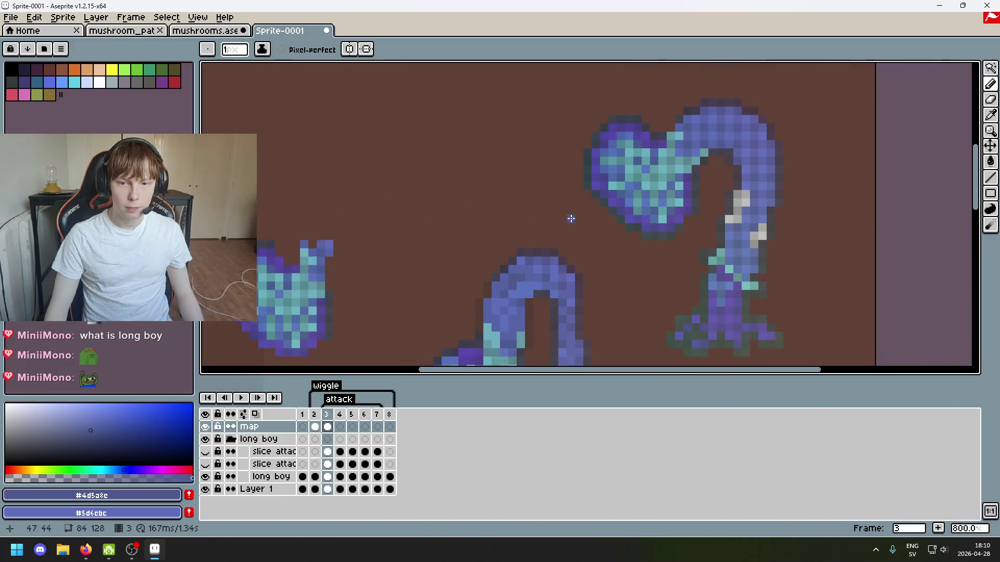
Try a colour selection on the mushroom and a box on frame 2, then discard both.
key("w")
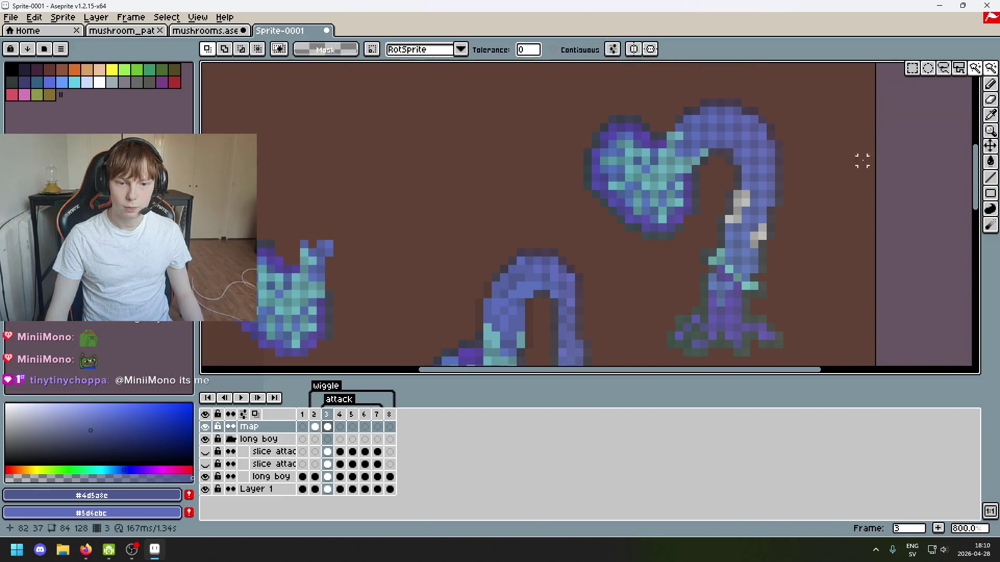
left_click(495, 279)
mouse_move(495, 284)
left_mouse_down()
mouse_move(620, 239)
mouse_move(569, 196)
mouse_move(528, 317)
left_mouse_up()
scroll(573, 261, "up", 1)
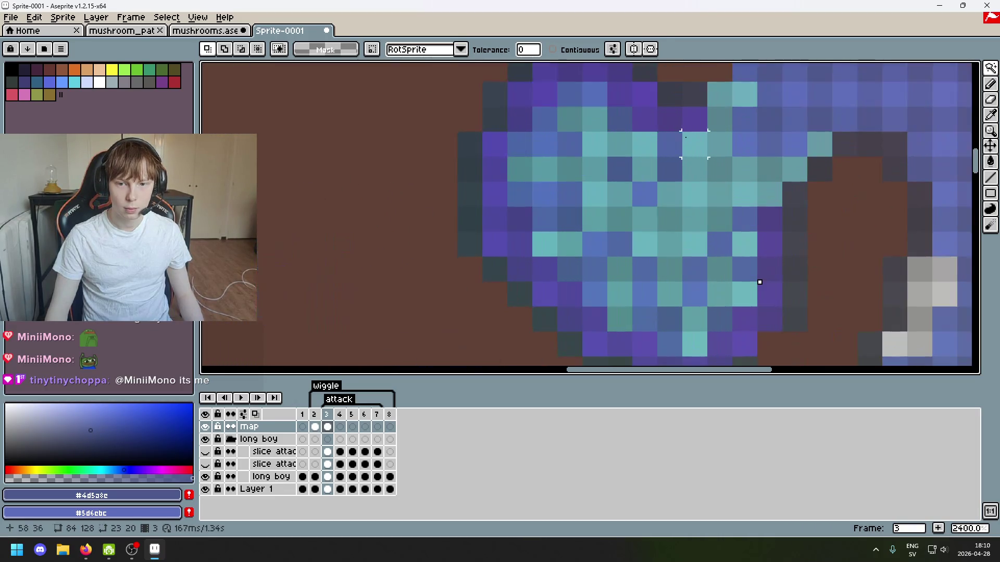
scroll(606, 213, "down", 2)
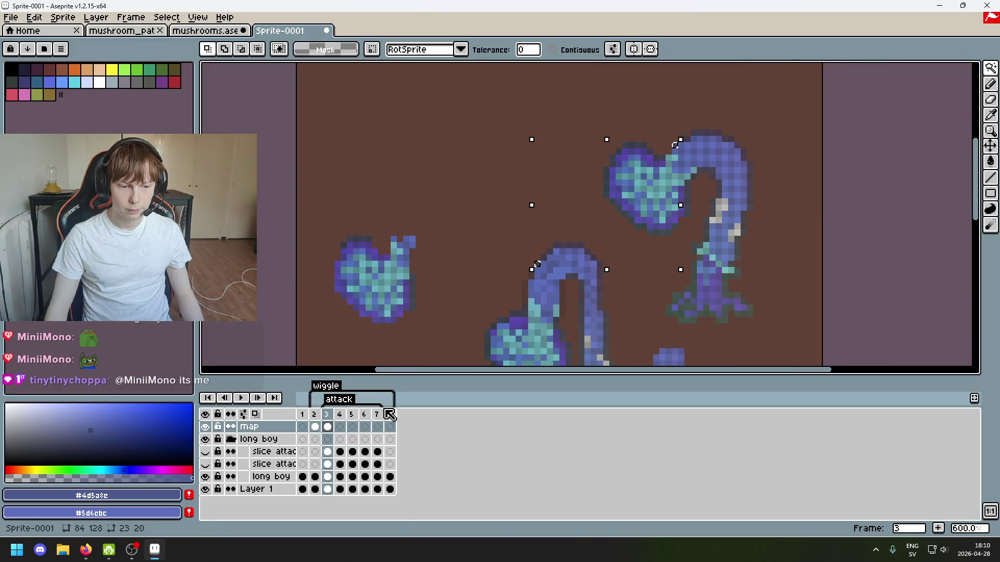
left_click(314, 415)
left_click_drag(726, 264, 721, 162)
left_click(990, 68)
left_click_drag(402, 108, 710, 357)
left_click(680, 335)
On frame 3, copy the right-hand mushroom up-left and commit the copy.
left_click(331, 415)
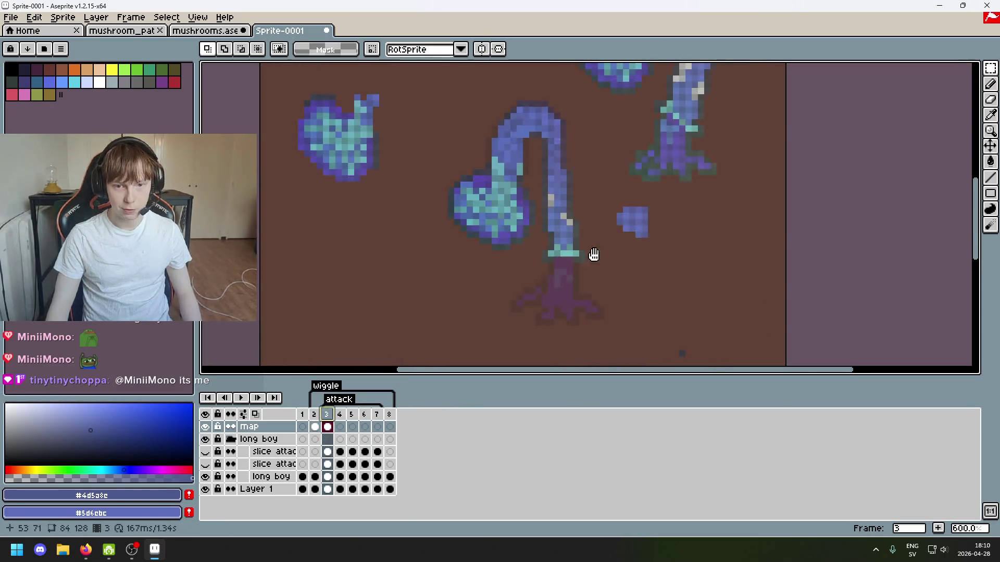
scroll(591, 255, "up", 3)
mouse_move(775, 313)
left_mouse_down()
mouse_move(643, 117)
mouse_move(575, 70)
mouse_move(585, 67)
left_mouse_up()
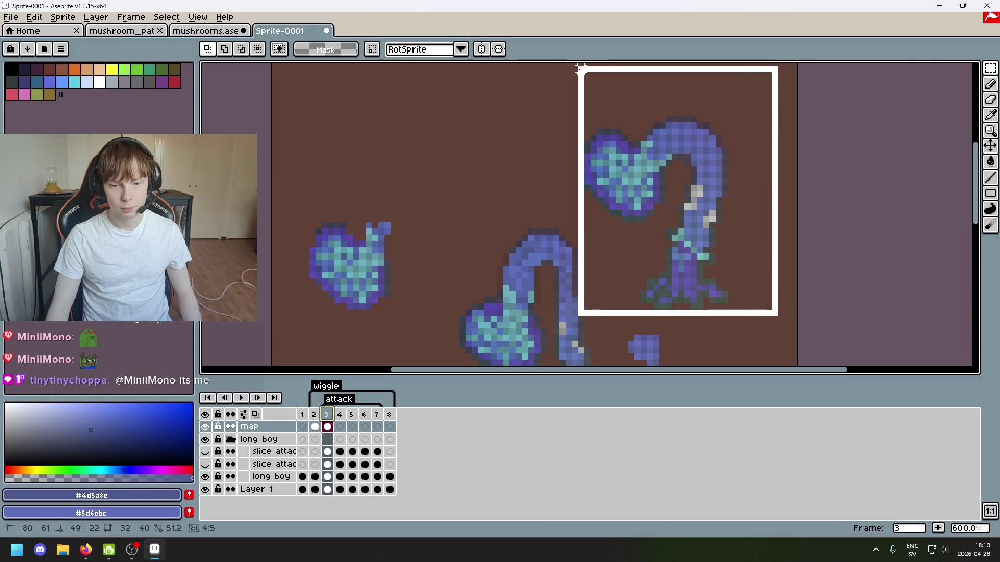
mouse_move(627, 167)
left_mouse_down()
mouse_move(542, 187)
mouse_move(546, 119)
left_mouse_up()
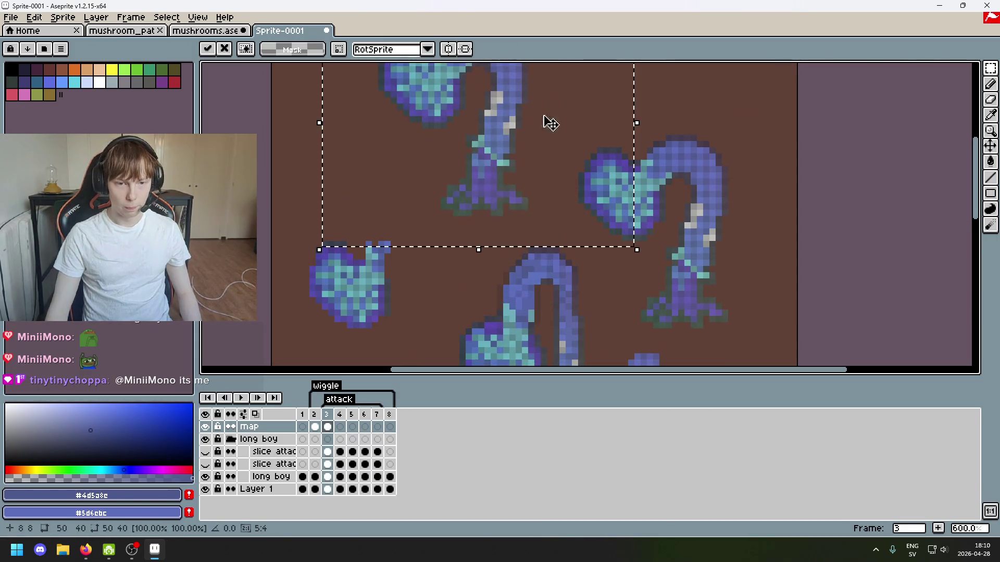
scroll(717, 196, "down", 1)
key("Return")
Delete the old right-hand mushroom and the leftover stray piece beside it.
scroll(683, 145, "down", 3)
scroll(683, 146, "right", 3)
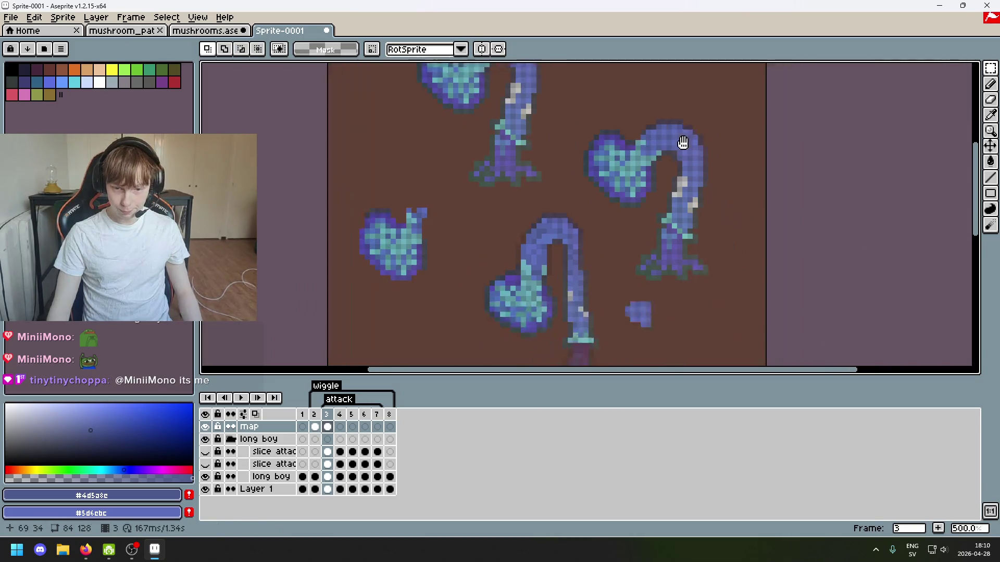
mouse_move(711, 280)
left_mouse_down()
mouse_move(545, 80)
mouse_move(603, 201)
left_mouse_up()
key("Delete")
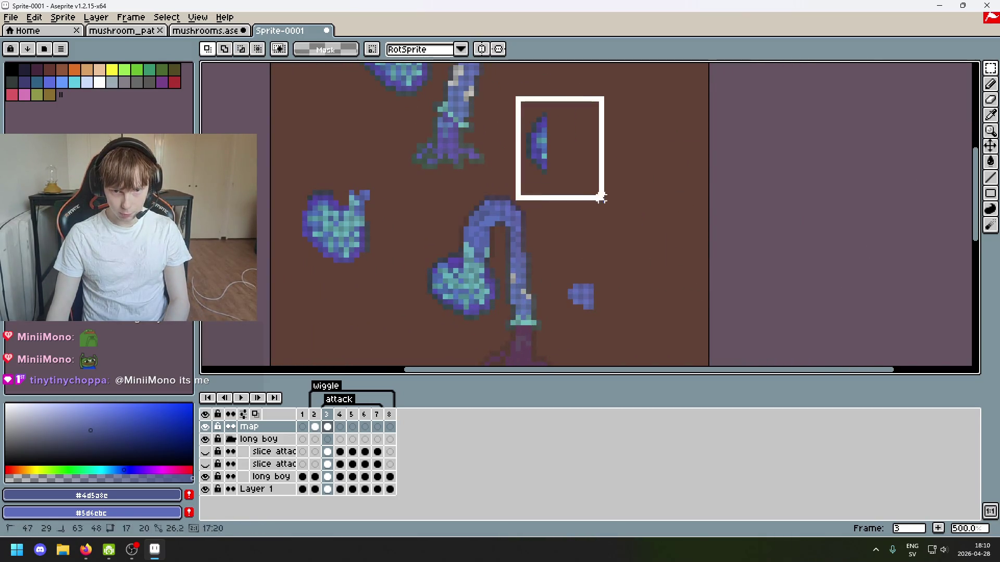
key("Delete")
key("ctrl+d")
scroll(647, 167, "up", 3)
scroll(647, 167, "left", 2)
scroll(613, 306, "down", 1)
Move the copied top mushroom down-right toward the top centre and commit it.
left_click_drag(613, 306, 394, 148)
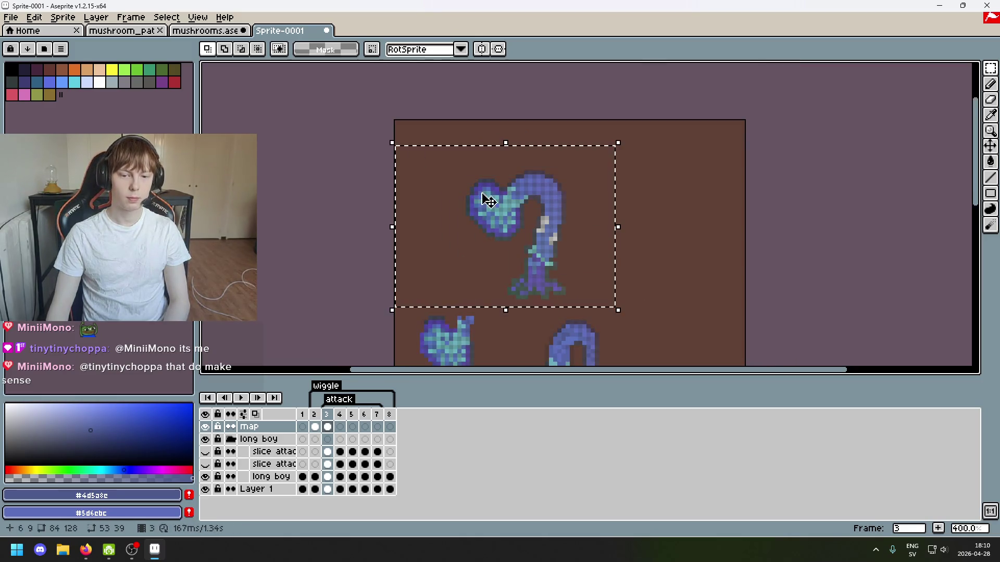
scroll(486, 197, "down", 2)
scroll(486, 196, "right", 2)
mouse_move(455, 172)
left_mouse_down()
mouse_move(619, 229)
mouse_move(571, 215)
left_mouse_up()
left_click(696, 213)
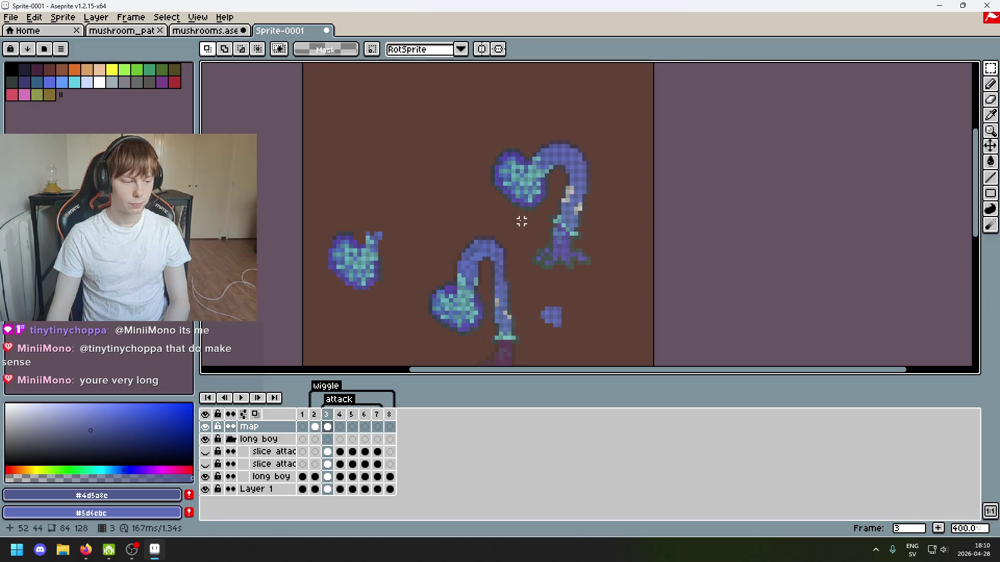
scroll(520, 214, "up", 1)
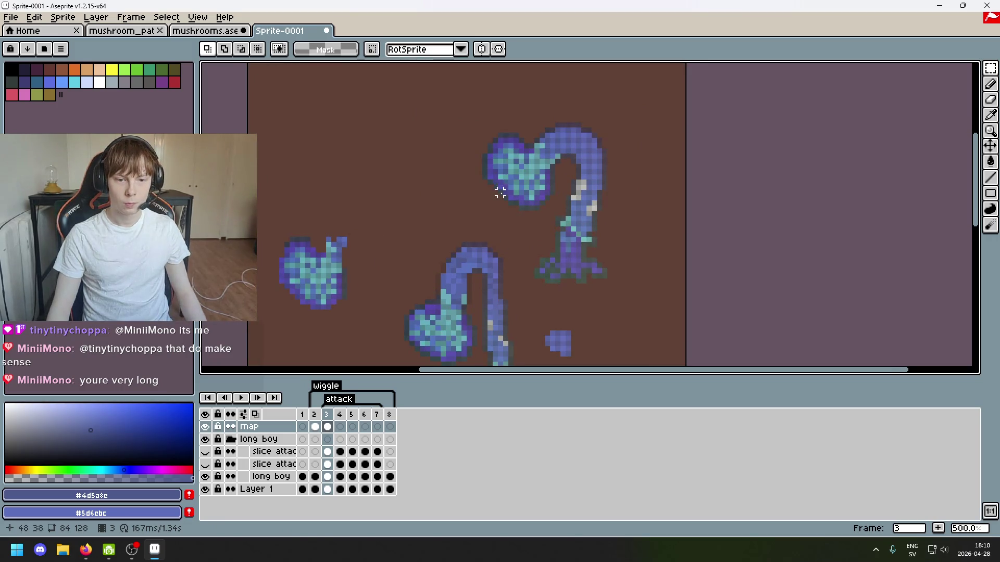
scroll(485, 250, "up", 4)
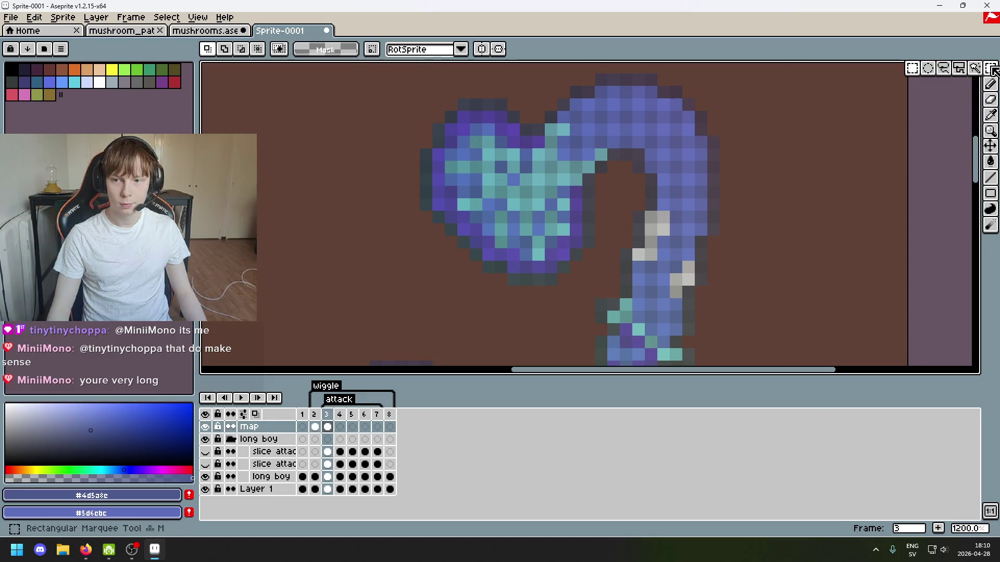
Try colour and box selections on the upper mushroom's cap, then clear them.
left_click(975, 74)
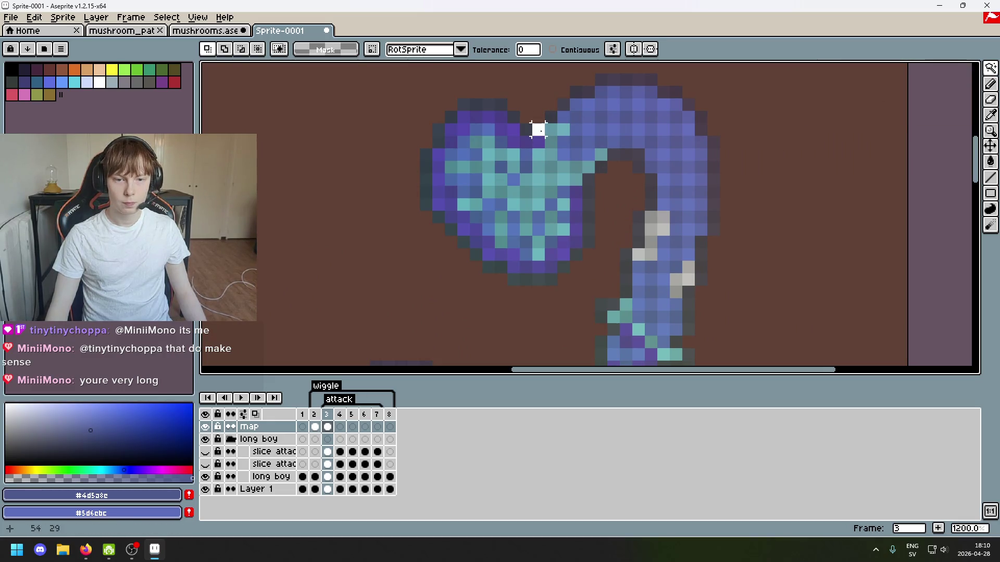
scroll(542, 132, "down", 5)
scroll(577, 96, "up", 3)
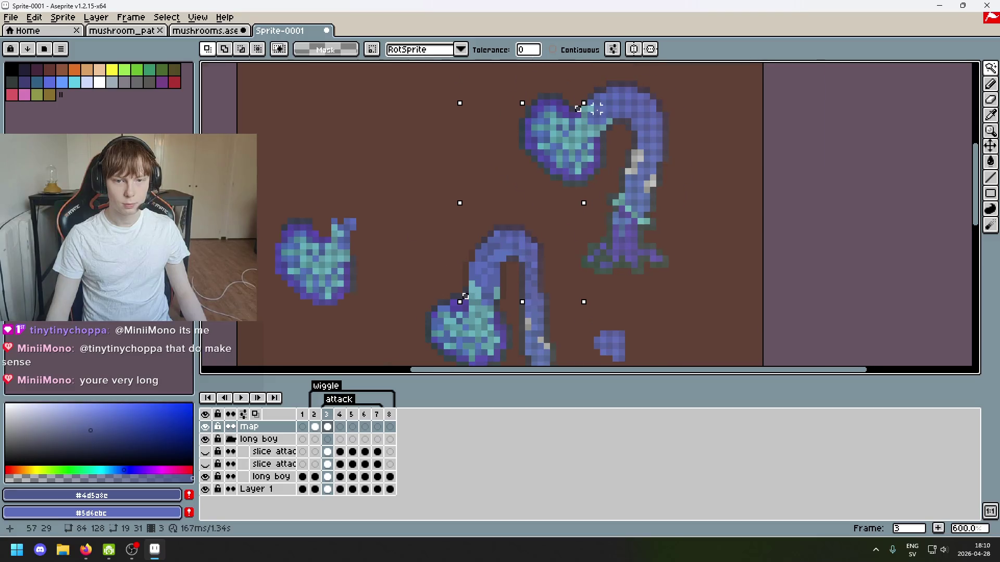
left_click(578, 100)
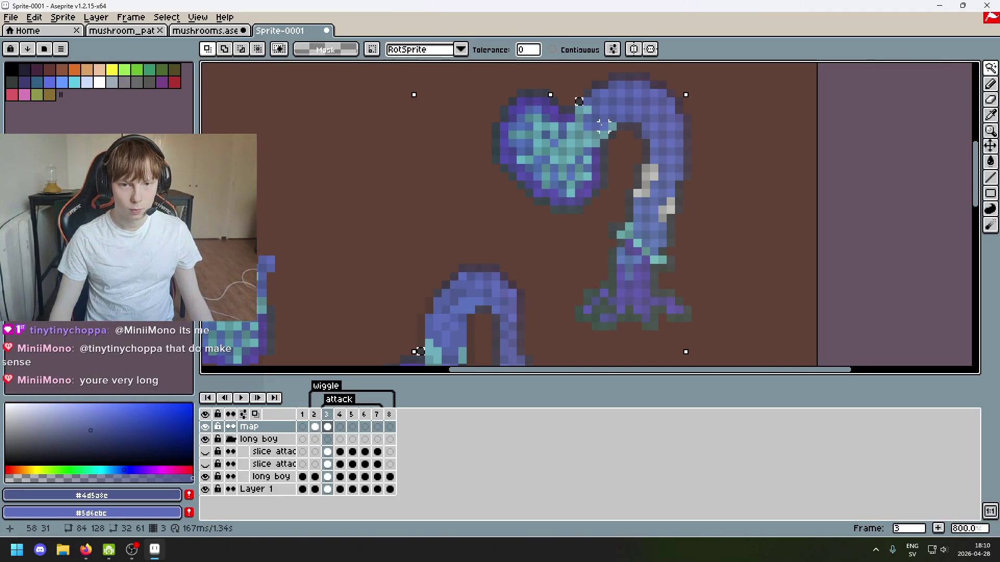
left_click(588, 97)
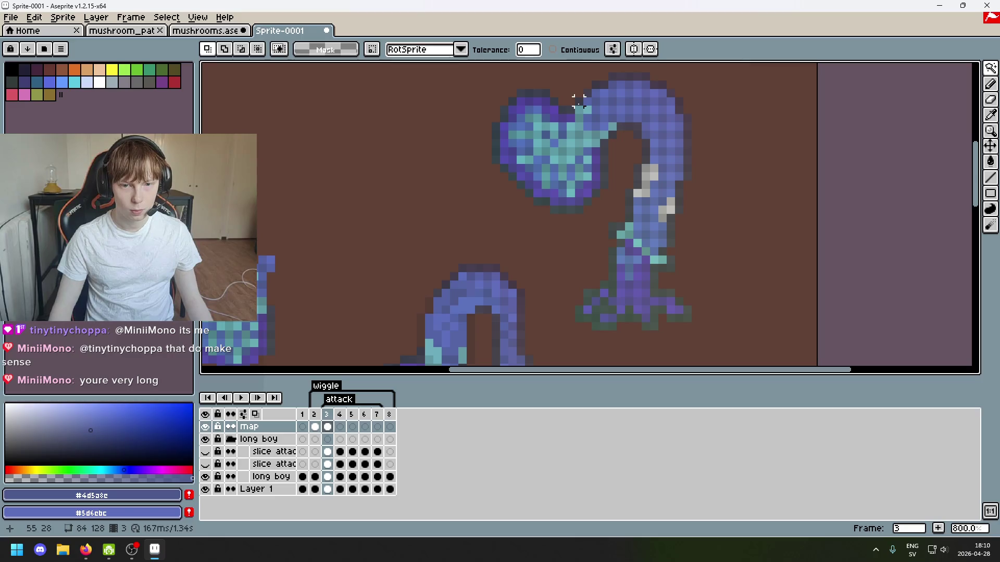
left_click(587, 97)
key("ctrl+d")
left_click_drag(587, 93, 588, 96)
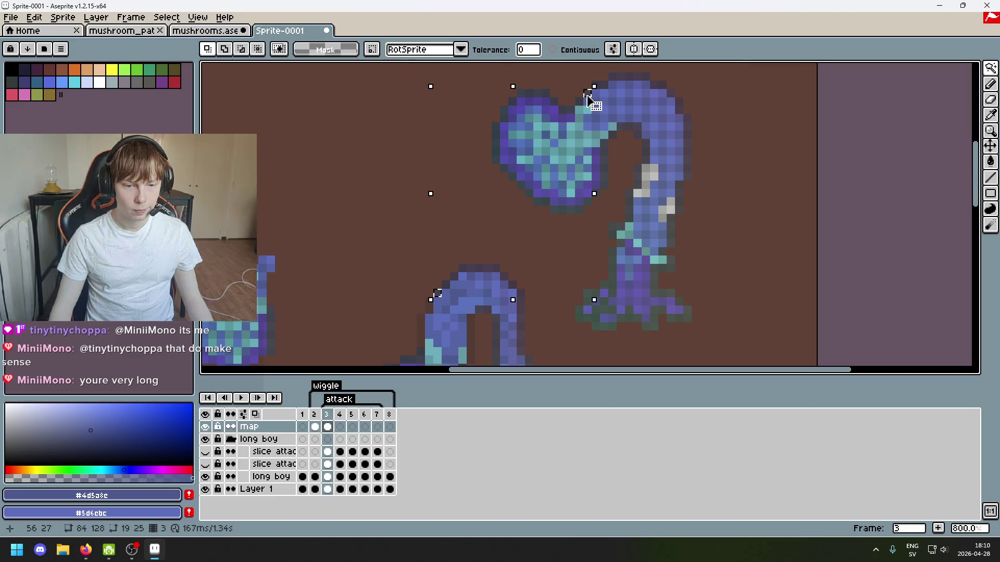
scroll(520, 235, "down", 3)
scroll(469, 208, "up", 5)
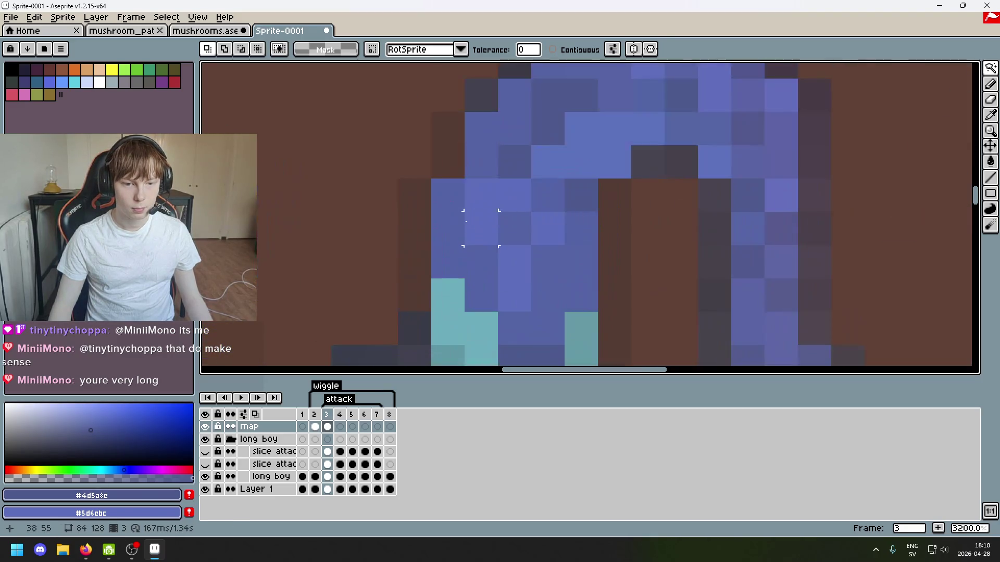
Sample the dark outline colour and paint outline pixels along the arched stalk edge.
key("i")
left_click(493, 117)
key("b")
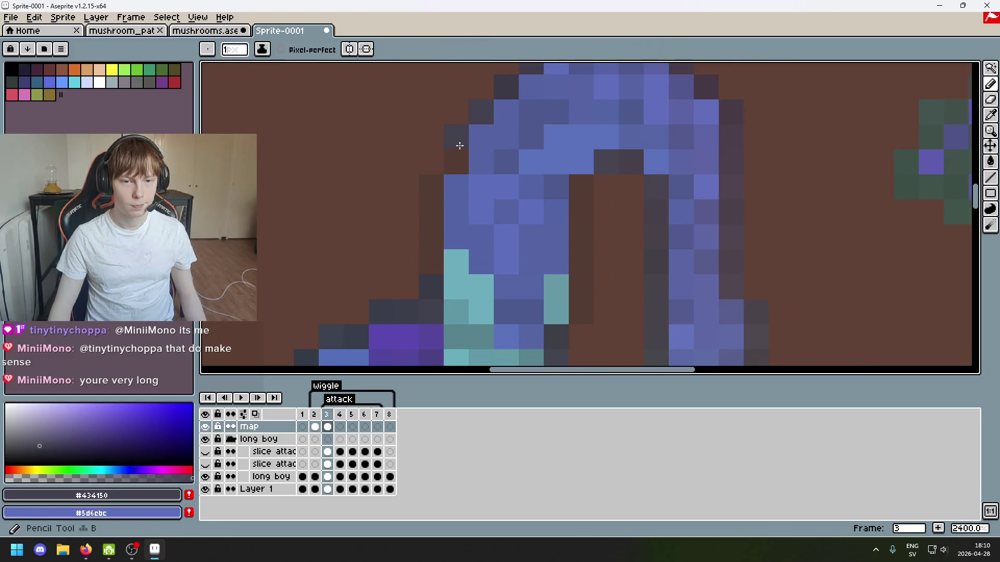
left_click_drag(431, 237, 436, 273)
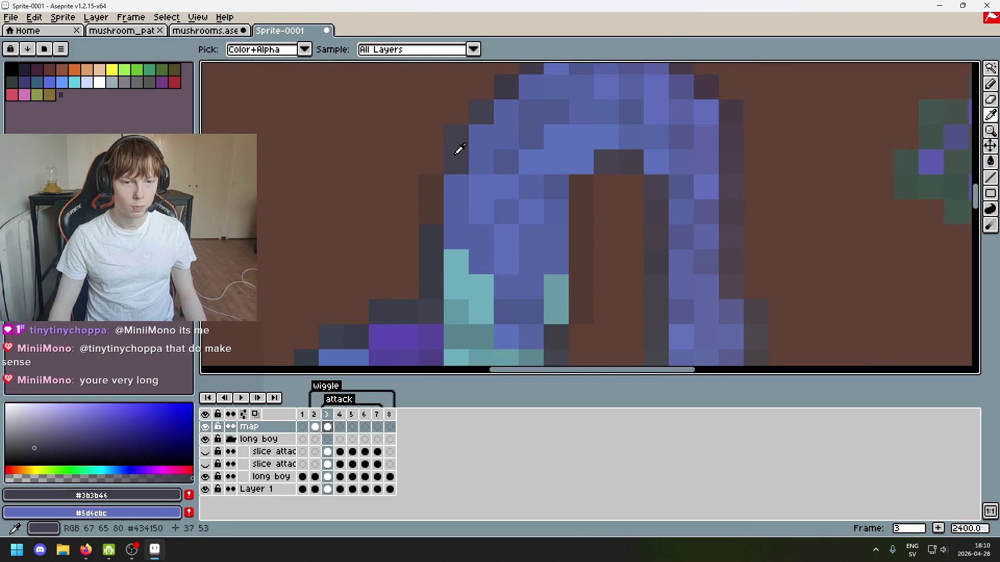
left_click(432, 182)
left_click(430, 214, "alt")
scroll(512, 233, "down", 6)
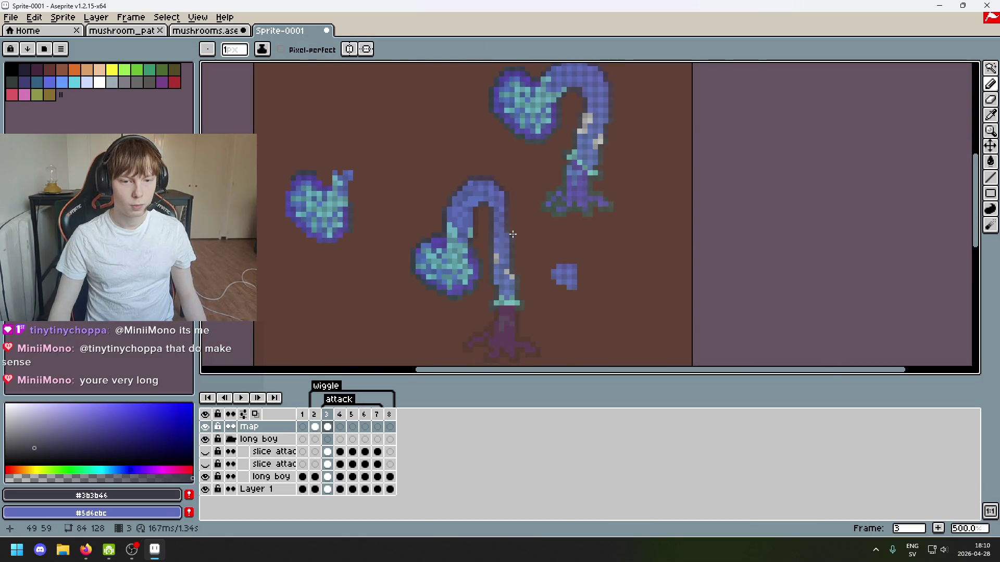
scroll(487, 214, "up", 6)
scroll(479, 218, "down", 4)
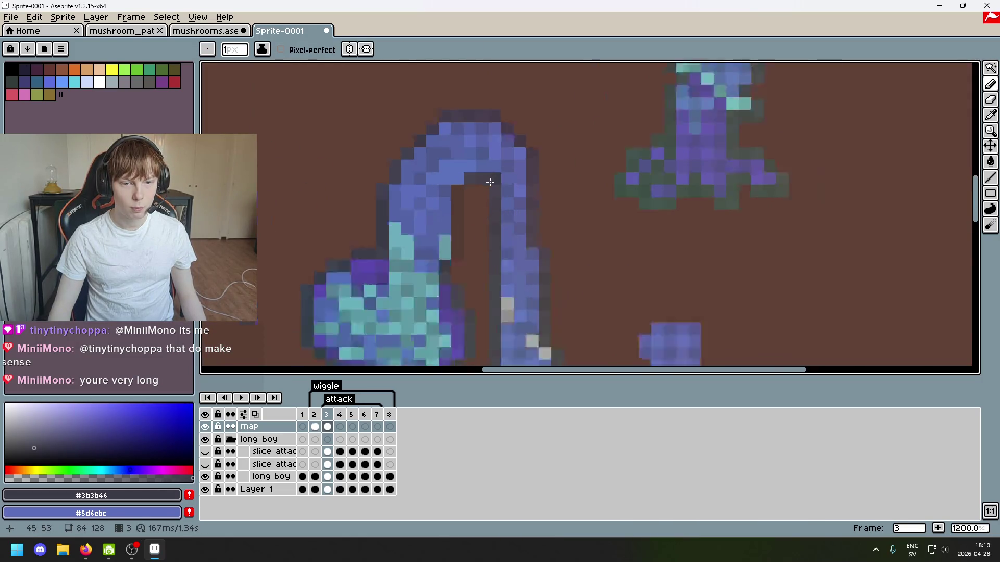
scroll(454, 264, "down", 3)
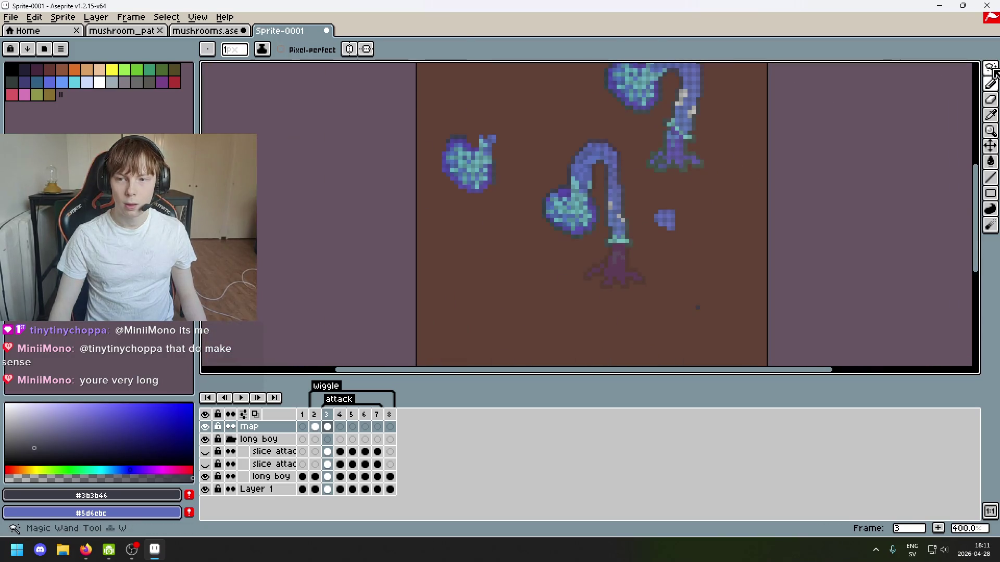
Start a point-by-point lasso outline around part of the arched stalk.
key("shift+q")
scroll(589, 196, "up", 5)
left_click(557, 211)
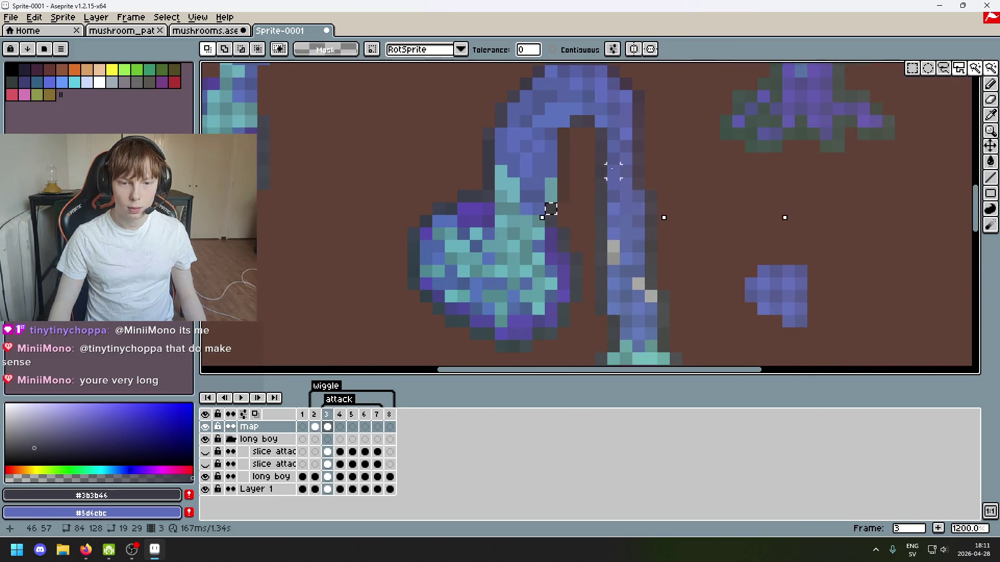
scroll(547, 212, "down", 3)
scroll(543, 215, "up", 3)
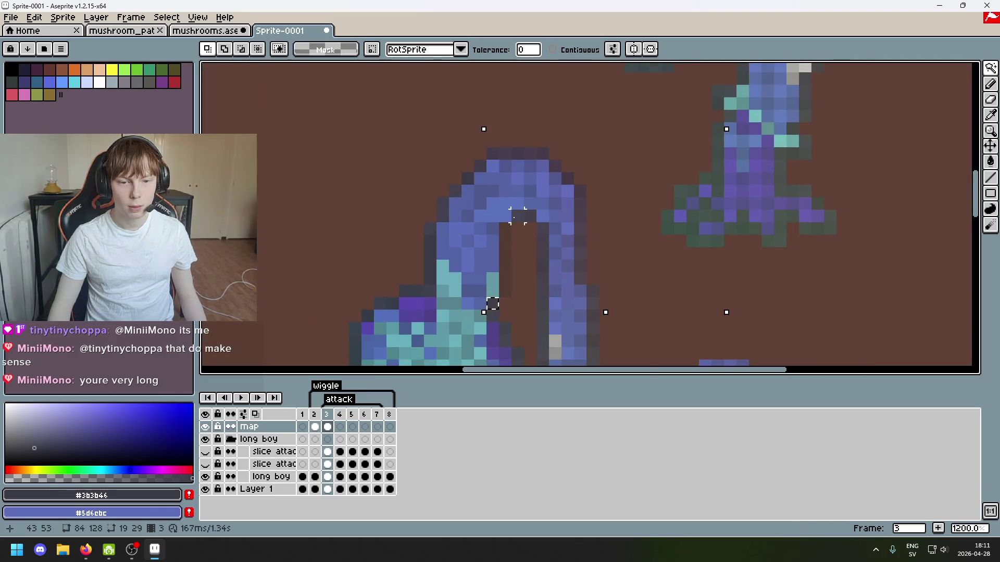
scroll(518, 215, "down", 4)
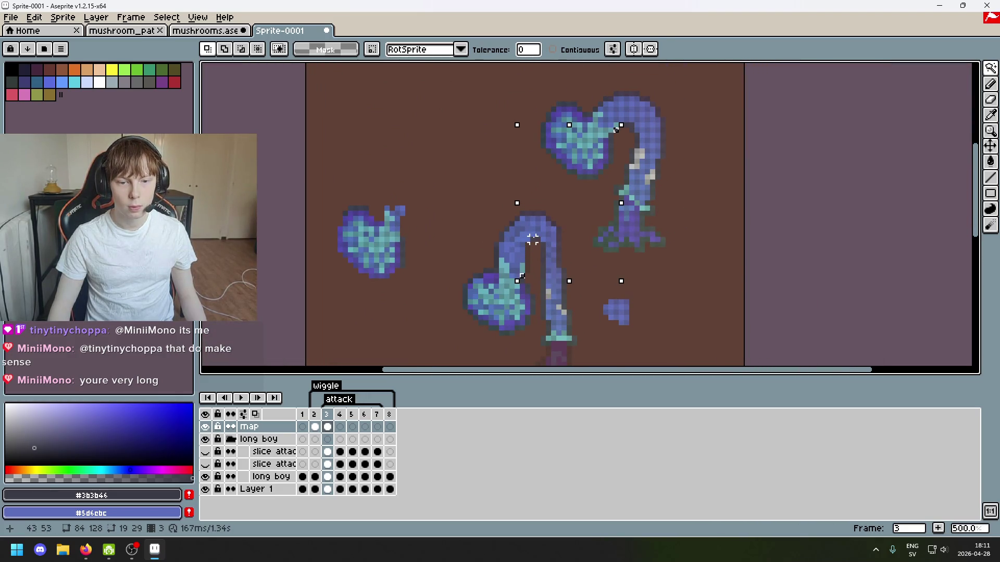
scroll(533, 265, "up", 5)
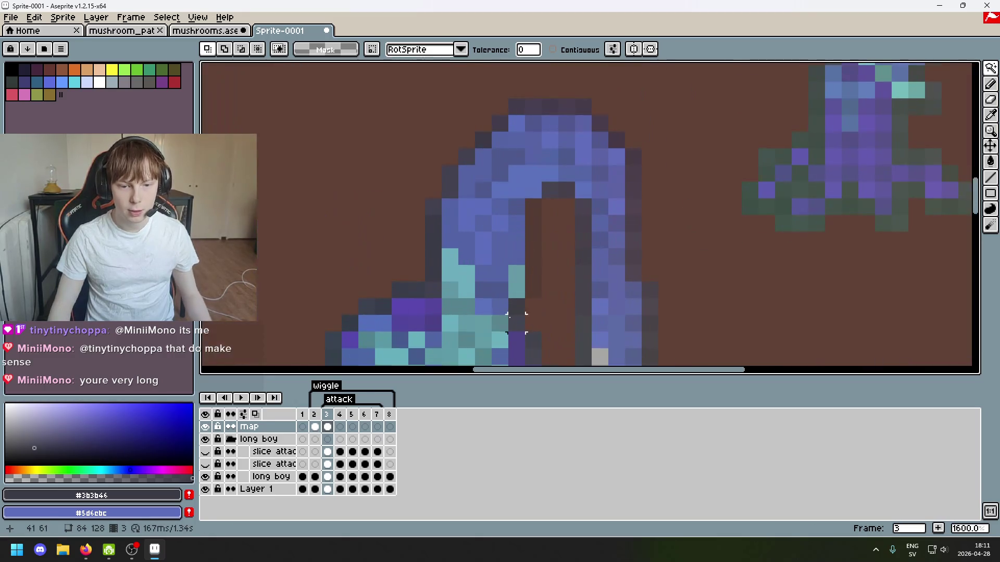
Pick the #484450 outline colour from the arch and bring the upper mushroom's base into view.
key("i")
left_click(521, 286)
key("b")
left_click(542, 194, "alt")
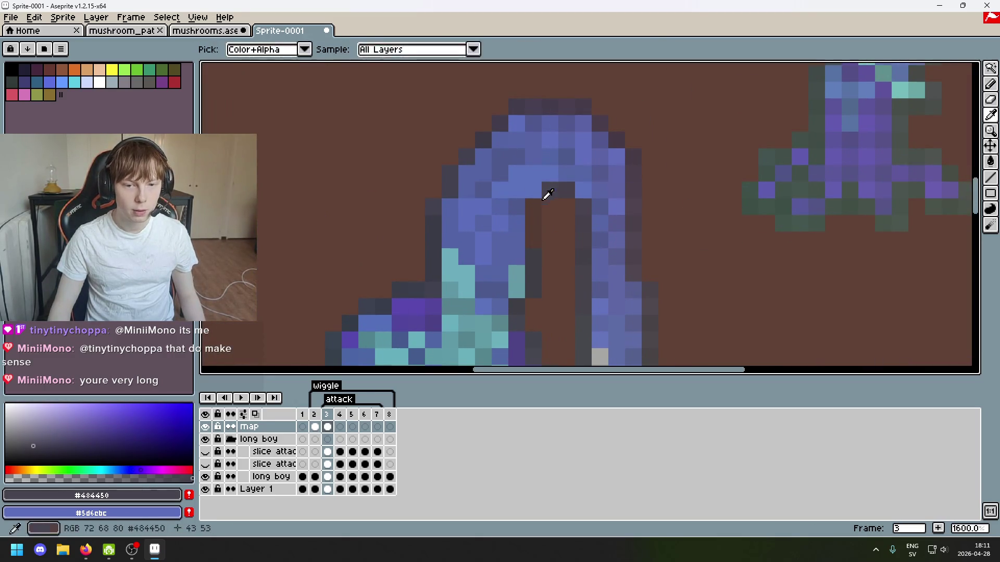
scroll(536, 235, "down", 5)
mouse_move(636, 285)
left_mouse_down()
mouse_move(509, 292)
mouse_move(507, 216)
left_mouse_up()
scroll(509, 292, "up", 2)
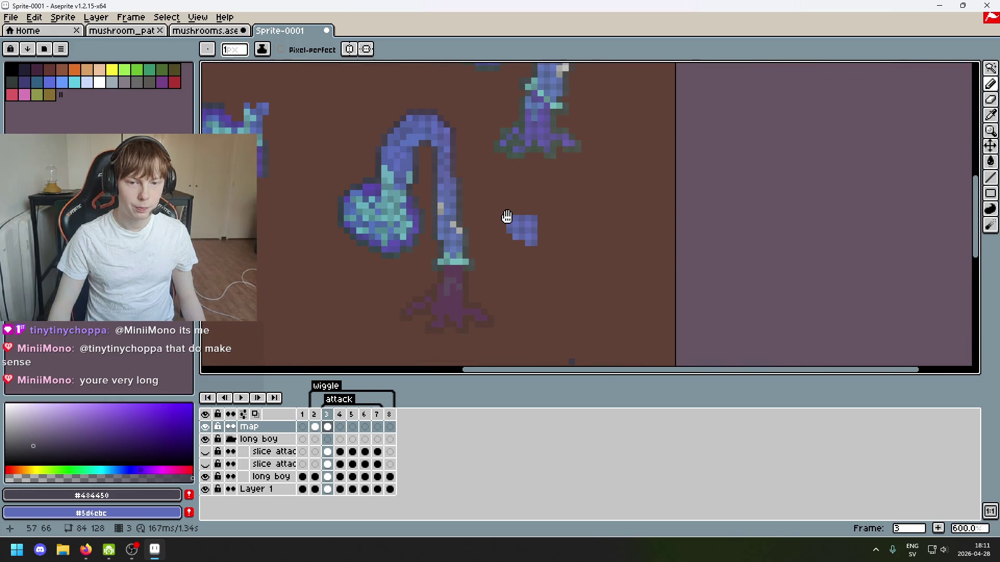
left_click_drag(531, 177, 498, 240)
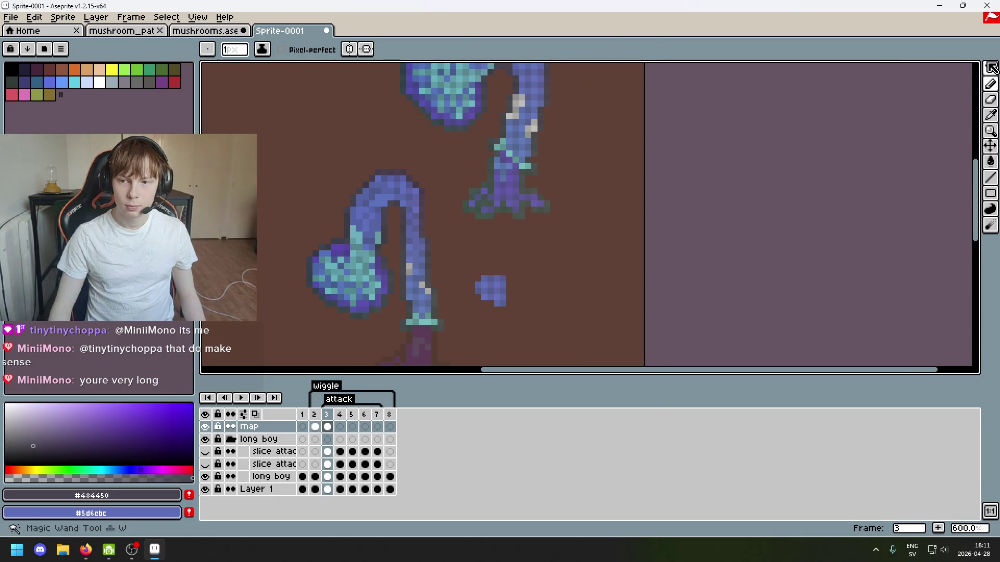
Lasso the upper mushroom's purple base and copy it to the lower left.
left_click(990, 68)
left_click(944, 69)
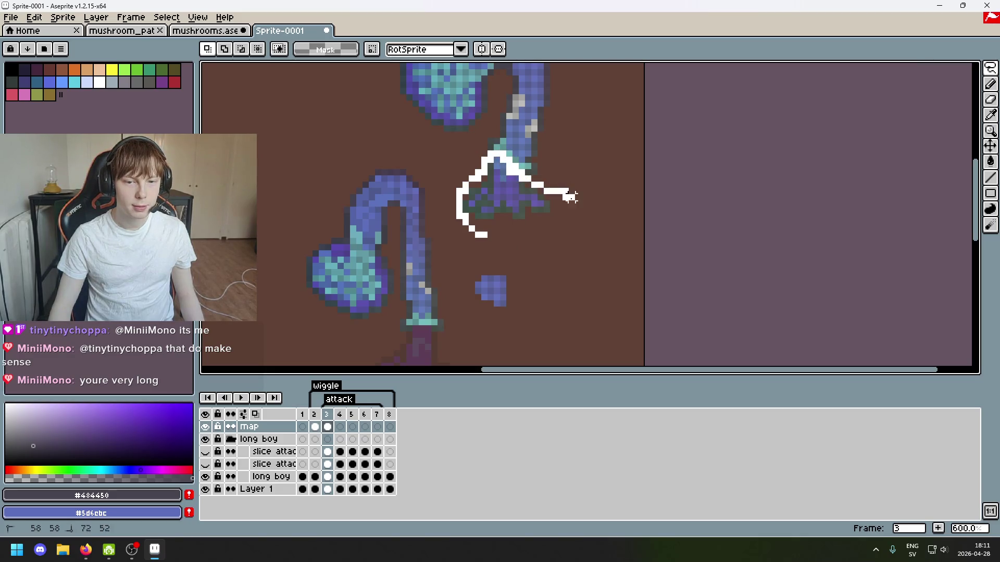
left_click_drag(484, 235, 486, 235)
left_click_drag(583, 302, 641, 196)
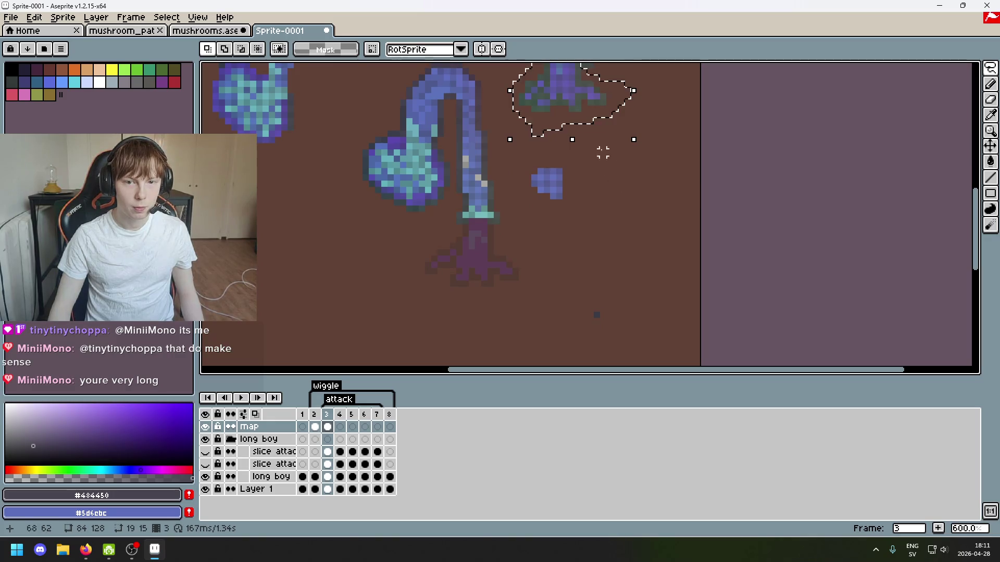
left_click_drag(565, 85, 368, 321)
key("ctrl+d")
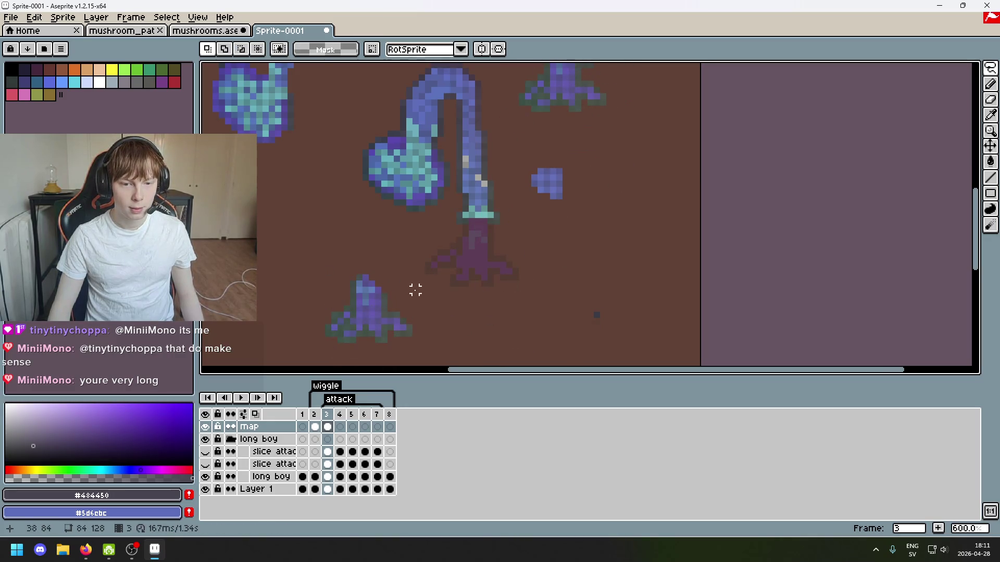
scroll(415, 291, "up", 3)
scroll(371, 234, "down", 1)
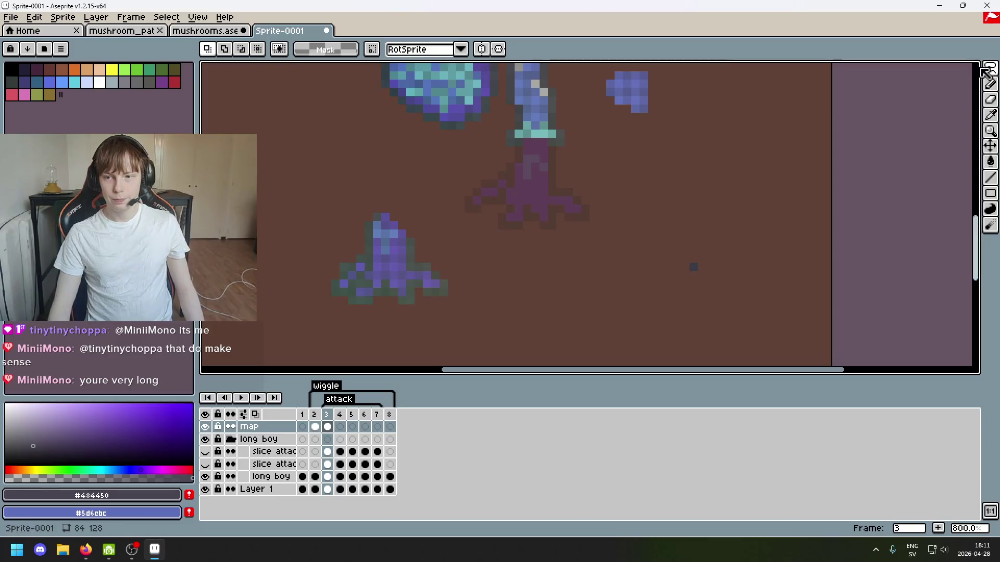
Box the copied base piece and move it up toward the lower stalk.
key("m")
mouse_move(515, 339)
left_mouse_down()
mouse_move(362, 268)
mouse_move(285, 201)
left_mouse_up()
mouse_move(411, 263)
left_mouse_down()
mouse_move(500, 232)
mouse_move(563, 194)
mouse_move(629, 218)
left_mouse_up()
key("Return")
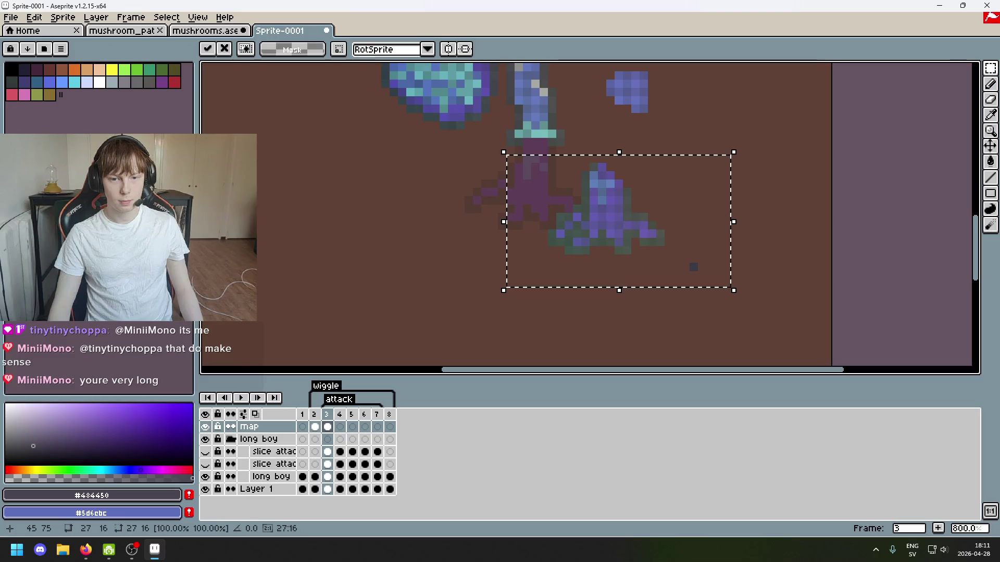
left_click(719, 125)
Reposition the copied base piece beneath the lower stalk, beside its dark roots.
mouse_move(668, 158)
left_mouse_down()
mouse_move(613, 238)
mouse_move(578, 262)
left_mouse_up()
left_click(620, 257)
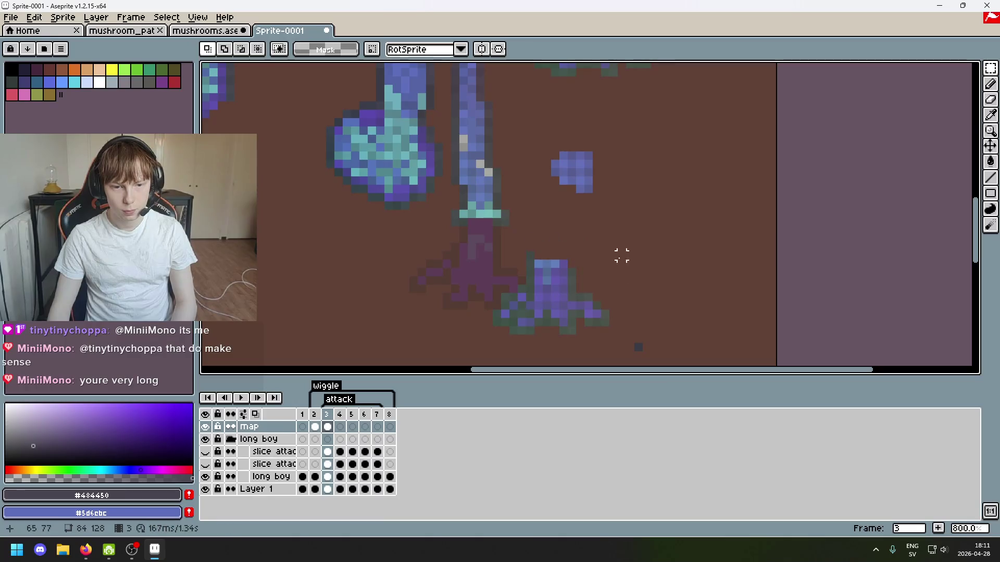
mouse_move(641, 364)
left_mouse_down()
mouse_move(447, 263)
mouse_move(436, 243)
left_mouse_up()
mouse_move(563, 313)
left_mouse_down()
mouse_move(509, 313)
mouse_move(502, 299)
mouse_move(508, 314)
mouse_move(638, 291)
left_mouse_up()
key("Return")
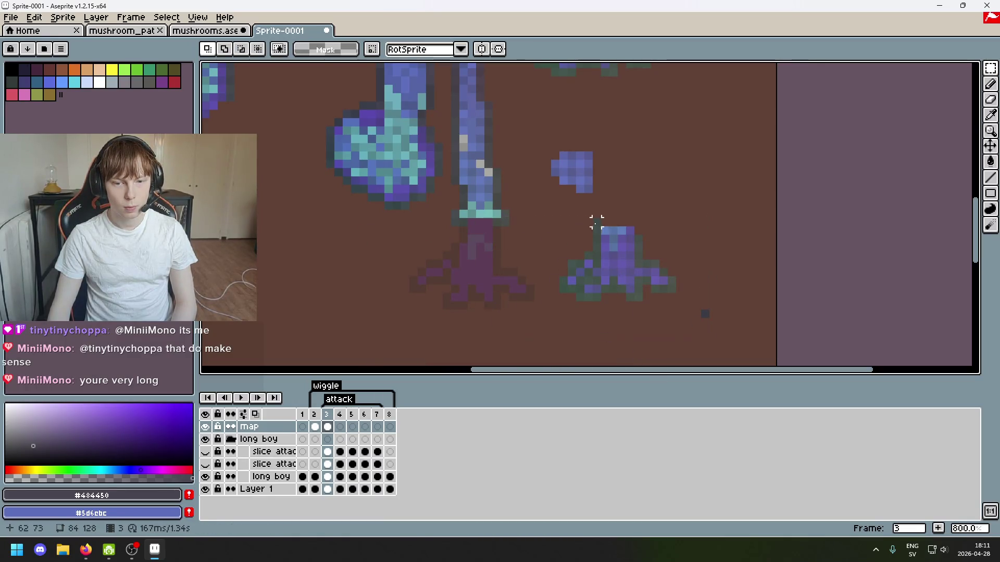
mouse_move(581, 215)
left_mouse_down()
mouse_move(613, 229)
mouse_move(676, 315)
mouse_move(723, 333)
left_mouse_up()
mouse_move(614, 277)
left_mouse_down()
mouse_move(509, 277)
mouse_move(505, 286)
mouse_move(525, 299)
mouse_move(511, 291)
mouse_move(604, 271)
mouse_move(501, 278)
mouse_move(632, 276)
mouse_move(448, 261)
mouse_move(637, 267)
left_mouse_up()
scroll(597, 287, "up", 2)
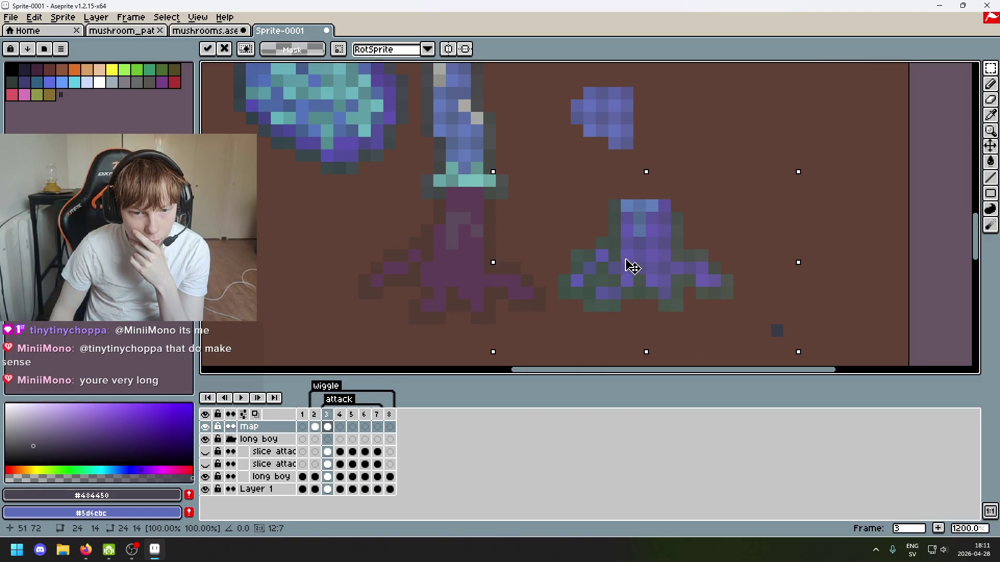
Commit the placed piece, then try moving its purple stem onto the roots and undo.
key("Return")
key("ctrl+d")
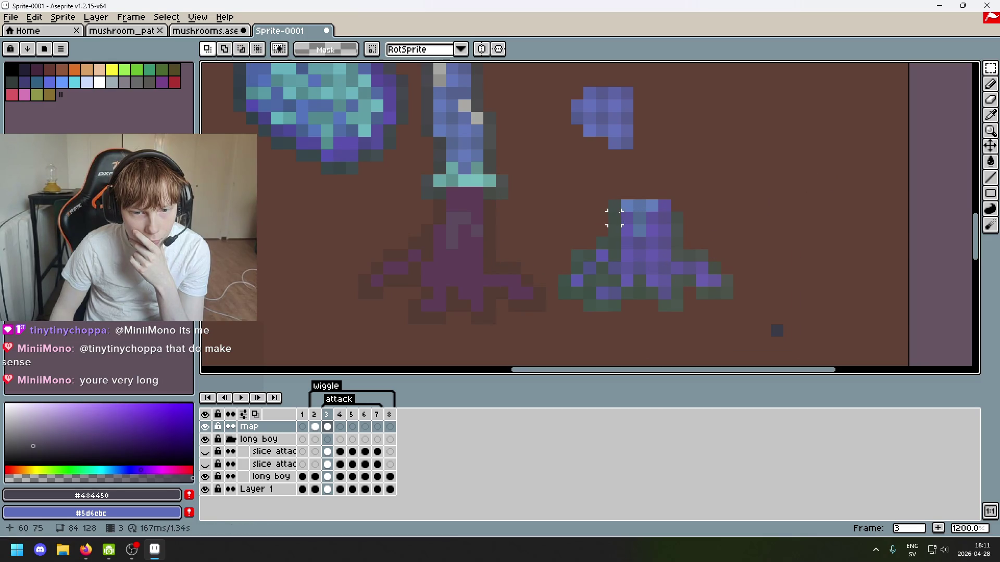
left_click_drag(677, 256, 621, 187)
mouse_move(655, 223)
left_mouse_down()
mouse_move(492, 245)
mouse_move(487, 261)
mouse_move(518, 281)
mouse_move(485, 245)
mouse_move(487, 233)
left_mouse_up()
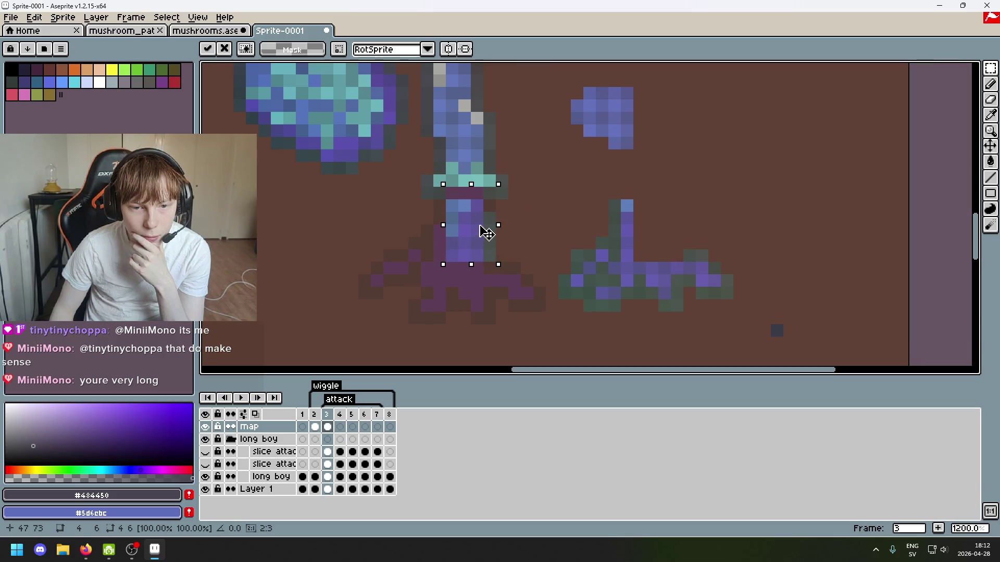
key("ctrl+z")
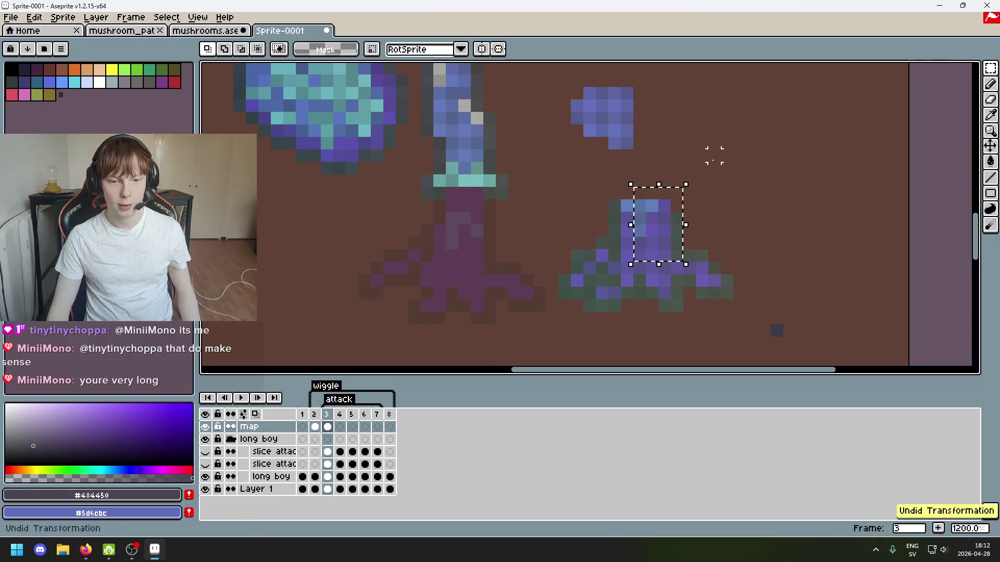
Shift the stem piece and a small block of centre-stalk pixels to new positions.
mouse_move(683, 261)
left_mouse_down()
mouse_move(646, 238)
mouse_move(725, 289)
left_mouse_up()
left_click(628, 255)
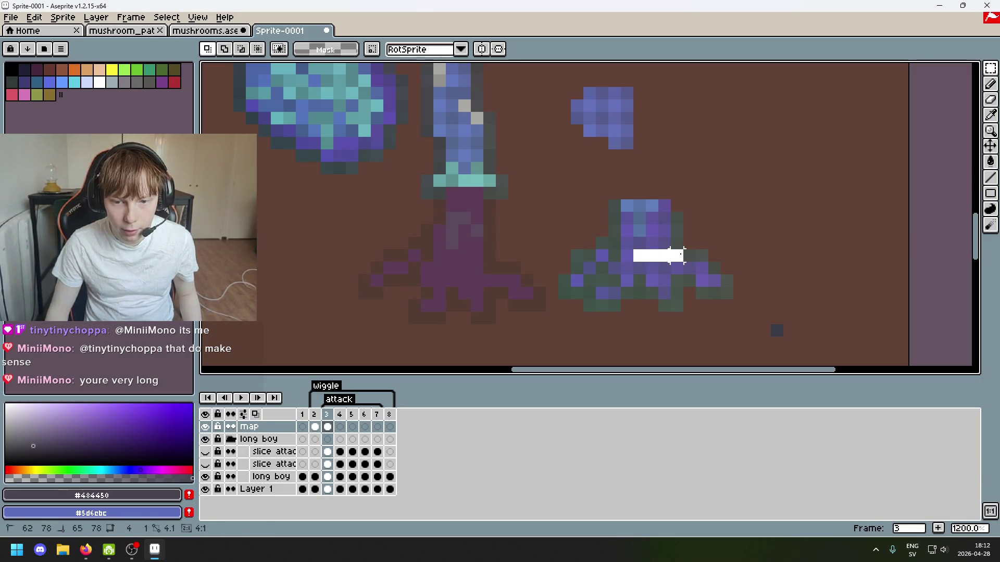
left_click(664, 244)
mouse_move(683, 256)
left_mouse_down()
mouse_move(670, 198)
mouse_move(686, 200)
mouse_move(488, 243)
mouse_move(490, 254)
left_mouse_up()
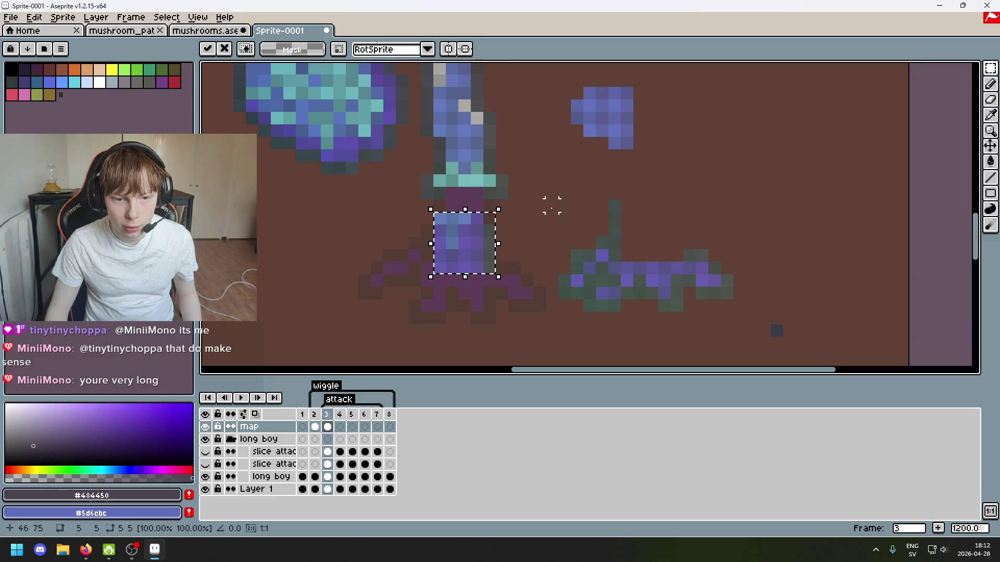
left_click(552, 205)
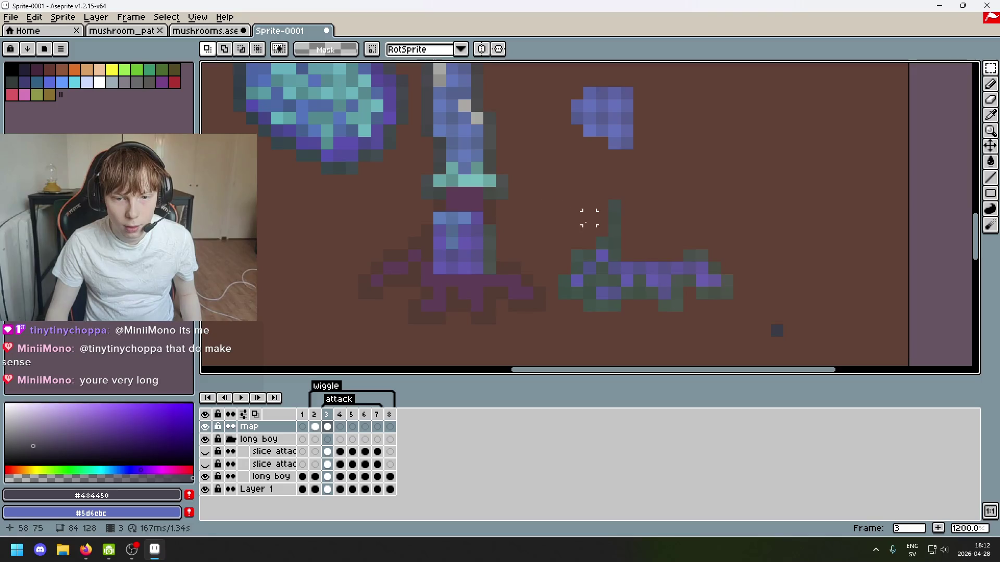
mouse_move(443, 209)
left_mouse_down()
mouse_move(484, 251)
mouse_move(458, 226)
left_mouse_up()
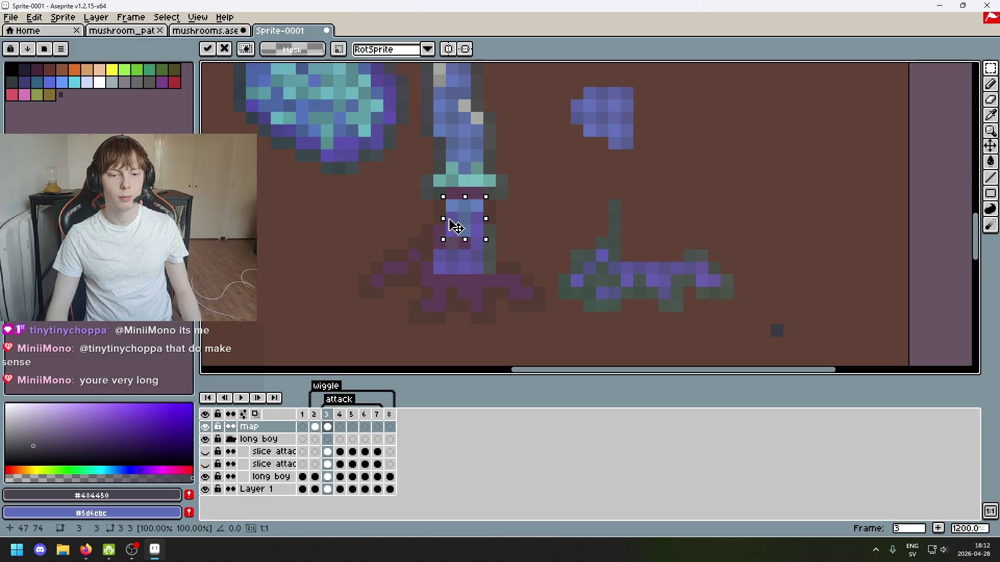
left_click(514, 230)
Move the right plant's top two dark stem pixels onto the centre stalk's left edge.
mouse_move(606, 197)
left_mouse_down()
mouse_move(619, 250)
mouse_move(449, 245)
left_mouse_up()
left_click(477, 243)
scroll(441, 224, "up", 3)
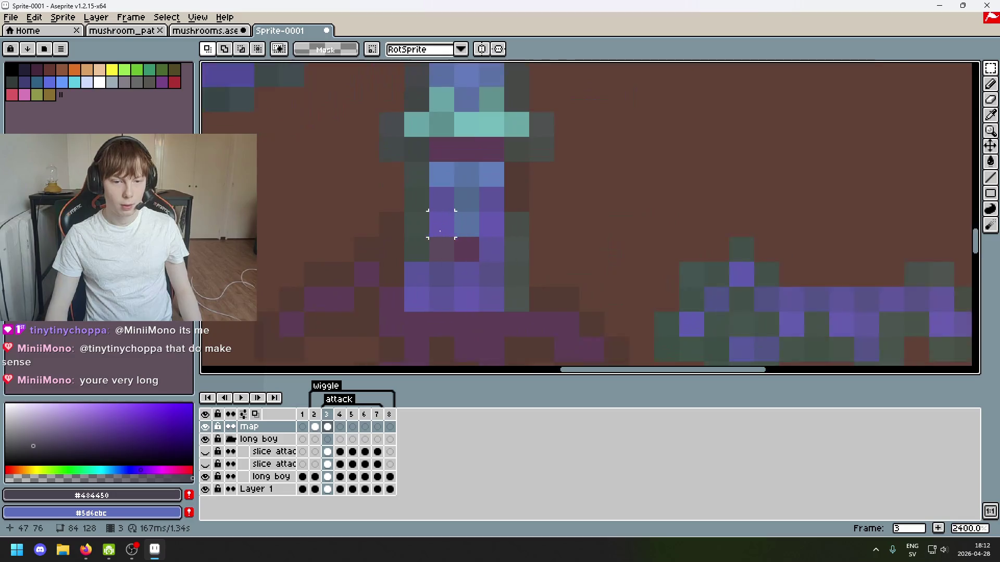
key("ctrl+z")
key("ctrl+z")
key("ctrl+z")
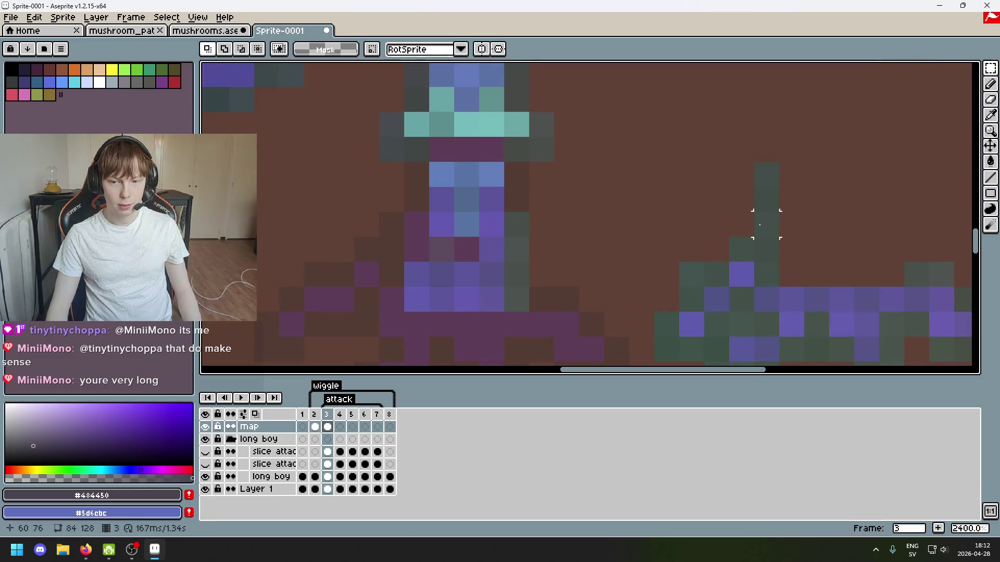
mouse_move(768, 166)
left_mouse_down()
mouse_move(774, 190)
mouse_move(439, 201)
mouse_move(415, 187)
left_mouse_up()
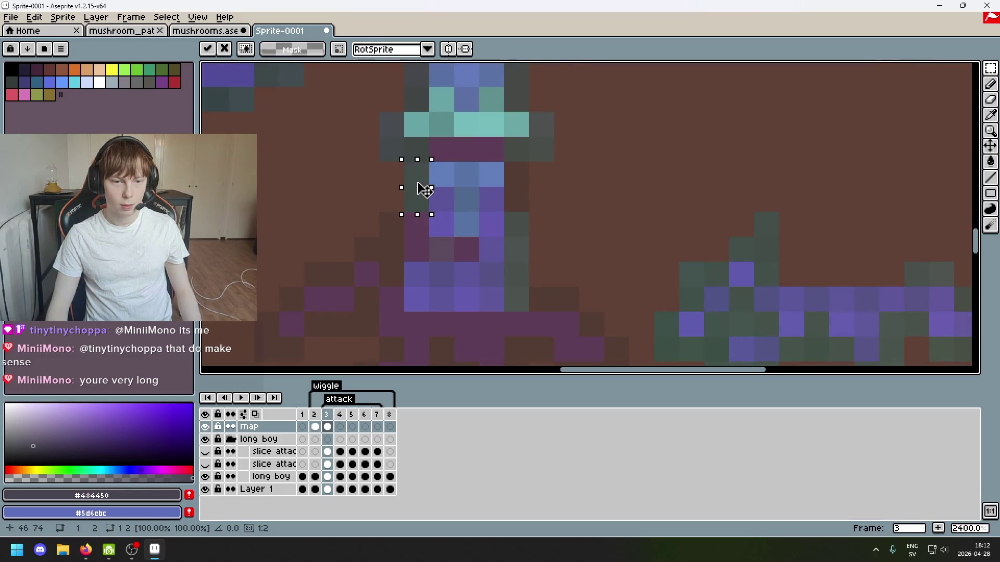
left_click_drag(609, 193, 622, 203)
Pick stem purple #5c529b from the canvas as the drawing colour.
scroll(622, 203, "down", 3)
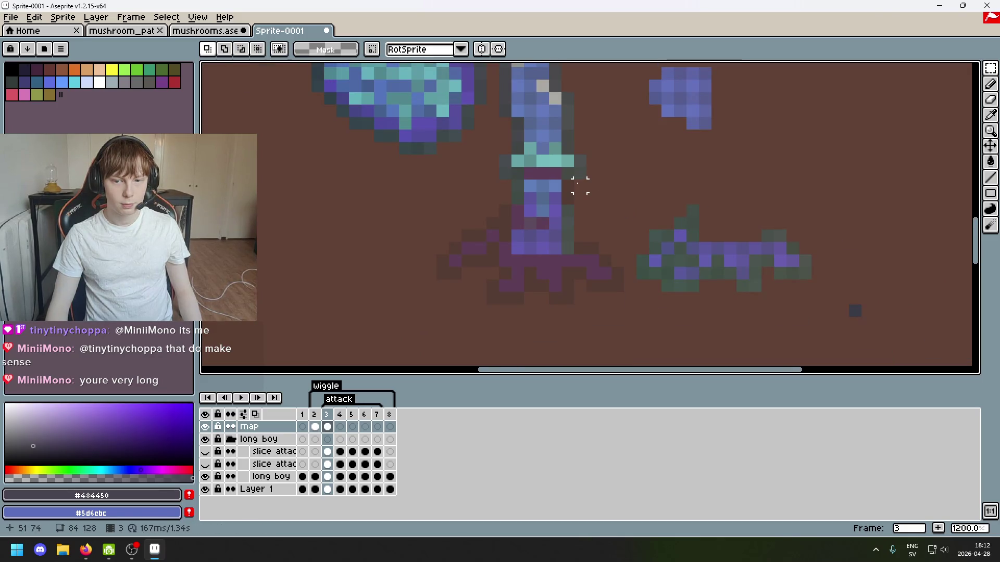
scroll(578, 188, "down", 4)
scroll(605, 188, "up", 3)
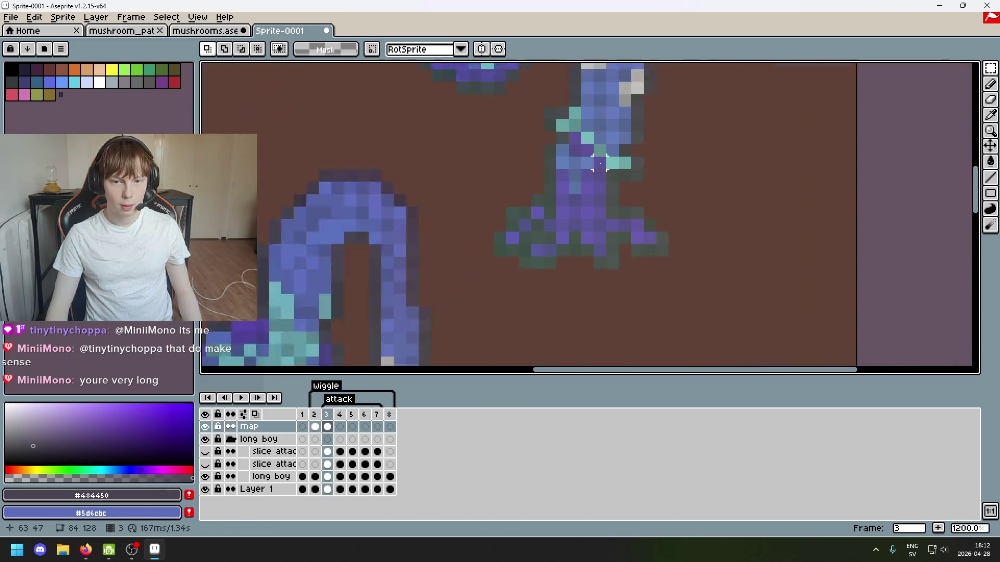
left_click(580, 127, "alt")
scroll(603, 200, "down", 2)
scroll(603, 200, "down", 3)
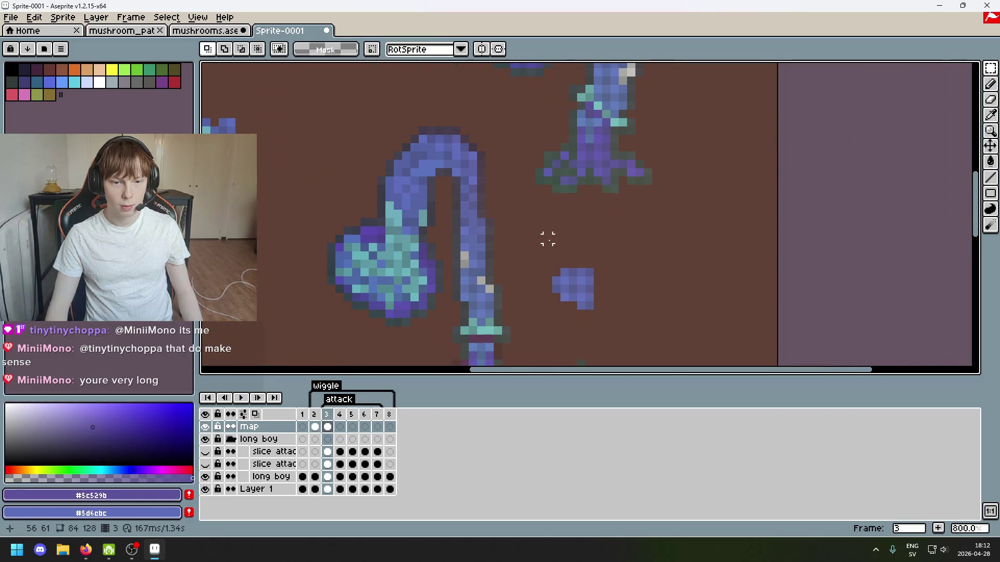
Draw a short stem-purple bar of pixels beside the stalk.
key("b")
left_click(597, 131, "alt")
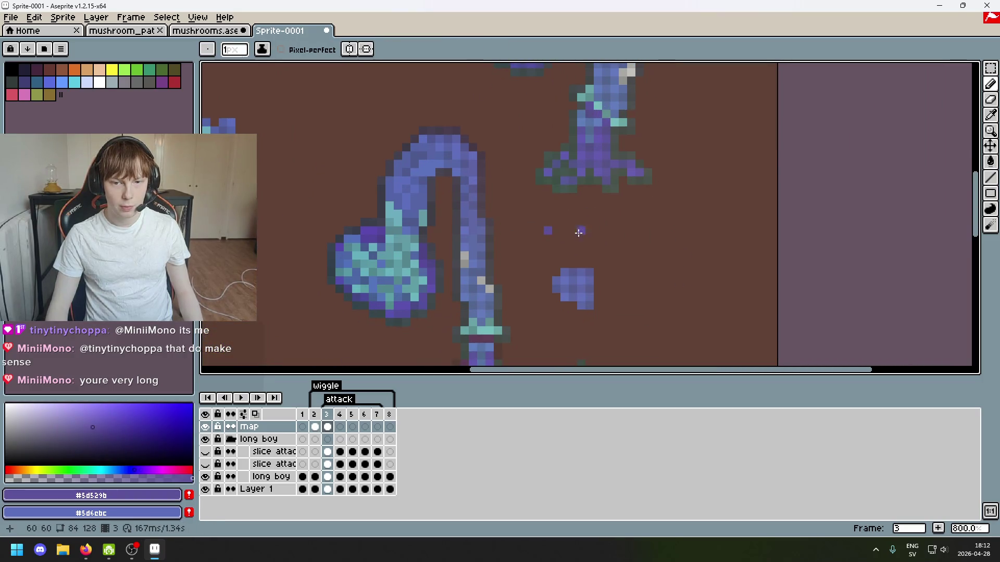
key("alt")
left_click(568, 231)
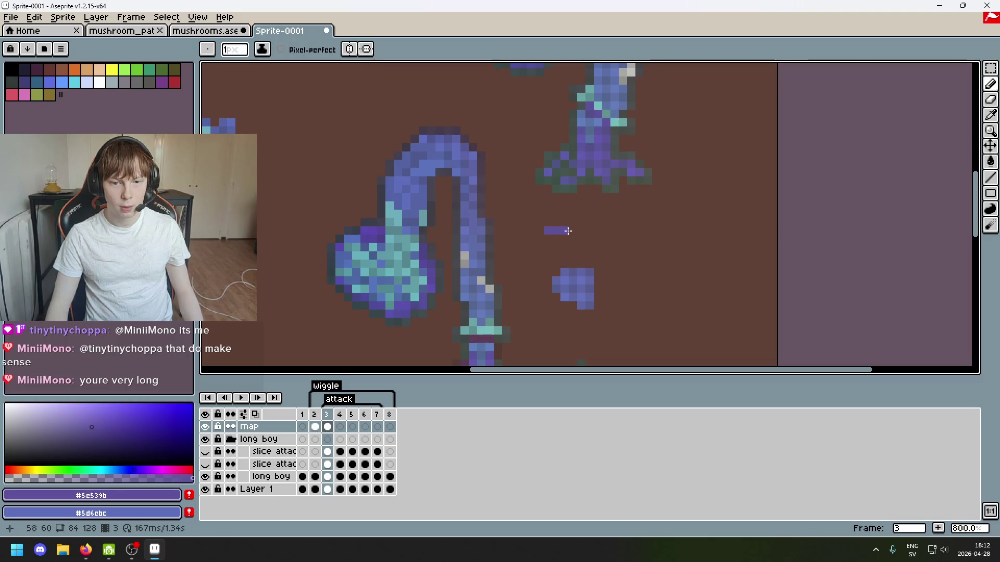
Select the purple bar and drop it down-left onto the lower centre stalk.
left_click(990, 69)
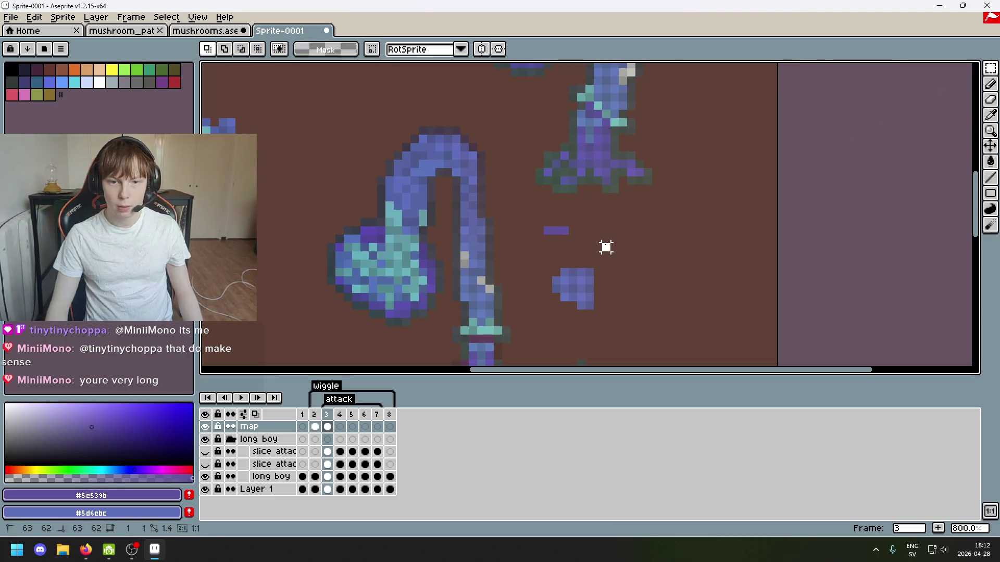
mouse_move(613, 254)
left_mouse_down()
mouse_move(541, 224)
mouse_move(566, 243)
left_mouse_up()
left_click(648, 255)
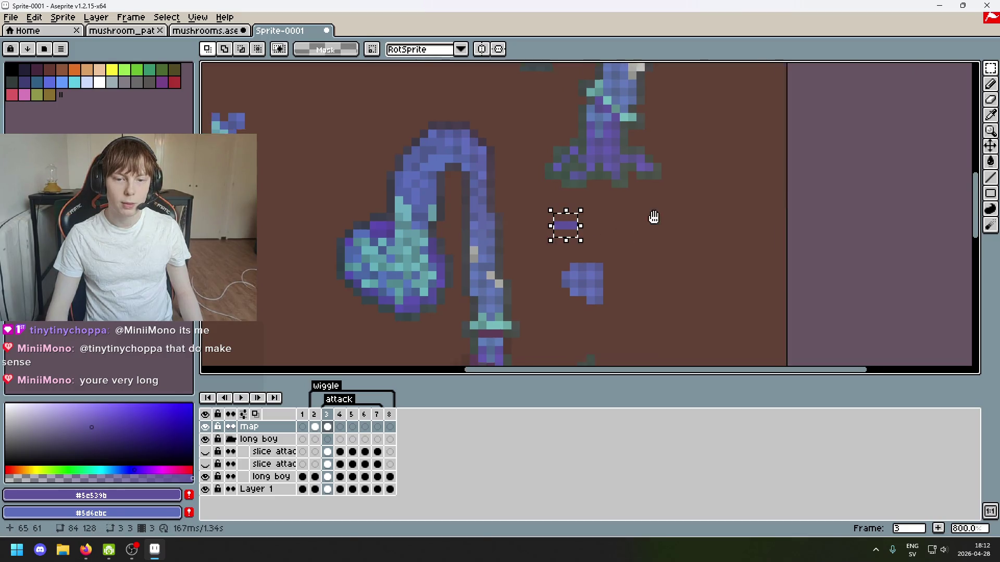
scroll(651, 219, "up", 1)
mouse_move(603, 190)
left_mouse_down()
mouse_move(536, 254)
mouse_move(669, 135)
mouse_move(607, 272)
mouse_move(580, 279)
left_mouse_up()
left_click(663, 263)
scroll(747, 247, "down", 1)
scroll(746, 247, "down", 4)
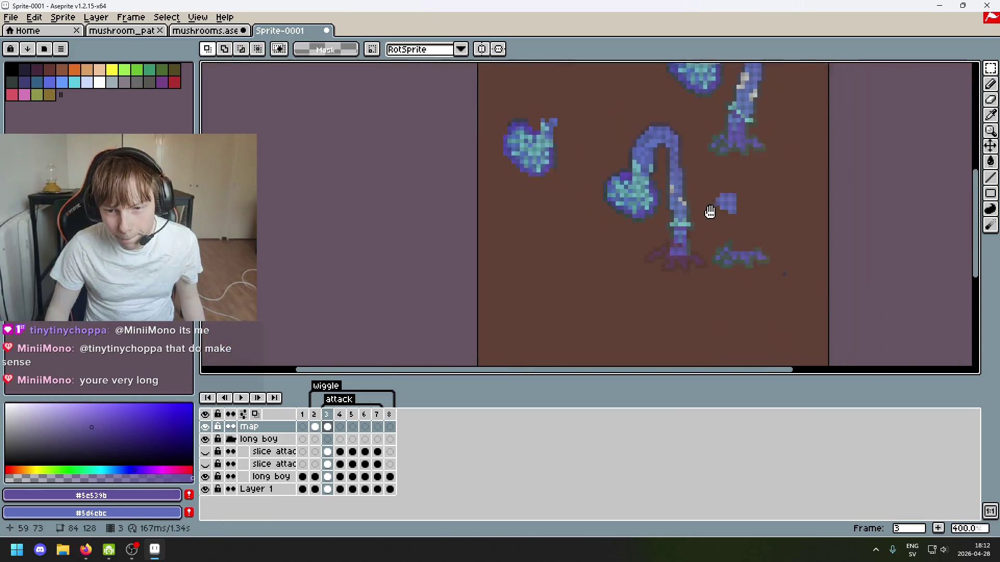
scroll(665, 192, "up", 4)
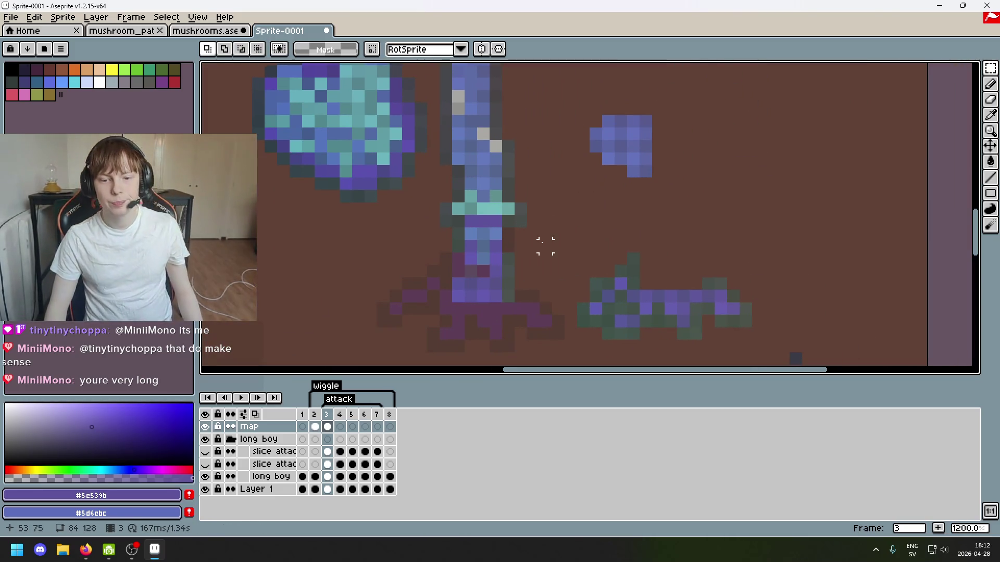
left_click_drag(620, 218, 649, 170)
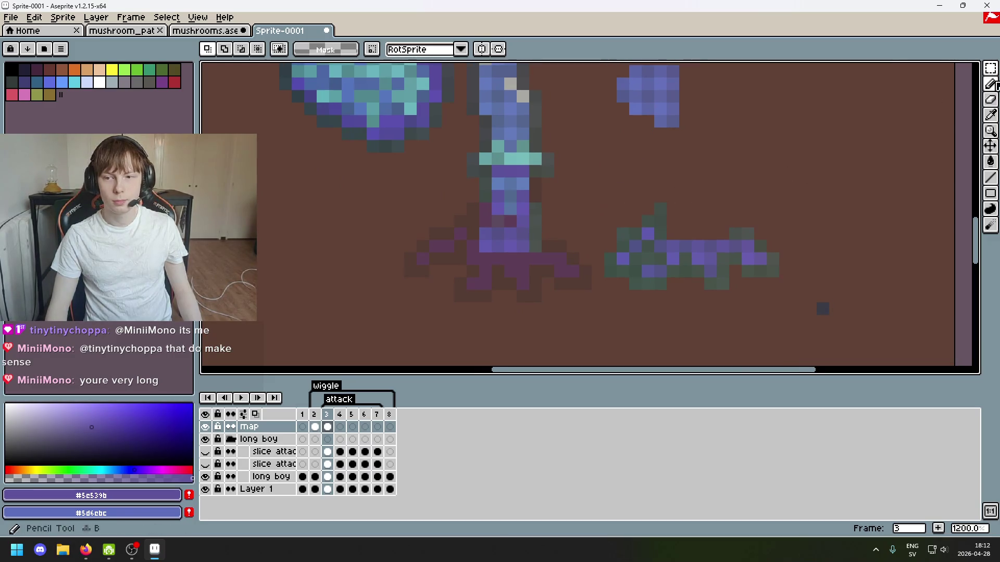
left_click(974, 69)
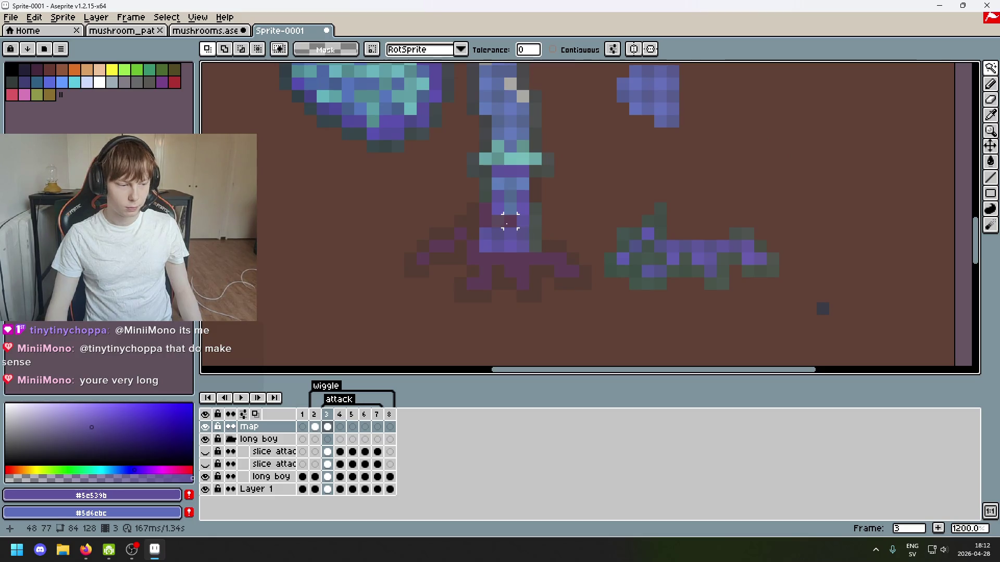
Try a colour-based selection of the sprite shapes, then clear it.
left_click(510, 221)
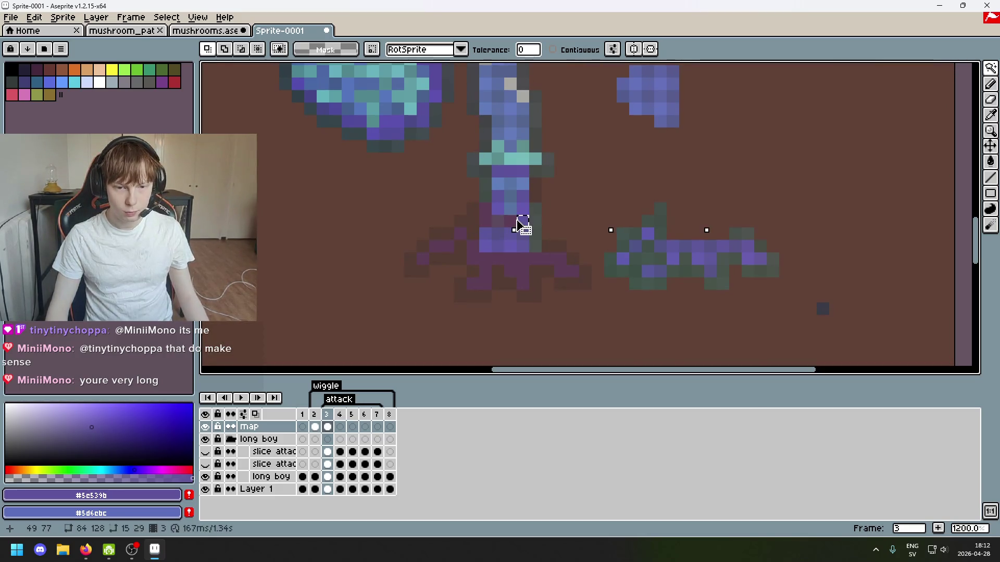
scroll(599, 230, "down", 3)
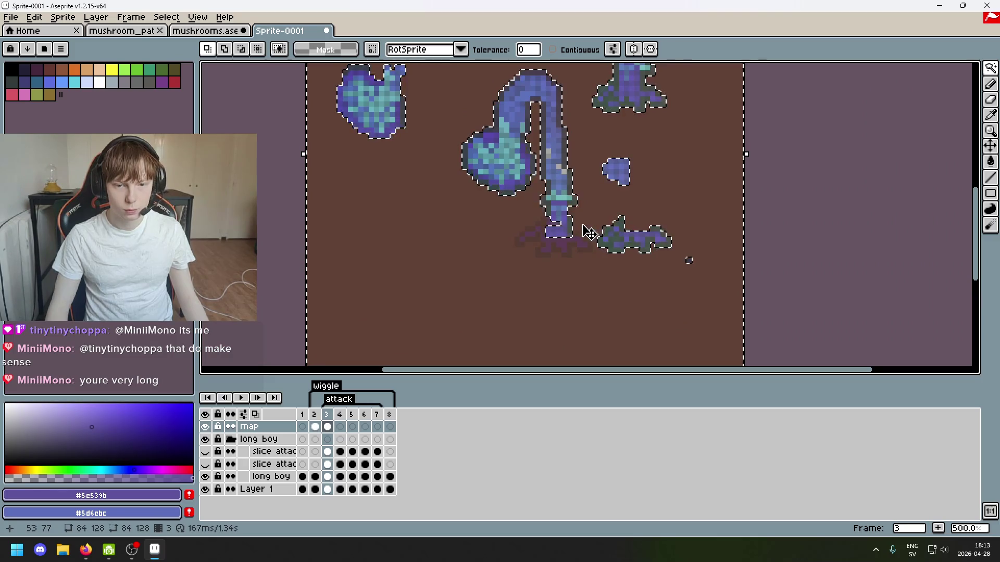
scroll(636, 188, "up", 1)
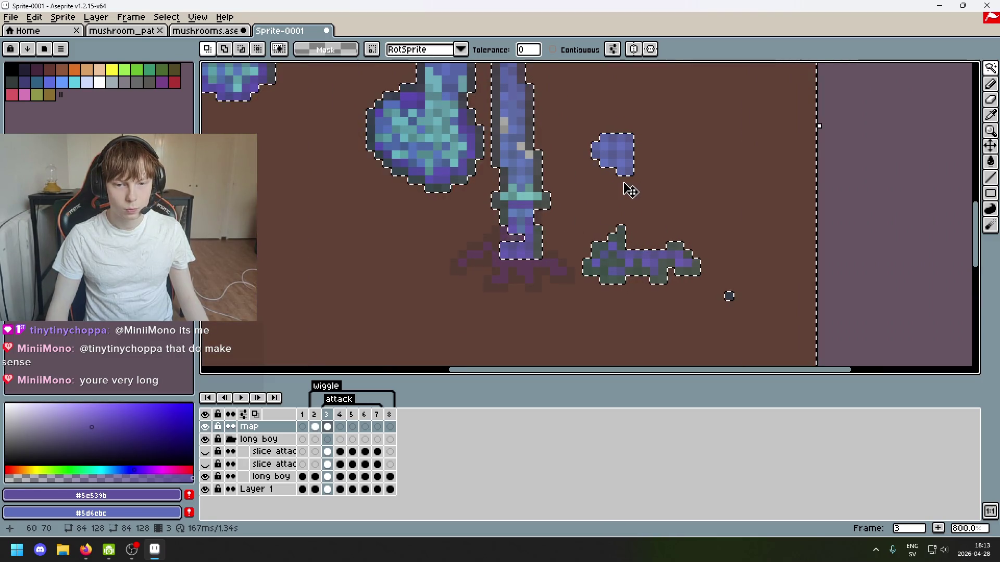
key("ctrl+d")
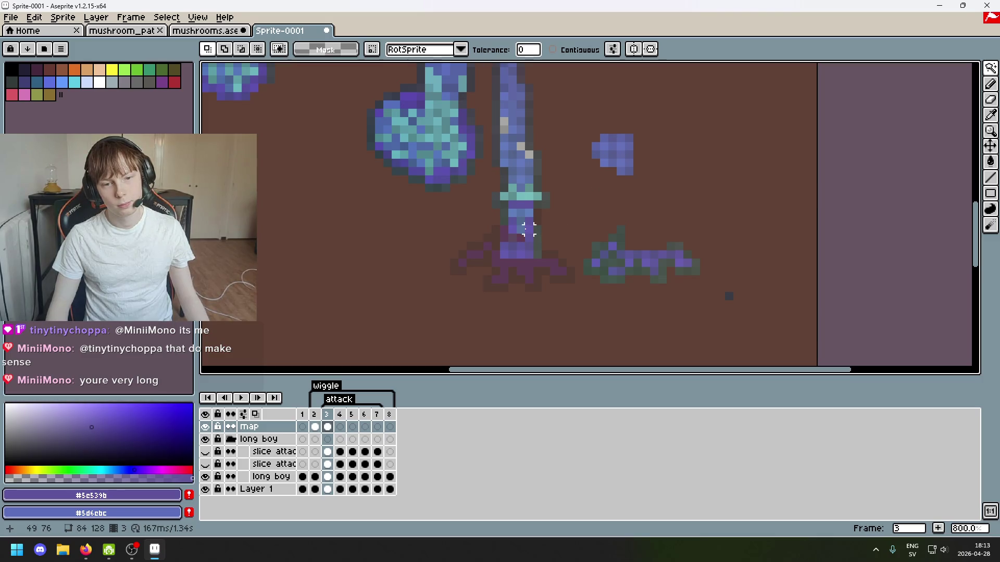
Select the long stalk on frame 3, then drop that selection.
left_click(528, 229)
scroll(585, 223, "down", 2)
scroll(599, 245, "up", 2)
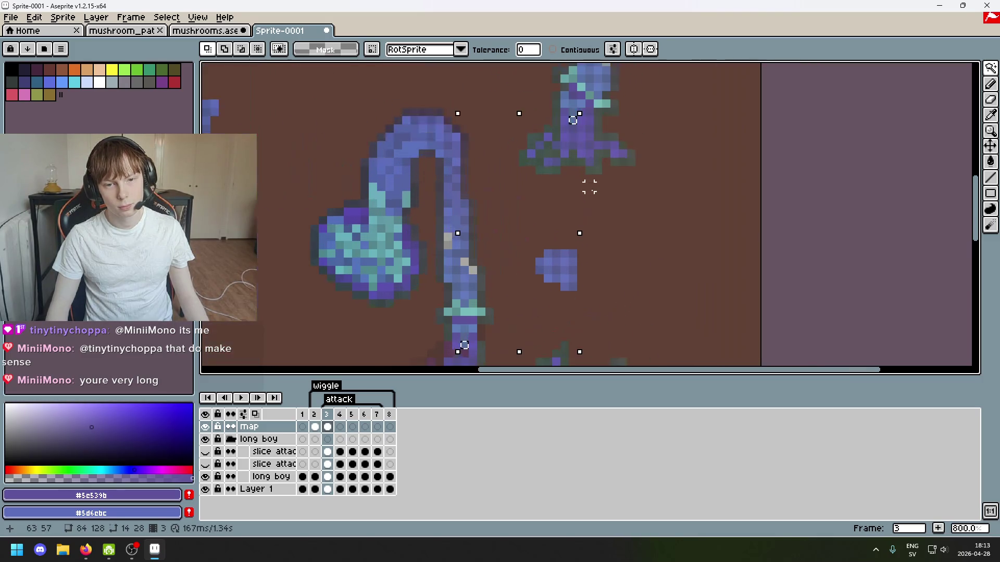
scroll(589, 128, "down", 3)
scroll(561, 318, "up", 3)
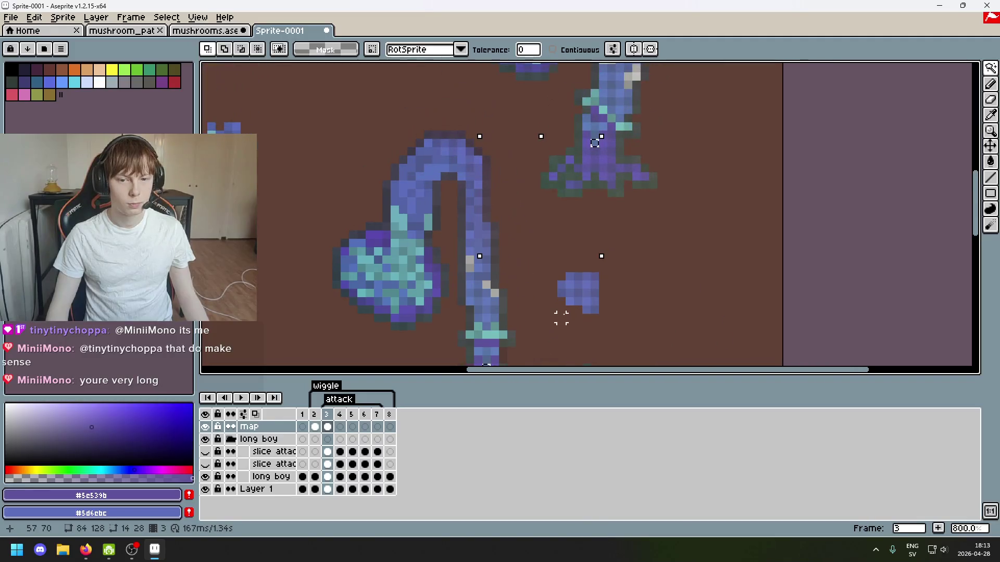
scroll(594, 143, "down", 2)
scroll(595, 143, "up", 2)
left_click(602, 169)
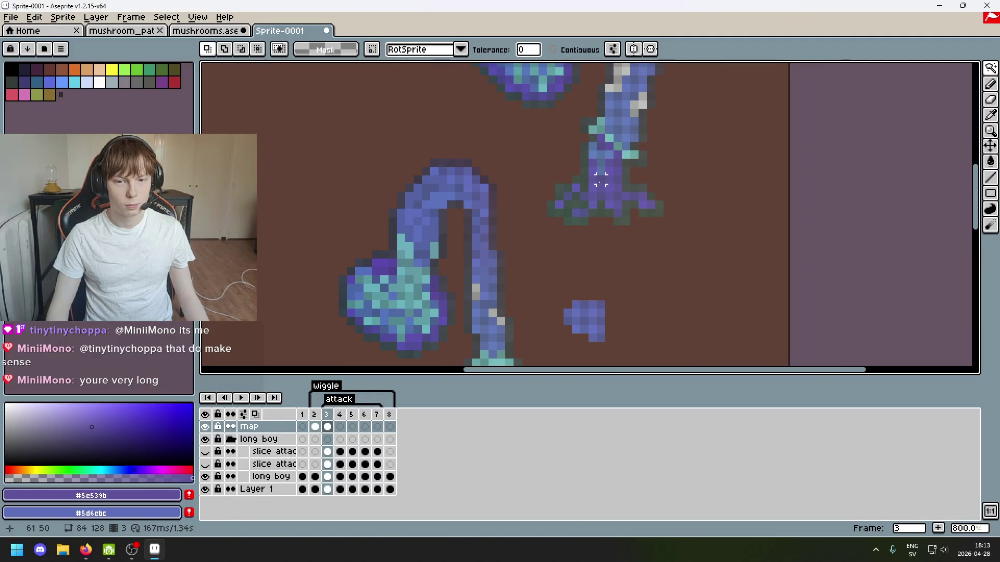
Reselect the long stalk and commit it in a new position.
scroll(603, 170, "up", 3)
left_click(598, 179)
scroll(672, 216, "down", 4)
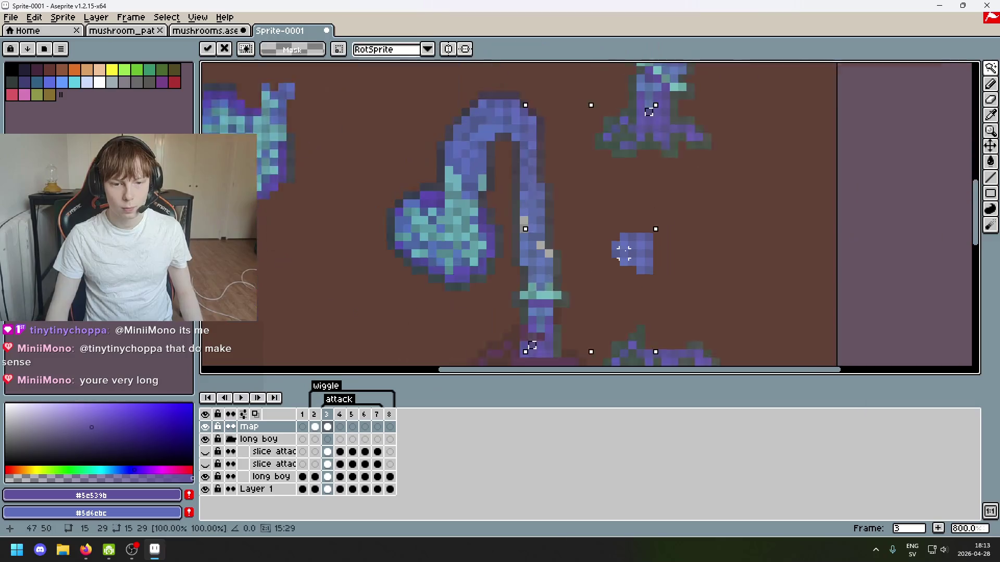
scroll(641, 144, "up", 1)
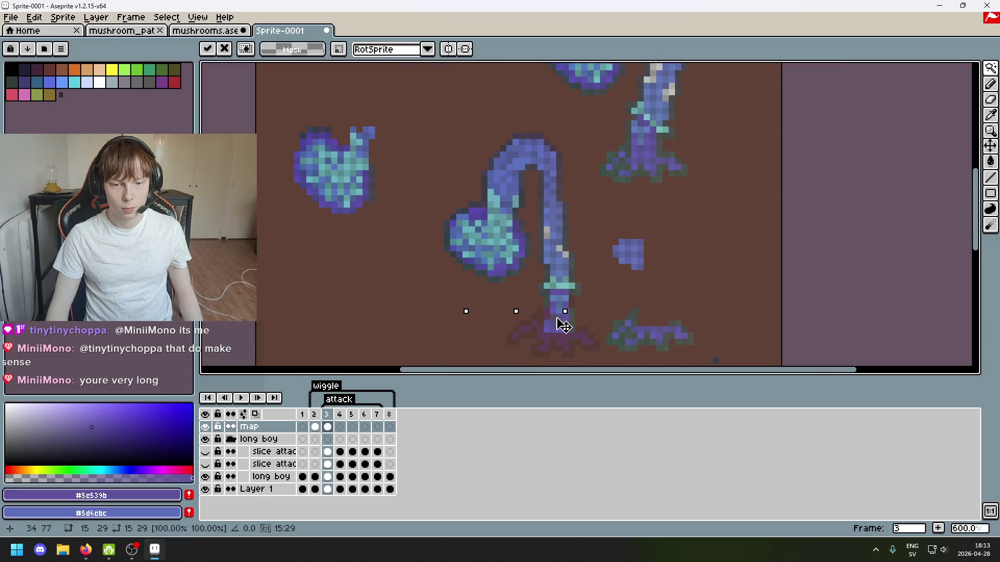
left_click(622, 260)
scroll(614, 261, "up", 1)
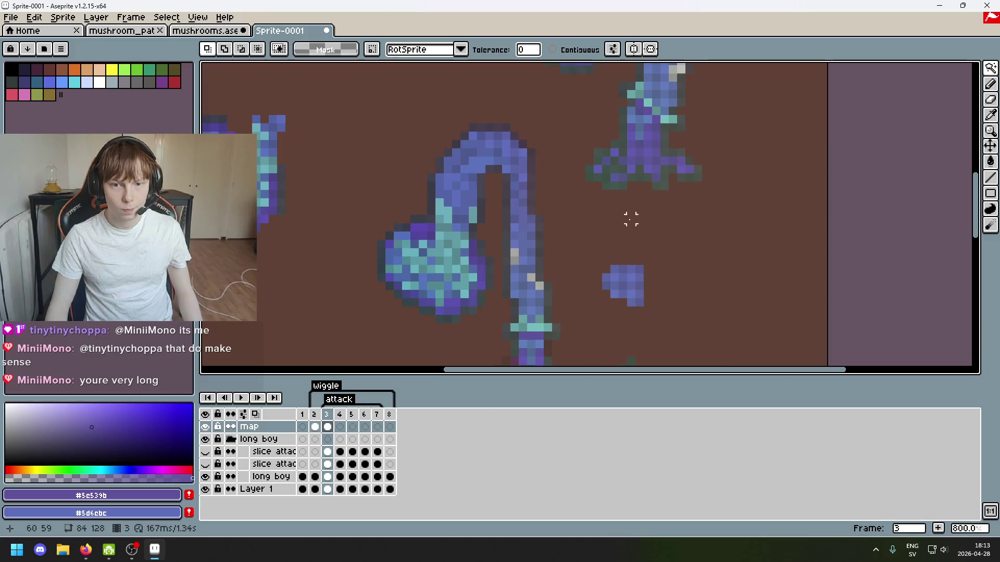
scroll(635, 136, "down", 1)
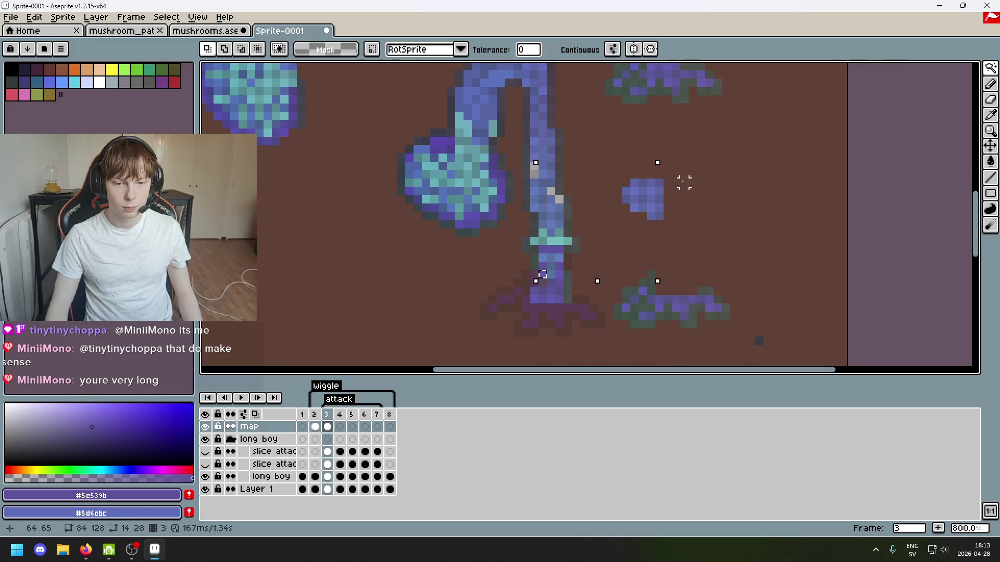
scroll(627, 311, "up", 1)
Restore the tall stalk selection and transform it, shifting the pixels left and down.
left_click_drag(622, 313, 649, 155)
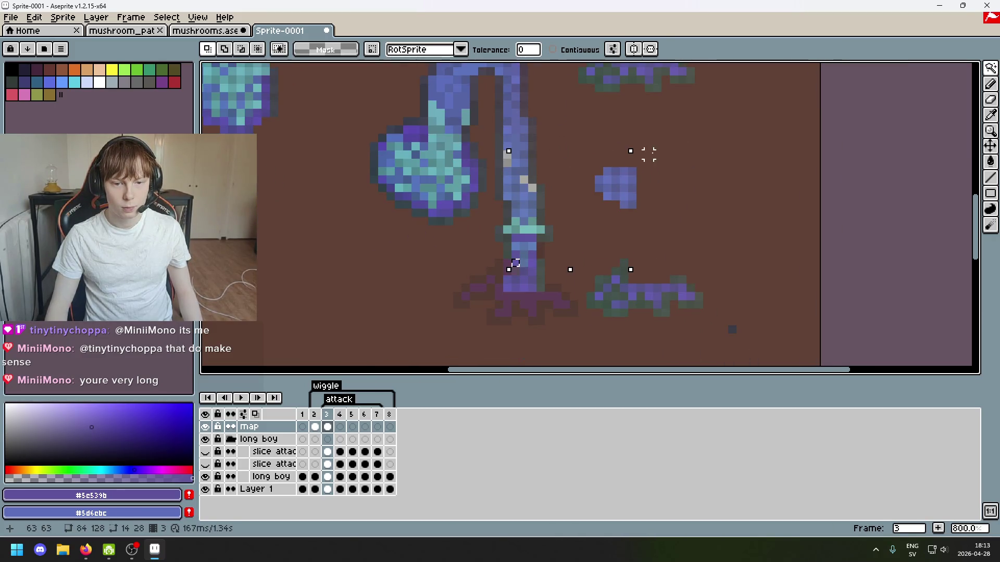
scroll(561, 270, "up", 1)
key("ctrl+d")
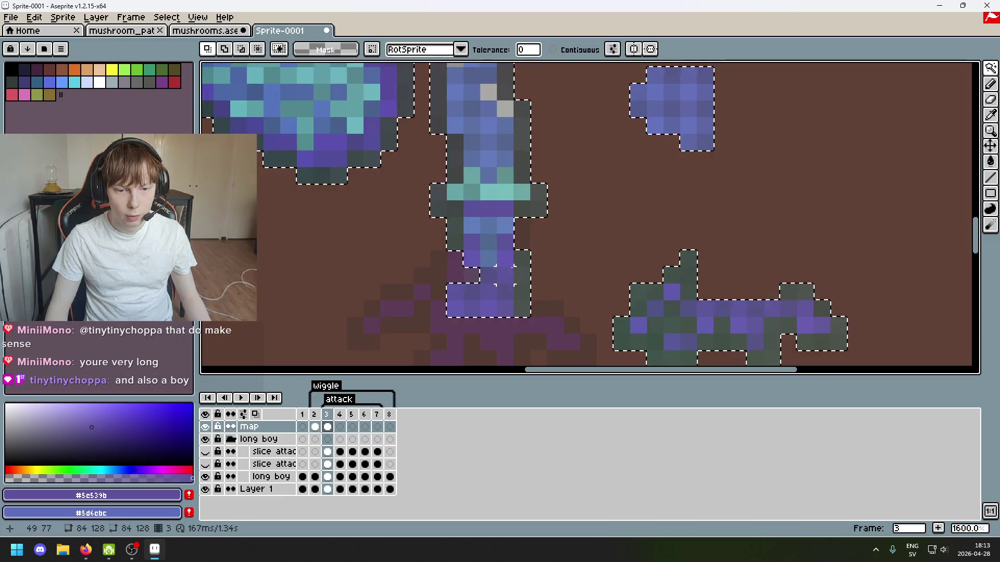
scroll(675, 161, "up", 1)
scroll(662, 187, "up", 5)
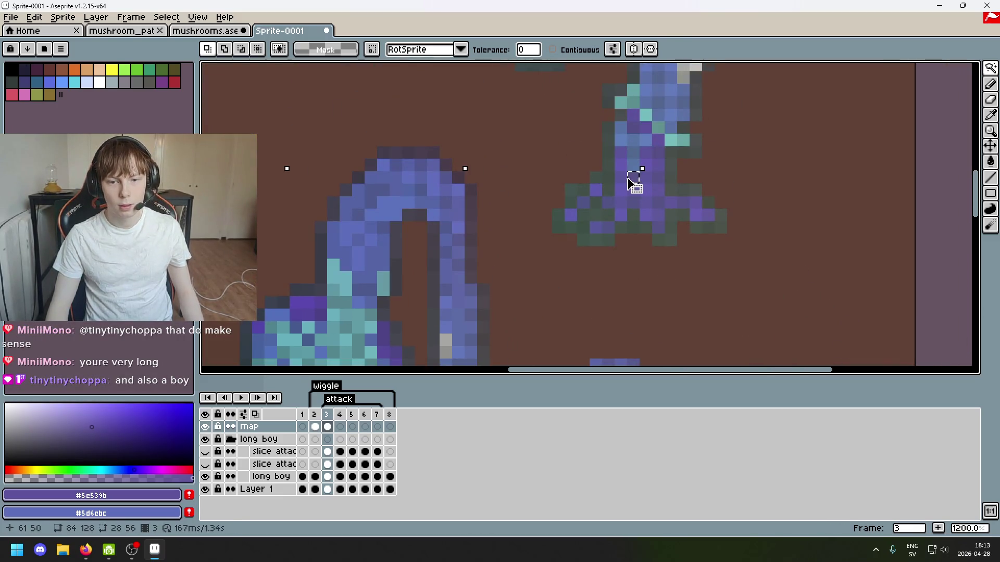
key("ctrl+z")
scroll(670, 265, "down", 2)
key("ctrl+t")
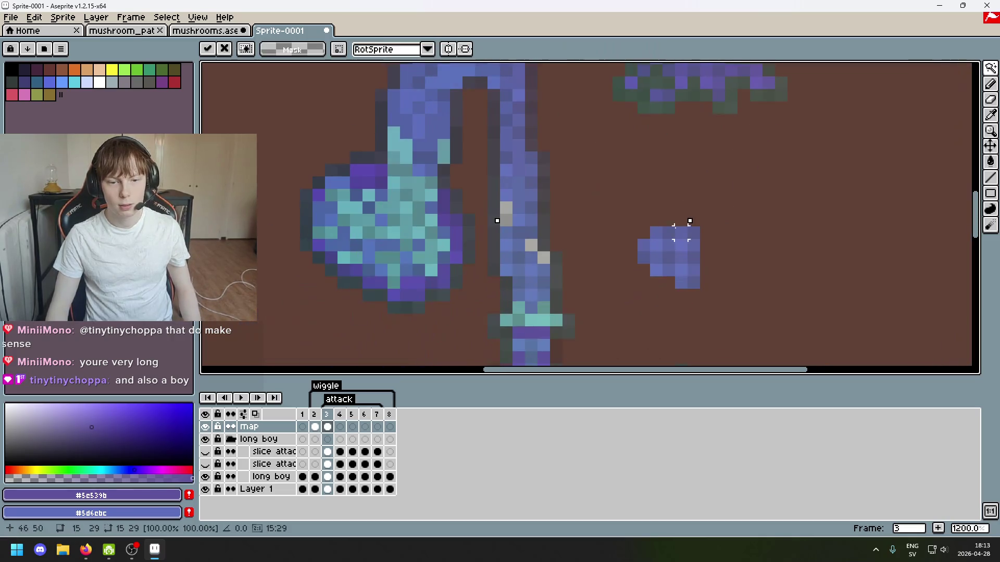
left_click_drag(688, 127, 619, 284)
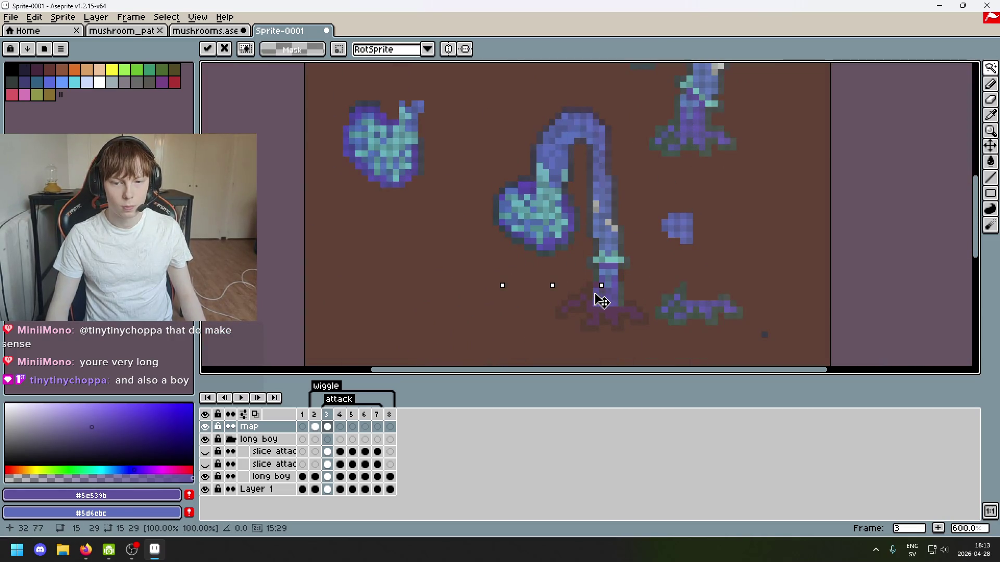
scroll(602, 301, "up", 3)
Try Magic Wand selections at the stalk's base, then undo the unwanted selections.
key("w")
left_click(556, 299)
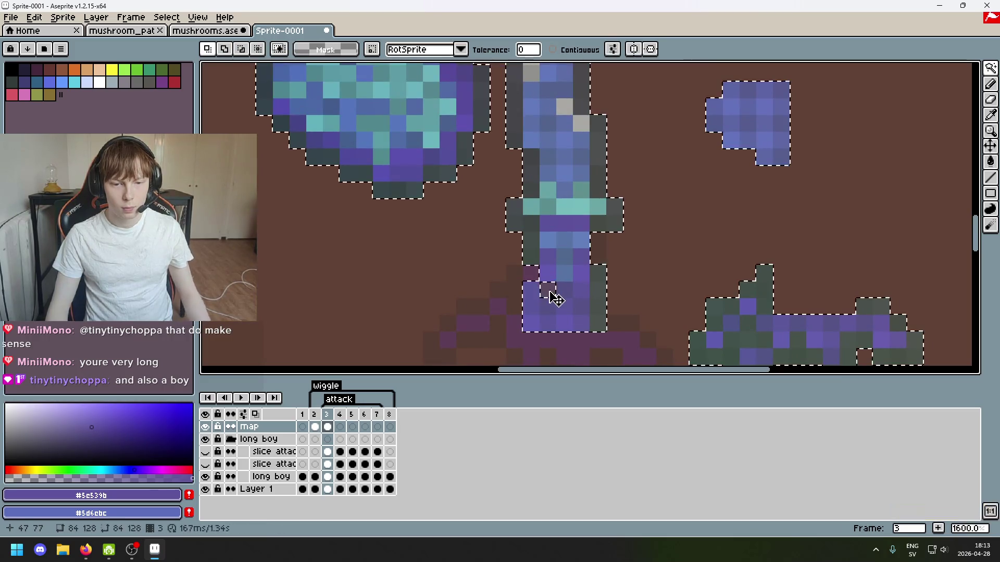
left_click(540, 299)
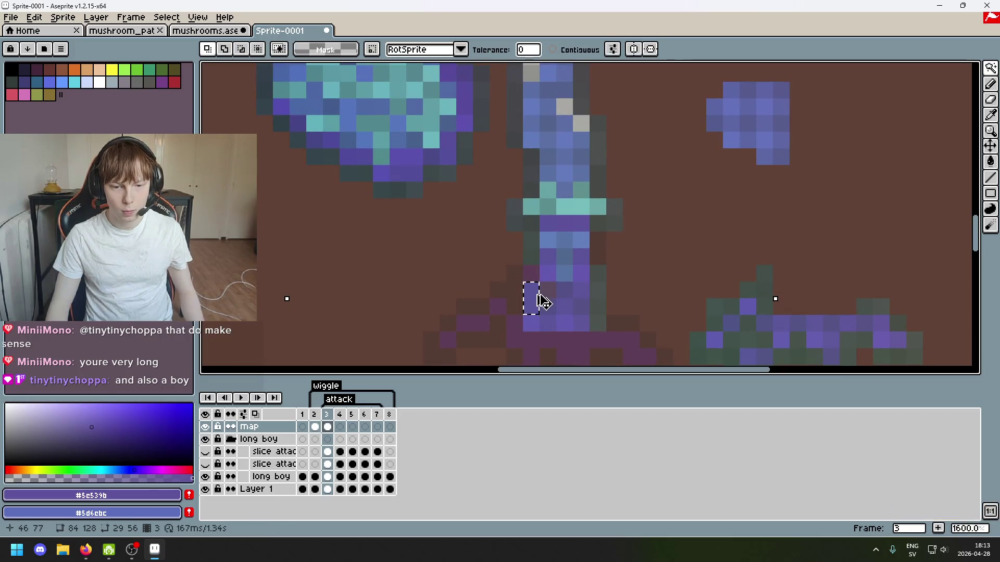
key("ctrl+z")
key("ctrl+y")
key("ctrl+z")
key("ctrl+z")
key("ctrl+z")
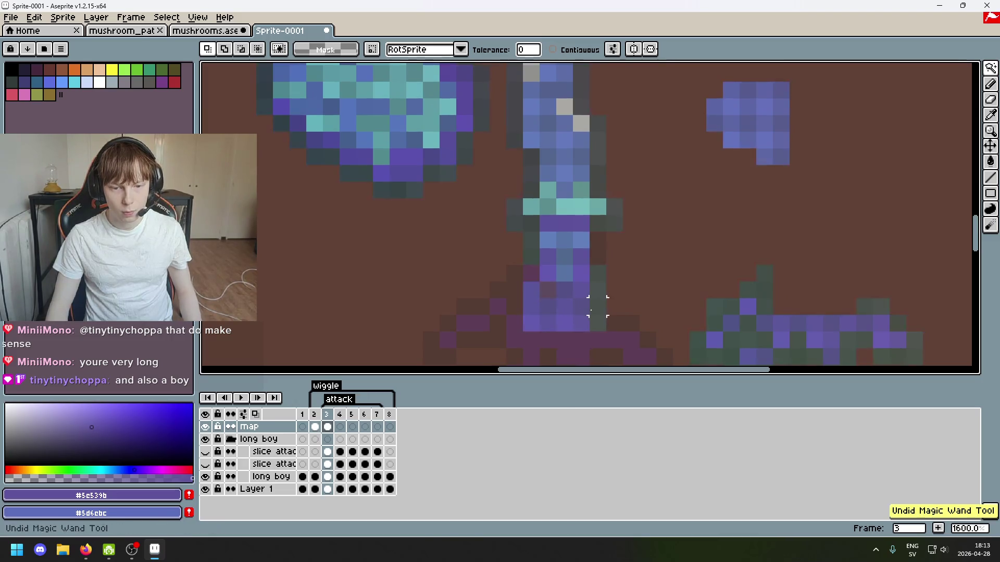
key("ctrl+z")
key("ctrl+z")
Bring the stalk's upper part into view and pick up the selected pixels.
scroll(665, 269, "down", 1)
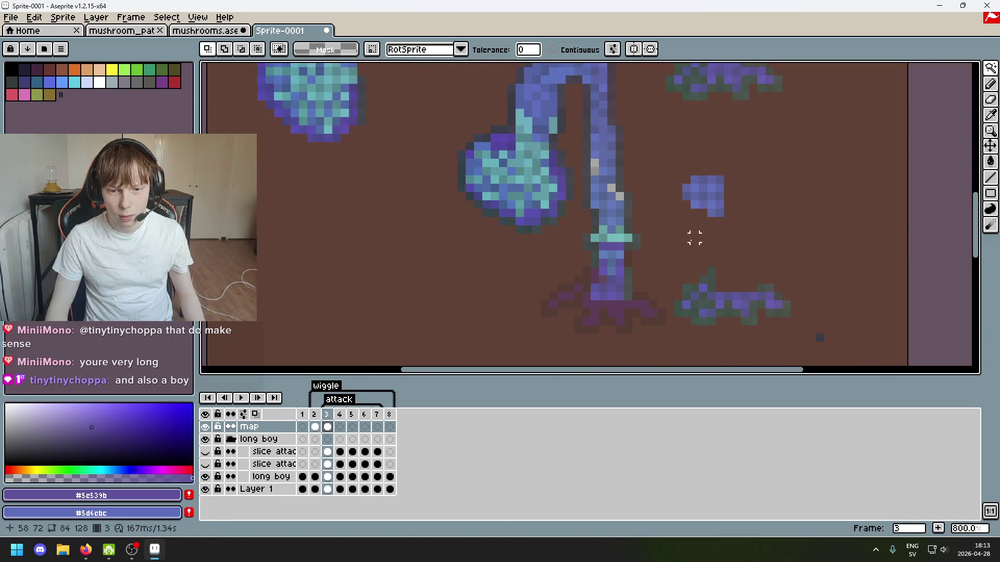
left_click_drag(687, 189, 632, 307)
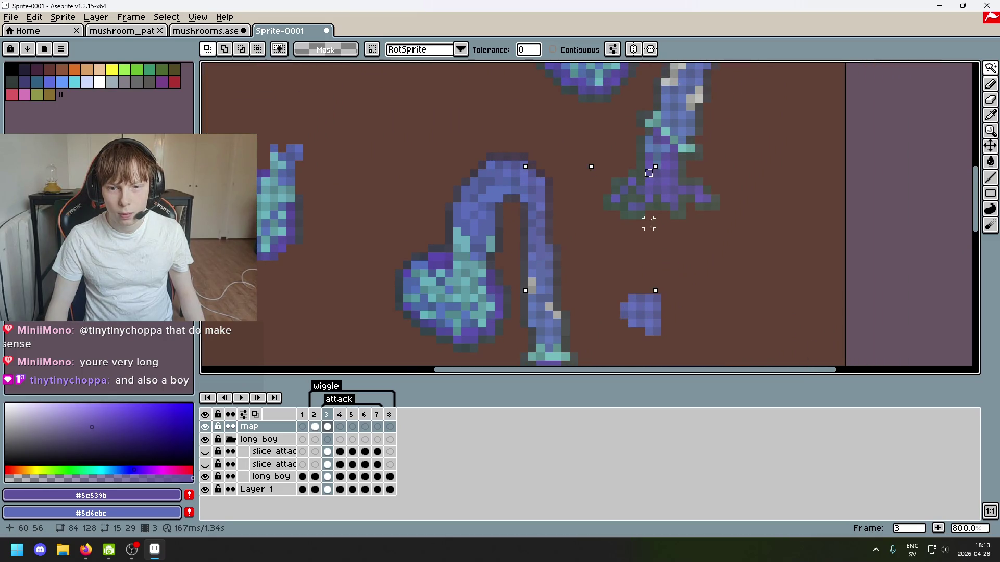
left_click_drag(679, 177, 693, 73)
scroll(530, 339, "up", 5)
left_click(530, 338)
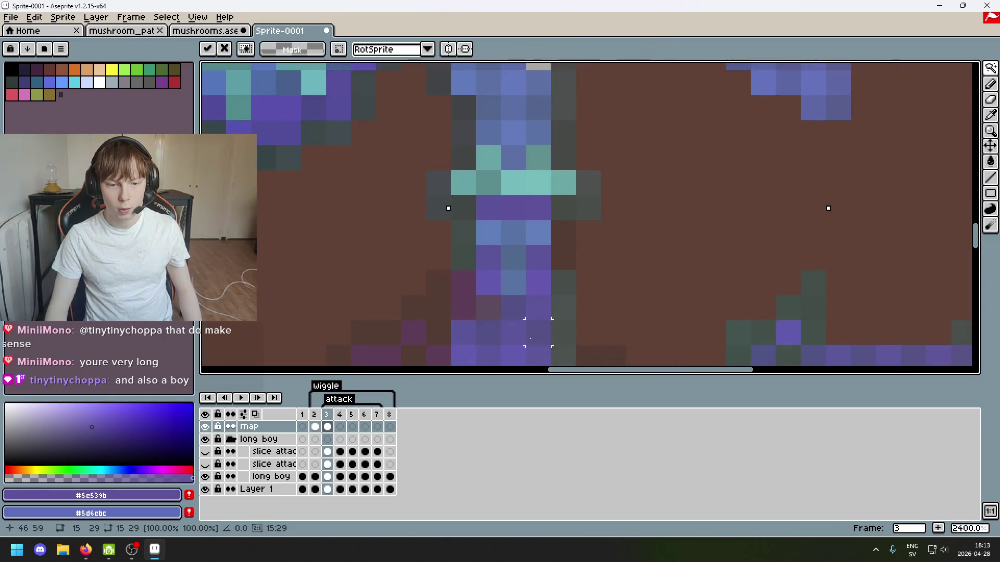
scroll(646, 206, "down", 5)
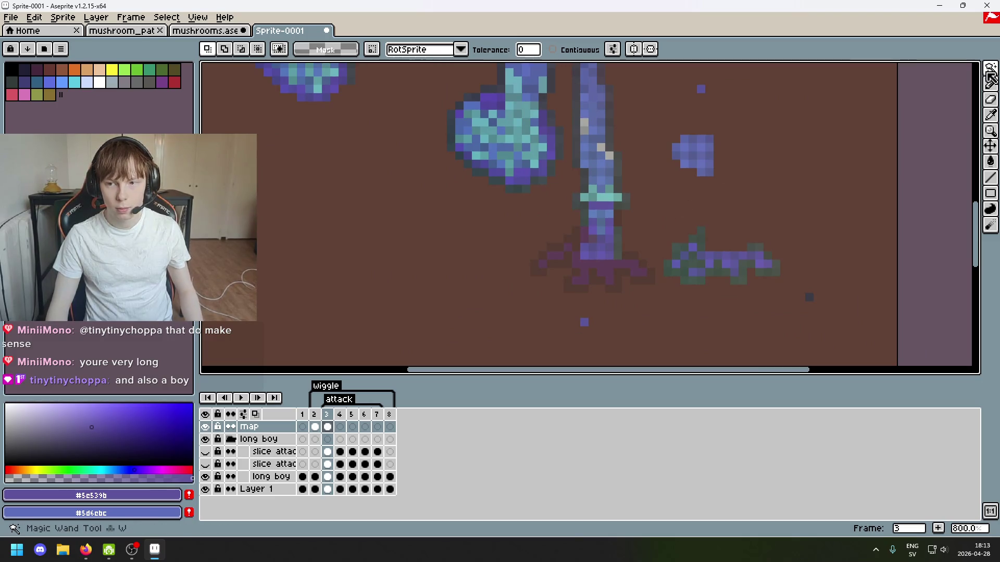
Switch the selection shape to Rectangular Marquee, then to the pencil.
left_click(992, 70)
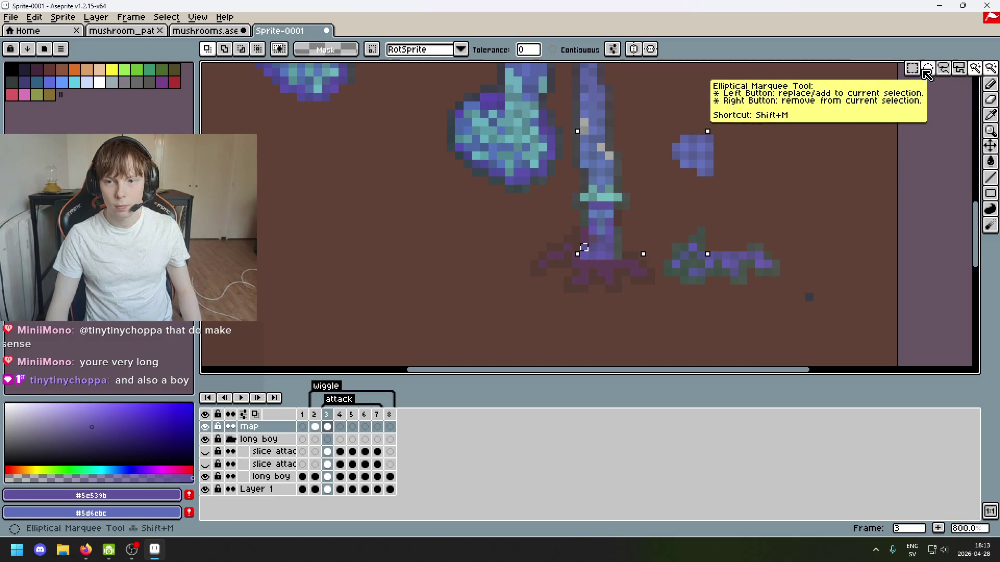
left_click(912, 68)
scroll(683, 231, "up", 5)
key("b")
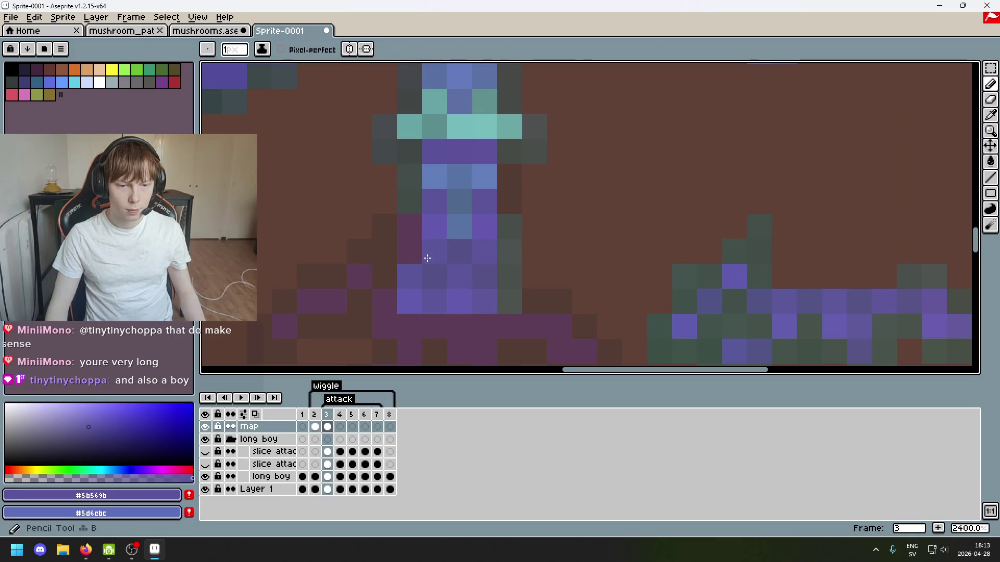
scroll(541, 235, "down", 5)
Toggle the map layer's visibility on and off to compare the stalk's curved top.
left_click_drag(587, 196, 600, 251)
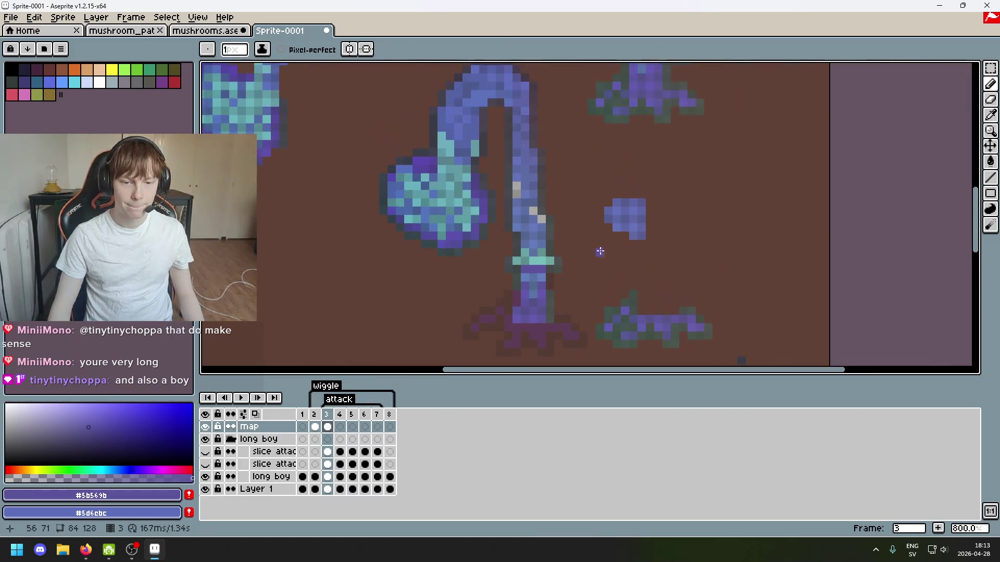
scroll(574, 294, "up", 3)
left_click(206, 428)
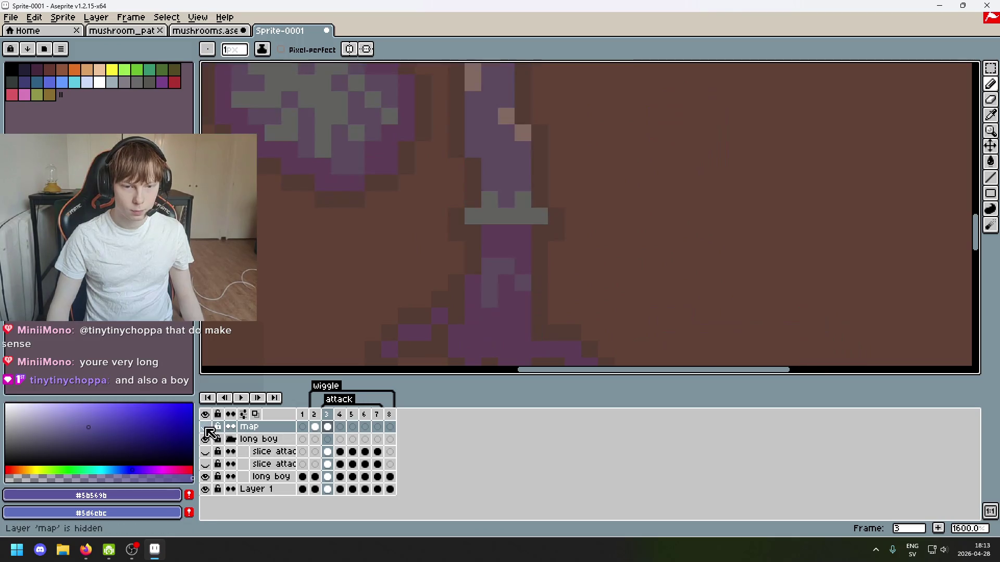
left_click(206, 428)
left_click(207, 428)
left_click(206, 428)
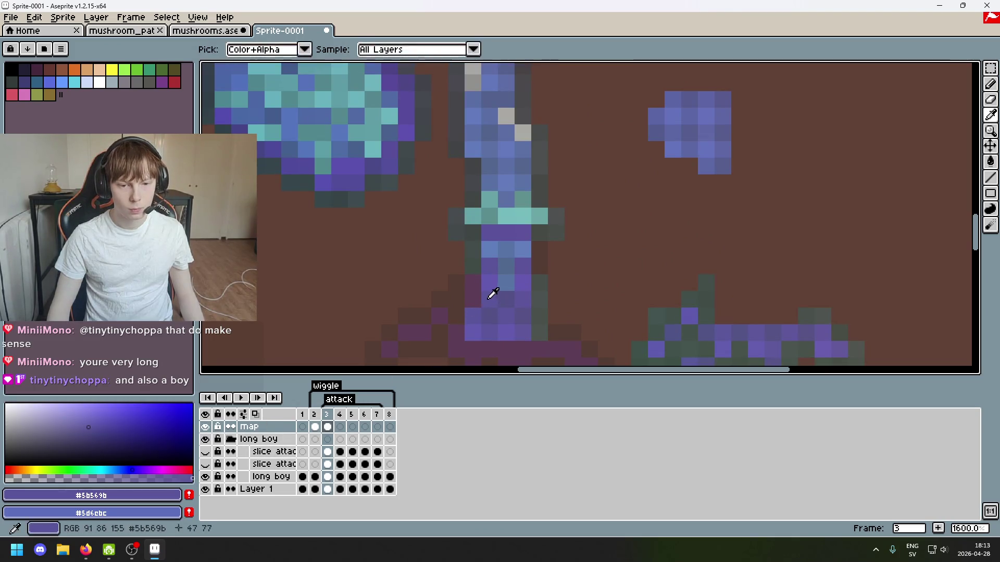
left_click(475, 300)
scroll(580, 154, "up", 5)
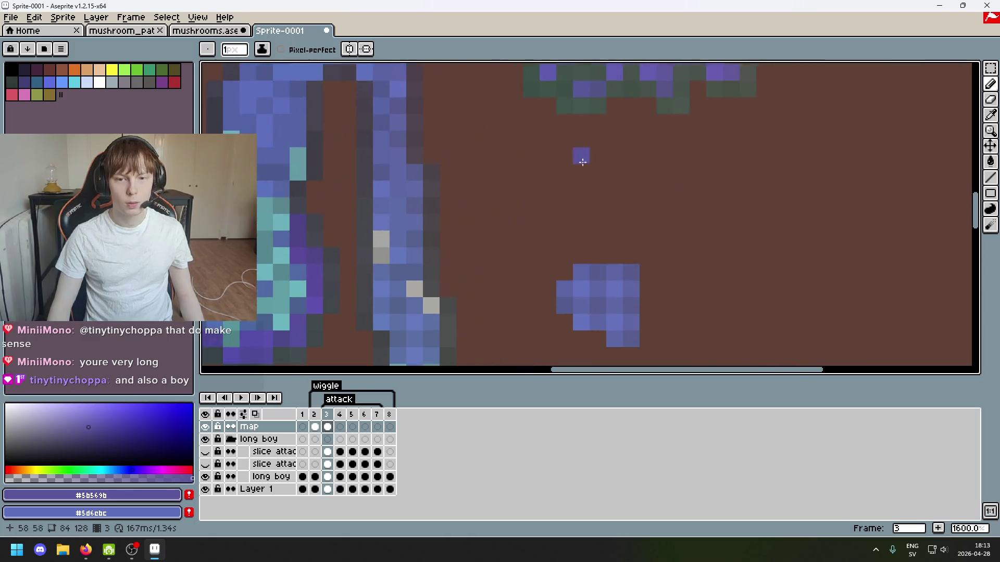
scroll(516, 306, "down", 1)
Box the stray purple pixel beside the stalk, move it up and commit, then select nearby root pixels.
key("i")
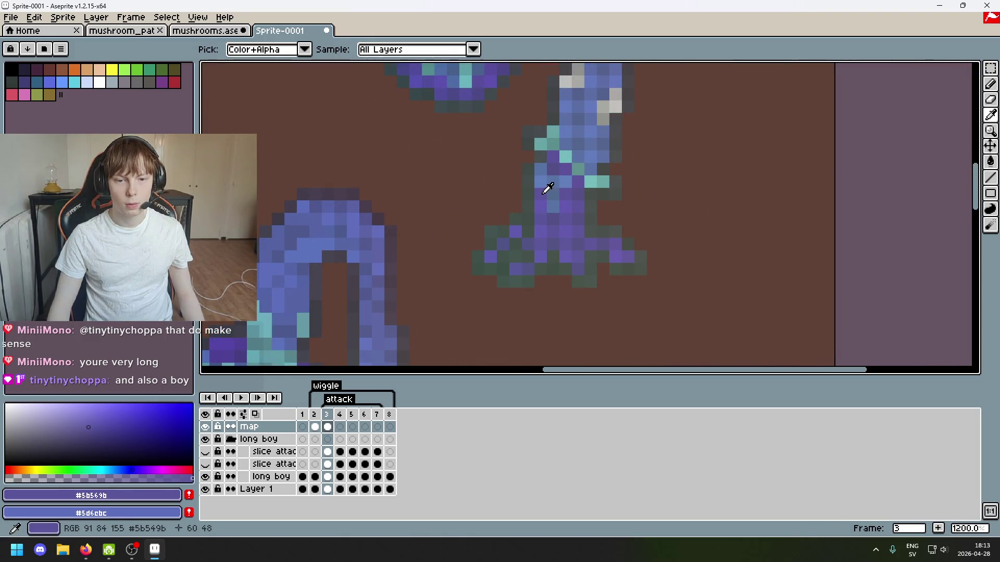
key("m")
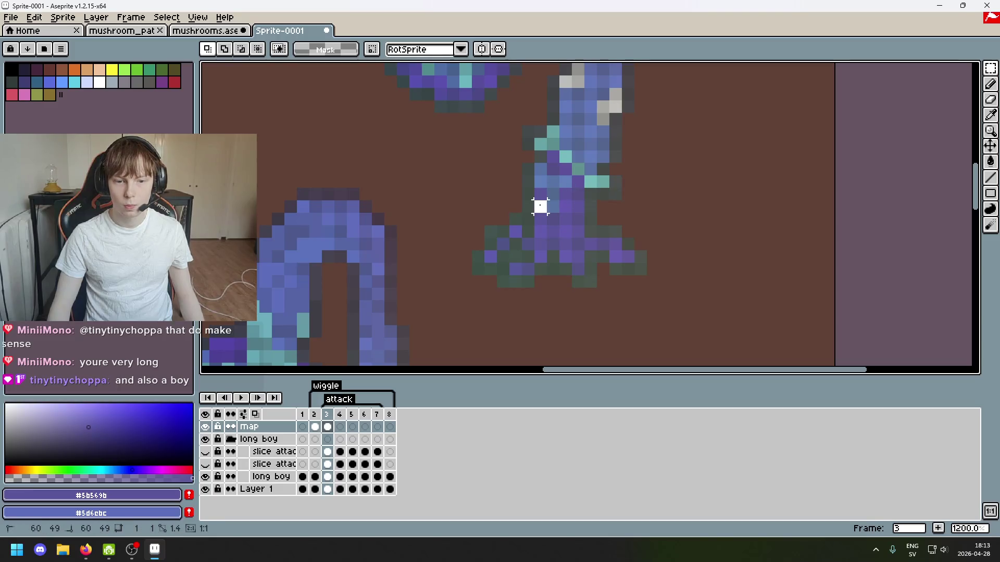
left_click_drag(541, 206, 537, 200)
scroll(660, 68, "down", 2)
left_click(660, 77)
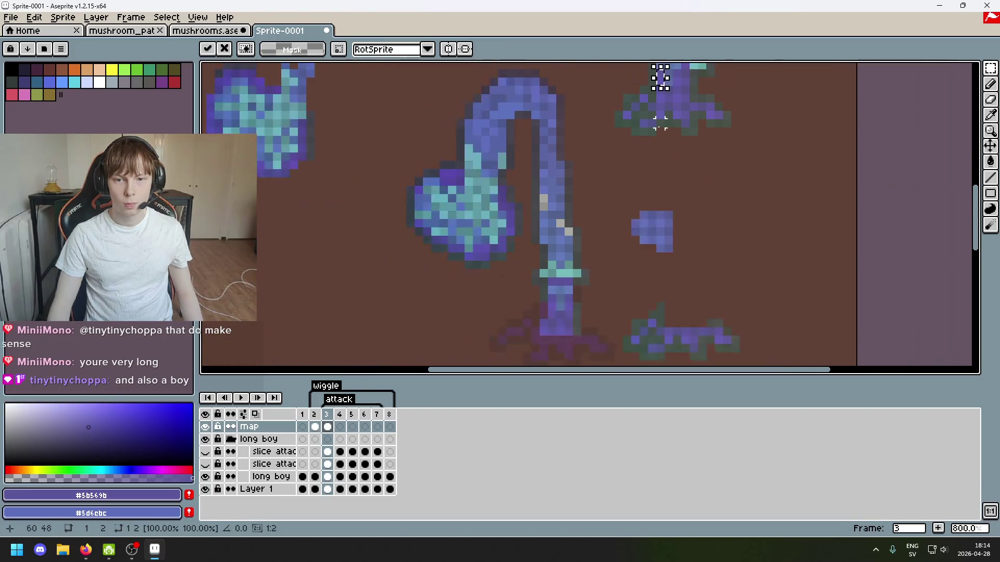
left_click_drag(604, 264, 600, 245)
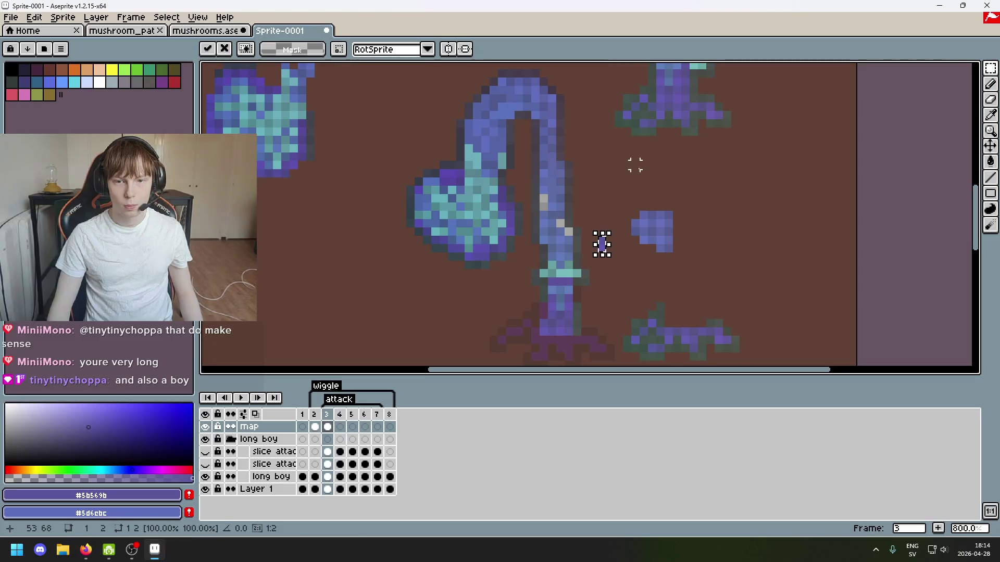
mouse_move(644, 192)
left_mouse_down()
mouse_move(637, 238)
mouse_move(673, 172)
left_mouse_up()
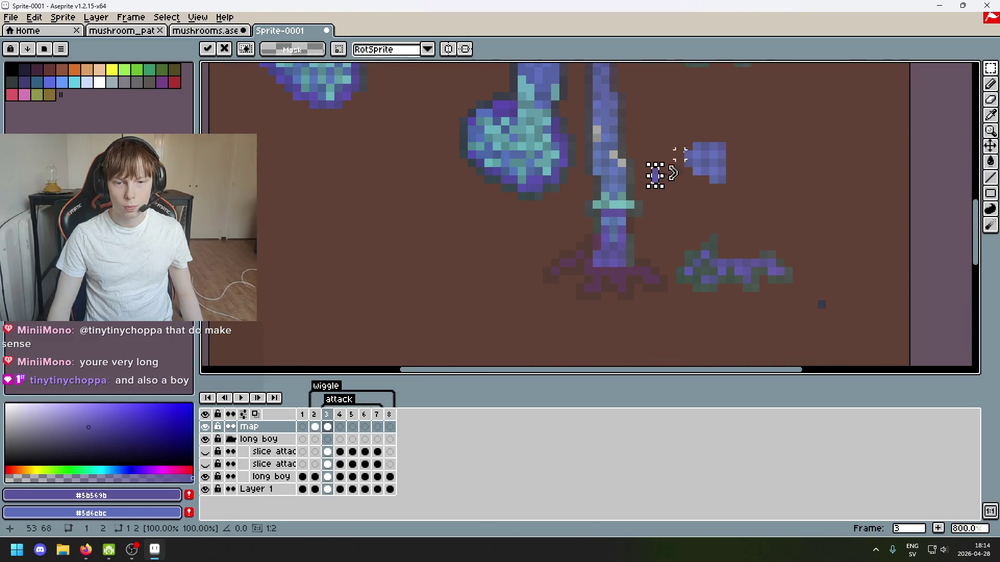
key("Return")
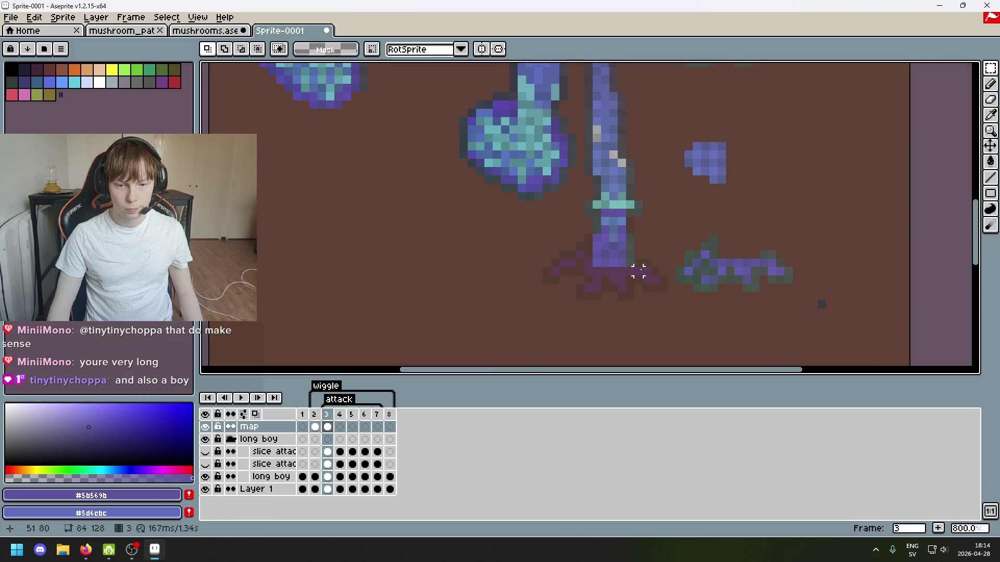
scroll(638, 268, "up", 5)
scroll(459, 225, "down", 2)
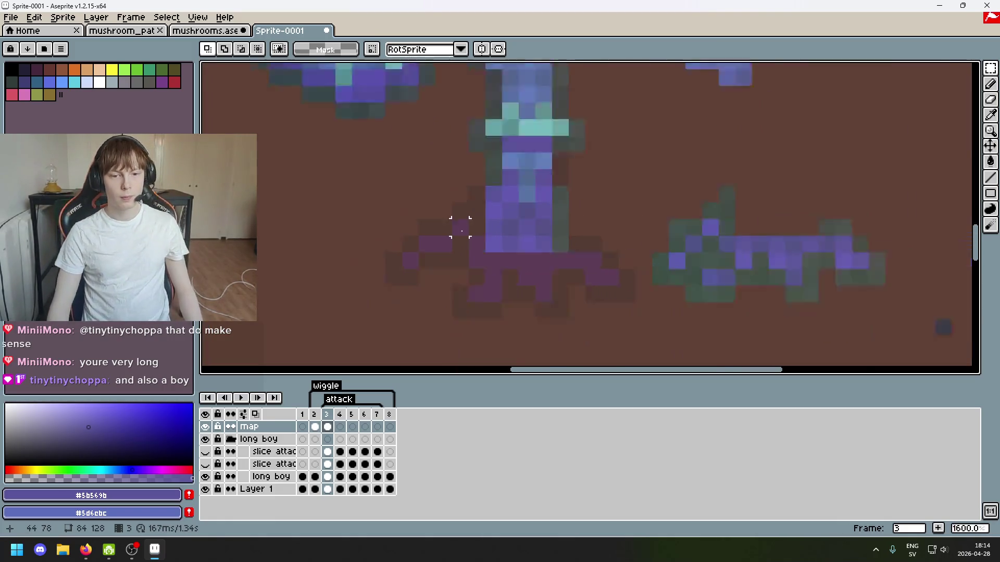
scroll(515, 296, "up", 2)
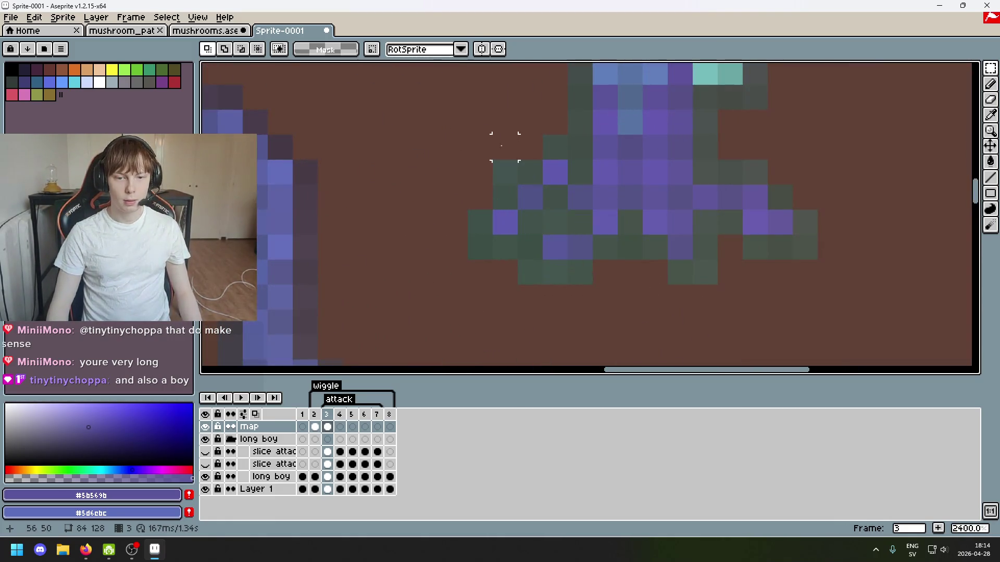
left_click_drag(501, 146, 501, 195)
left_click_drag(868, 289, 714, 156)
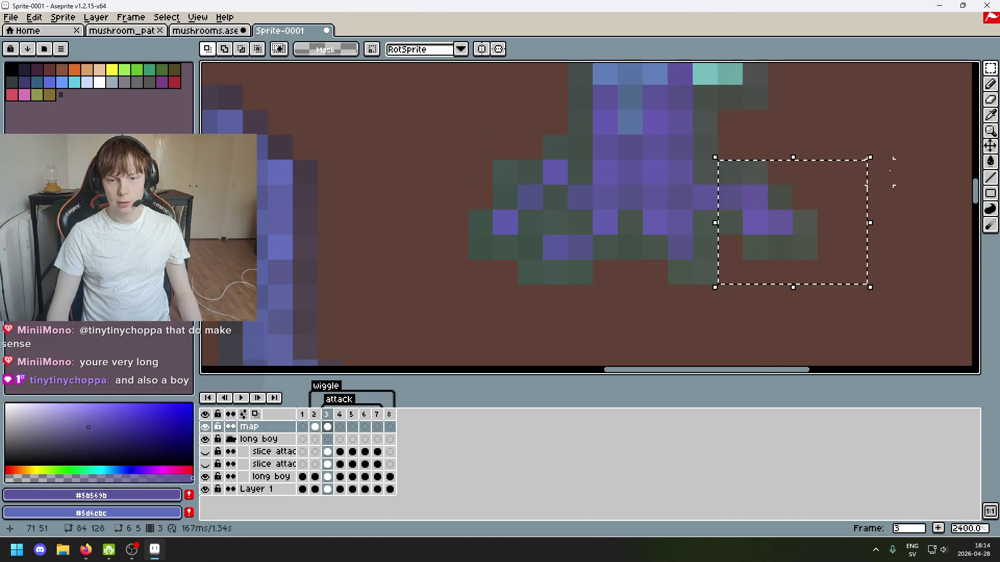
Clear the selection and lasso a loose chunk of pixels freehand.
key("ctrl+d")
mouse_move(971, 75)
left_click(943, 68)
mouse_move(830, 272)
left_mouse_down()
mouse_move(704, 222)
mouse_move(870, 229)
mouse_move(854, 244)
left_mouse_up()
scroll(854, 245, "down", 4)
Drag the lassoed chunk down and left, then settle its new position.
left_click(698, 133)
left_click_drag(698, 133, 609, 292)
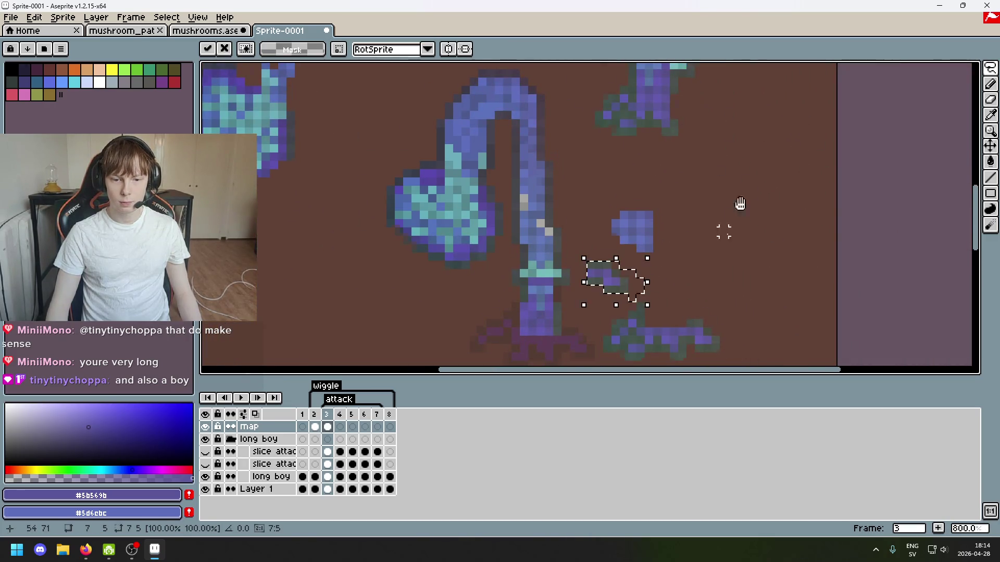
scroll(609, 291, "down", 5)
left_click_drag(672, 99, 647, 216)
scroll(715, 203, "up", 4)
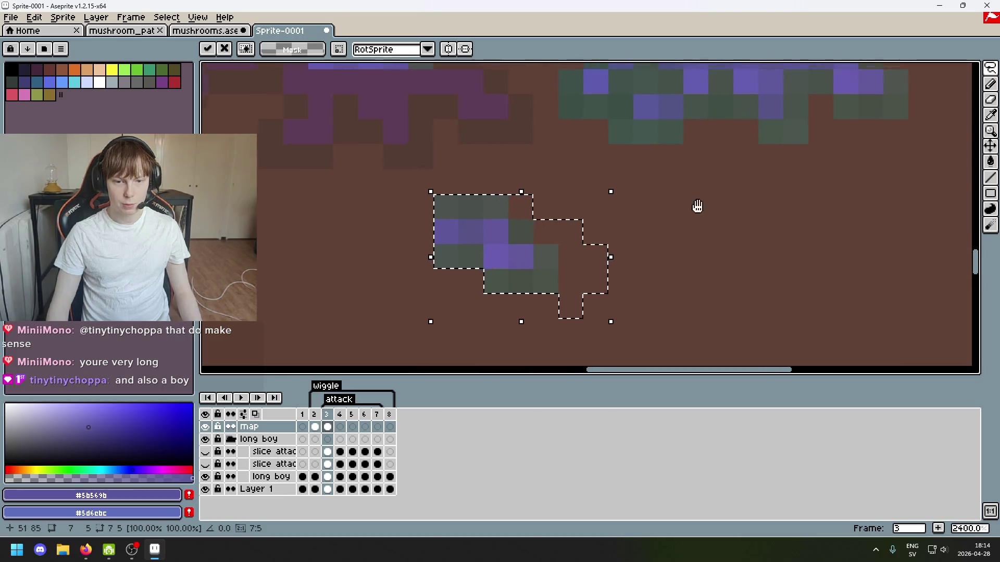
mouse_move(591, 236)
left_mouse_down()
mouse_move(578, 168)
mouse_move(520, 149)
left_mouse_up()
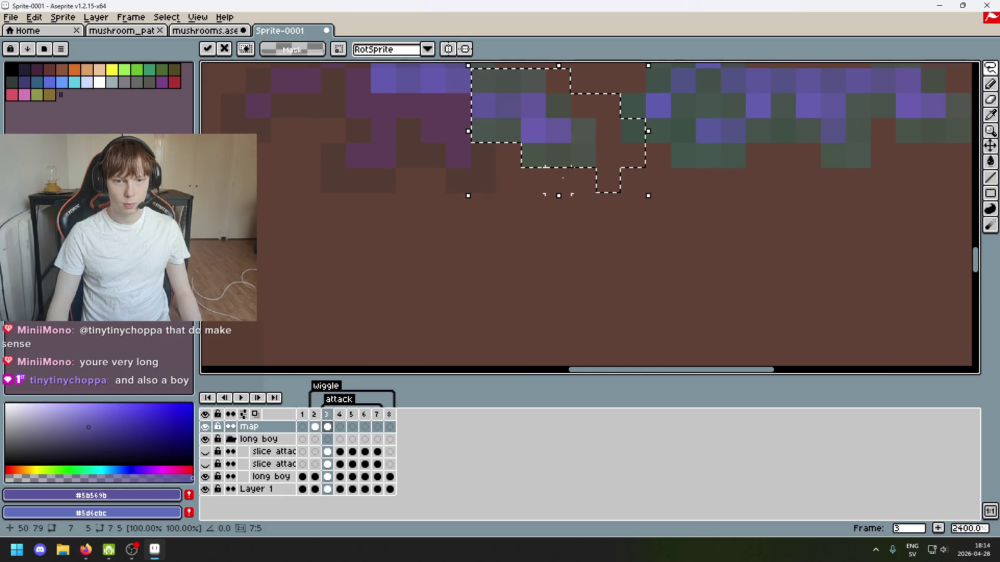
left_click(558, 226)
scroll(554, 140, "down", 4)
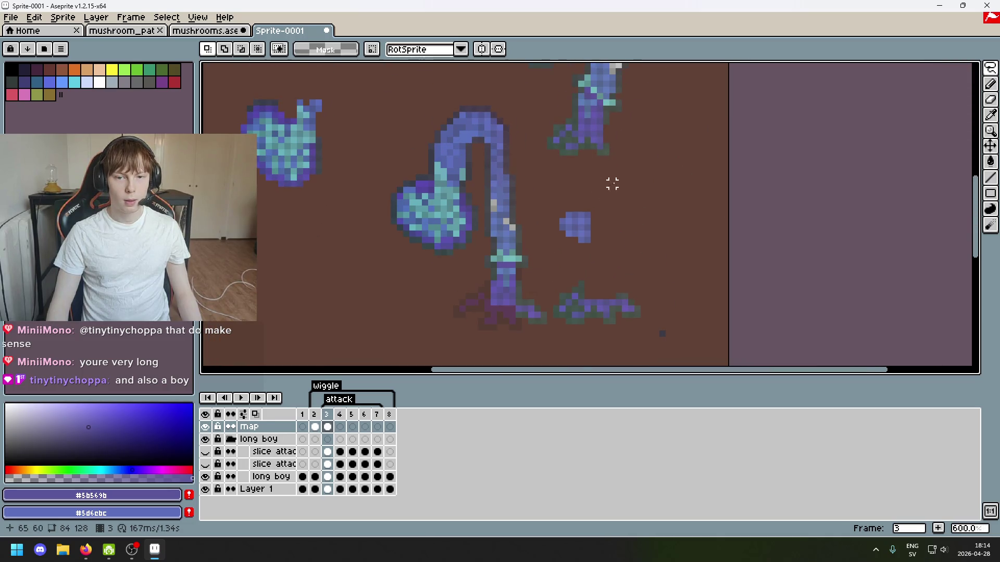
scroll(612, 183, "up", 4)
Lasso another loose chunk and move it to just below the figure.
mouse_move(604, 162)
left_mouse_down()
mouse_move(573, 162)
mouse_move(554, 112)
mouse_move(593, 180)
left_mouse_up()
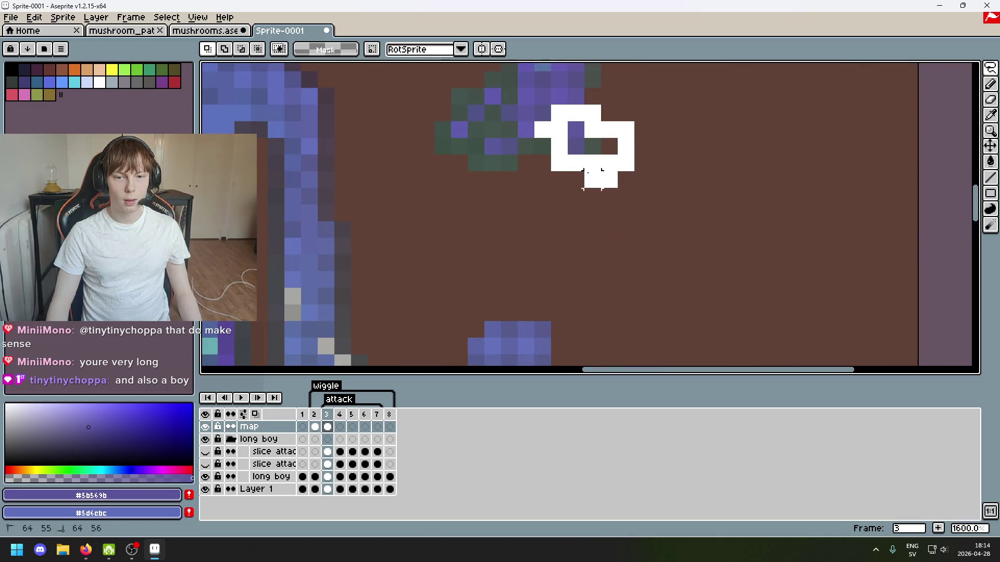
scroll(592, 178, "down", 3)
left_click_drag(645, 118, 569, 331)
scroll(625, 284, "up", 2)
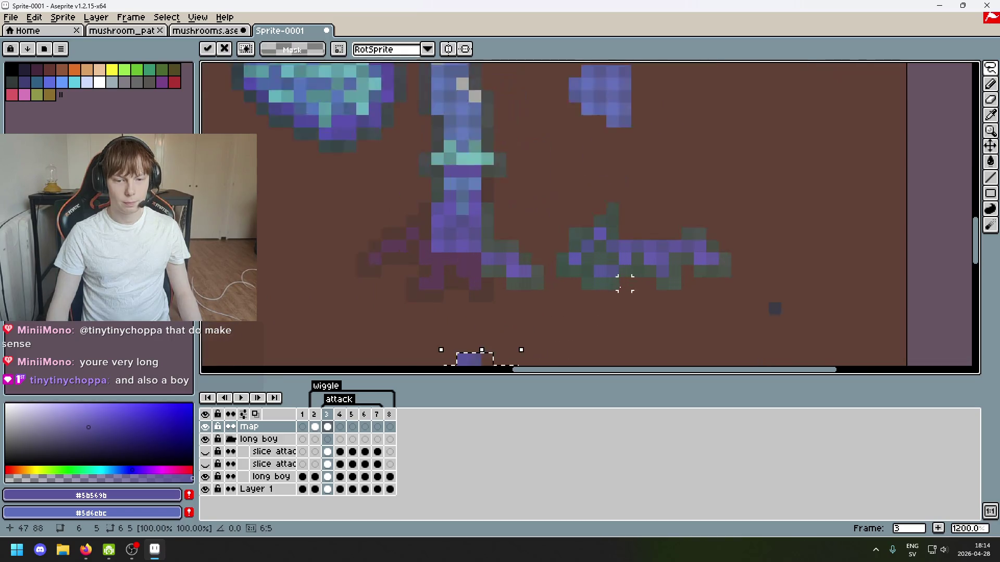
scroll(625, 283, "down", 3)
mouse_move(585, 273)
left_mouse_down()
mouse_move(561, 180)
mouse_move(564, 244)
mouse_move(558, 200)
mouse_move(559, 184)
mouse_move(582, 172)
mouse_move(560, 175)
left_mouse_up()
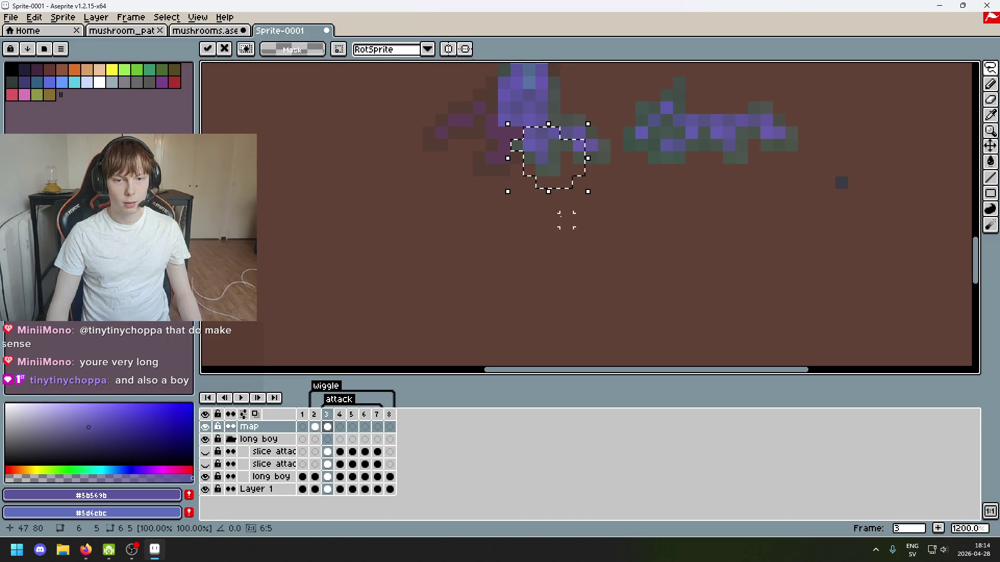
key("Return")
scroll(576, 150, "down", 3)
scroll(576, 185, "up", 5)
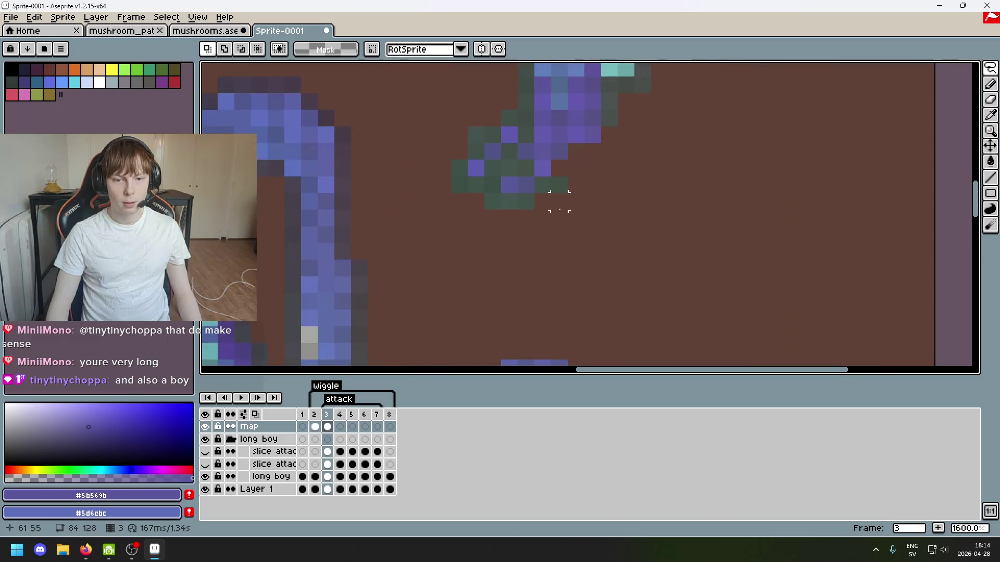
Lasso the green pixels, move them down-left beside the stalk base, and deselect.
mouse_move(559, 201)
left_mouse_down()
mouse_move(487, 211)
mouse_move(513, 134)
mouse_move(574, 194)
mouse_move(567, 202)
left_mouse_up()
mouse_move(559, 268)
left_mouse_down()
mouse_move(536, 111)
mouse_move(495, 224)
left_mouse_up()
scroll(520, 229, "down", 3)
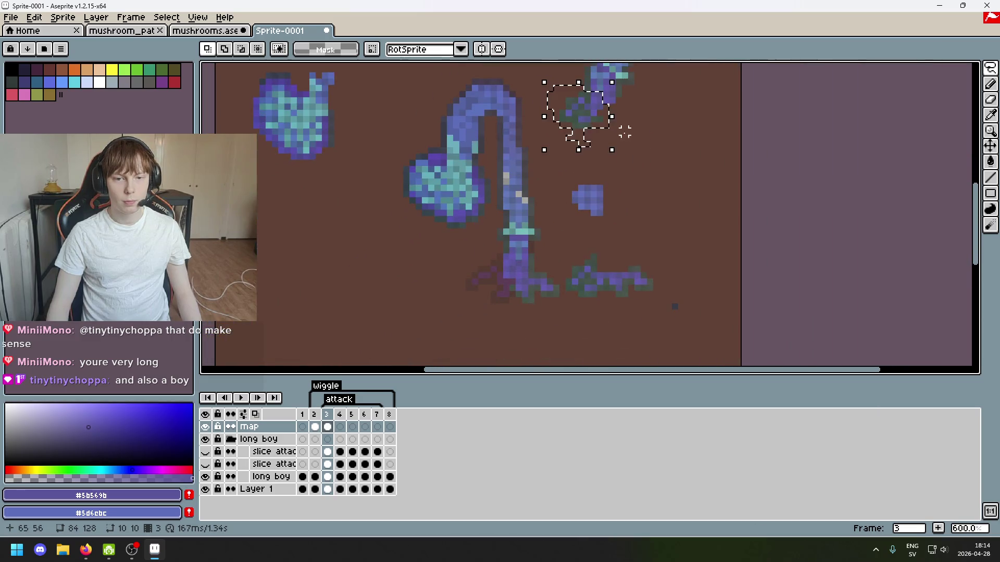
left_click_drag(576, 116, 401, 285)
scroll(402, 286, "up", 2)
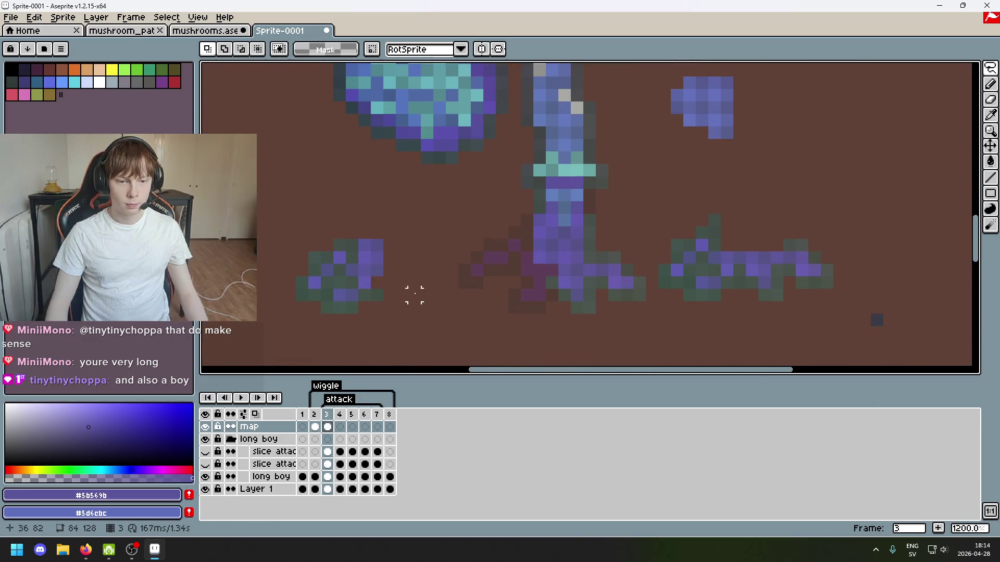
scroll(402, 279, "up", 1)
mouse_move(328, 229)
left_mouse_down()
mouse_move(565, 203)
mouse_move(279, 307)
left_mouse_up()
key("ctrl+d")
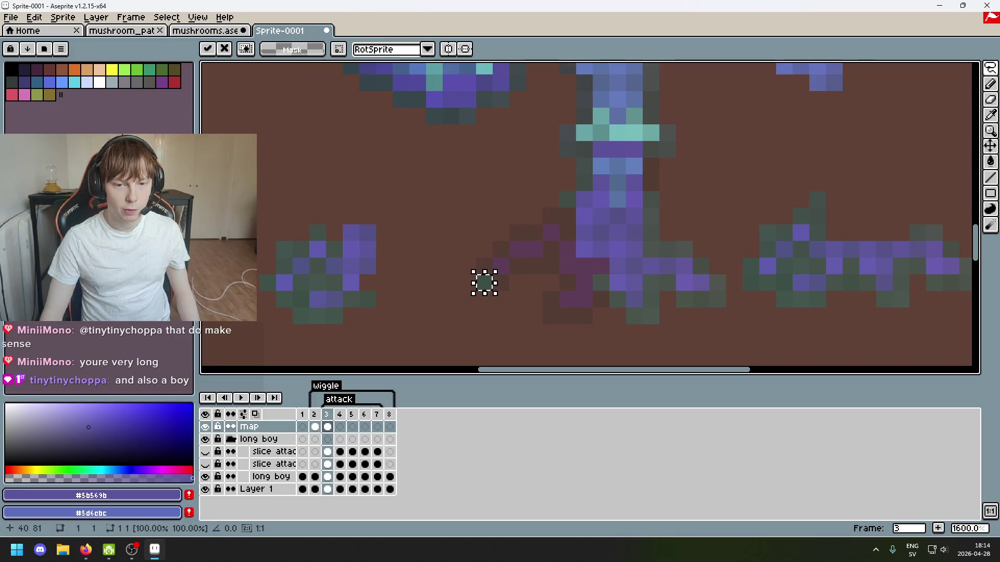
Nudge several single stray root pixels at the stalk base into new positions.
scroll(483, 286, "up", 2)
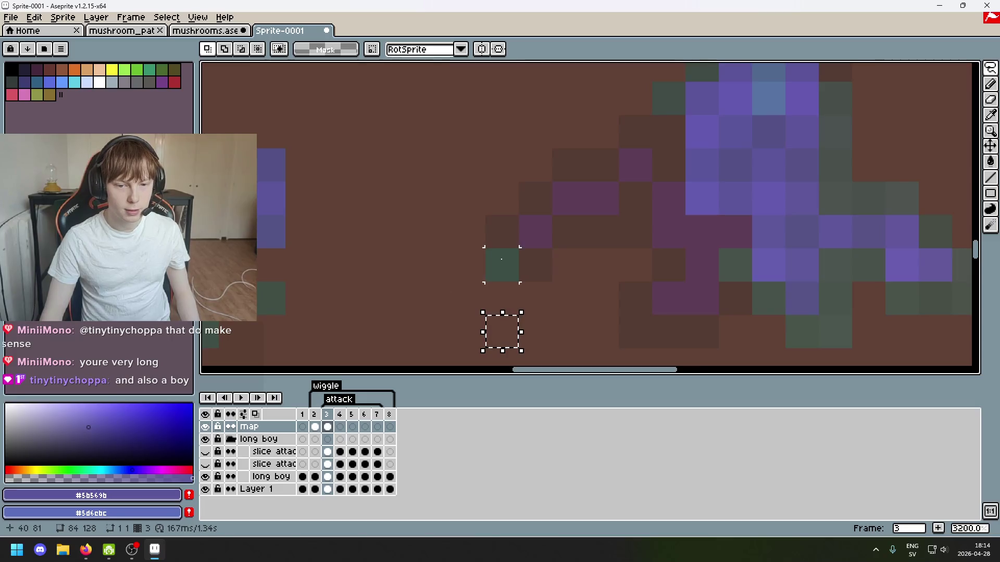
scroll(501, 258, "down", 1)
key("ctrl+d")
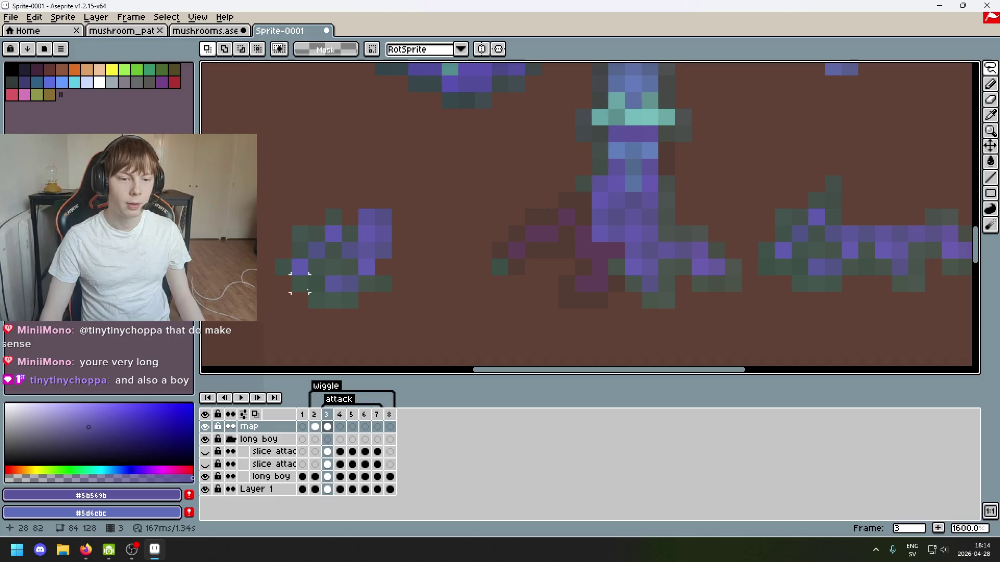
left_click(286, 267)
left_click_drag(286, 271, 488, 254)
left_click(316, 250)
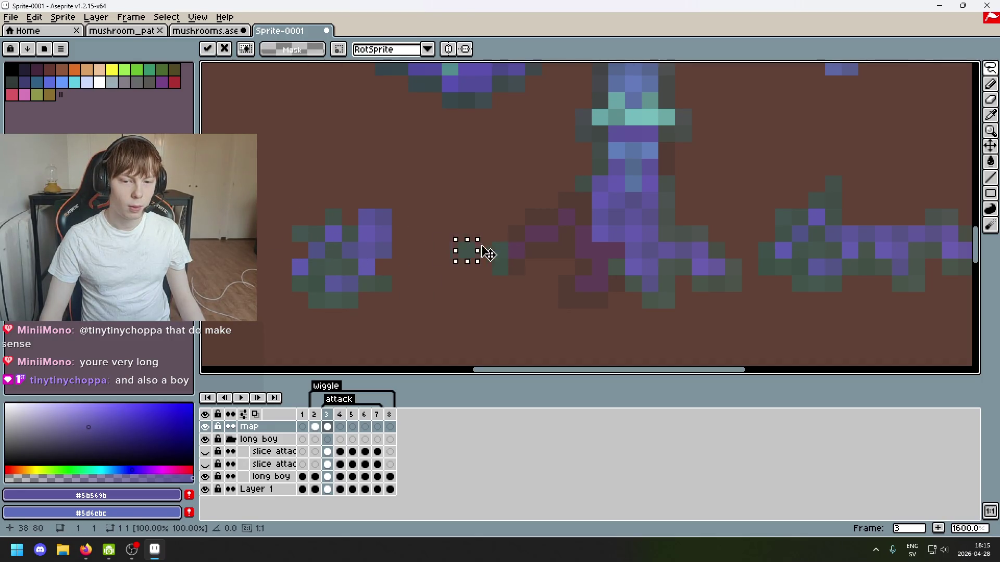
left_click(300, 233)
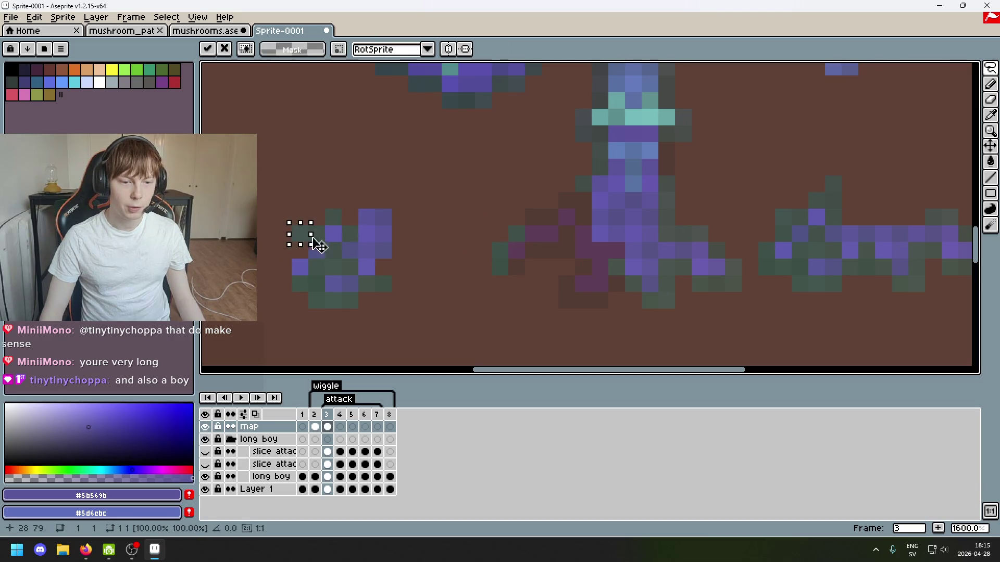
left_click_drag(317, 245, 548, 230)
left_click(316, 232)
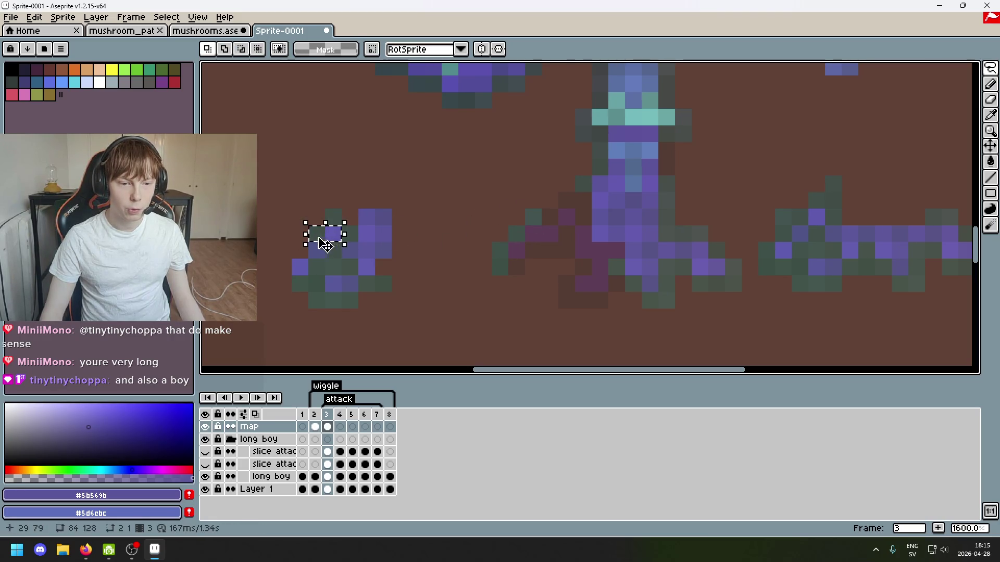
left_click_drag(323, 241, 540, 242)
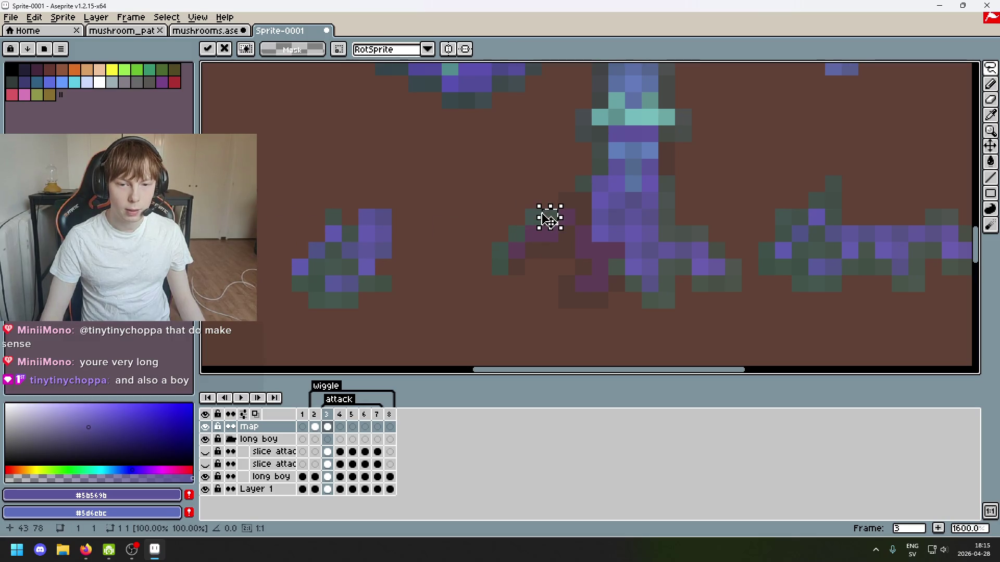
left_click(333, 217)
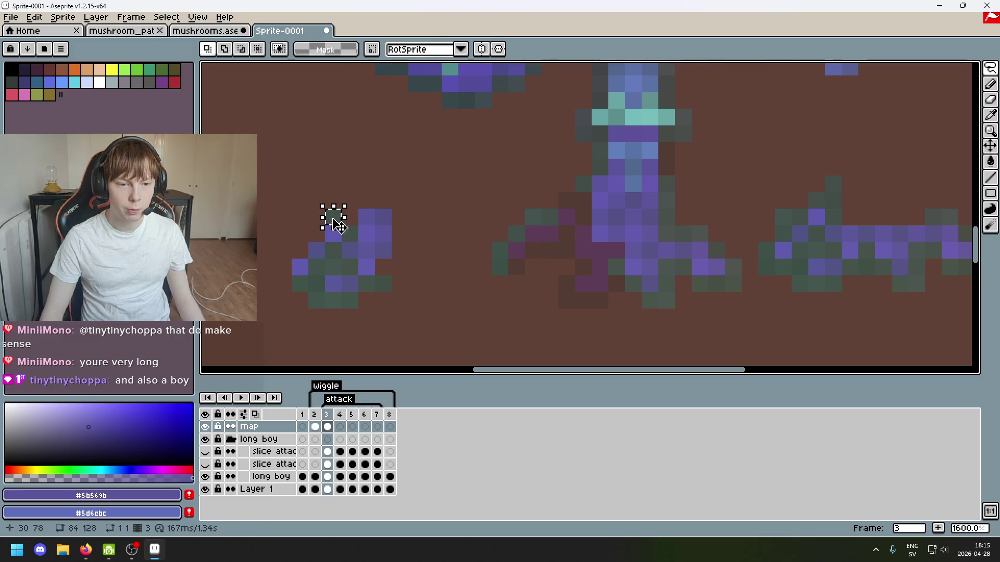
mouse_move(333, 216)
left_mouse_down()
mouse_move(552, 205)
mouse_move(572, 189)
left_mouse_up()
left_click(499, 250)
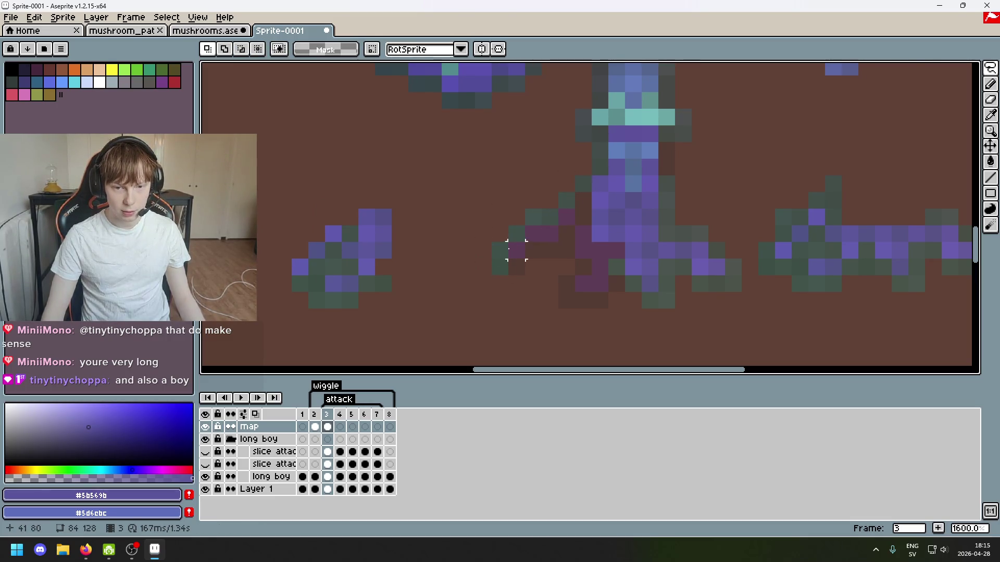
Move more loose root pixels up and right toward the stalk.
mouse_move(356, 232)
left_mouse_down()
mouse_move(509, 250)
mouse_move(589, 211)
left_mouse_up()
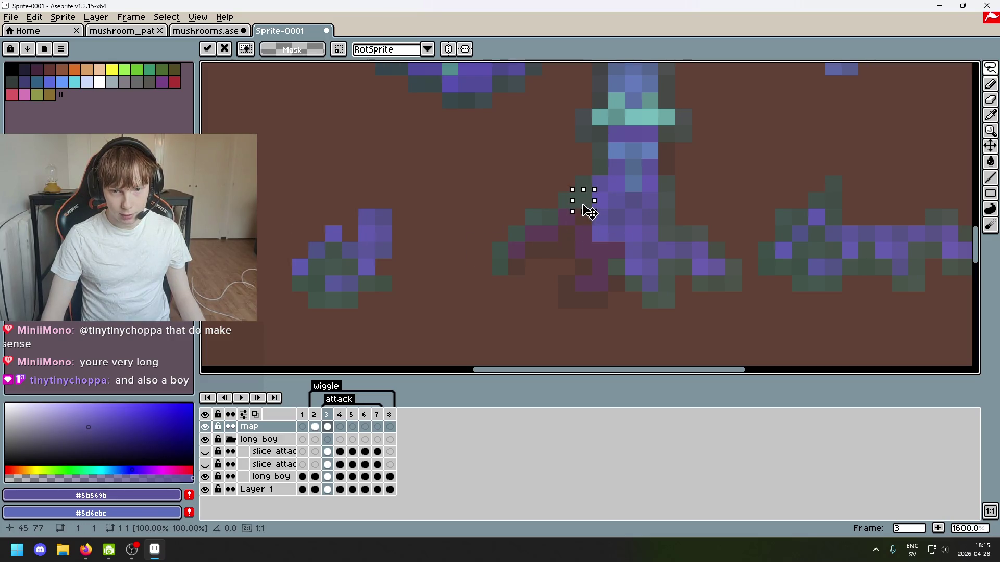
left_click(334, 252)
left_click_drag(334, 252, 587, 227)
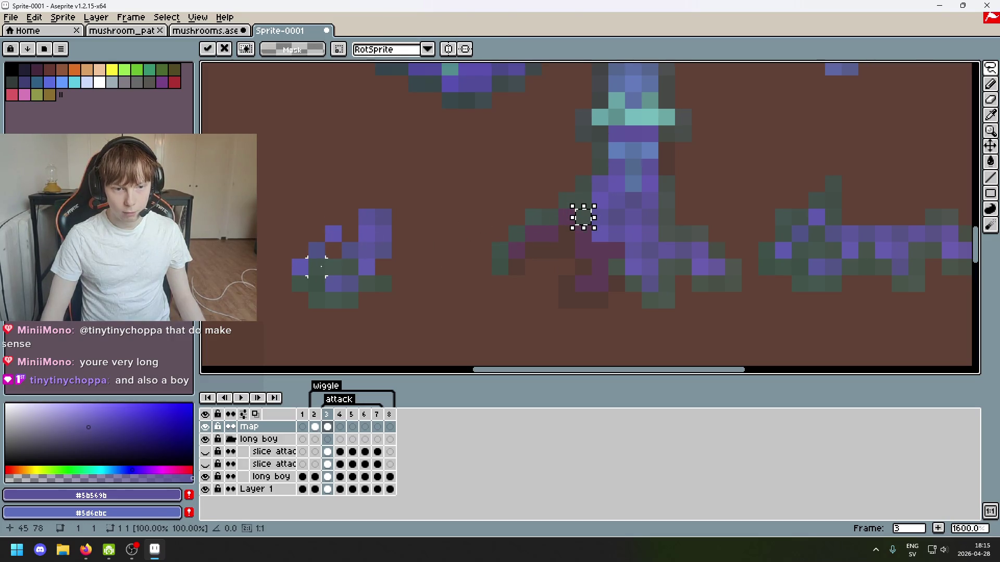
left_click(316, 267)
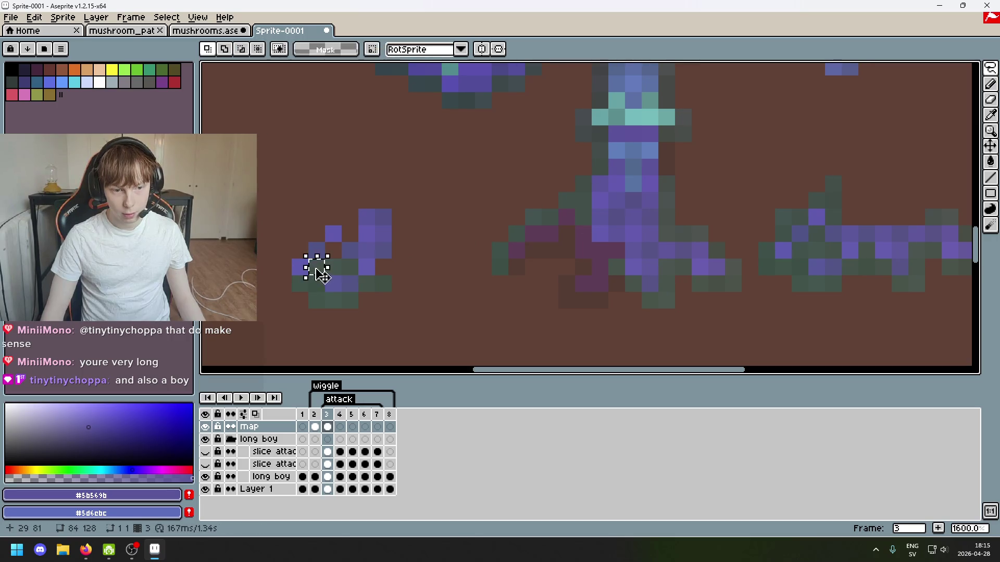
mouse_move(316, 267)
left_mouse_down()
mouse_move(574, 257)
mouse_move(314, 268)
mouse_move(524, 264)
mouse_move(550, 250)
left_mouse_up()
left_click(361, 270)
left_click(567, 233)
left_click(333, 267)
left_click(318, 281)
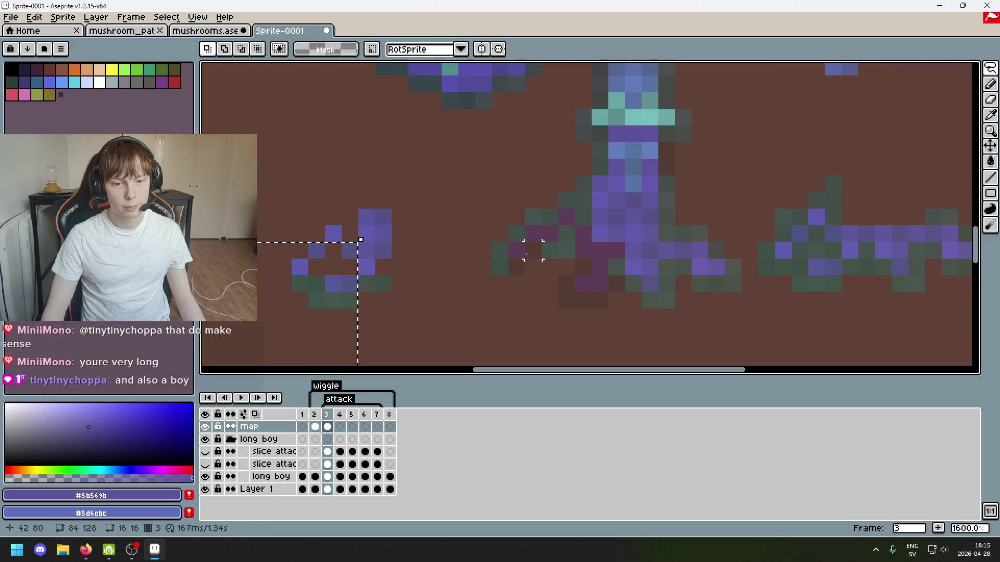
mouse_move(311, 277)
left_mouse_down()
mouse_move(325, 289)
mouse_move(312, 284)
mouse_move(515, 265)
mouse_move(531, 250)
mouse_move(302, 285)
mouse_move(511, 271)
left_mouse_up()
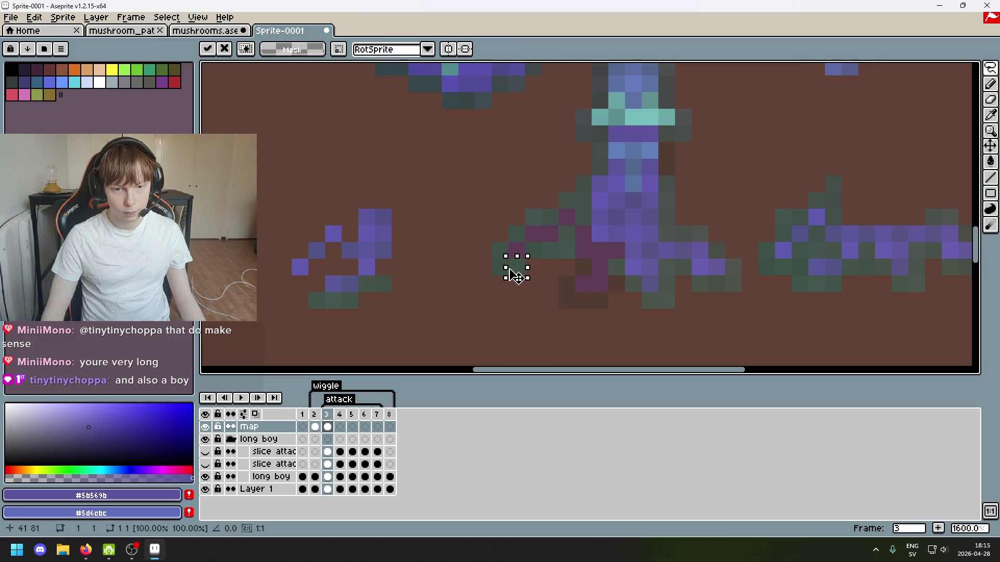
left_click(350, 251)
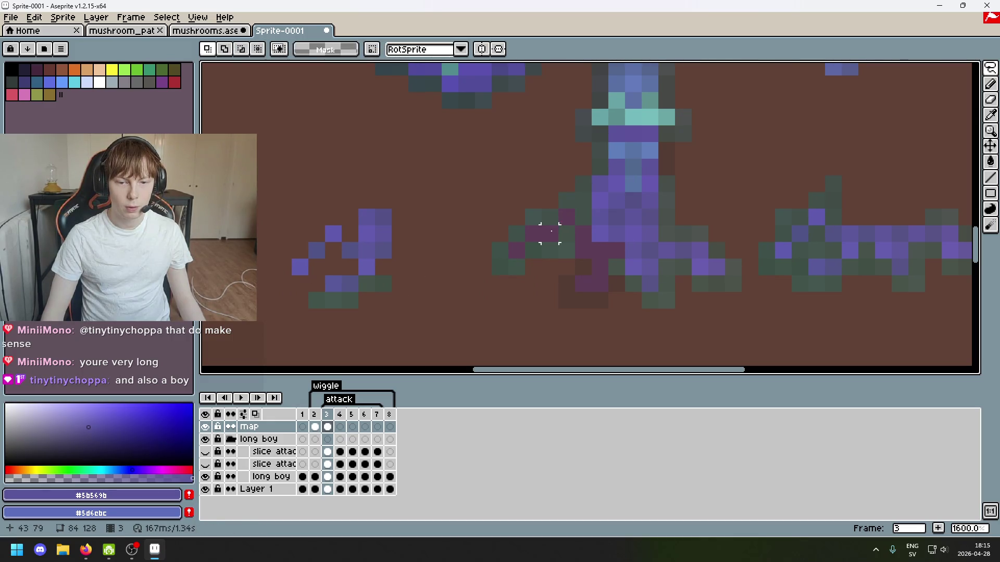
Move two purple pixels down and right so they sit side by side.
mouse_move(339, 235)
left_mouse_down()
mouse_move(348, 250)
mouse_move(503, 248)
mouse_move(567, 214)
mouse_move(333, 234)
mouse_move(269, 298)
mouse_move(352, 231)
mouse_move(485, 173)
mouse_move(557, 237)
left_mouse_up()
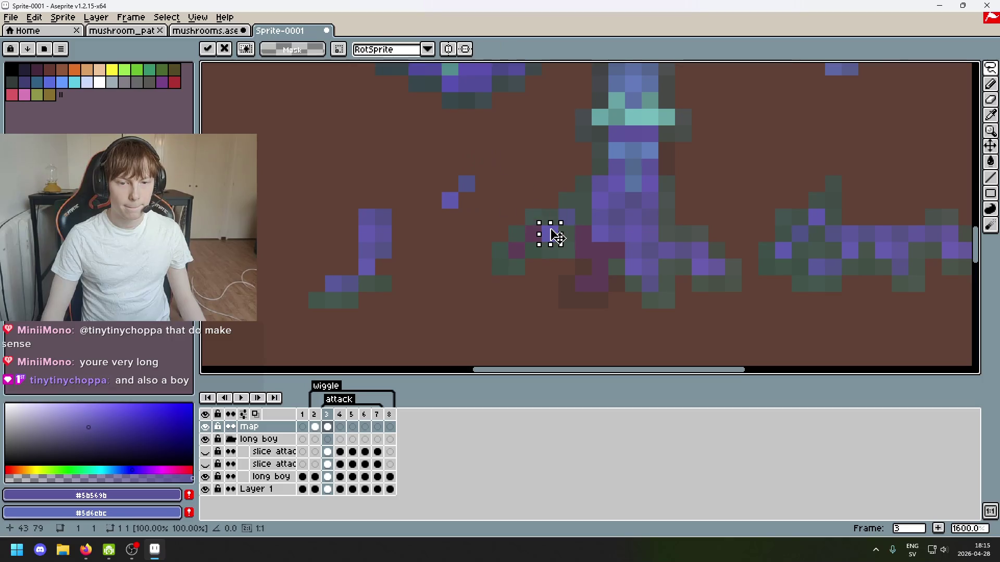
left_click_drag(465, 187, 531, 232)
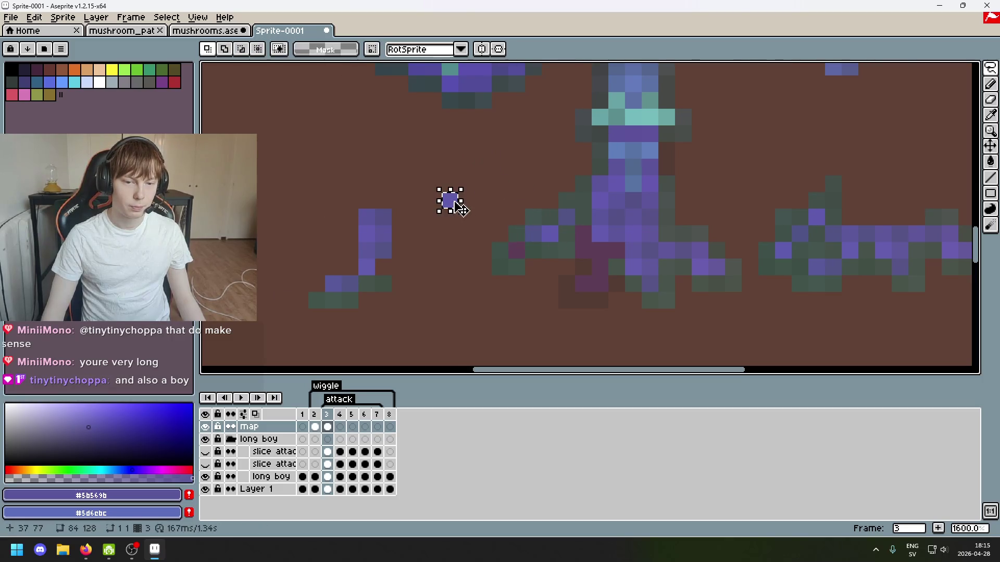
left_click_drag(449, 201, 523, 252)
key("Return")
Lasso the left leg stroke and shift it down and right toward the stalk.
scroll(598, 297, "down", 1)
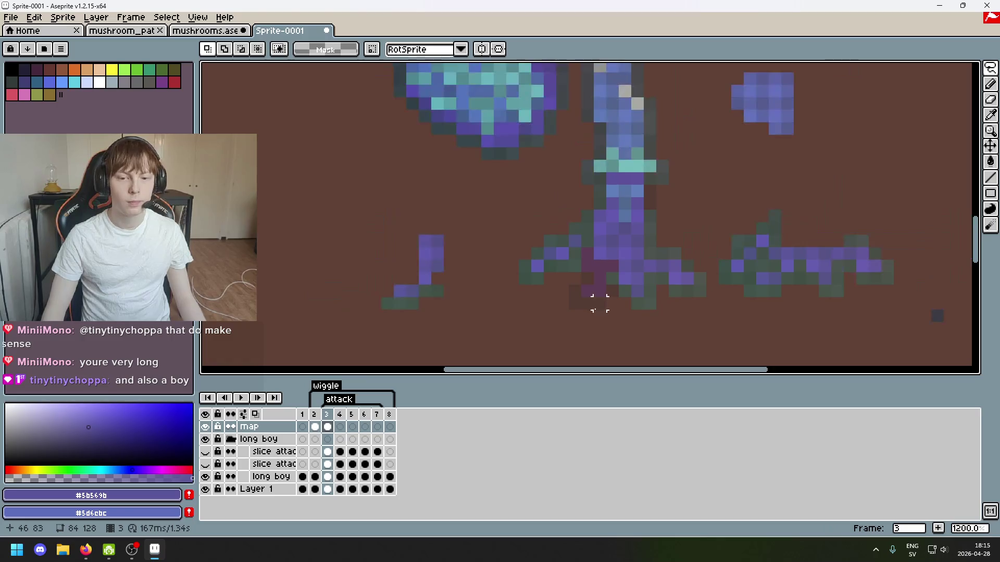
mouse_move(599, 297)
left_mouse_down()
mouse_move(397, 256)
mouse_move(409, 226)
left_mouse_up()
scroll(409, 226, "up", 1)
scroll(343, 201, "down", 1)
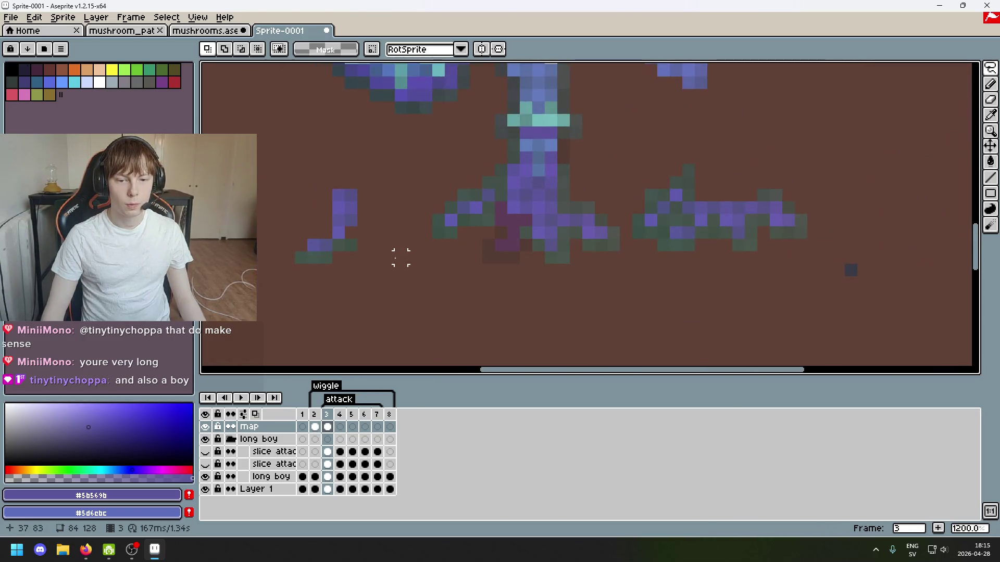
mouse_move(358, 167)
left_mouse_down()
mouse_move(380, 284)
mouse_move(396, 172)
left_mouse_up()
mouse_move(356, 280)
left_mouse_down()
mouse_move(469, 360)
mouse_move(513, 288)
left_mouse_up()
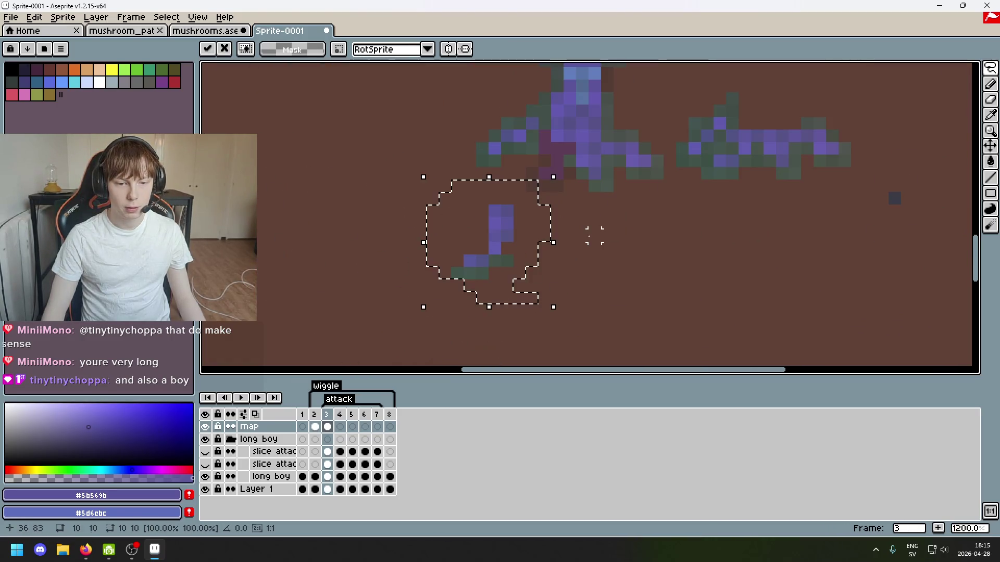
key("Return")
Outline the upper fragment and move it to a lower-left position.
scroll(491, 271, "up", 1)
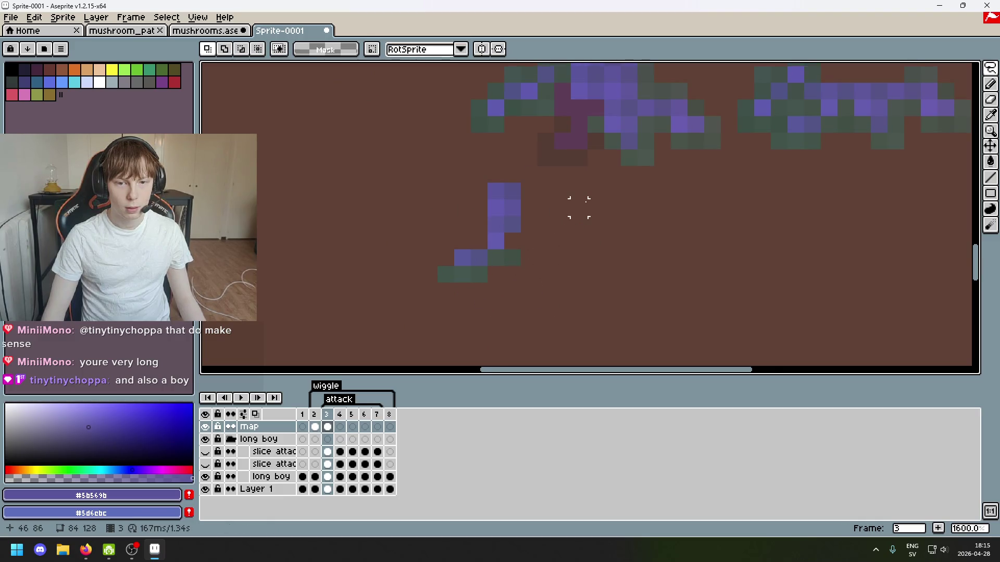
scroll(579, 208, "down", 5)
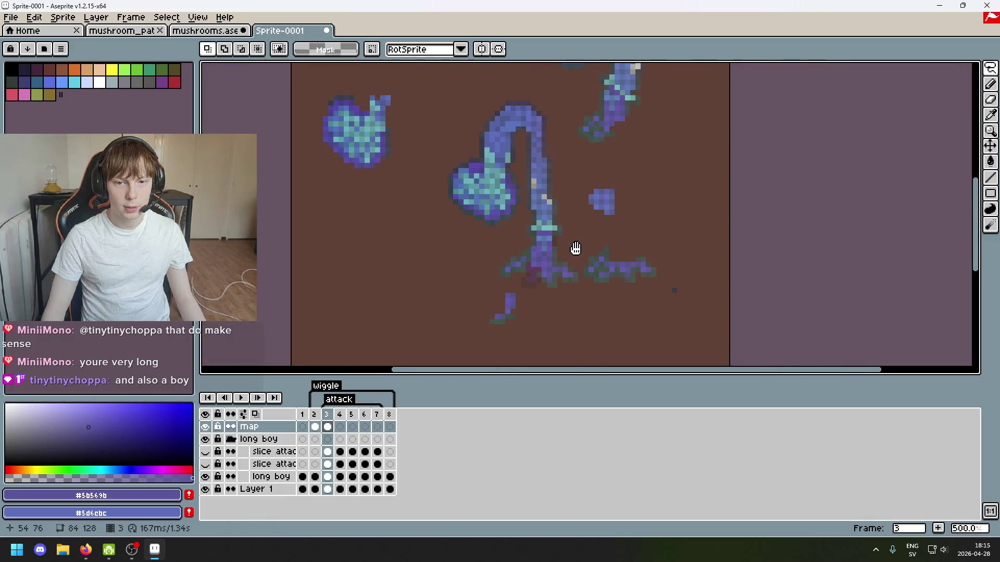
scroll(596, 147, "up", 4)
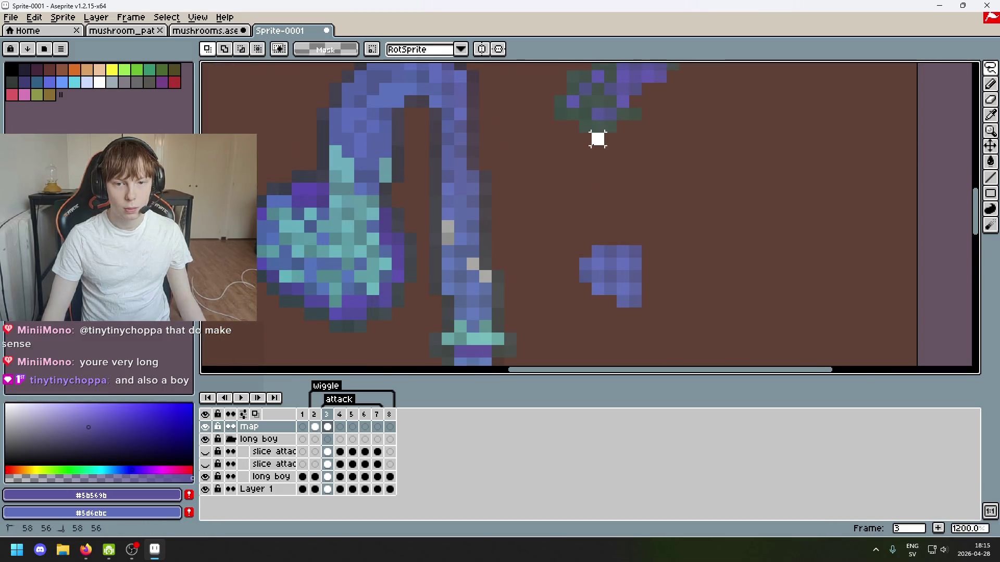
left_click_drag(648, 125, 670, 139)
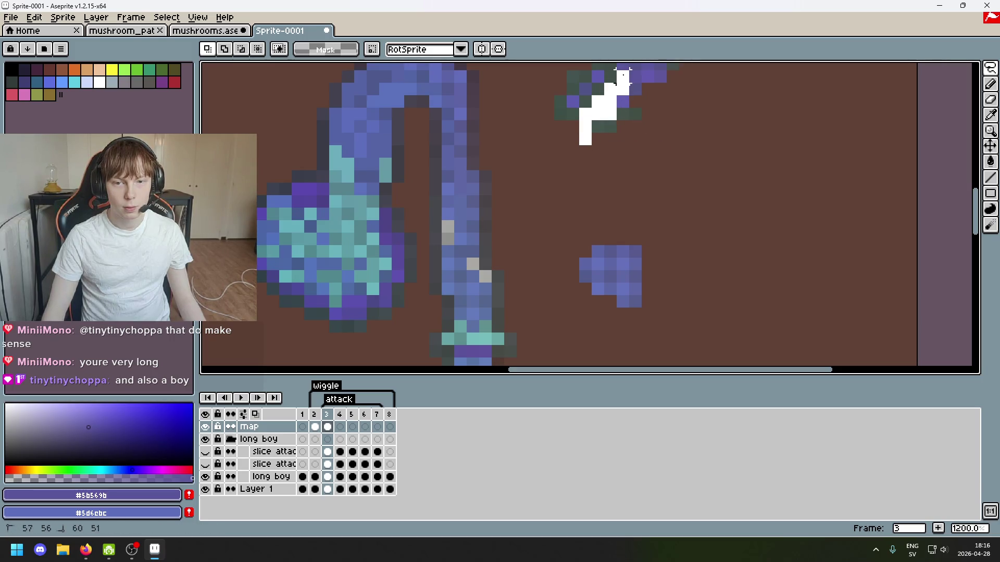
left_click_drag(645, 73, 481, 256)
scroll(692, 156, "down", 4)
left_click(683, 97)
scroll(482, 257, "up", 3)
left_click(415, 263)
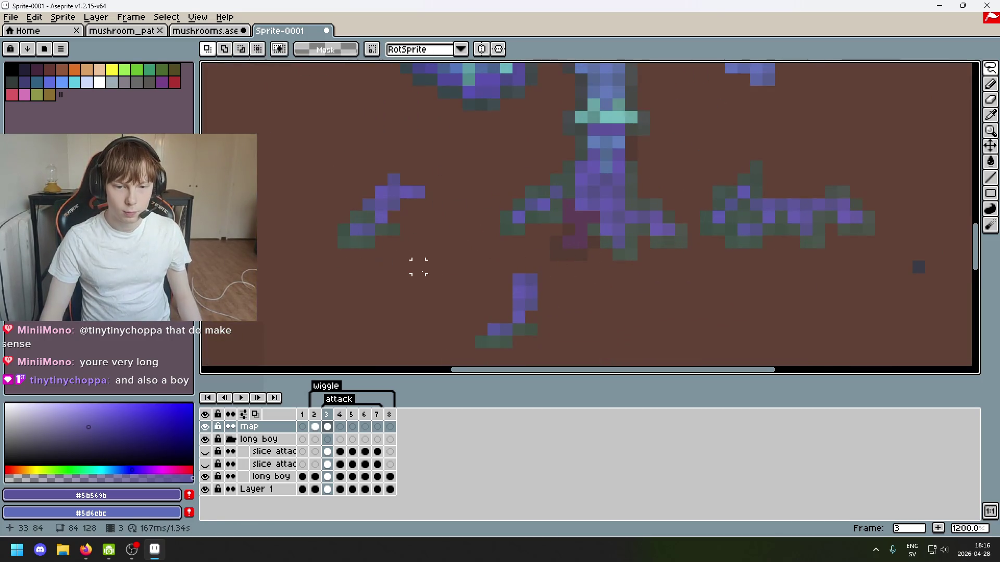
Move the lower-left chunk onto the central figure and raise the green-purple fragment to its roots.
mouse_move(356, 279)
left_mouse_down()
mouse_move(368, 216)
mouse_move(354, 281)
mouse_move(585, 263)
mouse_move(569, 290)
mouse_move(449, 286)
mouse_move(583, 312)
left_mouse_up()
left_click(632, 288)
scroll(609, 286, "up", 1)
left_click_drag(588, 275, 592, 281)
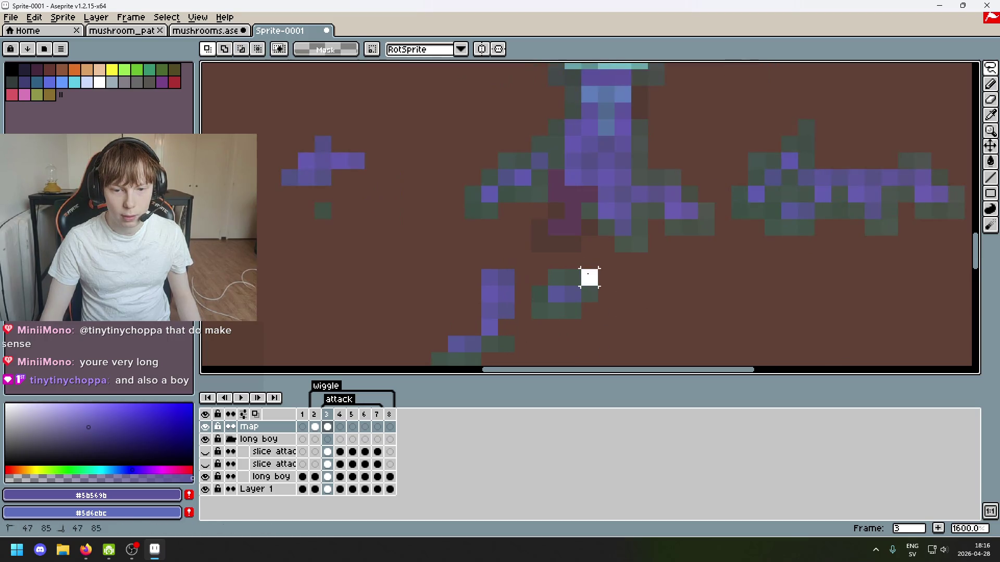
mouse_move(565, 334)
left_mouse_down()
mouse_move(531, 271)
mouse_move(597, 312)
mouse_move(565, 334)
left_mouse_up()
left_click_drag(563, 297, 560, 232)
key("Return")
Reframe the stalk and move the selected upper pixels down and left toward the base.
key("b")
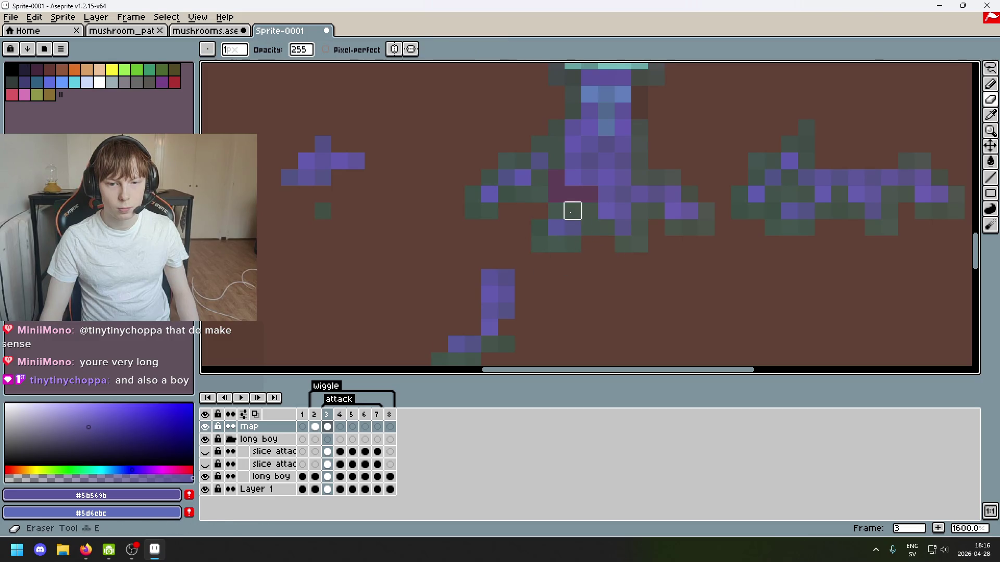
scroll(589, 243, "down", 4)
scroll(495, 286, "up", 2)
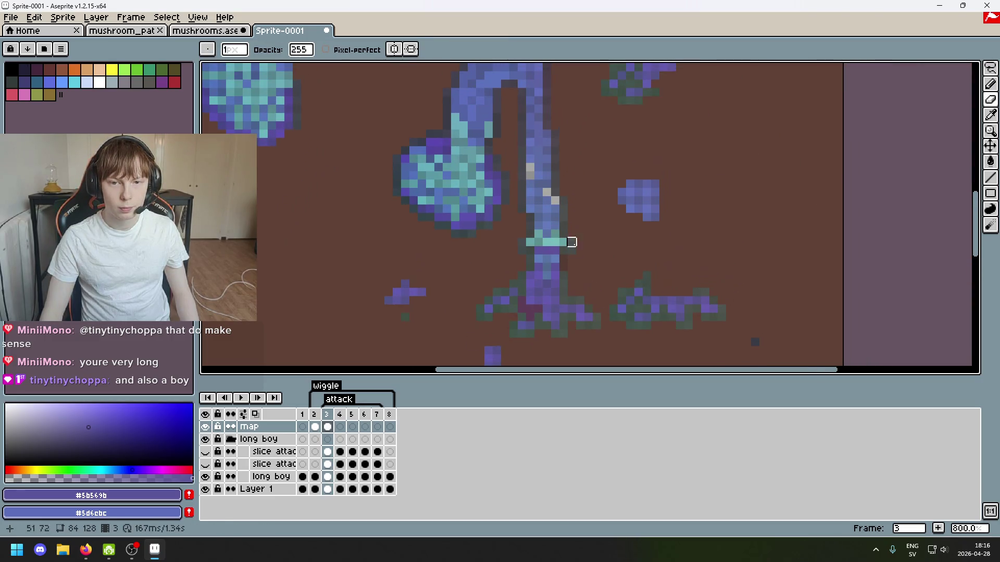
left_click_drag(571, 241, 564, 285)
left_click_drag(589, 246, 568, 266)
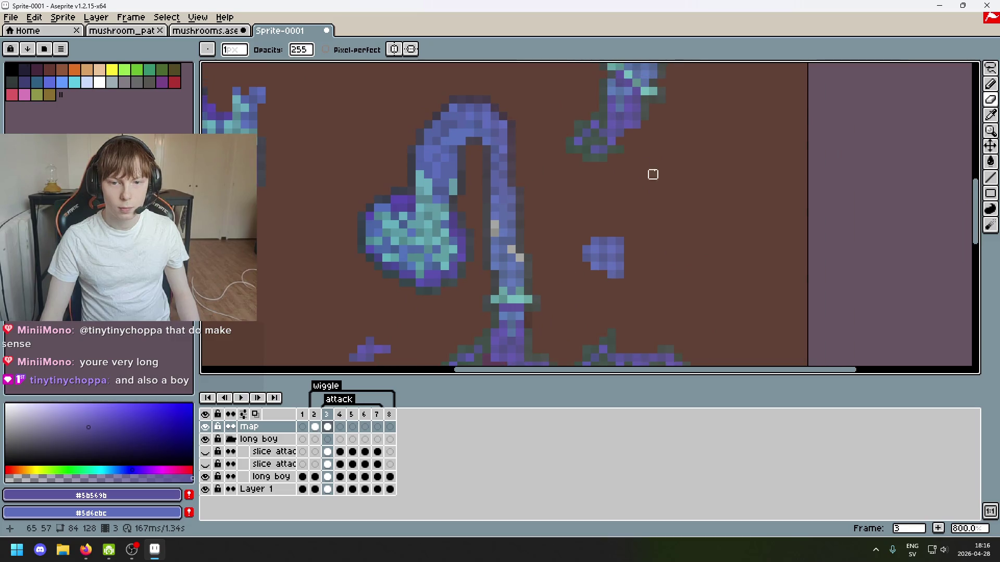
scroll(652, 175, "up", 2)
left_click_drag(665, 157, 597, 218)
key("m")
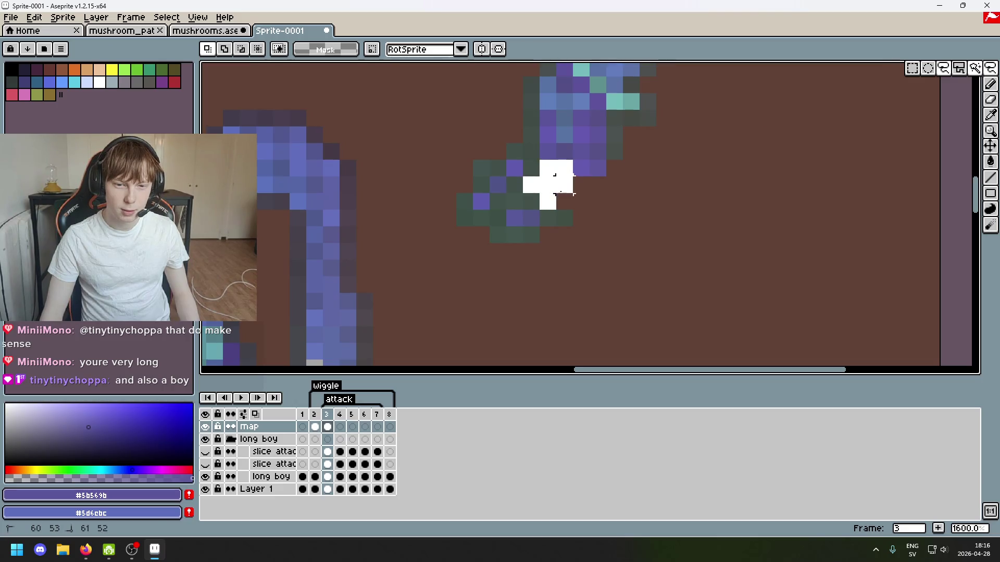
scroll(625, 250, "down", 2)
left_click(644, 129)
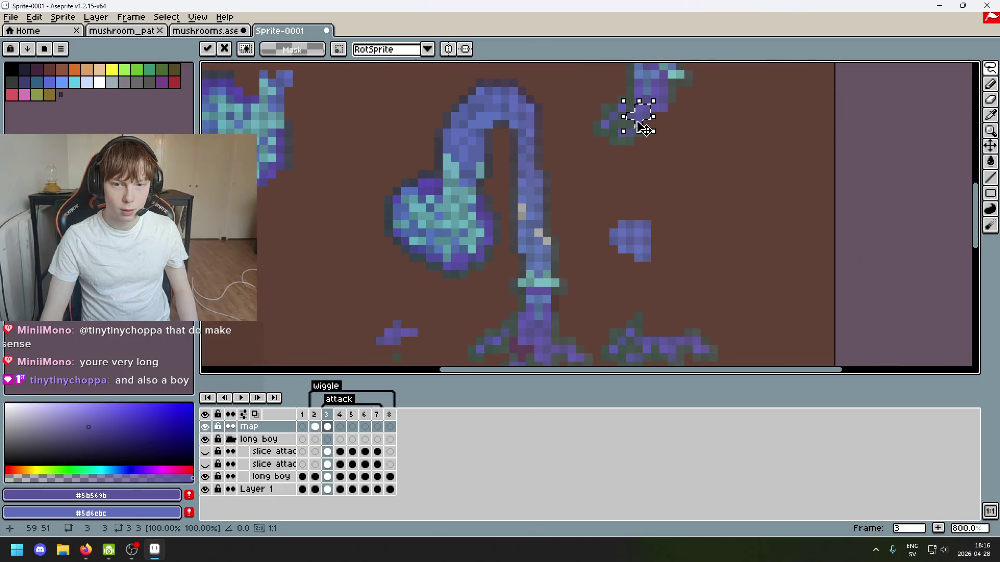
mouse_move(644, 129)
left_mouse_down()
mouse_move(478, 297)
mouse_move(447, 300)
left_mouse_up()
scroll(489, 230, "up", 3)
left_click(517, 224)
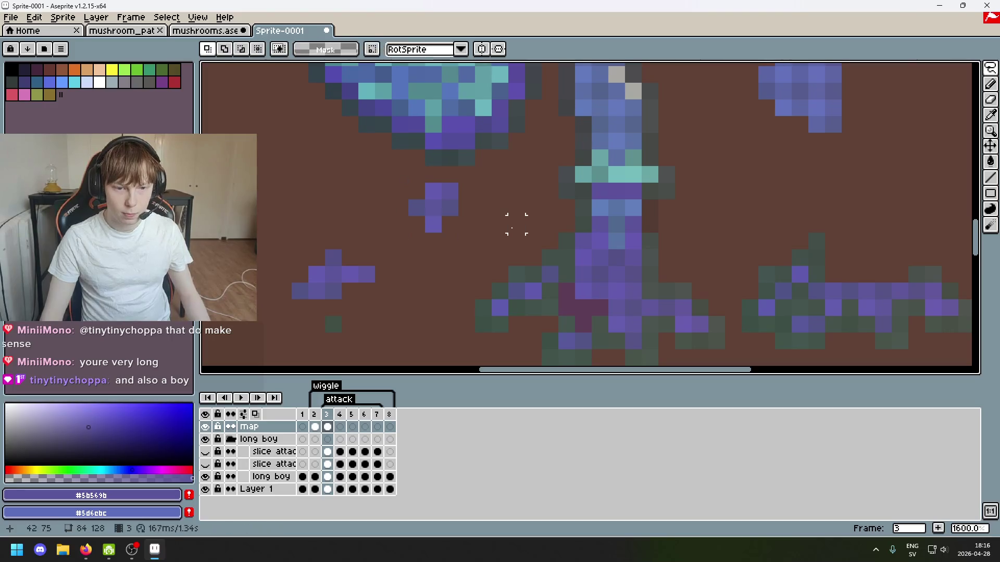
Drag three stray purple pixels one by one into the creature's root shape.
left_click_drag(569, 297, 514, 246)
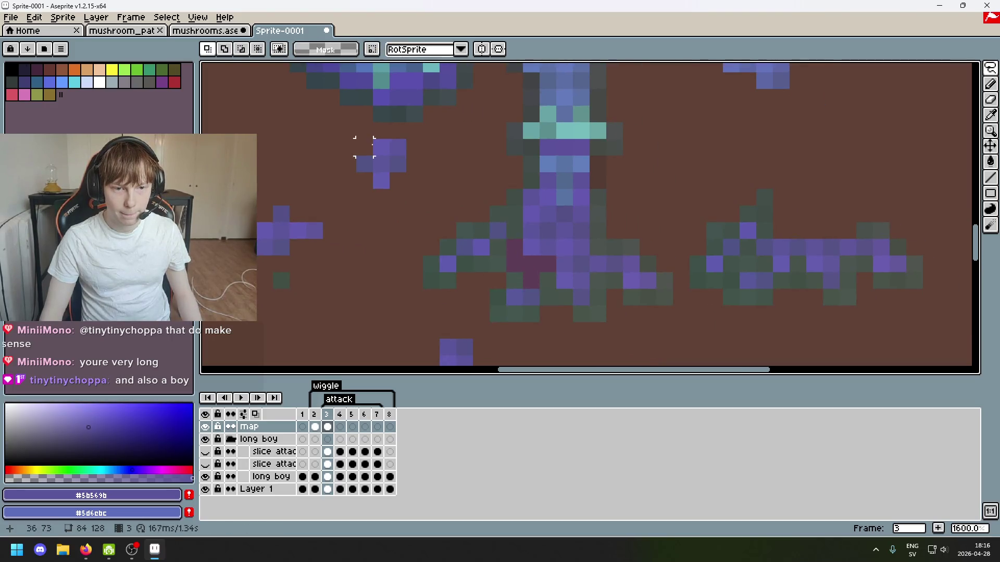
scroll(381, 147, "down", 2)
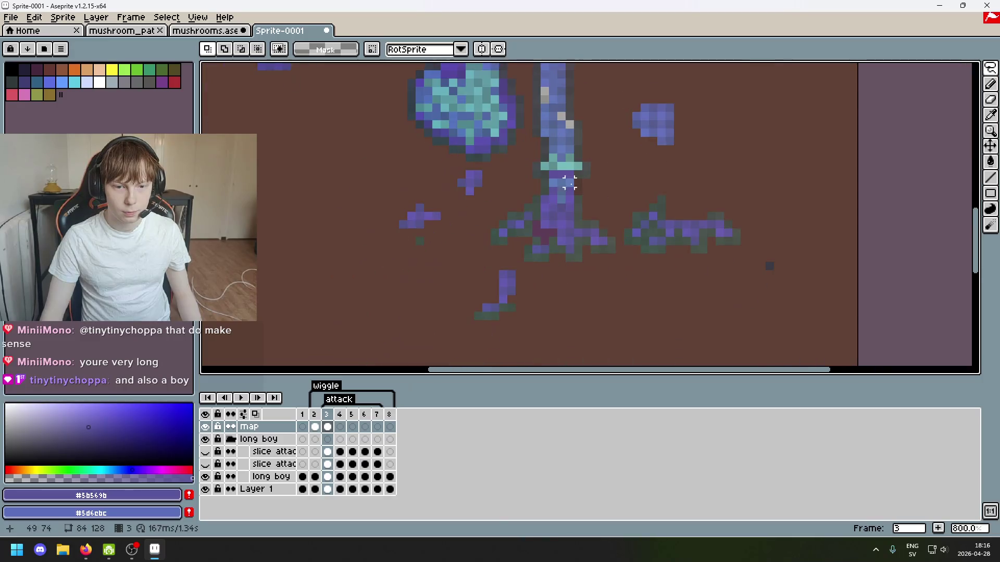
scroll(469, 172, "up", 2)
left_click_drag(419, 141, 542, 244)
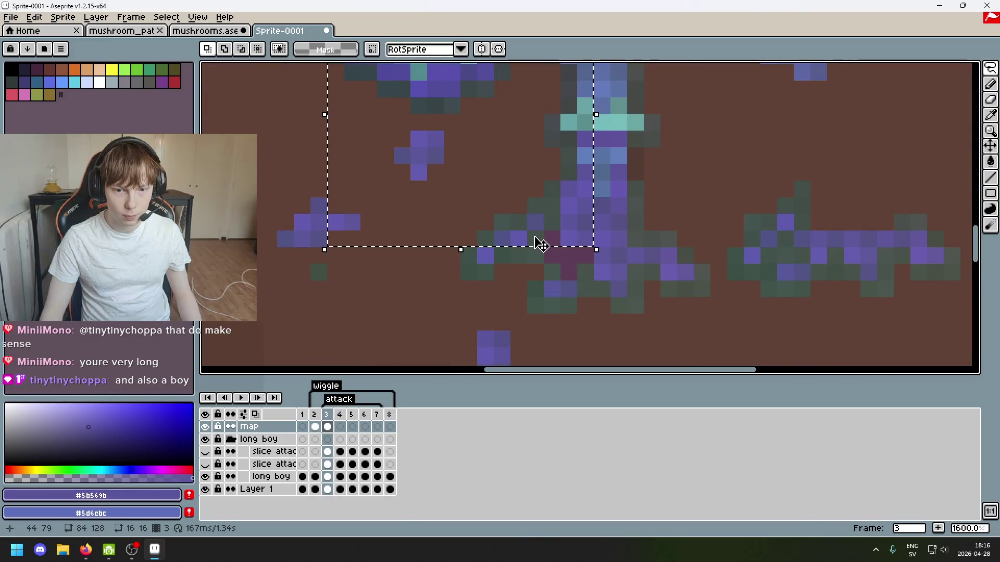
left_click(419, 139)
mouse_move(419, 140)
left_mouse_down()
mouse_move(498, 212)
mouse_move(553, 242)
mouse_move(554, 265)
mouse_move(571, 271)
left_mouse_up()
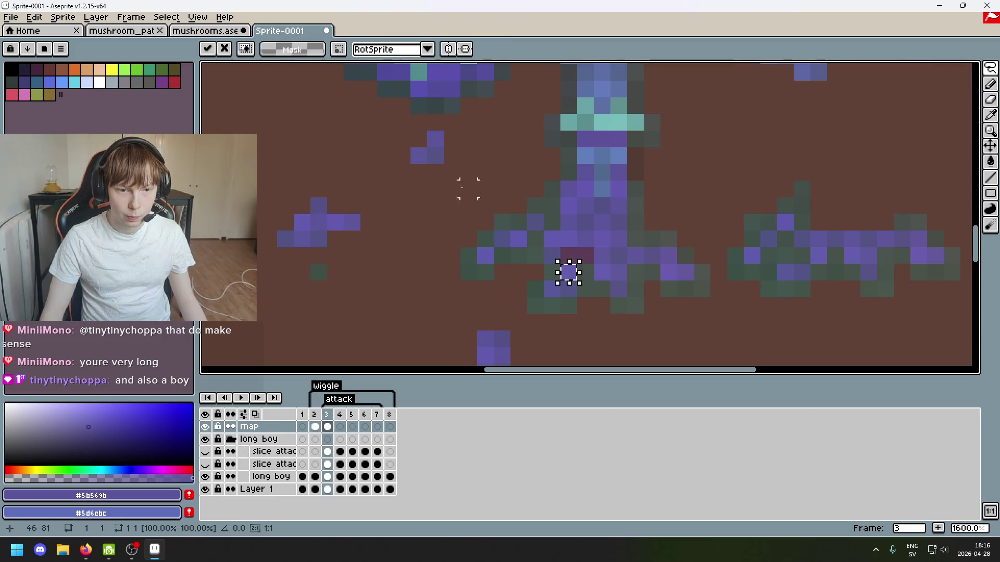
left_click(419, 155)
left_click_drag(420, 155, 577, 257)
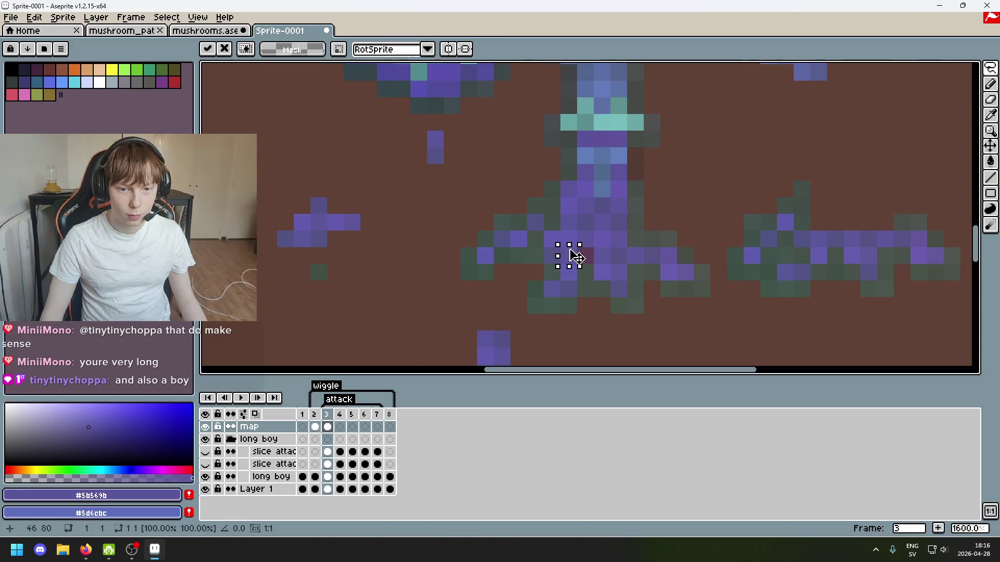
left_click(436, 155)
mouse_move(435, 155)
left_mouse_down()
mouse_move(577, 250)
mouse_move(534, 260)
left_mouse_up()
left_click(485, 205)
Undo the bad eraser stroke, then erase the extra stem and the top and left heart caps.
scroll(485, 205, "down", 6)
key("b")
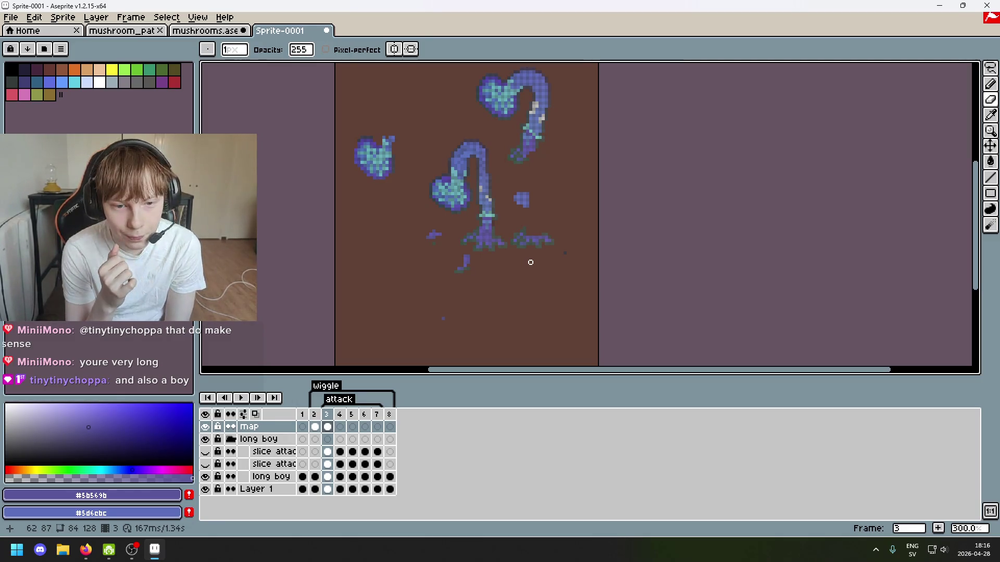
scroll(537, 209, "down", 2)
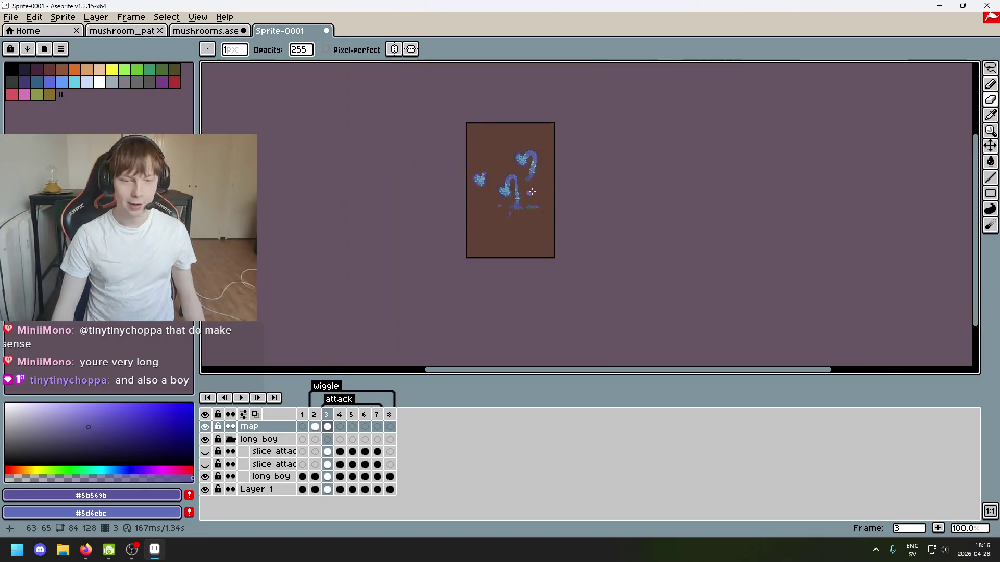
scroll(537, 209, "up", 2)
scroll(513, 222, "down", 1)
scroll(512, 218, "up", 1)
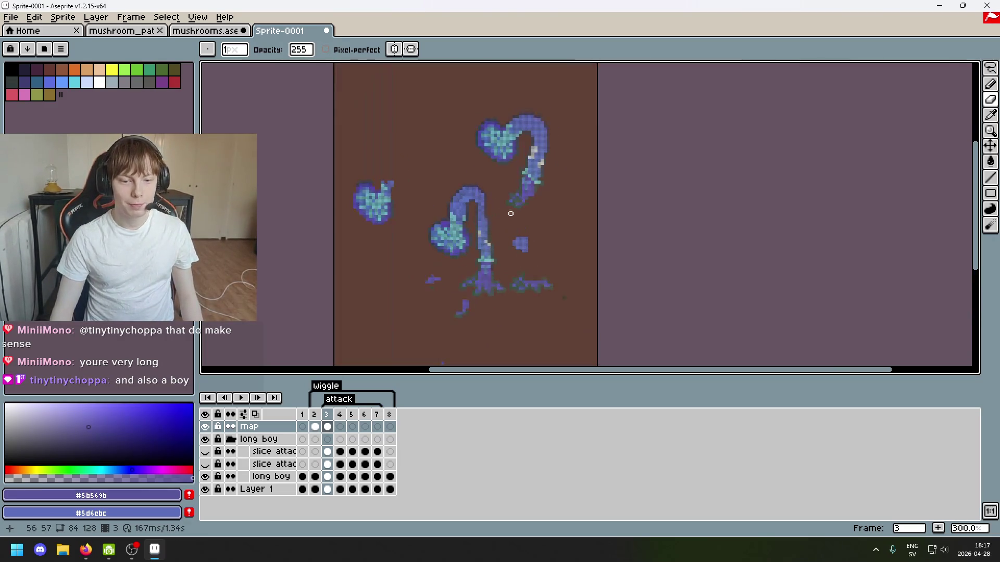
scroll(500, 146, "down", 3)
scroll(495, 152, "up", 5)
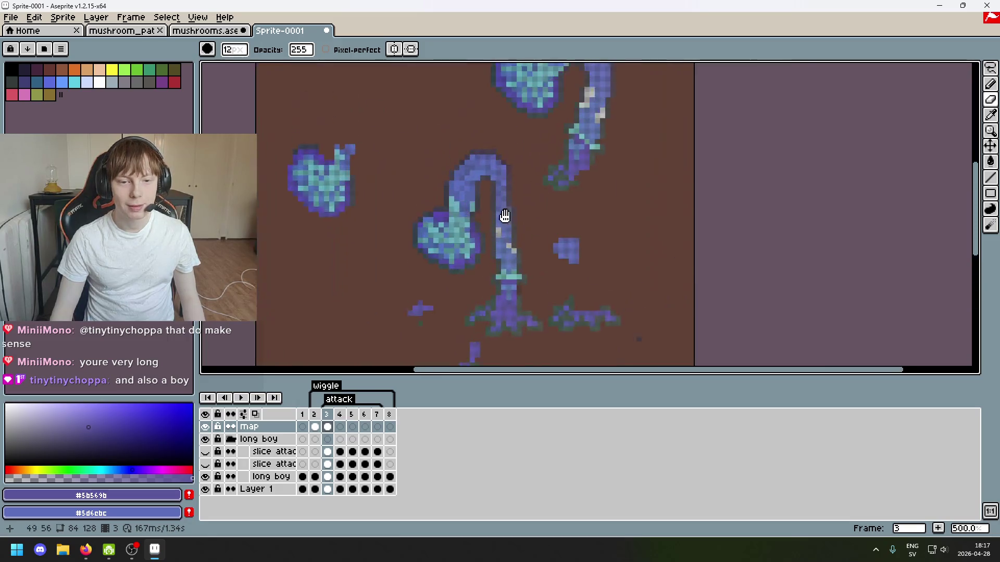
scroll(482, 156, "up", 4)
scroll(478, 162, "down", 3)
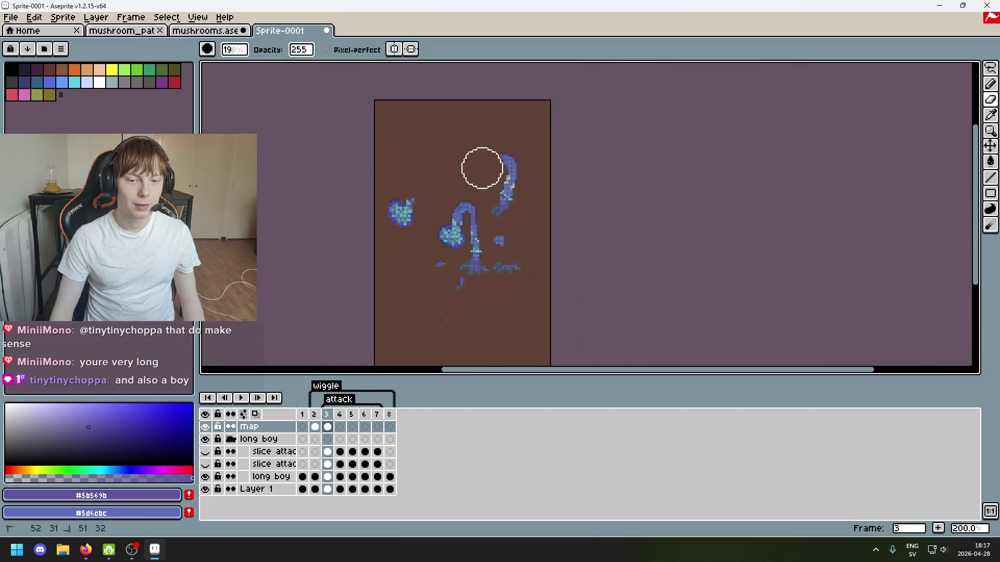
key("ctrl+z")
left_click_drag(517, 176, 501, 203)
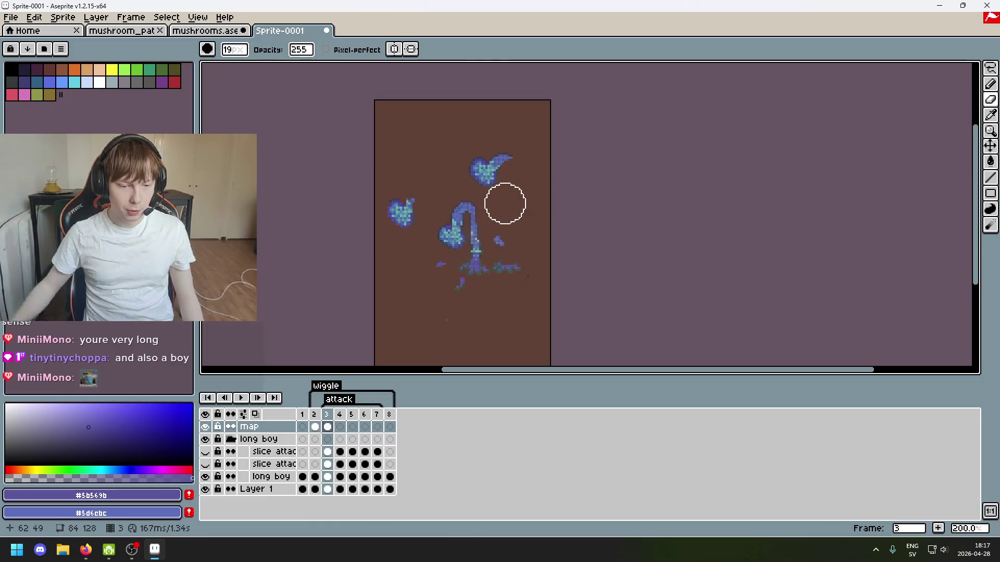
scroll(500, 185, "up", 1)
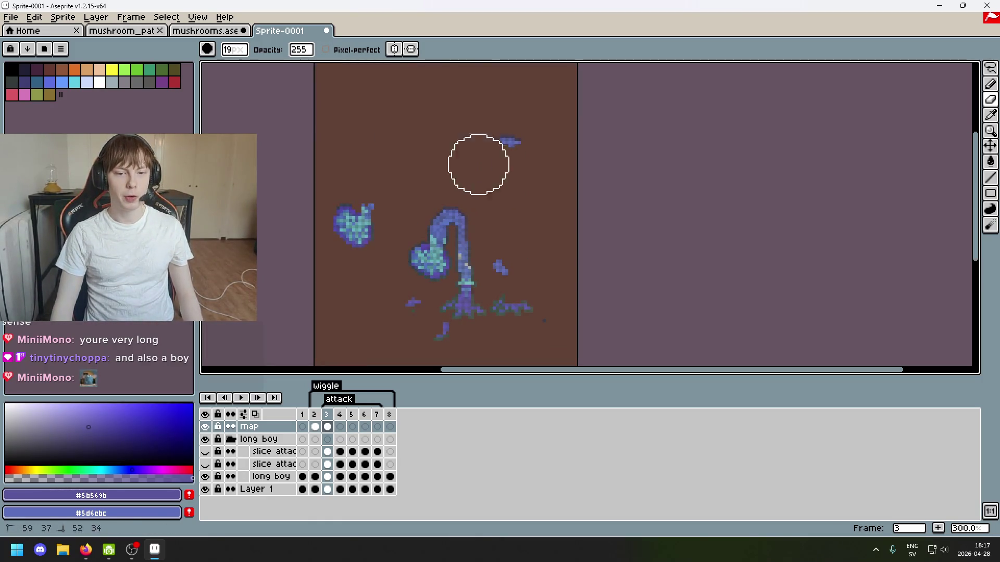
left_click_drag(496, 190, 480, 161)
left_click_drag(346, 190, 350, 215)
Erase the small purple blob and leftover purple pixels beside the base.
scroll(513, 292, "down", 1)
scroll(480, 263, "up", 2)
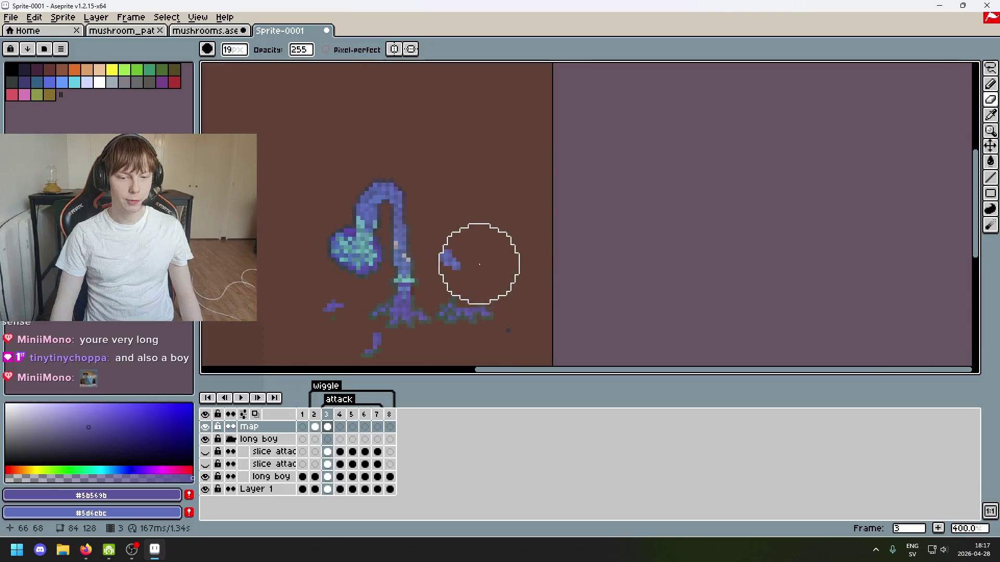
scroll(492, 265, "up", 2)
left_click(491, 265)
scroll(529, 271, "down", 2)
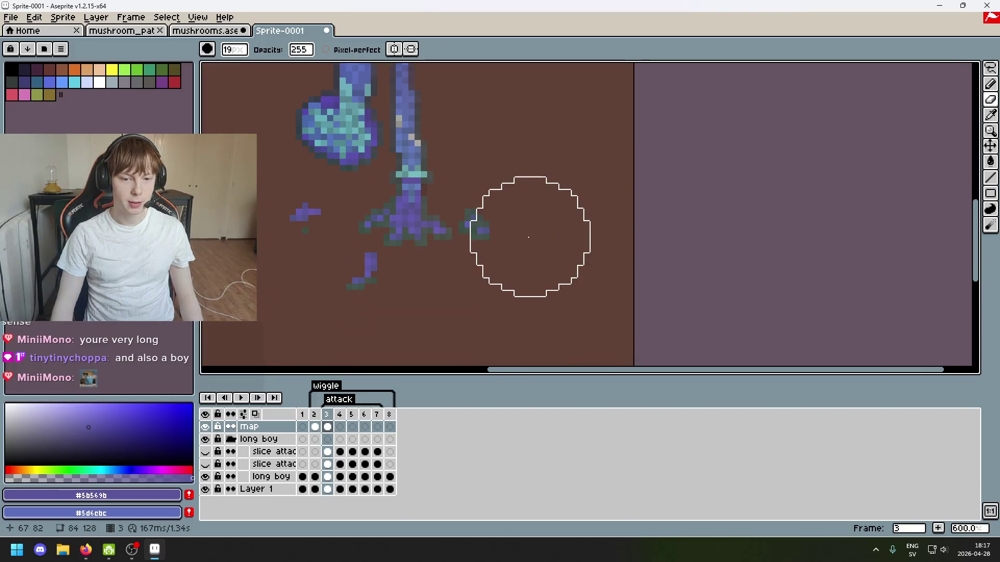
left_click_drag(343, 306, 271, 266)
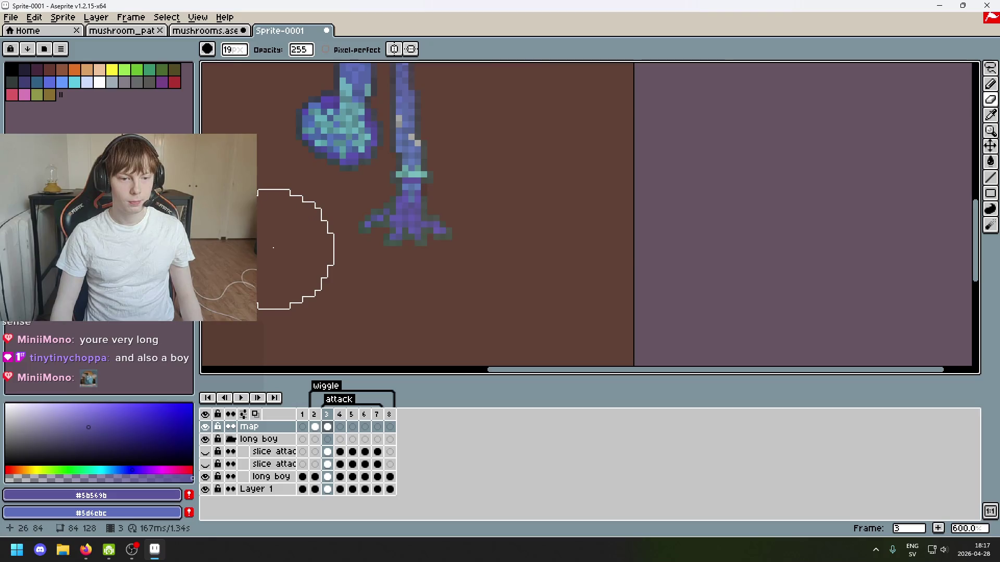
scroll(364, 271, "down", 3)
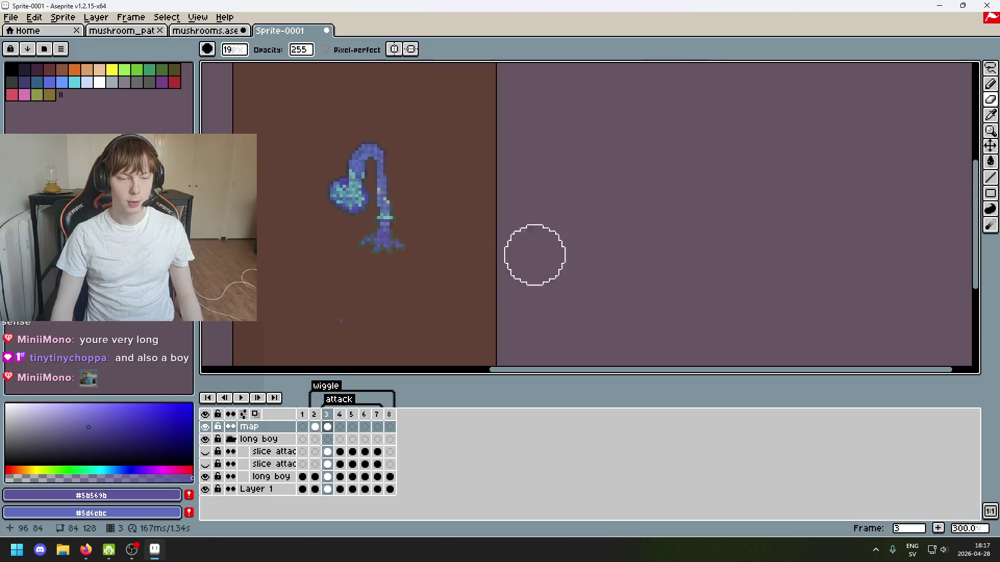
Go to frame 2 and lasso-select the whole mushroom creature to copy it.
left_click(327, 425)
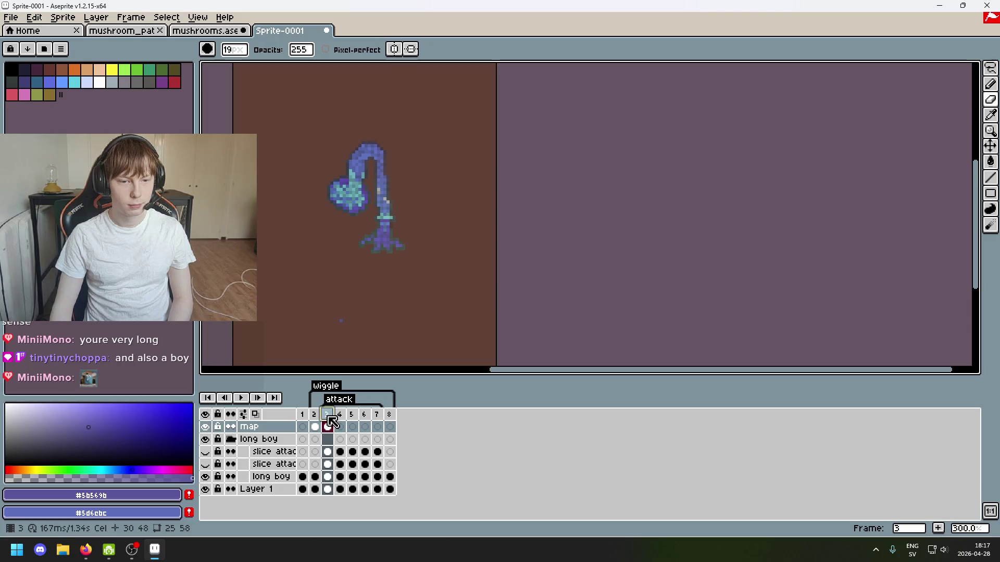
left_click(343, 423)
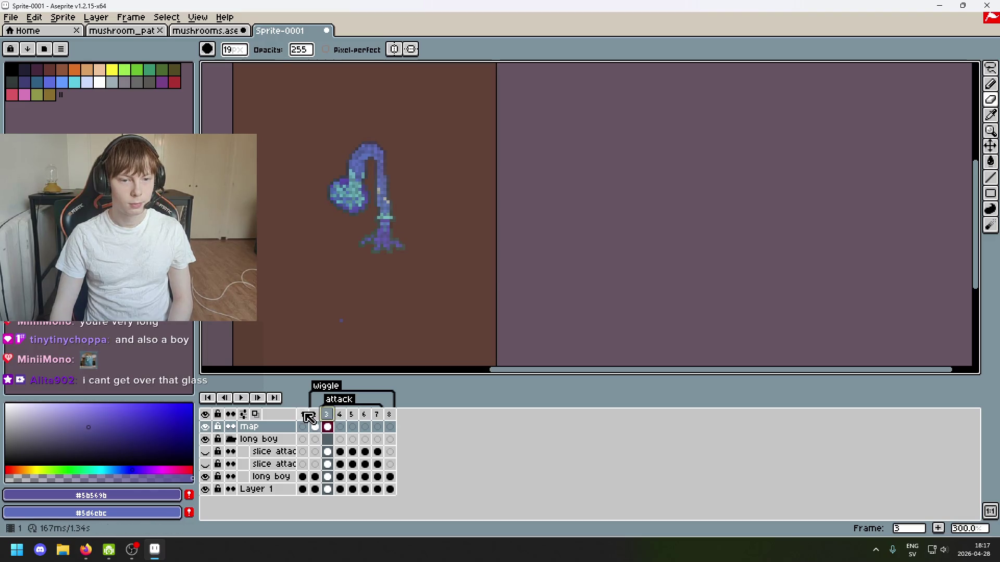
left_click(334, 415)
left_click(316, 415)
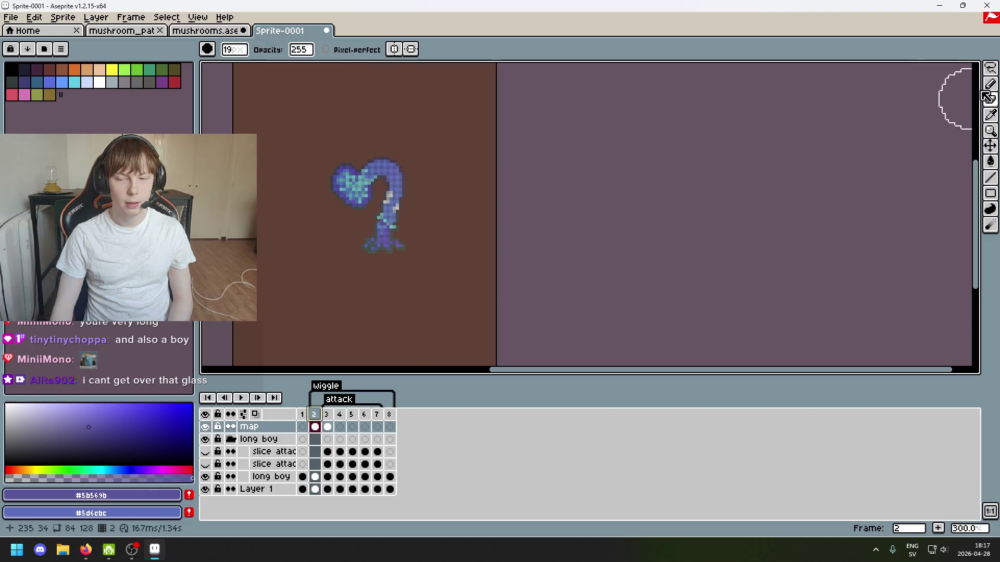
left_click(990, 68)
mouse_move(337, 288)
left_mouse_down()
mouse_move(312, 123)
mouse_move(268, 296)
left_mouse_up()
key("ctrl+d")
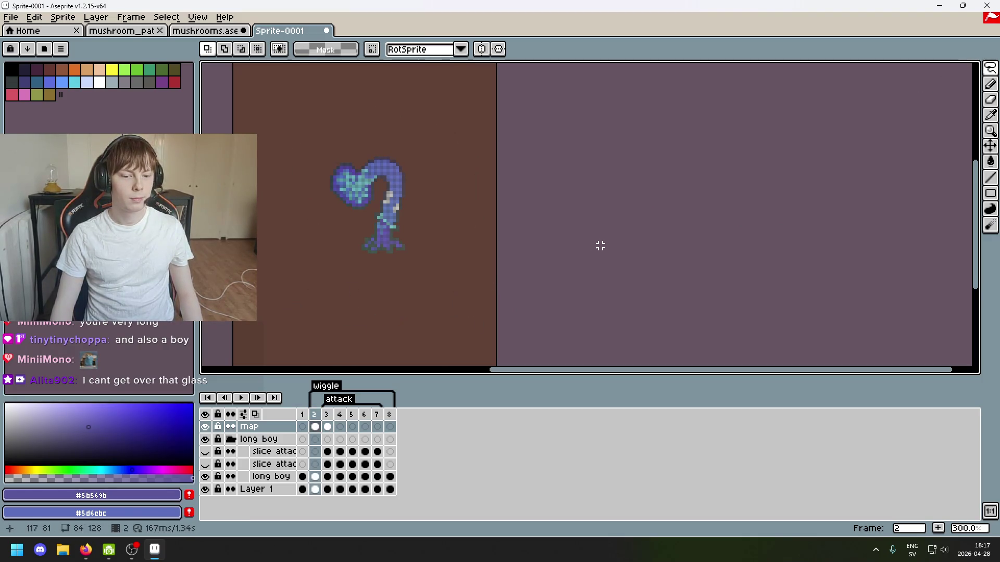
Paste the creature into frame 4 and move it higher on the canvas.
key("Right")
key("Right")
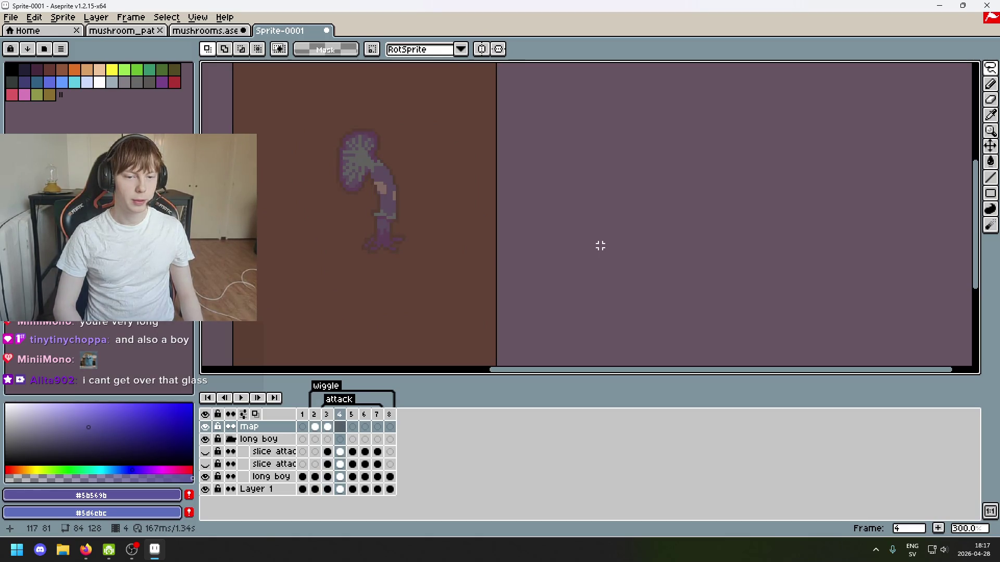
key("Left")
key("Right")
key("Left")
key("Left")
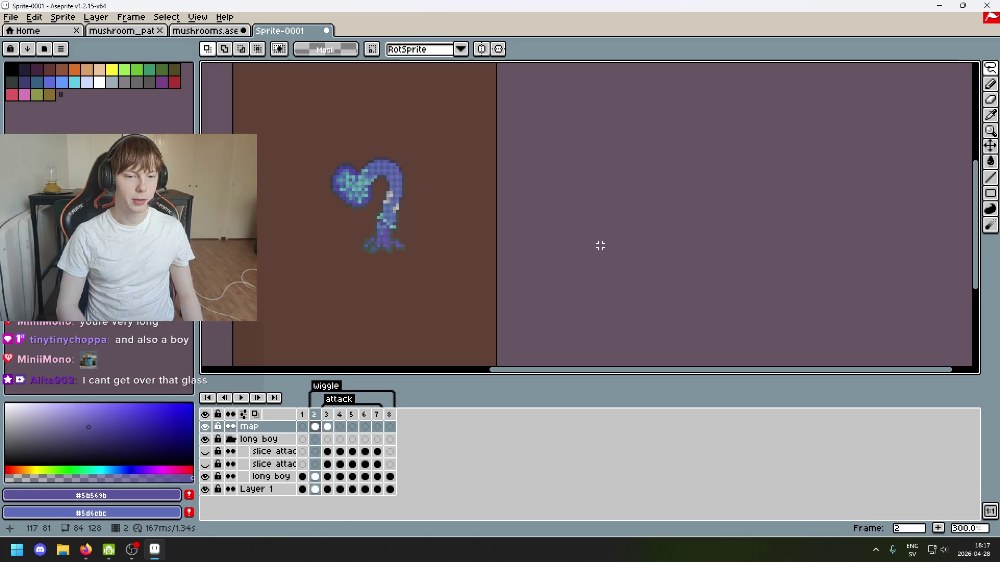
key("Right")
key("Right")
key("ctrl+v")
left_click_drag(415, 255, 408, 100)
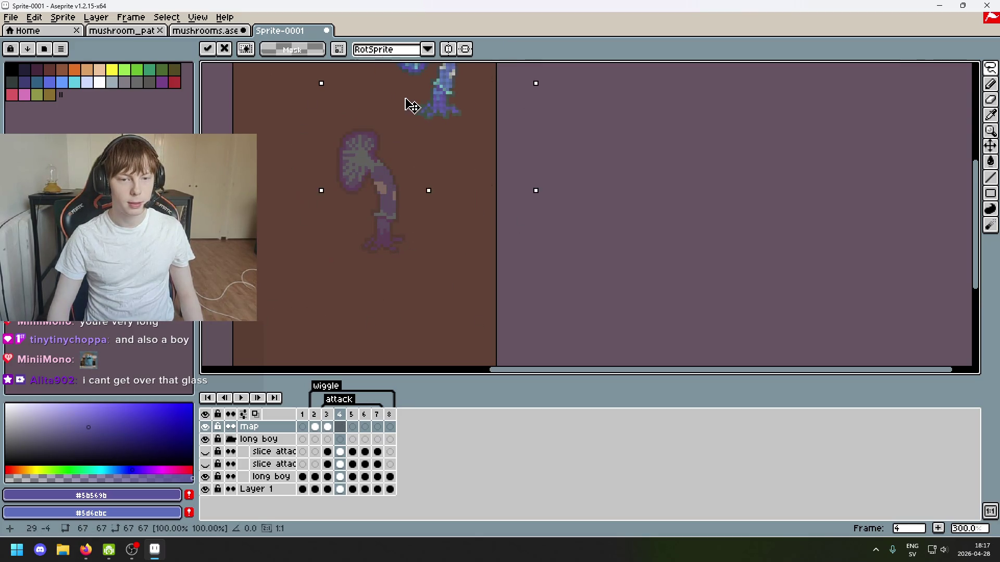
key("Return")
scroll(480, 188, "up", 1)
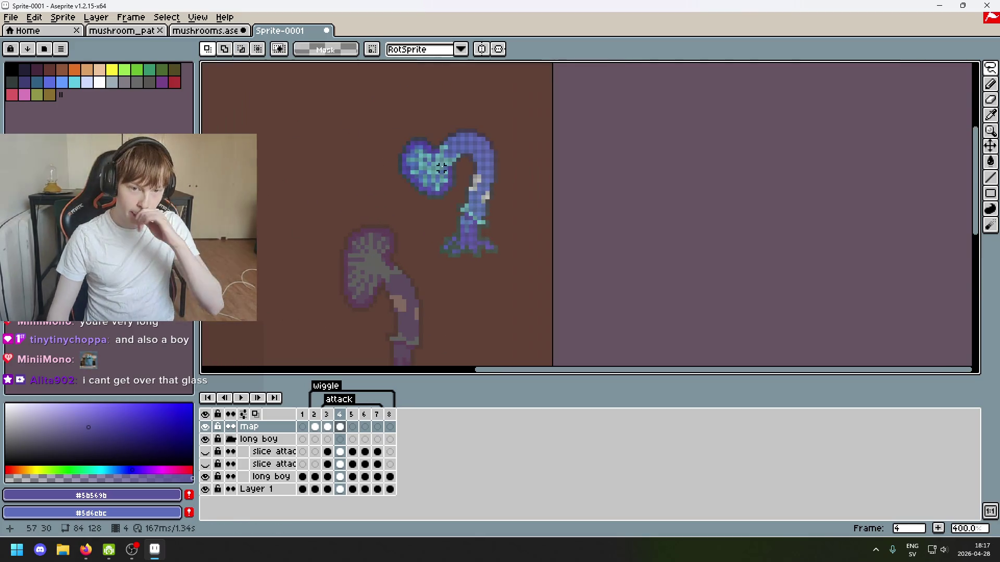
scroll(443, 140, "up", 1)
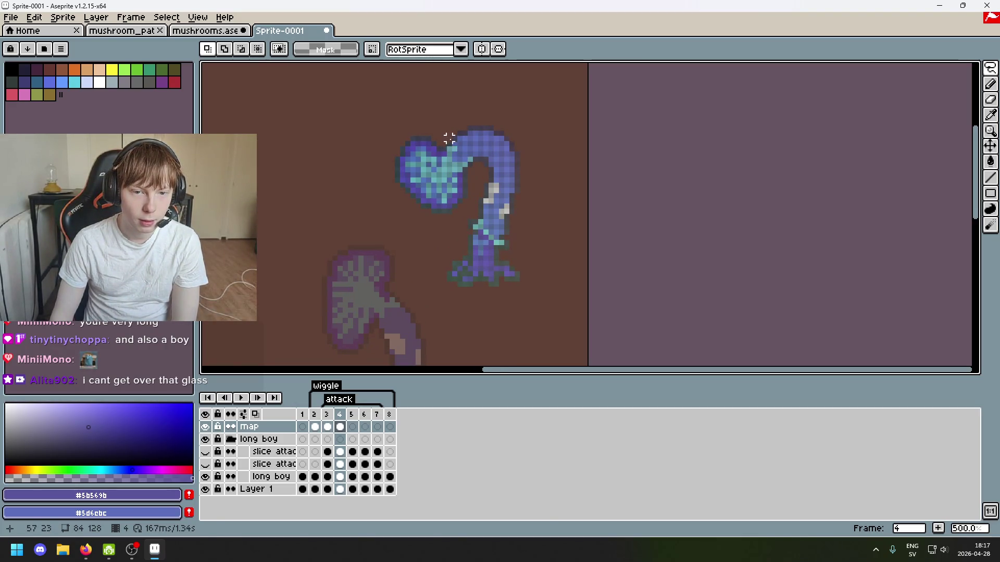
mouse_move(449, 142)
left_mouse_down()
mouse_move(449, 127)
mouse_move(458, 150)
left_mouse_up()
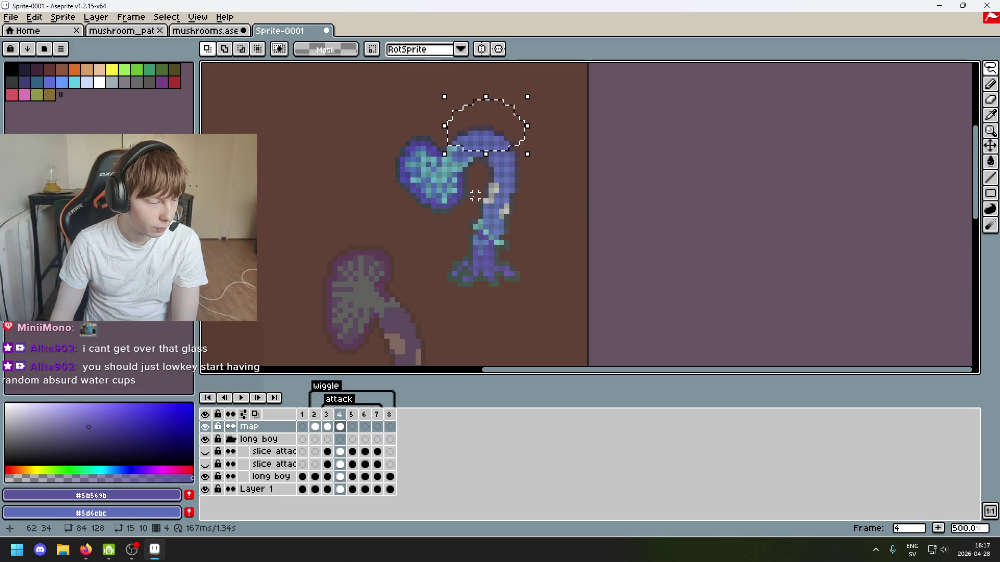
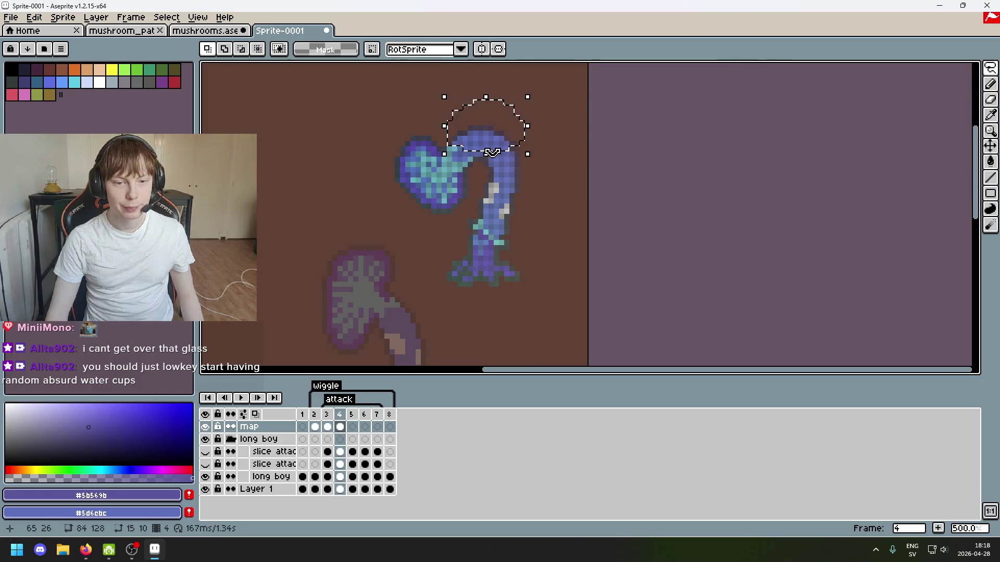
Drag the lassoed blue cap down below the stem and drop it there.
left_click_drag(449, 149, 430, 150)
left_click_drag(502, 151, 508, 331)
left_click(542, 339)
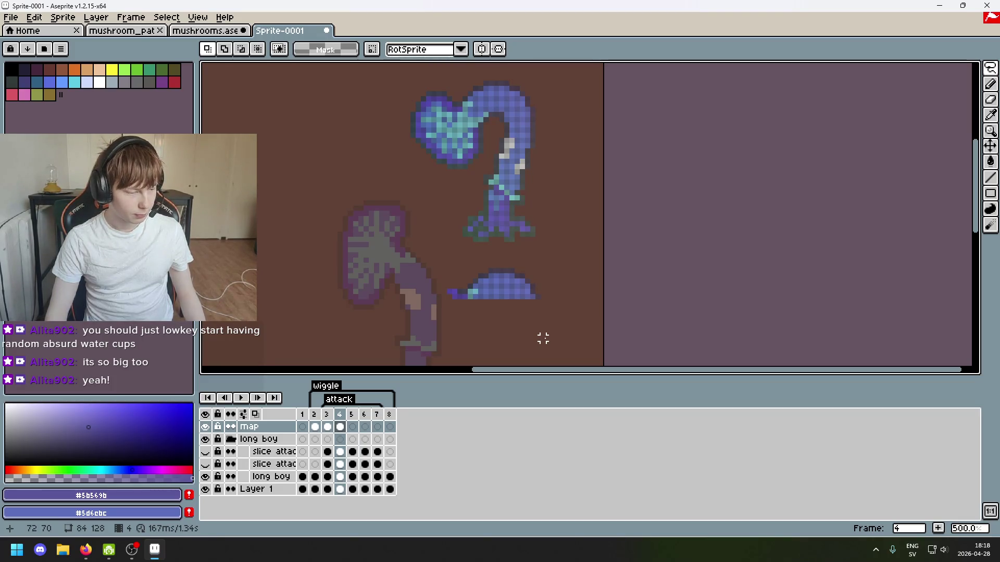
scroll(522, 302, "up", 5)
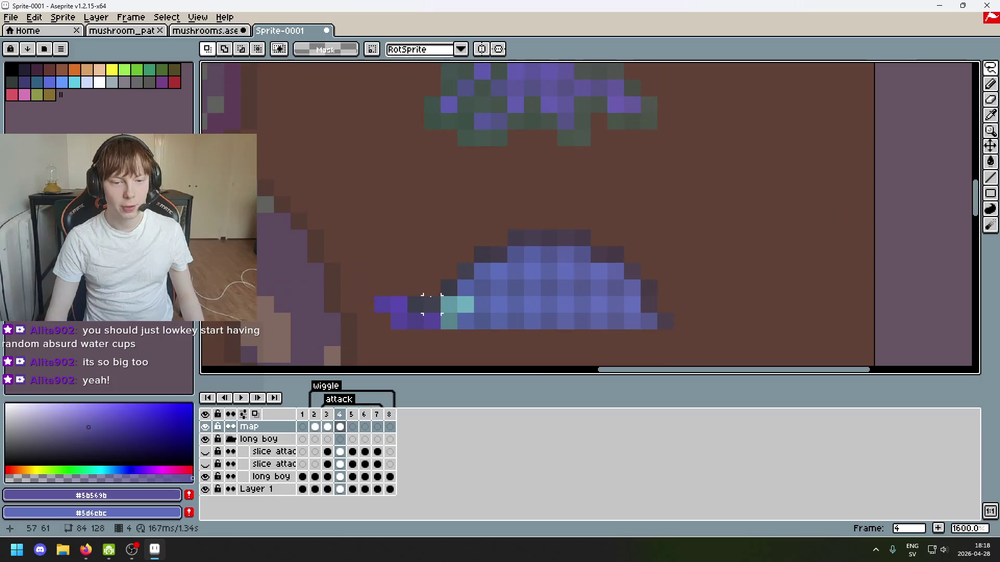
Reselect and reposition the pixels along the cap's left edge, undoing misplaced attempts.
mouse_move(438, 308)
left_mouse_down()
mouse_move(408, 298)
mouse_move(404, 223)
mouse_move(426, 155)
left_mouse_up()
scroll(416, 254, "down", 5)
scroll(407, 214, "up", 5)
key("ctrl+z")
scroll(406, 304, "down", 1)
left_click_drag(447, 299, 388, 213)
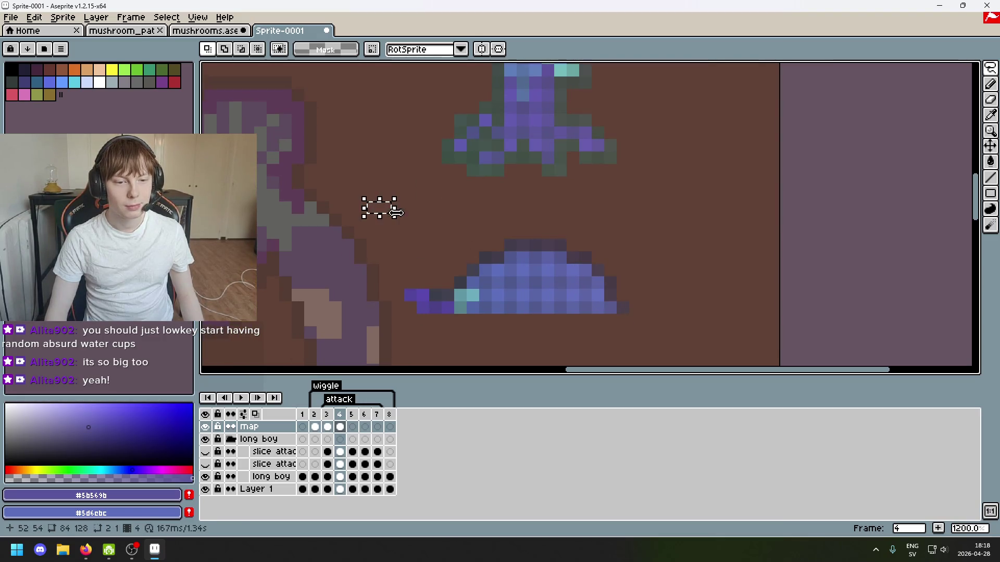
key("ctrl+z")
scroll(471, 248, "down", 4)
left_click_drag(472, 247, 494, 326)
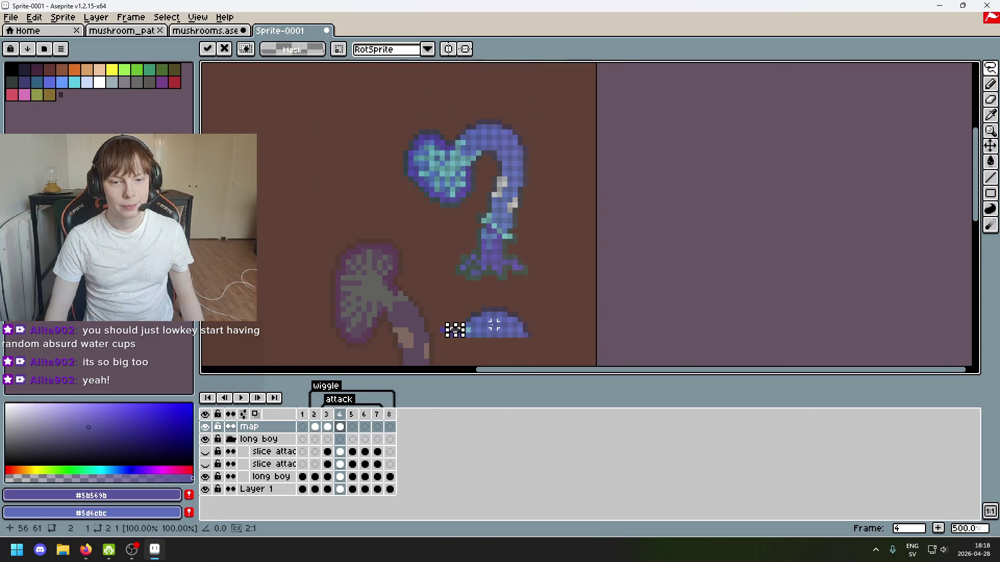
key("Return")
scroll(477, 350, "down", 2)
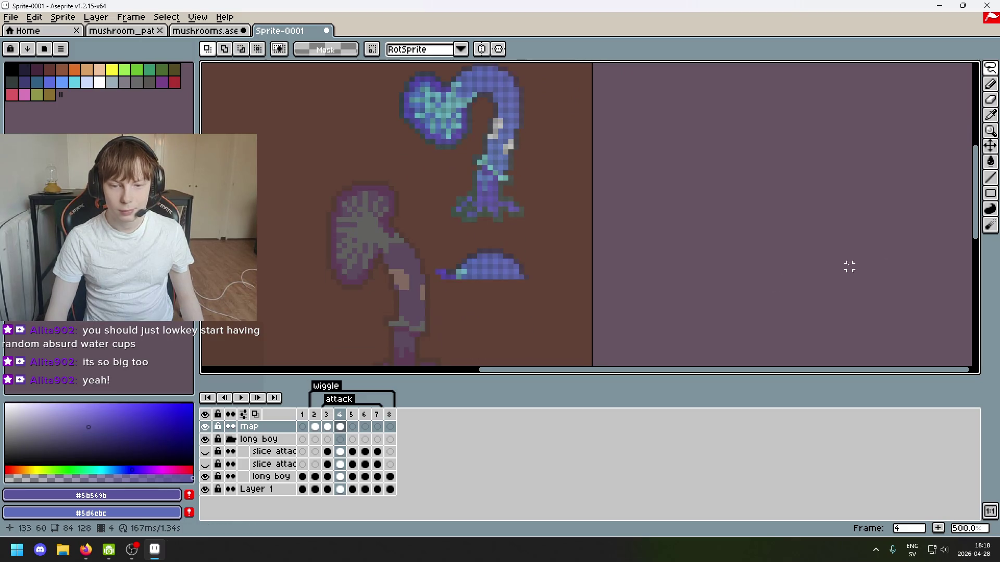
left_click_drag(990, 69, 970, 79)
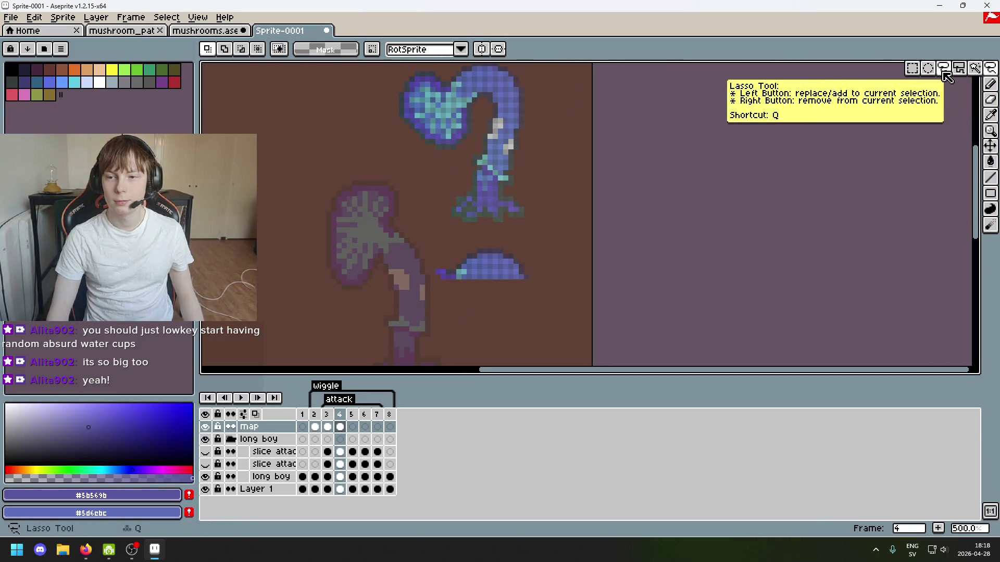
Freehand-lasso the dark pixels at the blue cap's left tip and drop them.
left_click(944, 68)
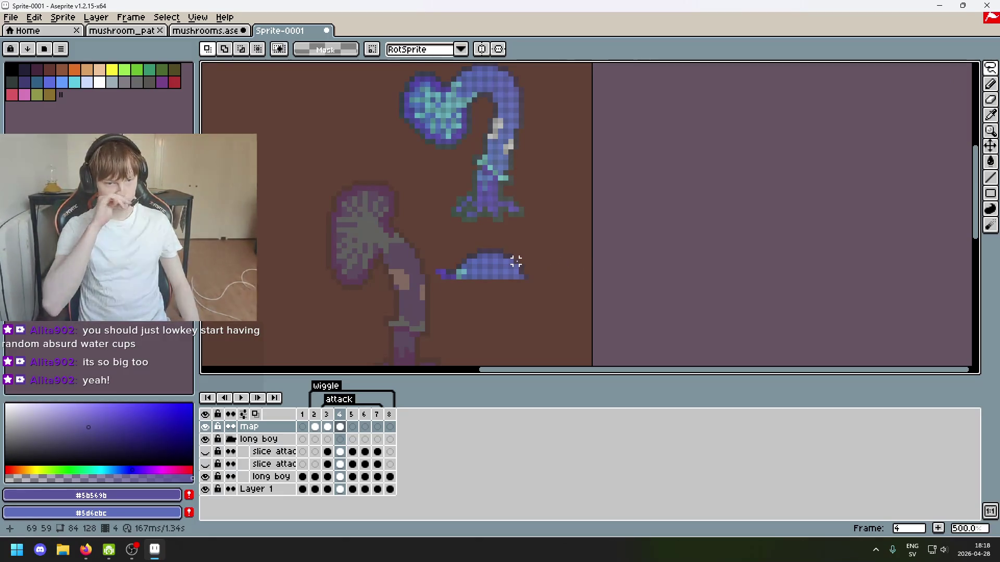
scroll(532, 277, "up", 5)
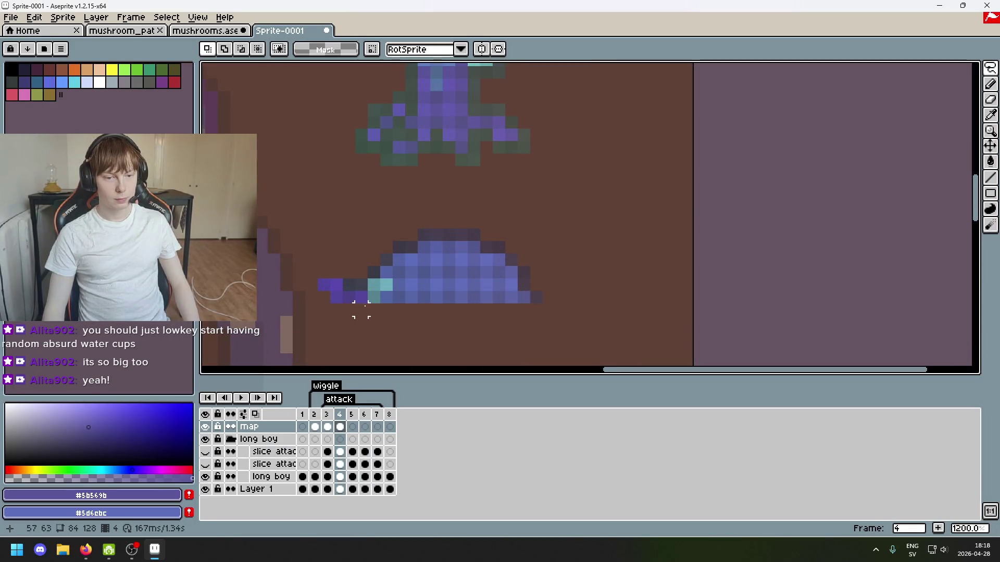
scroll(362, 310, "down", 4)
scroll(397, 330, "up", 3)
scroll(489, 279, "up", 2)
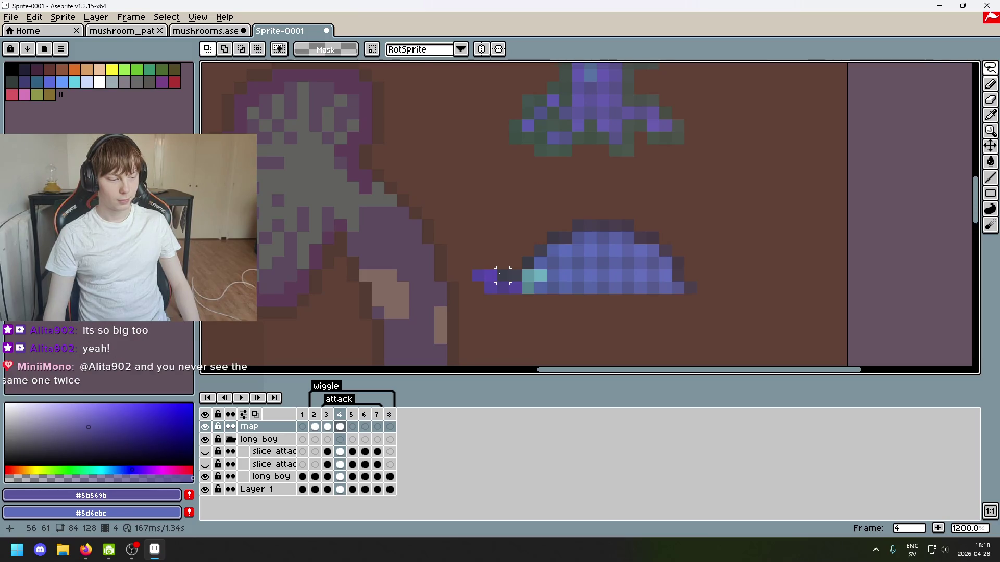
mouse_move(503, 275)
left_mouse_down()
mouse_move(516, 262)
mouse_move(542, 280)
mouse_move(481, 212)
left_mouse_up()
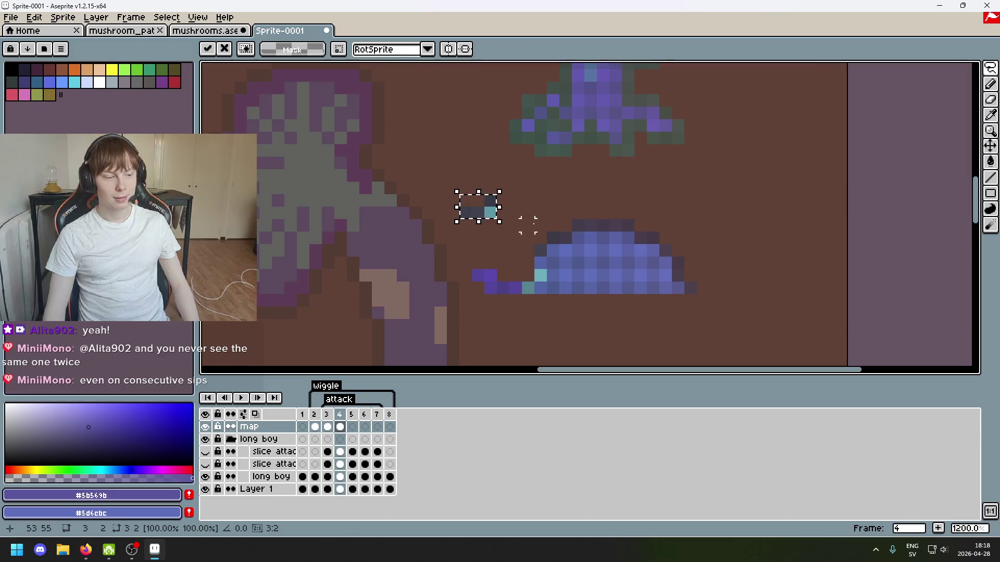
left_click(528, 225)
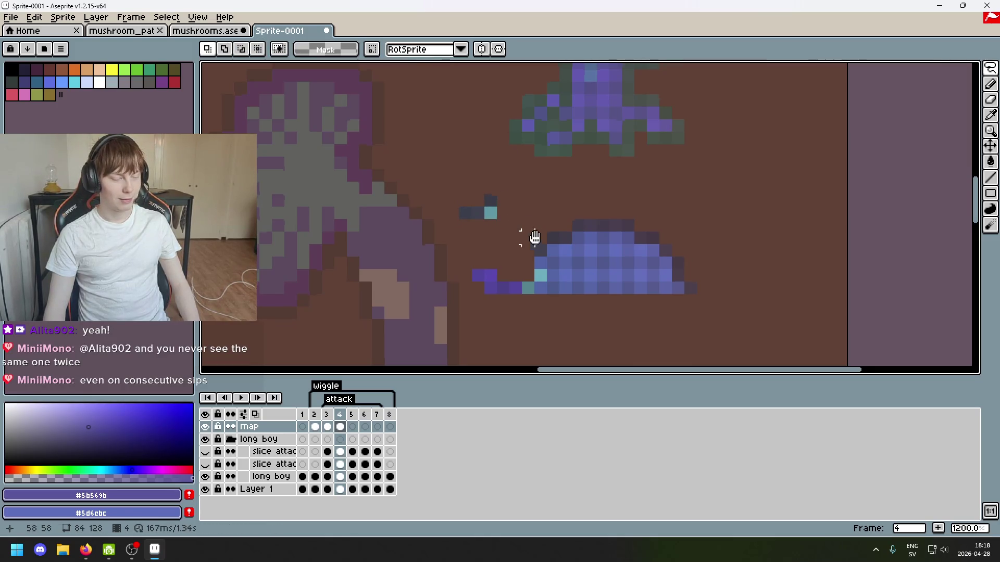
Lift two dark pixels up-left off the cap so they sit above it.
left_click_drag(535, 237, 549, 268)
left_click_drag(499, 249, 424, 196)
left_click(443, 205)
left_click(455, 207)
scroll(479, 204, "down", 2)
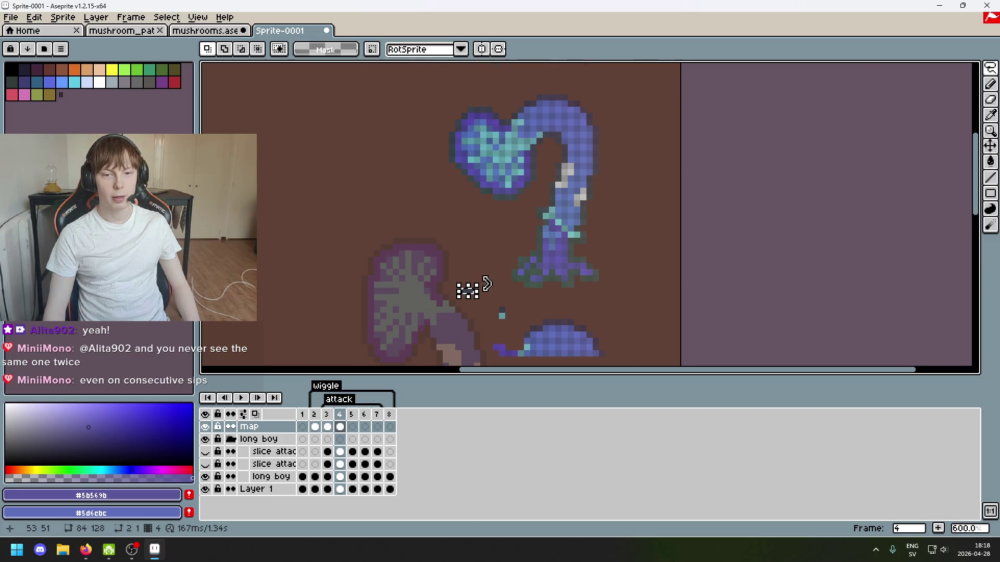
left_click(476, 250)
scroll(475, 245, "up", 2)
Shift the dark pixel pair down-left and commit them beside the cap's tip.
mouse_move(442, 211)
left_mouse_down()
mouse_move(470, 240)
mouse_move(420, 230)
mouse_move(436, 263)
left_mouse_up()
left_click(484, 242)
key("Return")
key("Return")
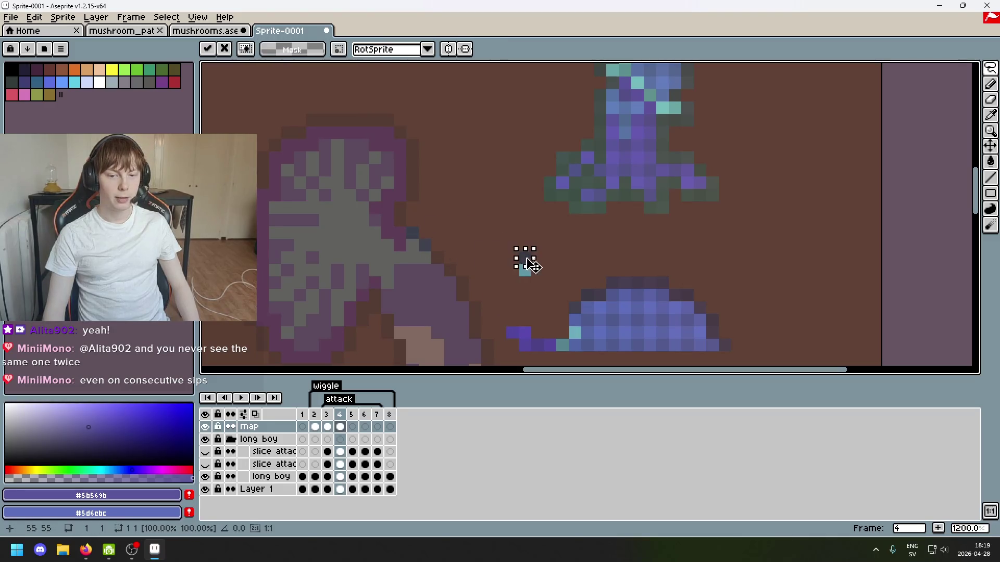
scroll(544, 281, "down", 3)
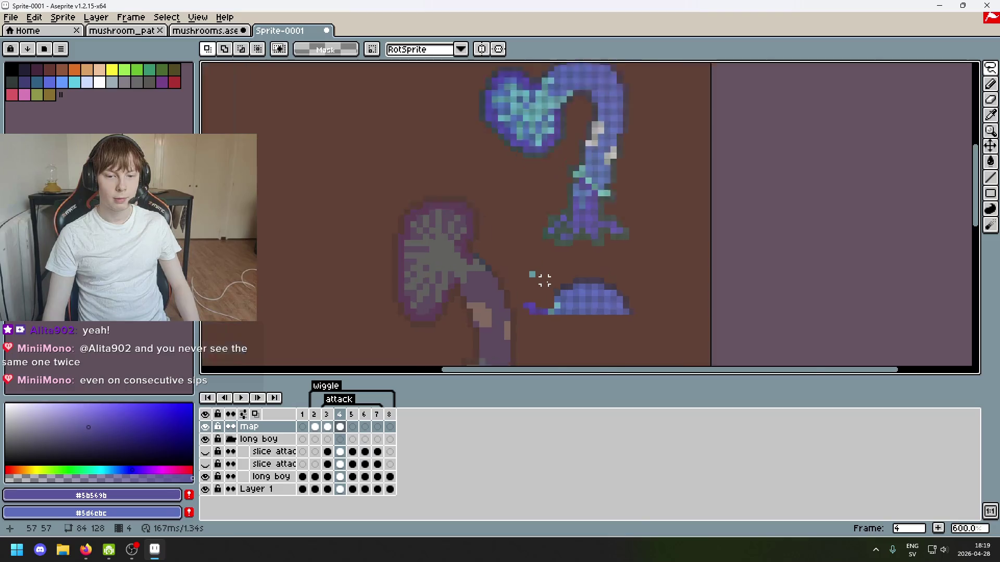
scroll(539, 278, "down", 1)
scroll(513, 250, "up", 4)
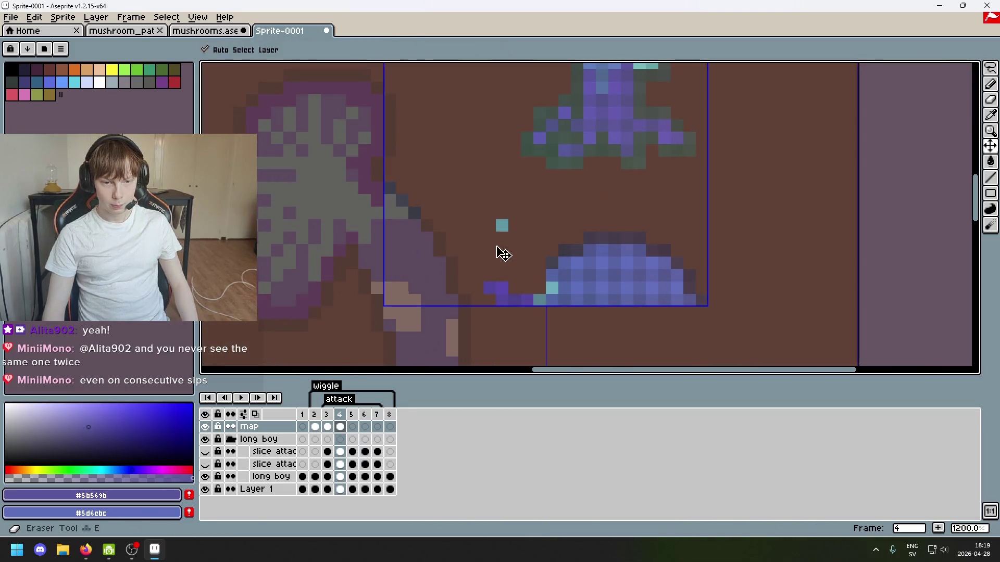
Pencil over the cap's lower rows, bright-blue row and stray pixel, leaving a dark arc.
key("b")
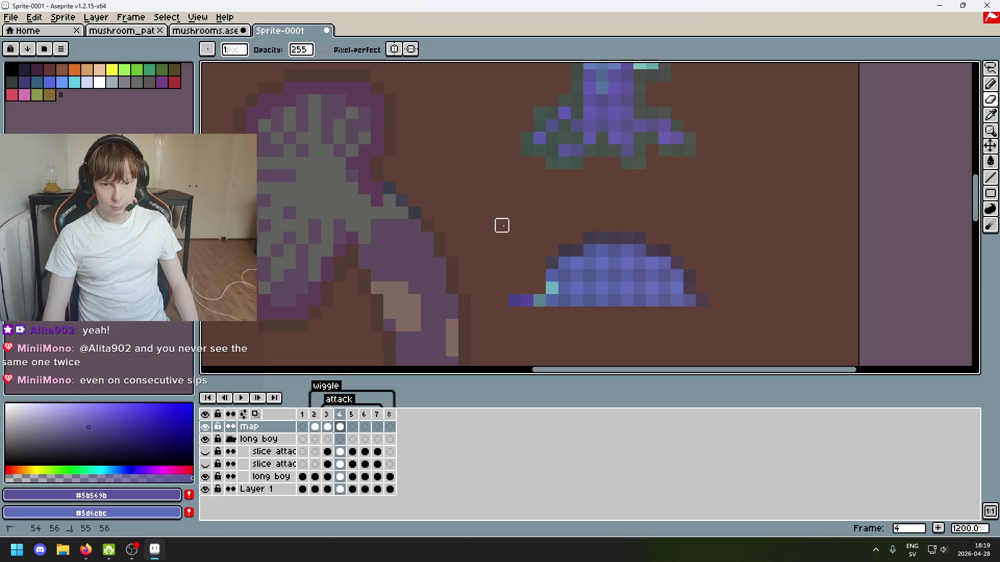
mouse_move(514, 300)
left_mouse_down()
mouse_move(652, 301)
mouse_move(677, 274)
mouse_move(538, 274)
mouse_move(687, 299)
left_mouse_up()
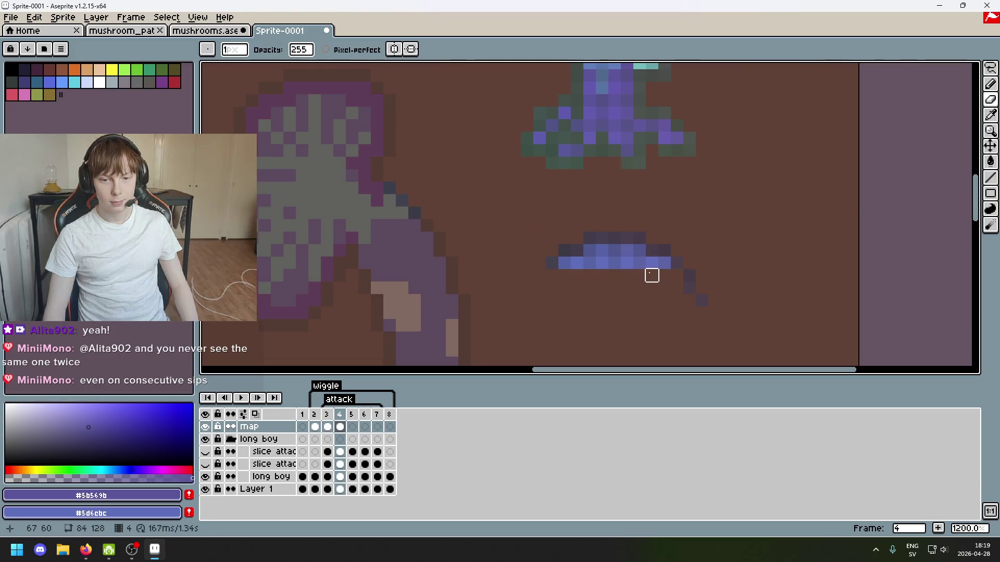
left_click_drag(652, 263, 565, 260)
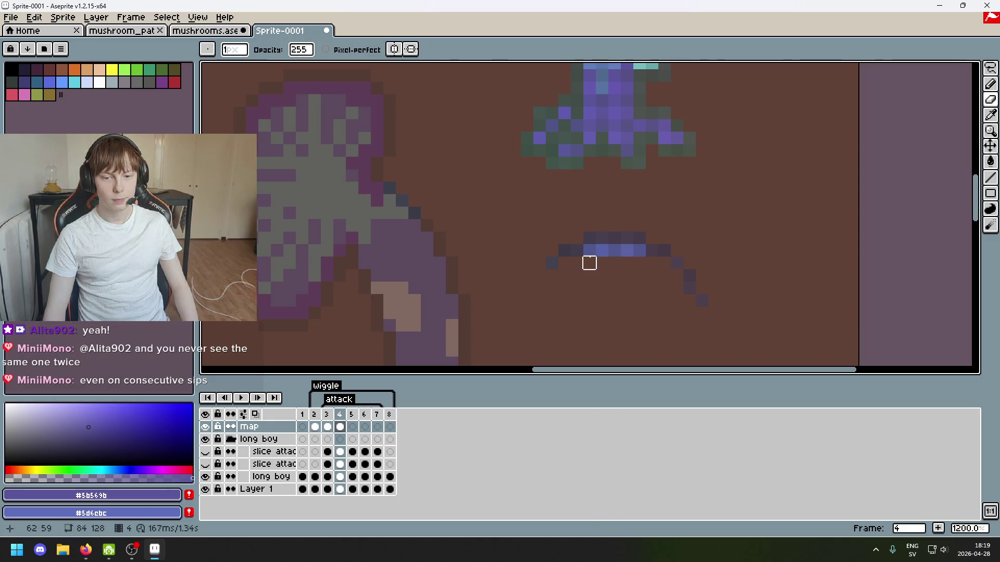
left_click(589, 251)
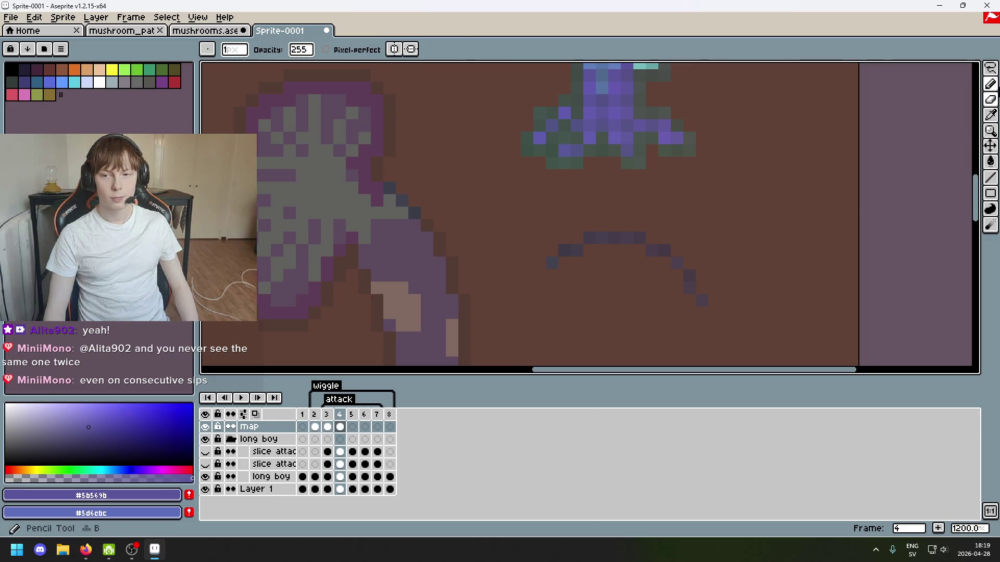
Marquee-move a 2x2 pixel block up and to the left.
left_click(990, 68)
mouse_move(564, 264)
left_mouse_down()
mouse_move(537, 245)
mouse_move(440, 233)
left_mouse_up()
left_click(452, 225)
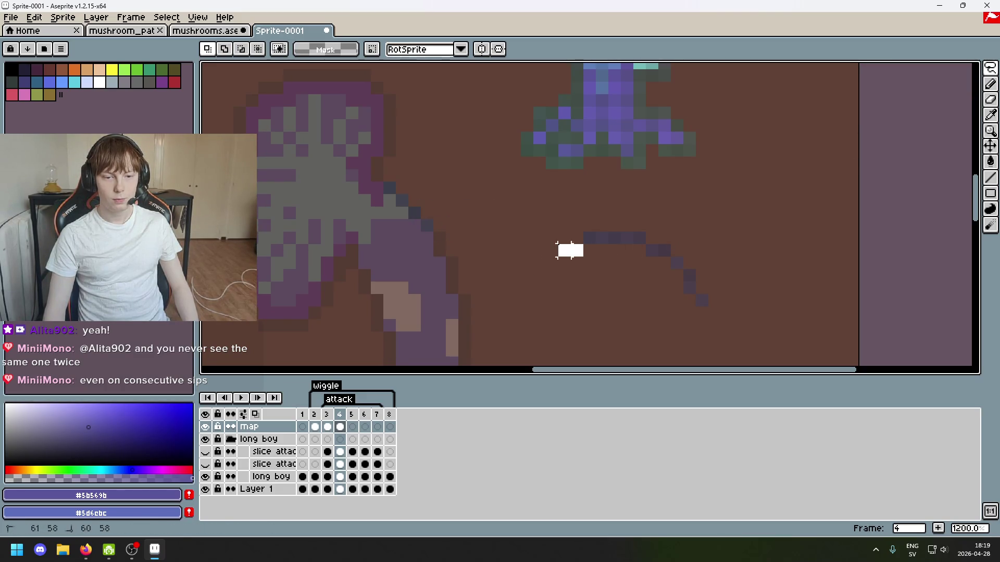
Move a small pixel group and two arc pixels left toward the purple-grey stem.
left_click_drag(564, 251, 447, 247)
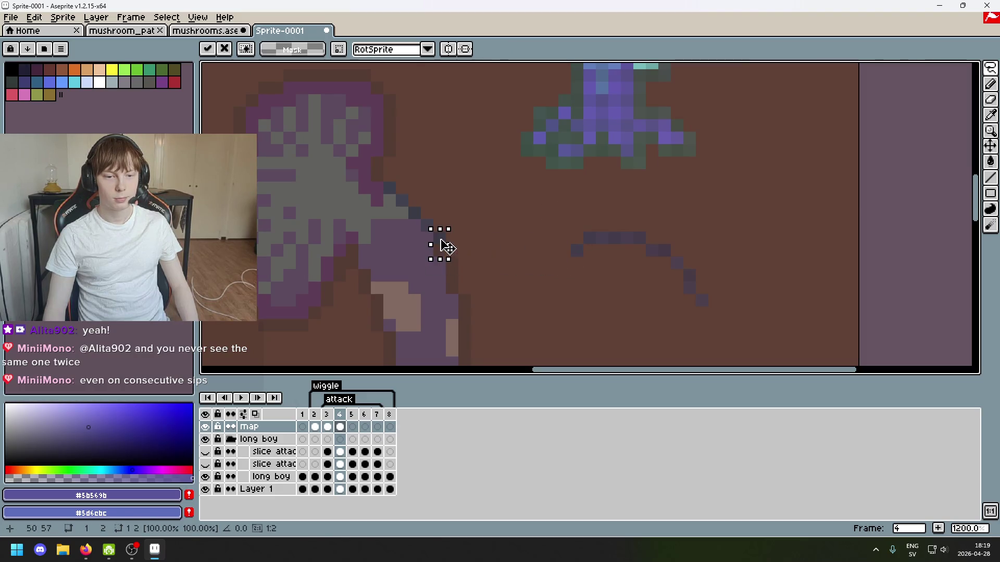
left_click(576, 250)
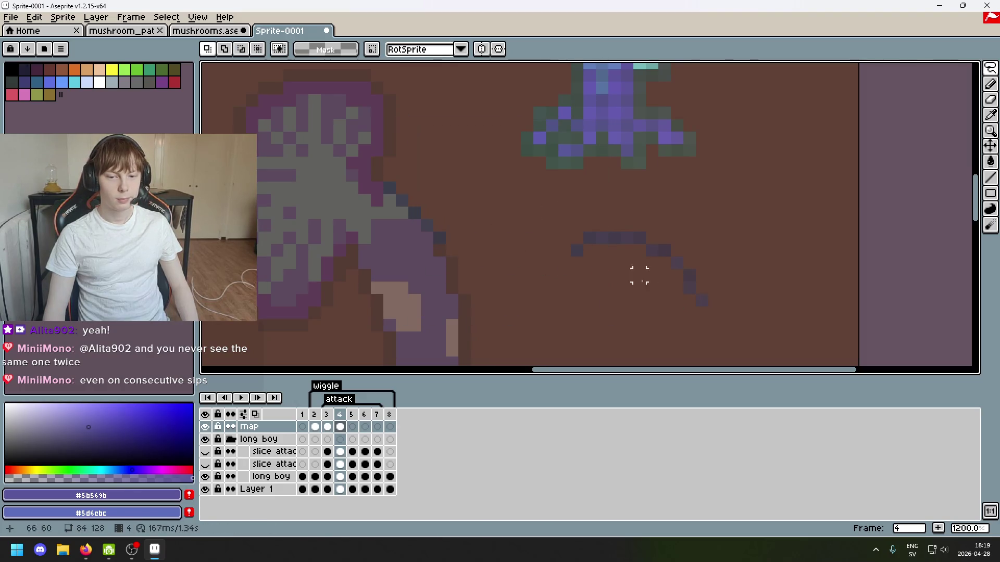
left_click(576, 250)
left_click_drag(576, 255, 452, 259)
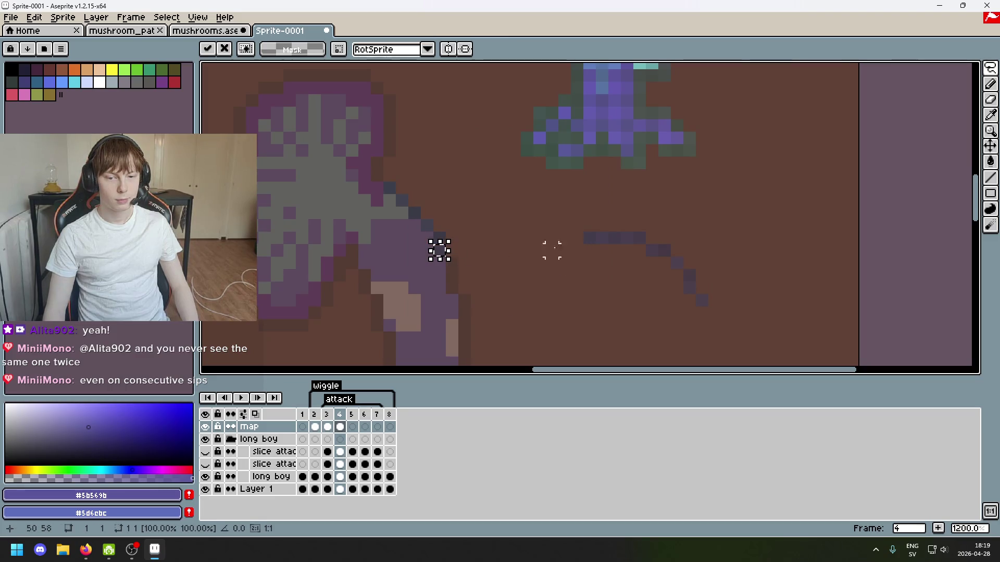
left_click(589, 238)
mouse_move(596, 238)
left_mouse_down()
mouse_move(536, 251)
mouse_move(529, 263)
mouse_move(459, 265)
left_mouse_up()
left_click(539, 251)
Try repositioning a single dark pixel down-left, comparing with undo and redo.
left_click(452, 275)
left_click(539, 263)
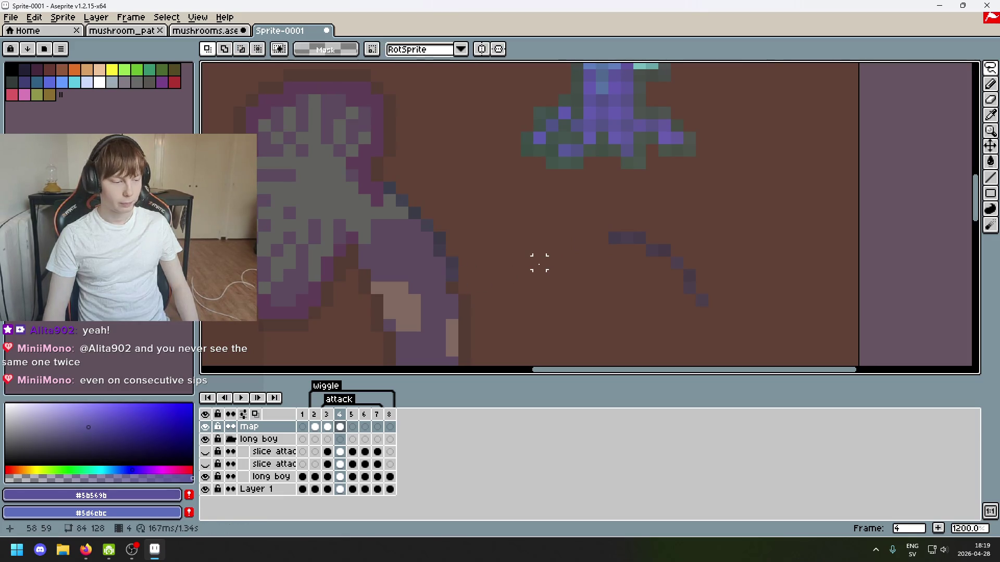
key("ctrl+z")
key("ctrl+z")
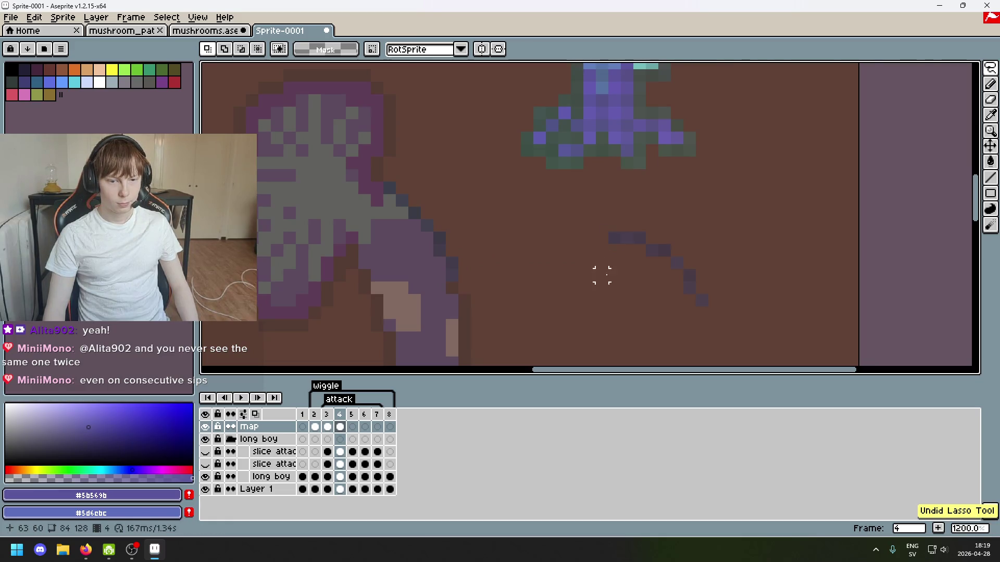
key("ctrl+y")
key("ctrl+z")
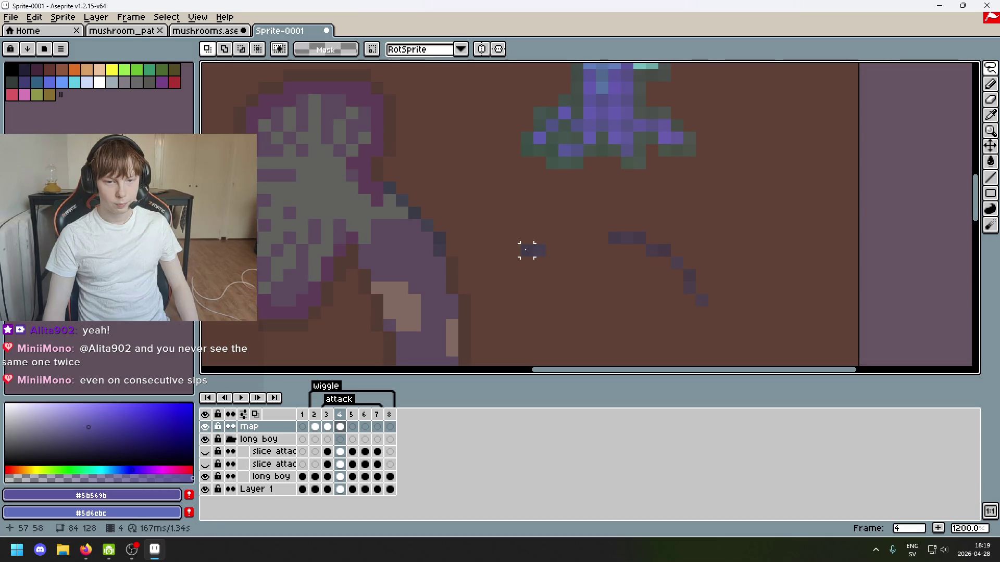
mouse_move(525, 250)
left_mouse_down()
mouse_move(457, 260)
mouse_move(540, 250)
mouse_move(454, 288)
left_mouse_up()
left_click(600, 240)
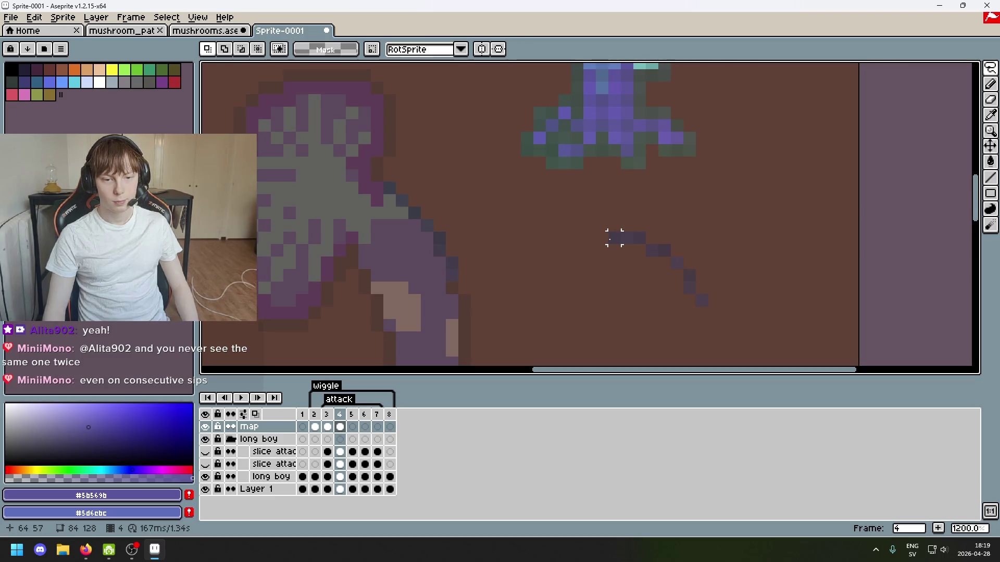
left_click_drag(614, 237, 460, 292)
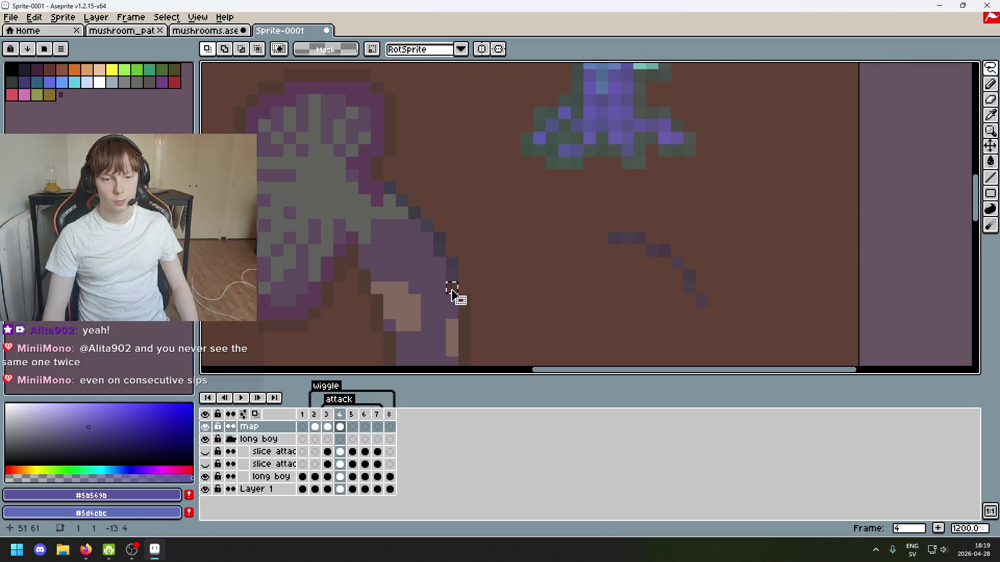
key("ctrl+z")
After undoing trial moves, shift the dark pixels against the stem's edge.
mouse_move(614, 245)
left_mouse_down()
mouse_move(581, 271)
mouse_move(462, 295)
left_mouse_up()
key("ctrl+z")
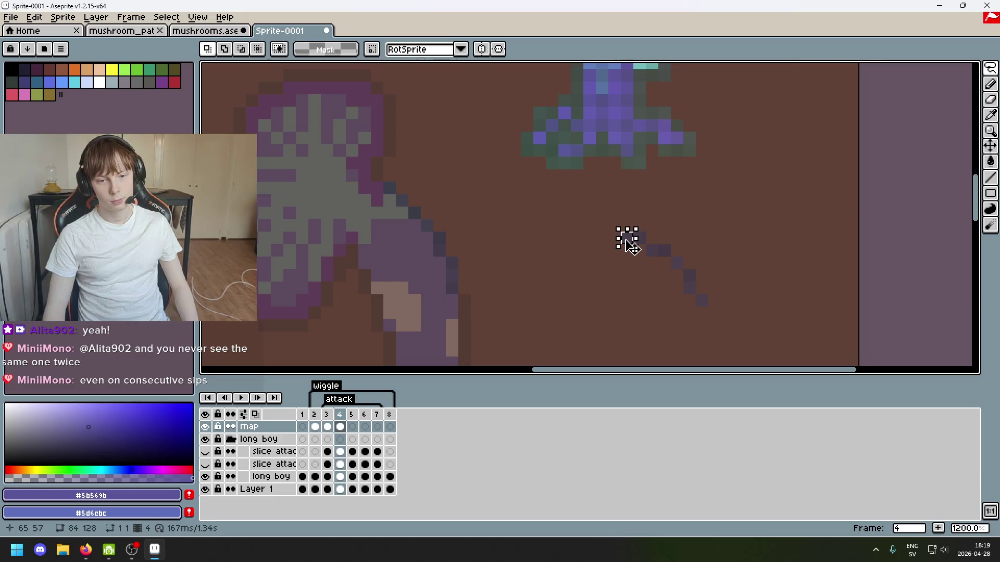
mouse_move(627, 237)
left_mouse_down()
mouse_move(469, 312)
mouse_move(556, 307)
left_mouse_up()
scroll(556, 306, "down", 3)
key("ctrl+z")
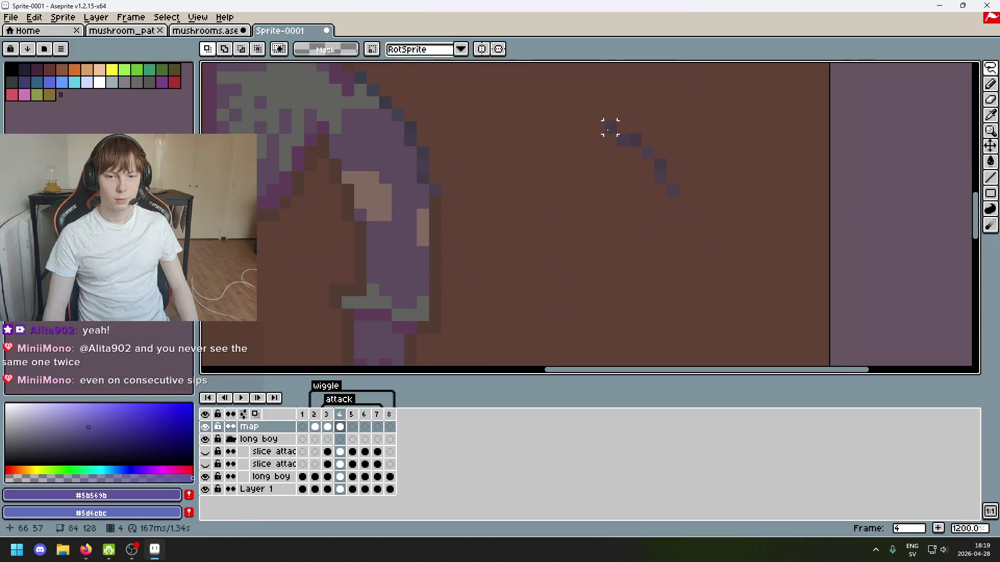
key("ctrl+z")
left_click(596, 152)
mouse_move(607, 125)
left_mouse_down()
mouse_move(610, 134)
mouse_move(443, 220)
left_mouse_up()
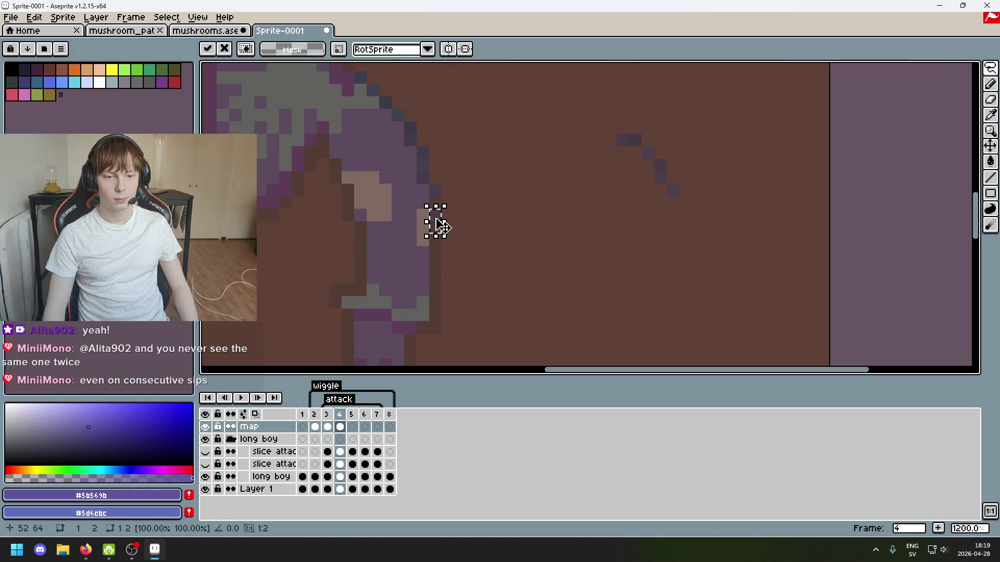
key("Return")
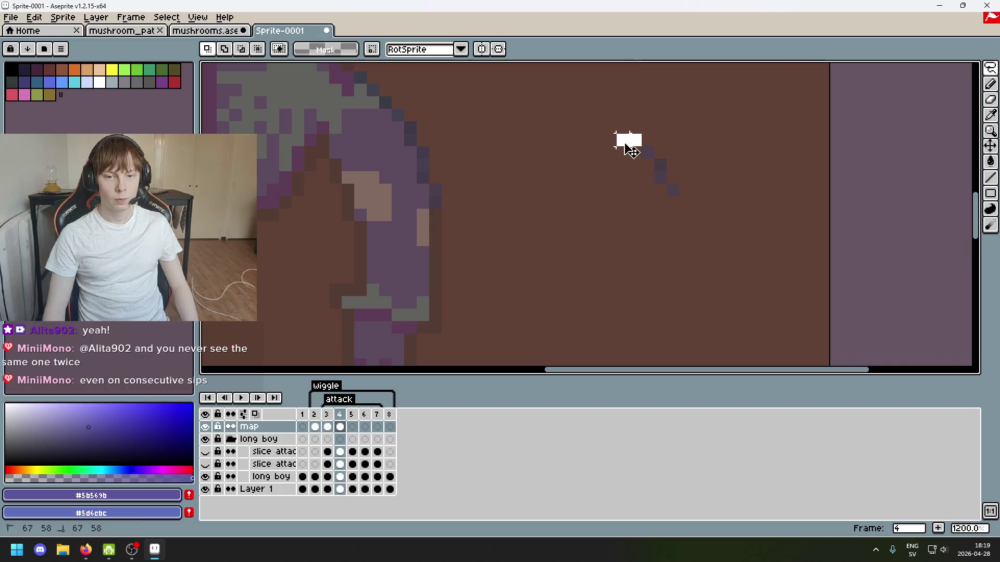
Move the trail's top dark pixel down-left toward the stem, shortening the trail.
left_click_drag(631, 151, 635, 148)
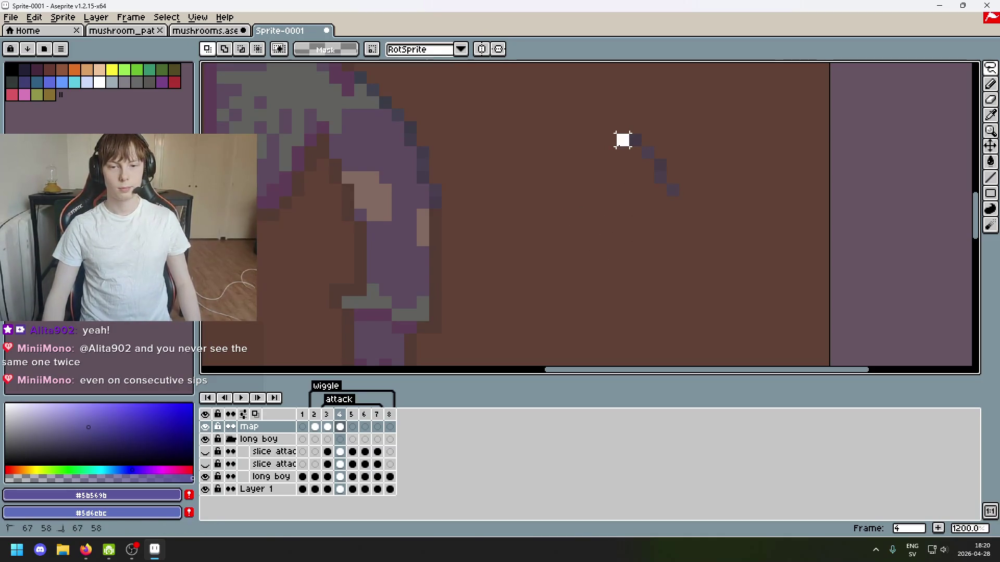
mouse_move(623, 140)
left_mouse_down()
mouse_move(438, 217)
mouse_move(523, 214)
left_mouse_up()
key("Escape")
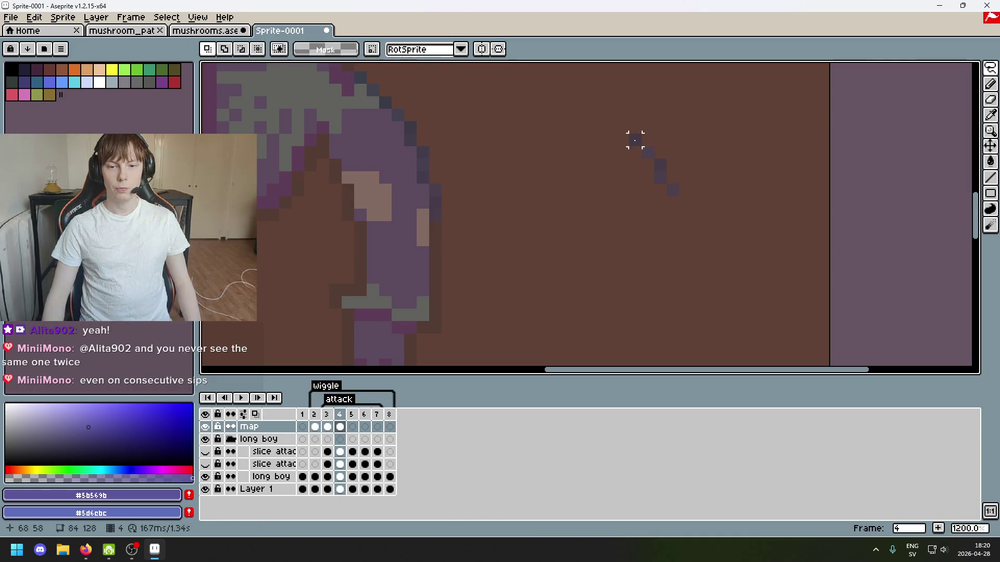
left_click_drag(641, 140, 544, 209)
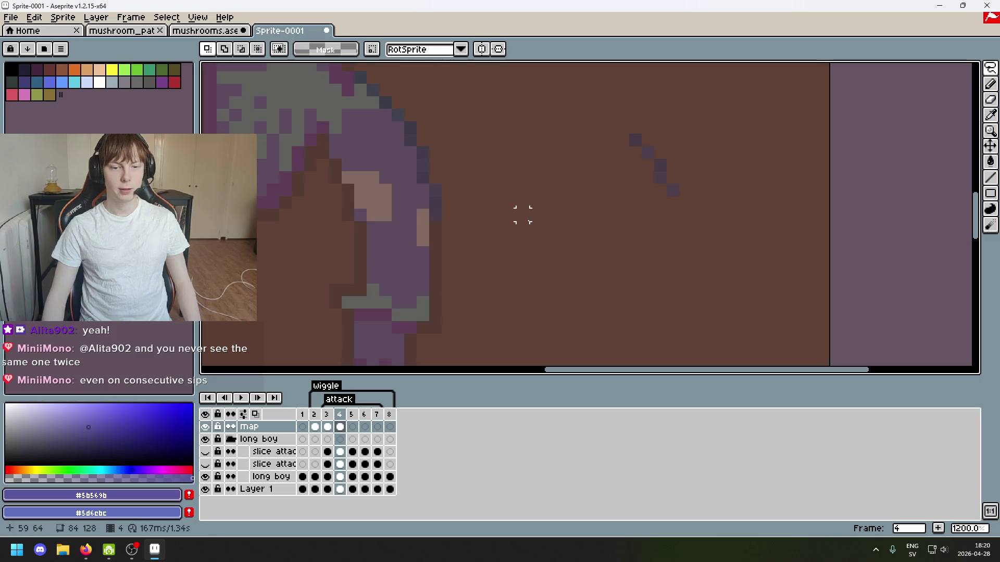
key("ctrl+z")
mouse_move(643, 148)
left_mouse_down()
mouse_move(458, 241)
mouse_move(442, 232)
left_mouse_up()
key("Escape")
left_click(648, 152)
left_click_drag(648, 152, 436, 244)
left_click(710, 174)
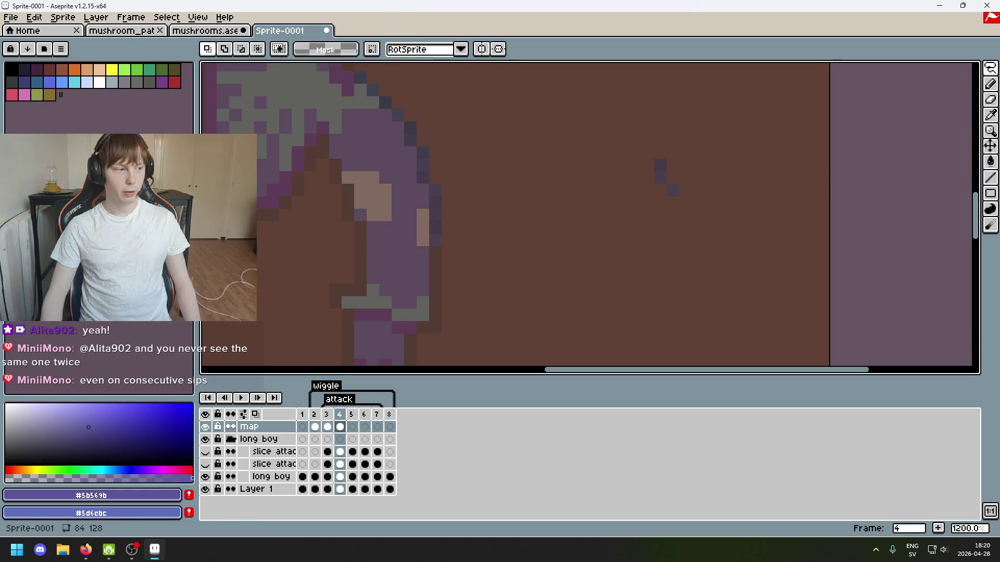
key("alt+Tab")
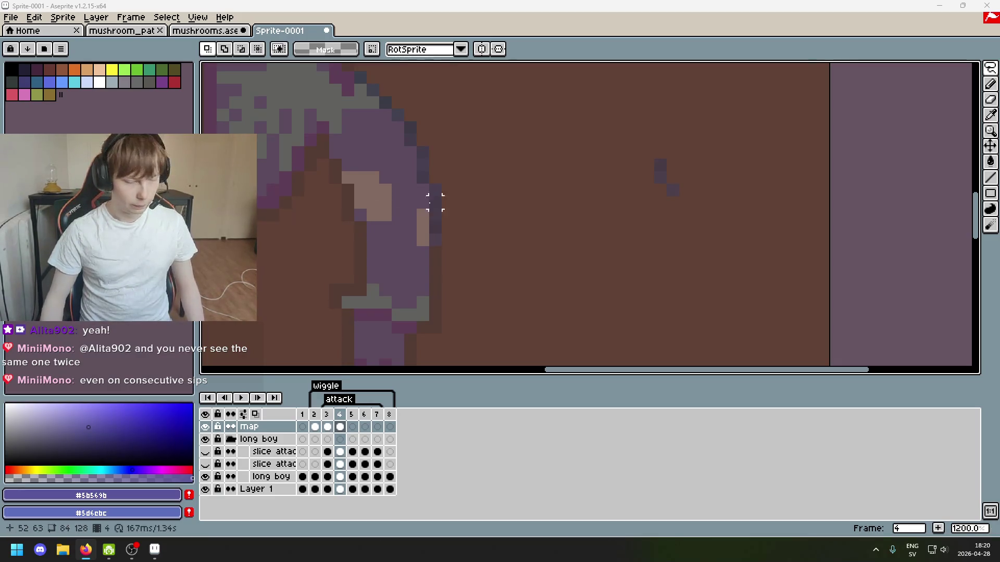
Select the two stray dark pixels and move them onto the stem's right side.
scroll(522, 214, "up", 1)
left_click_drag(687, 139, 706, 177)
scroll(676, 163, "down", 4)
scroll(592, 318, "down", 2)
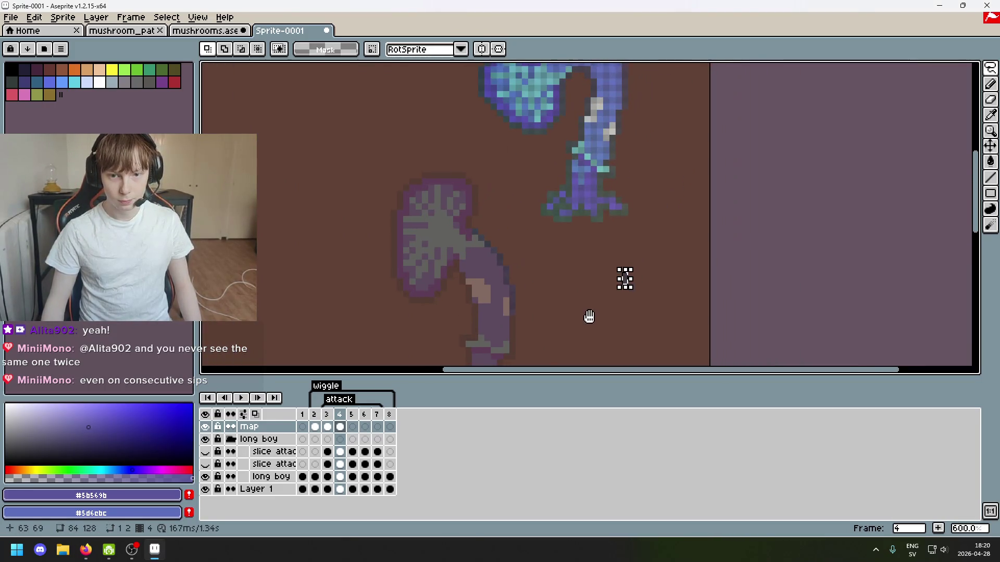
scroll(593, 318, "up", 8)
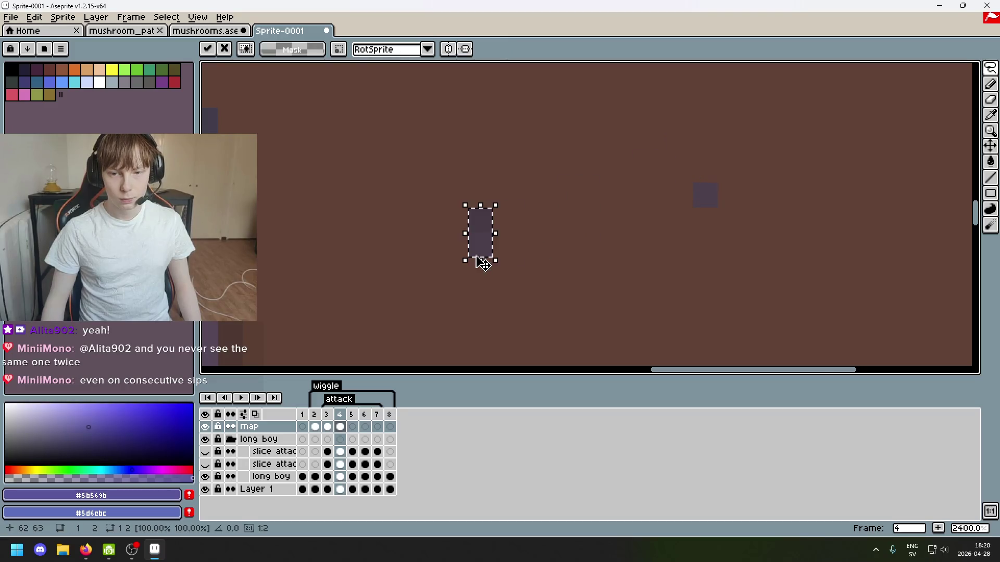
mouse_move(588, 203)
left_mouse_down()
mouse_move(357, 308)
mouse_move(361, 316)
left_mouse_up()
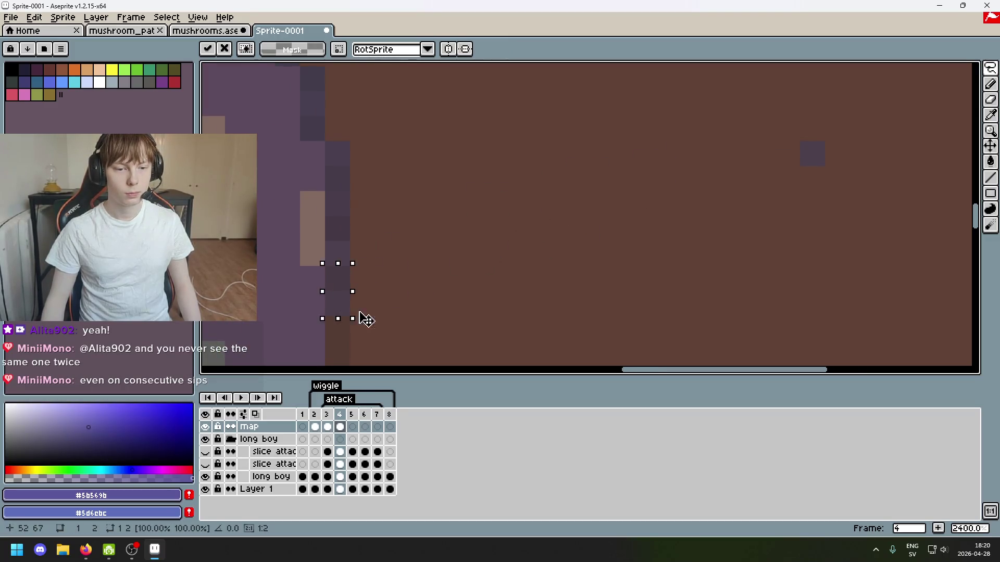
key("Return")
scroll(448, 257, "down", 4)
scroll(454, 257, "up", 3)
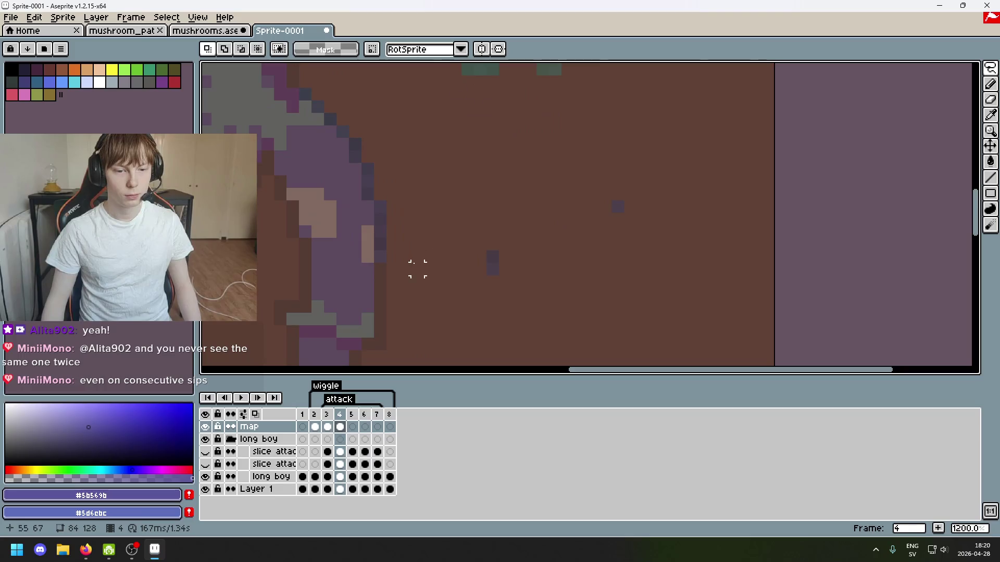
Nudge the stem section up-right and drop the remaining stray dark pixel onto the stem.
mouse_move(405, 269)
left_mouse_down()
mouse_move(447, 217)
mouse_move(368, 257)
mouse_move(443, 193)
left_mouse_up()
key("Escape")
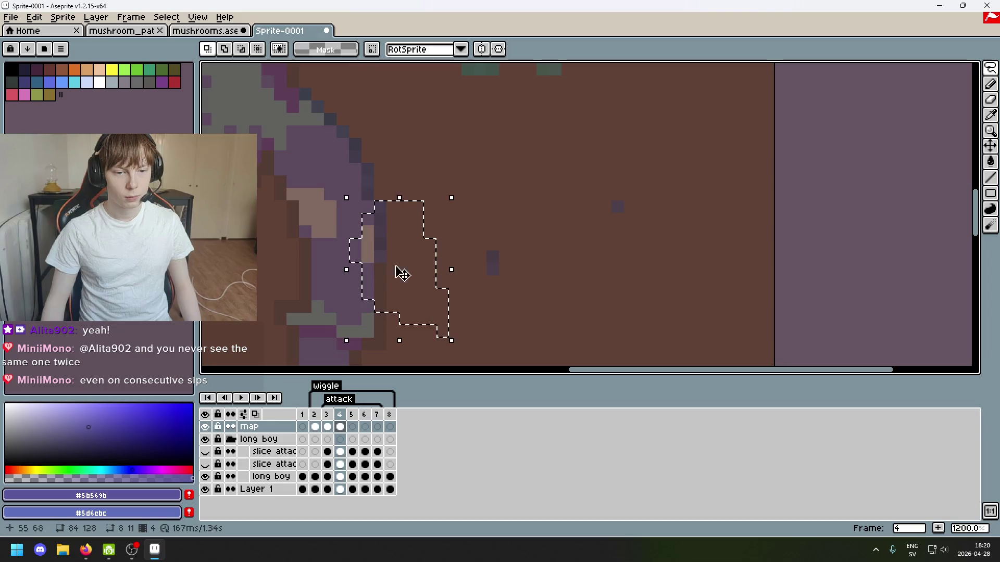
left_click_drag(397, 272, 455, 241)
key("Return")
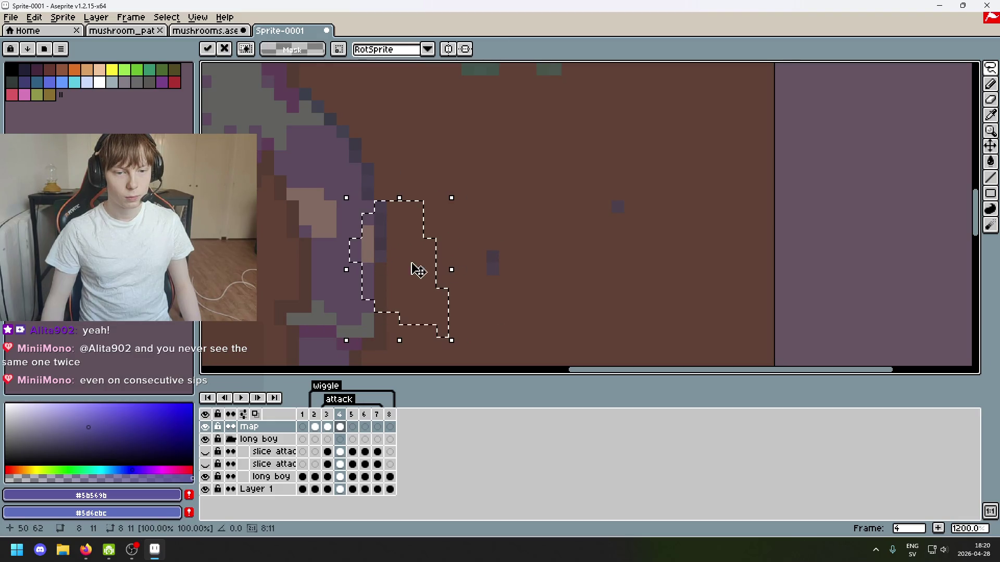
mouse_move(485, 249)
left_mouse_down()
mouse_move(501, 290)
mouse_move(401, 277)
mouse_move(385, 286)
left_mouse_up()
key("Return")
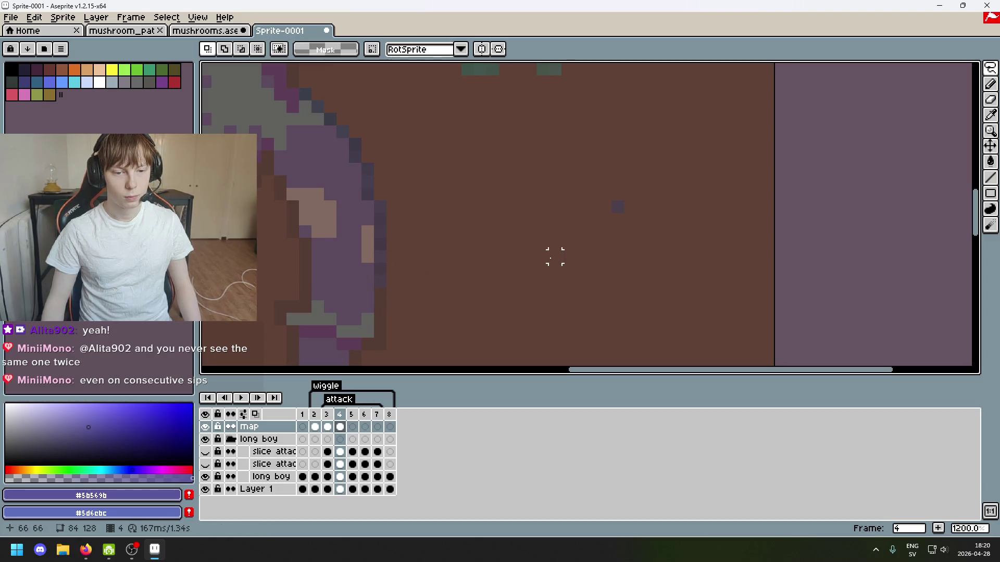
mouse_move(613, 201)
left_mouse_down()
mouse_move(623, 212)
mouse_move(375, 302)
left_mouse_up()
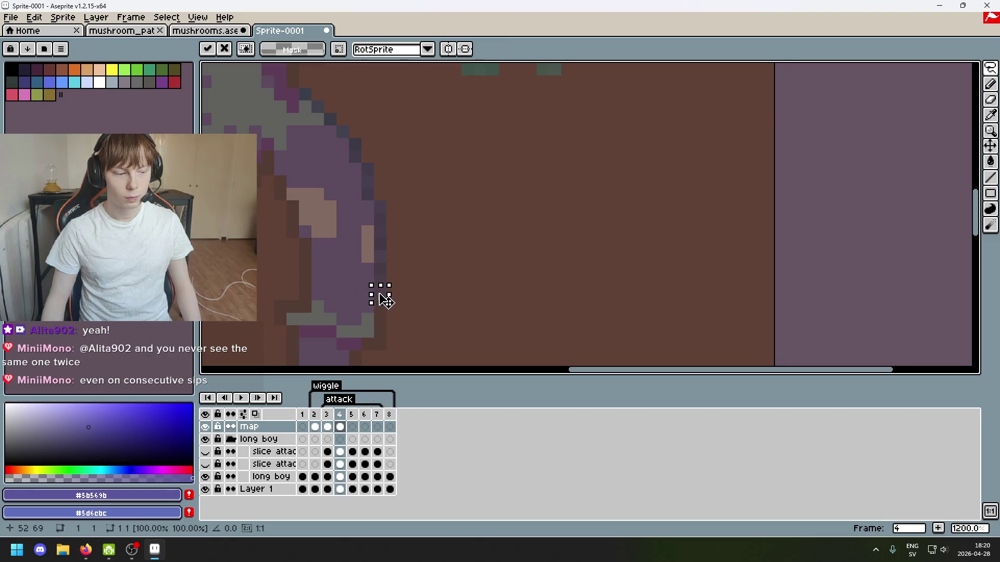
key("Return")
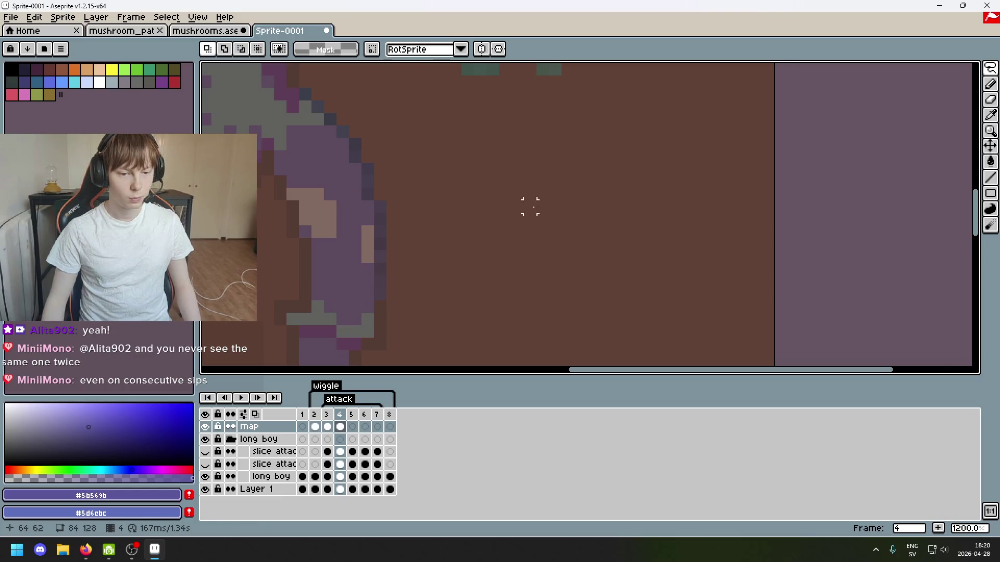
scroll(571, 178, "down", 4)
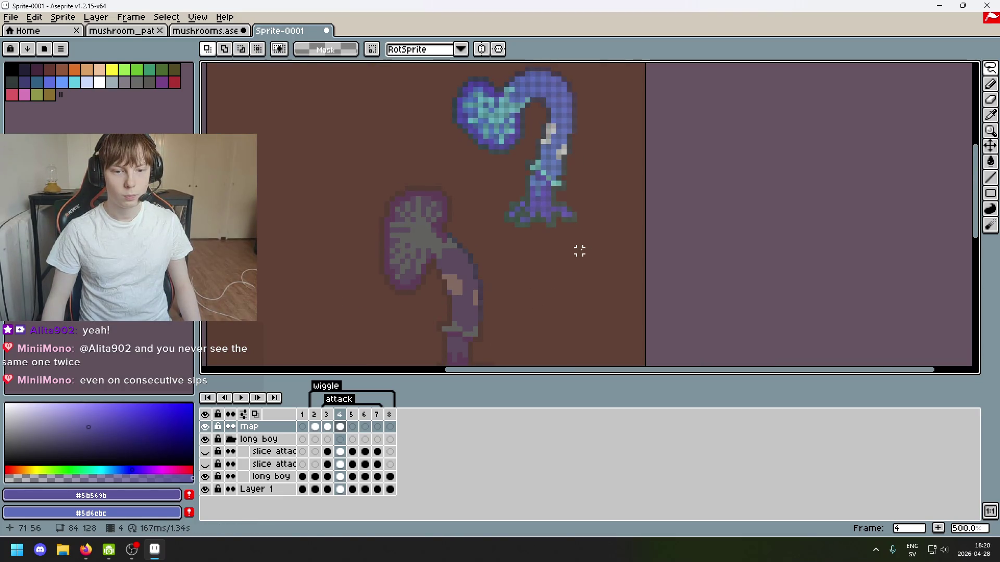
Magic Wand-select the blue mushroom's pixels, recentre the sprites, and switch to the freehand Lasso.
left_click(975, 69)
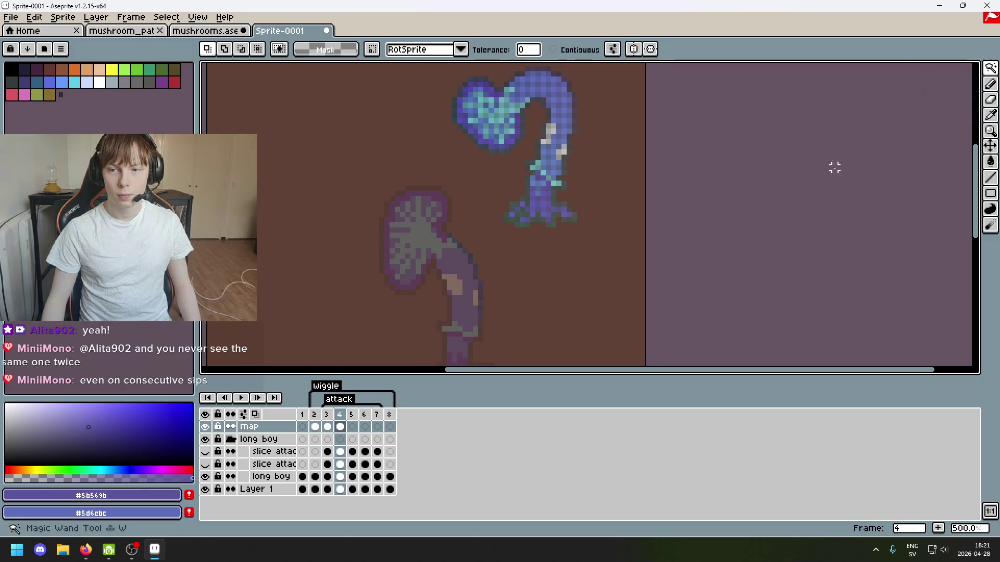
scroll(550, 238, "down", 3)
left_click(520, 254)
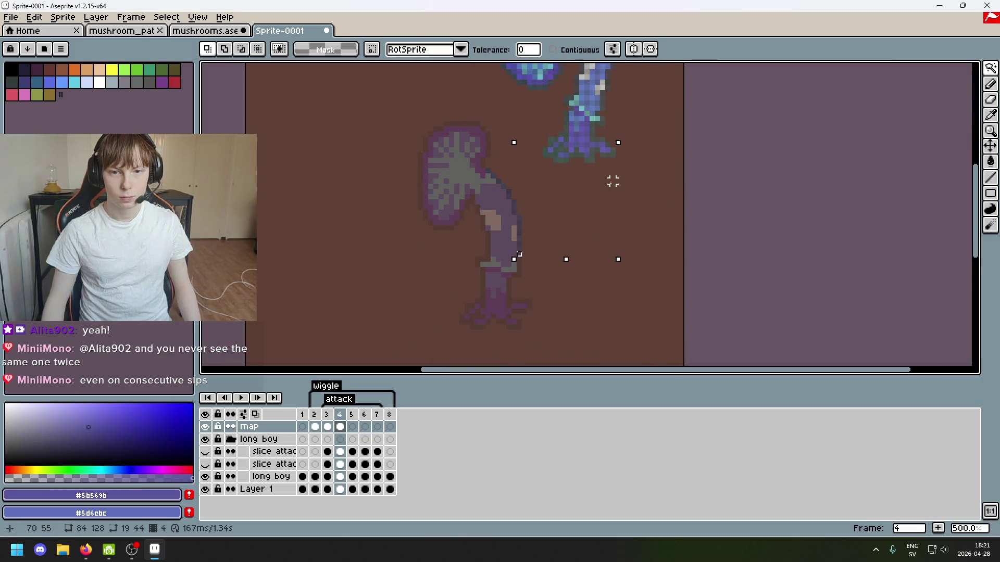
scroll(587, 292, "up", 2)
mouse_move(614, 208)
left_mouse_down()
mouse_move(620, 127)
mouse_move(600, 241)
mouse_move(614, 166)
left_mouse_up()
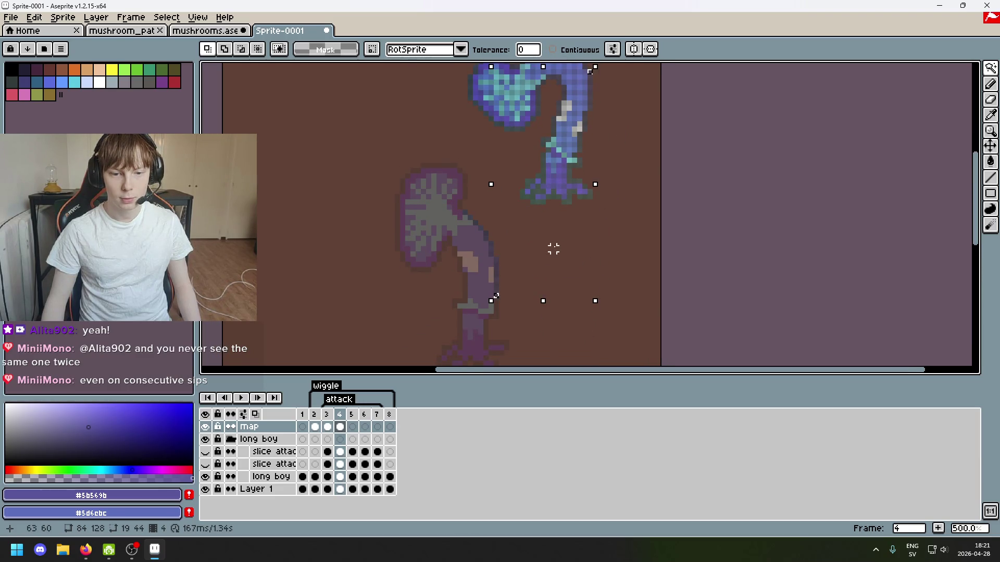
scroll(553, 249, "up", 2)
scroll(536, 271, "down", 2)
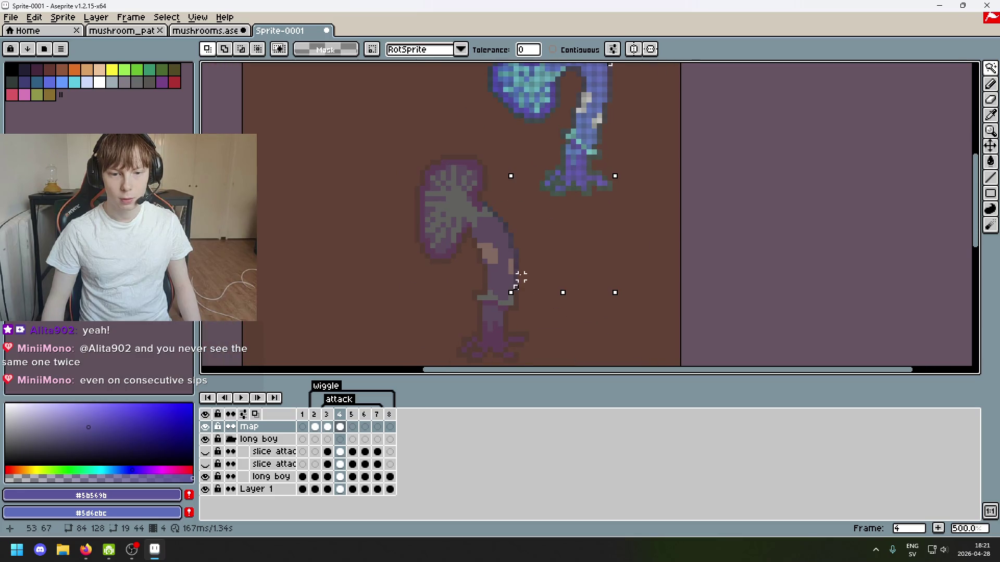
scroll(564, 283, "up", 2)
scroll(580, 208, "down", 2)
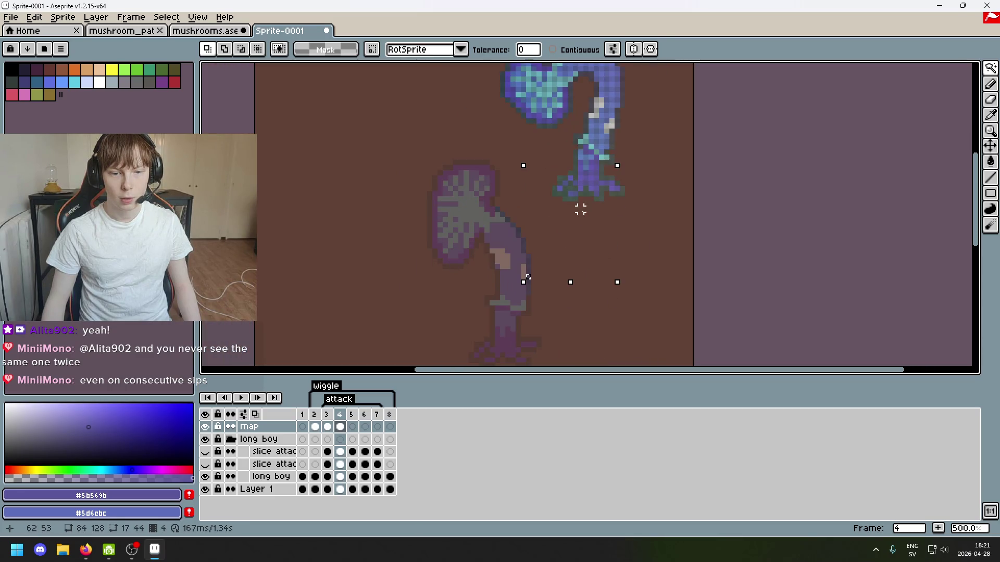
scroll(597, 264, "up", 2)
mouse_move(598, 265)
left_mouse_down()
mouse_move(603, 167)
mouse_move(590, 220)
mouse_move(610, 171)
left_mouse_up()
mouse_move(990, 68)
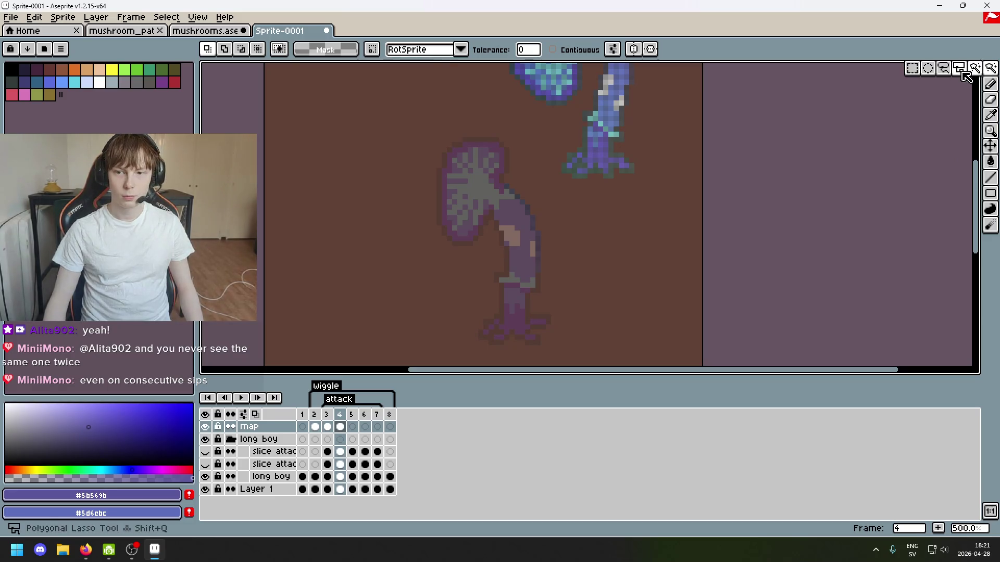
left_click(943, 67)
Lasso the cyan section of the blue stem and move that pixel piece down off the sprite.
scroll(651, 114, "up", 3)
scroll(595, 165, "up", 2)
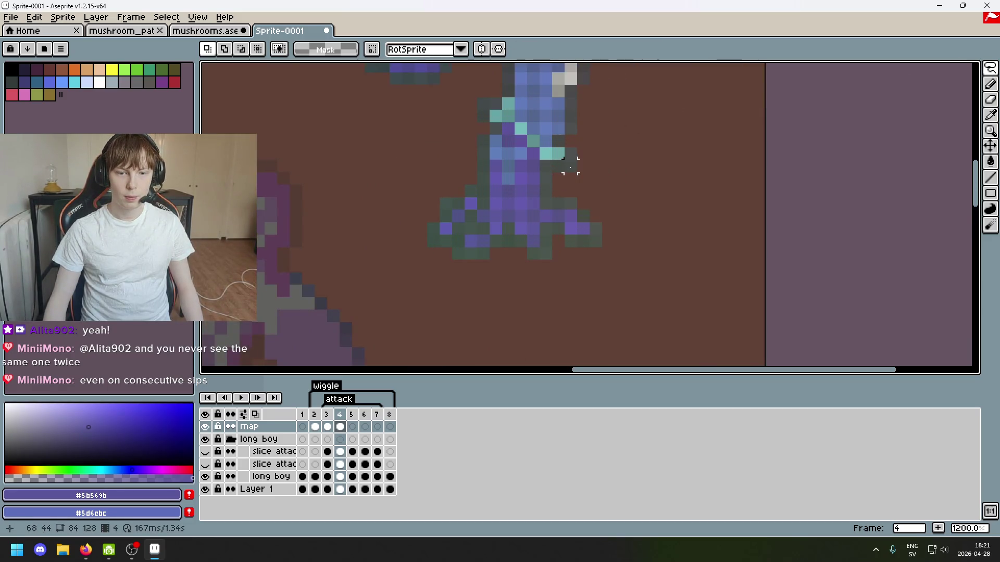
left_click_drag(569, 166, 533, 165)
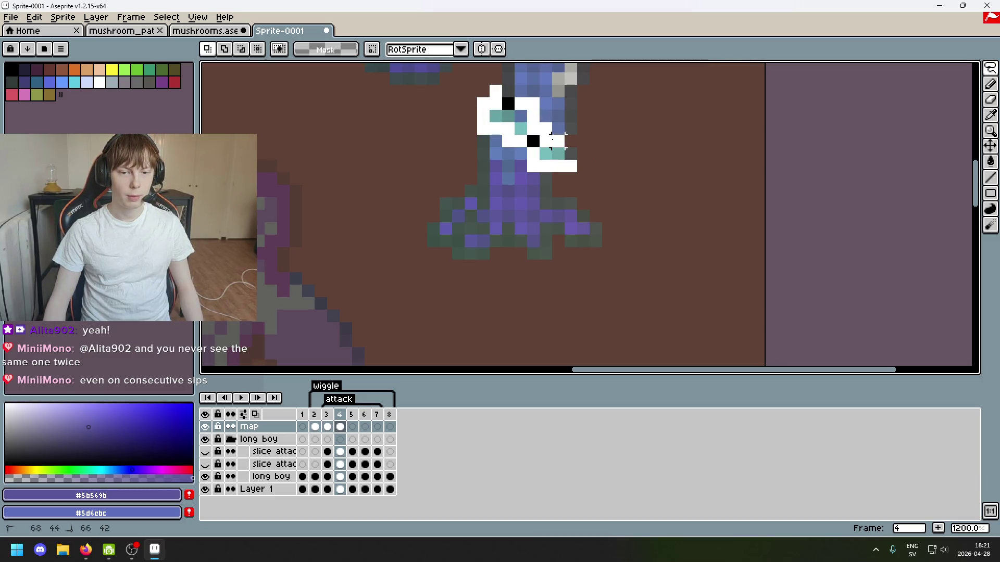
mouse_move(570, 166)
left_mouse_down()
mouse_move(631, 174)
mouse_move(586, 167)
mouse_move(598, 294)
left_mouse_up()
scroll(634, 187, "down", 3)
scroll(657, 159, "down", 3)
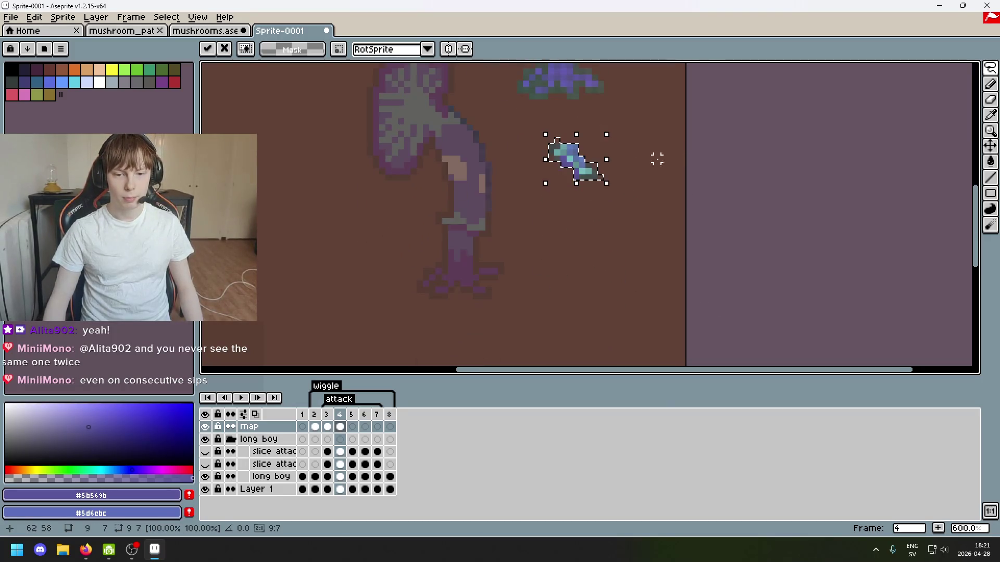
left_click_drag(585, 168, 571, 230)
left_click(536, 207)
scroll(537, 208, "up", 3)
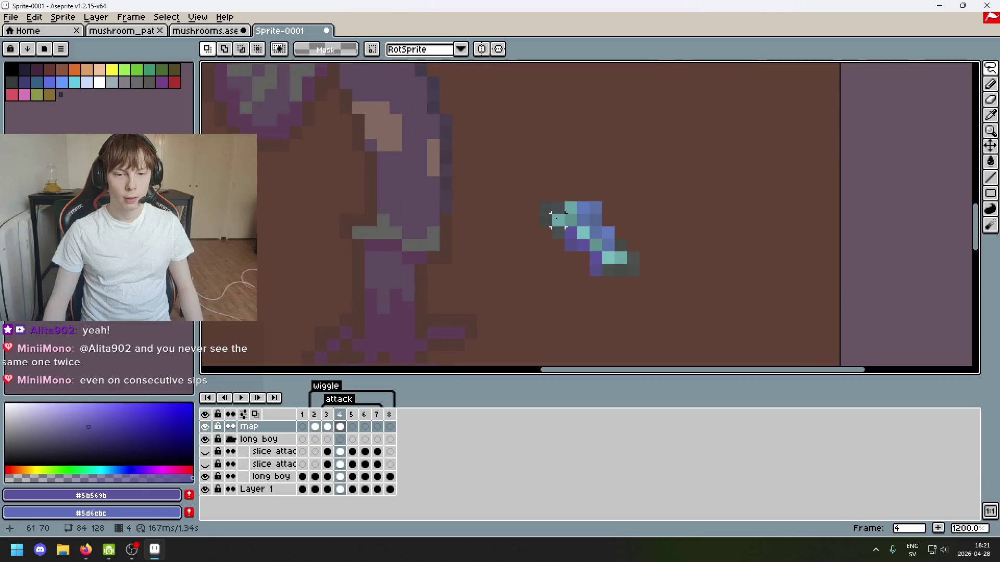
Try moving the fragment's two dark end pixels left, then undo both moves.
left_click(546, 208)
left_click_drag(547, 208, 347, 220)
left_click(395, 232)
left_click(546, 220)
left_click_drag(546, 220, 359, 243)
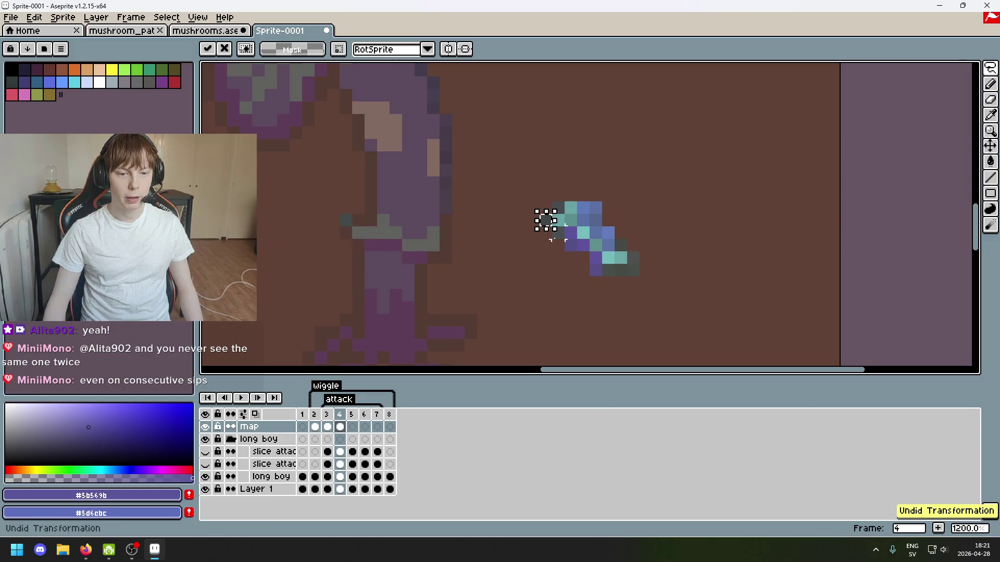
key("ctrl+z")
key("ctrl+z")
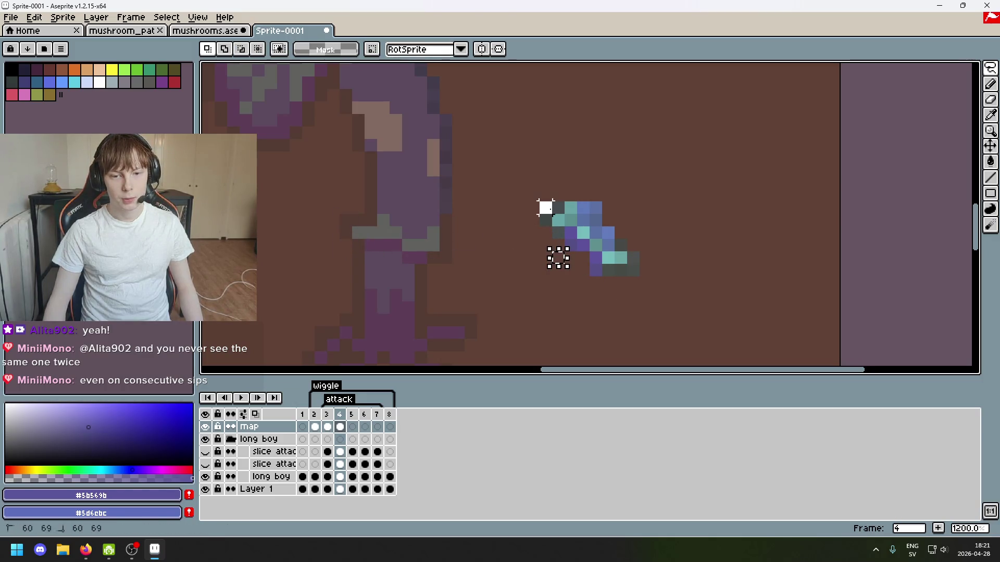
Move the fragment's dark pixels one by one onto the purple-grey mushroom's stem.
left_click(546, 208)
left_click(559, 233)
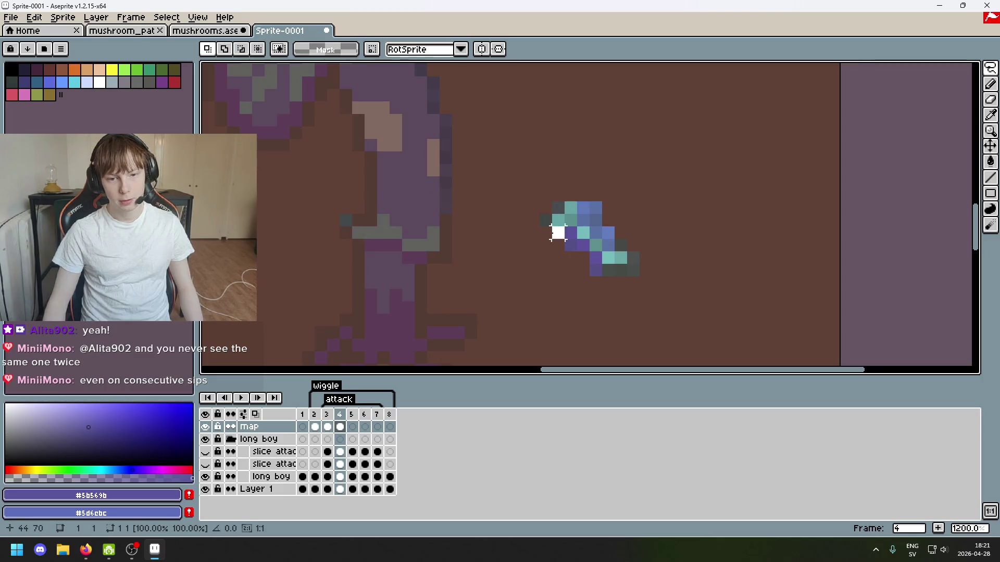
left_click(558, 232)
left_click_drag(558, 208, 358, 220)
left_click(546, 220)
left_click(546, 220)
left_click_drag(545, 220, 358, 244)
left_click(558, 220)
Move teal pixels from the fragment onto the stem, redoing one misplaced move.
left_click(558, 219)
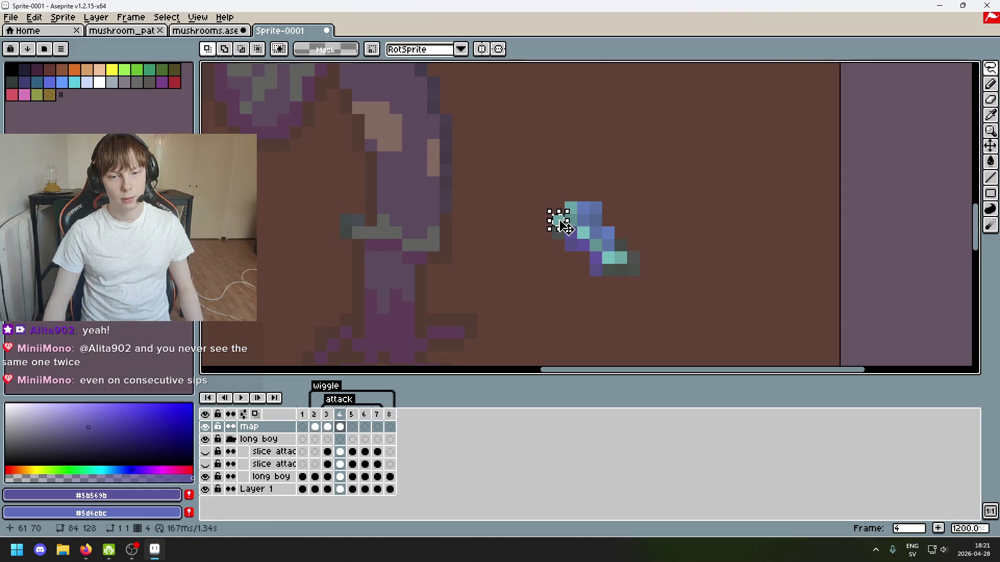
left_click_drag(558, 220, 359, 233)
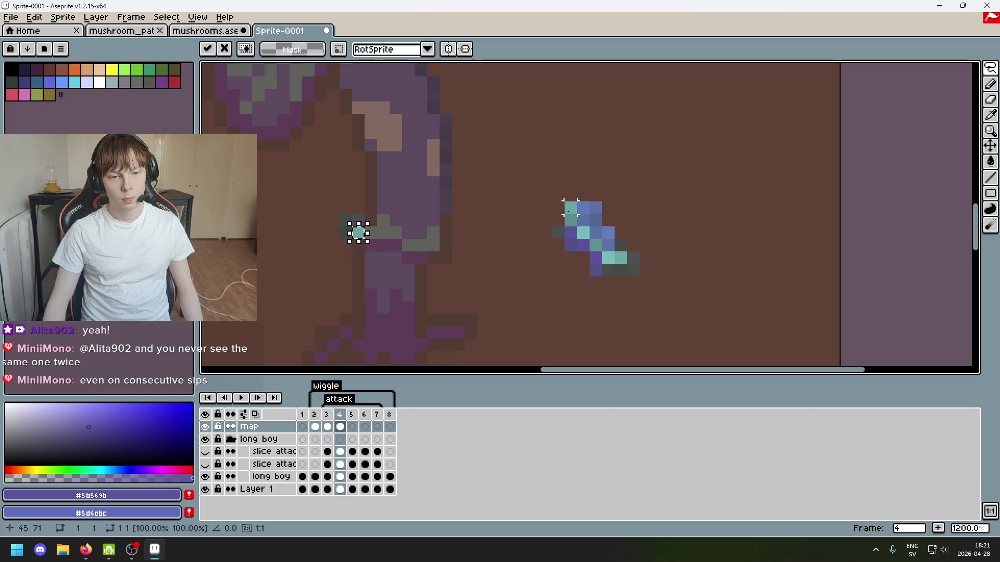
key("ctrl+z")
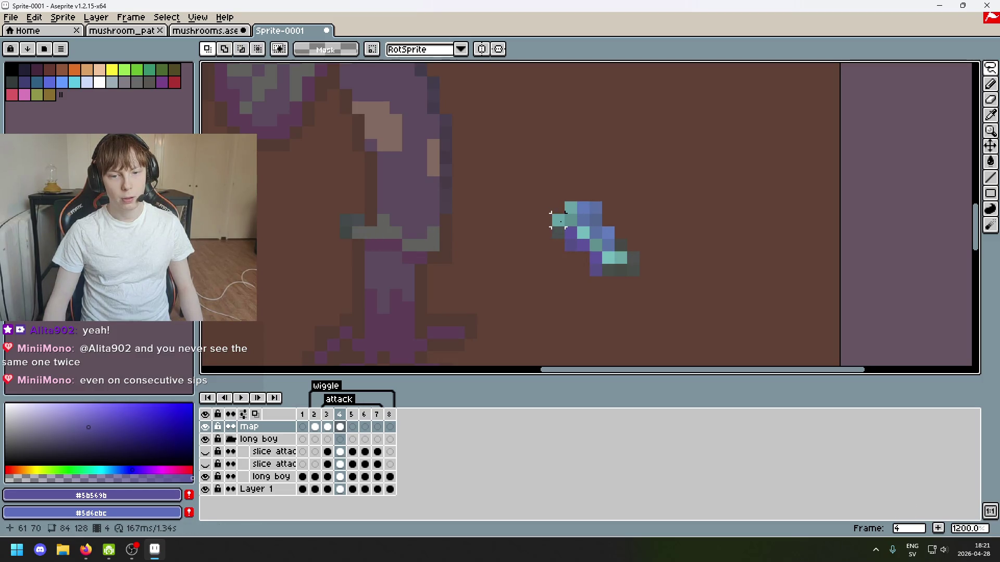
left_click(557, 219)
mouse_move(558, 218)
left_mouse_down()
mouse_move(371, 230)
mouse_move(363, 241)
left_mouse_up()
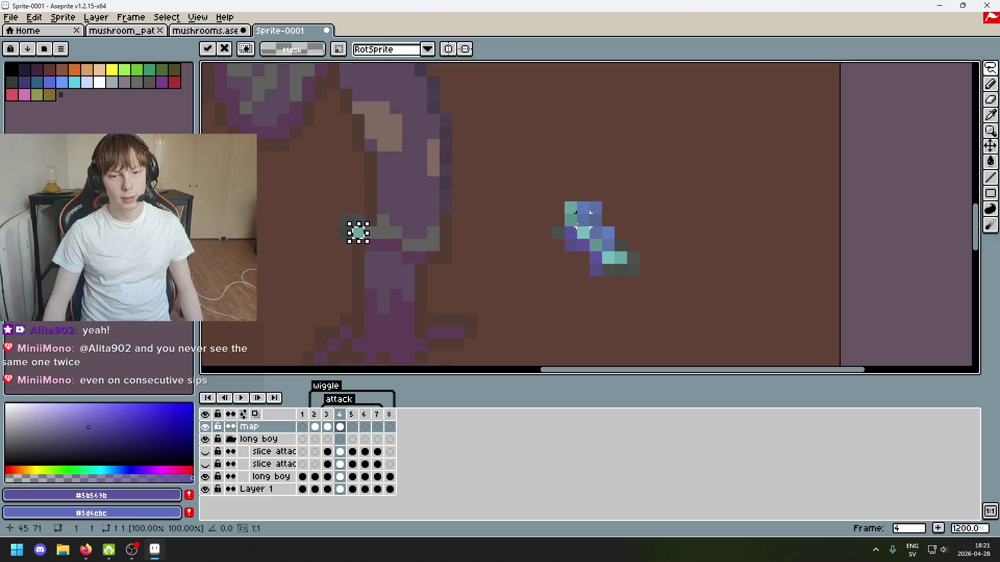
left_click(568, 216)
left_click(571, 220)
left_click(571, 210)
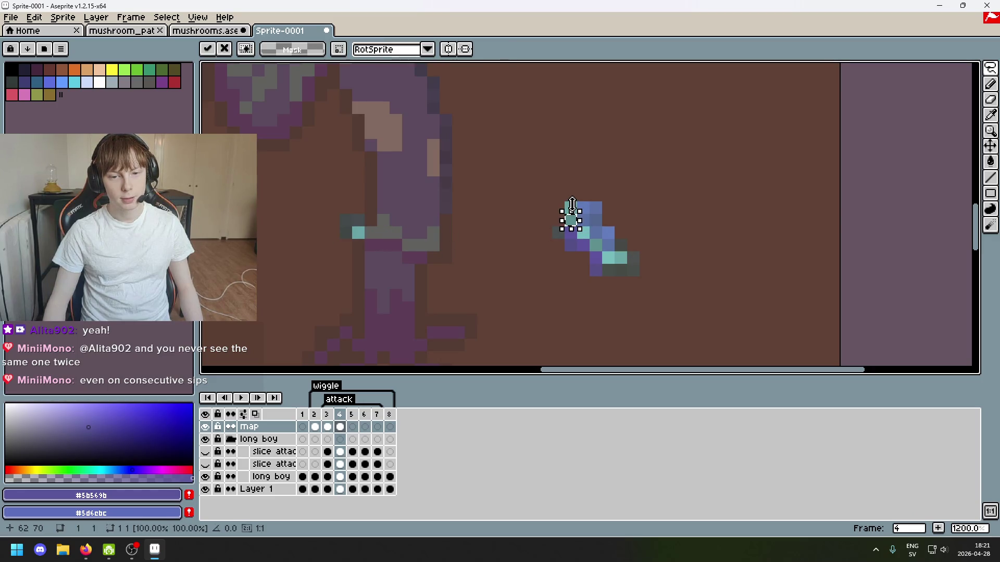
left_click_drag(572, 211, 384, 223)
left_click(569, 217)
Place the remaining teal pixels on the stem to complete the band, undoing one stray shift.
left_click(571, 220)
left_click_drag(575, 224, 376, 236)
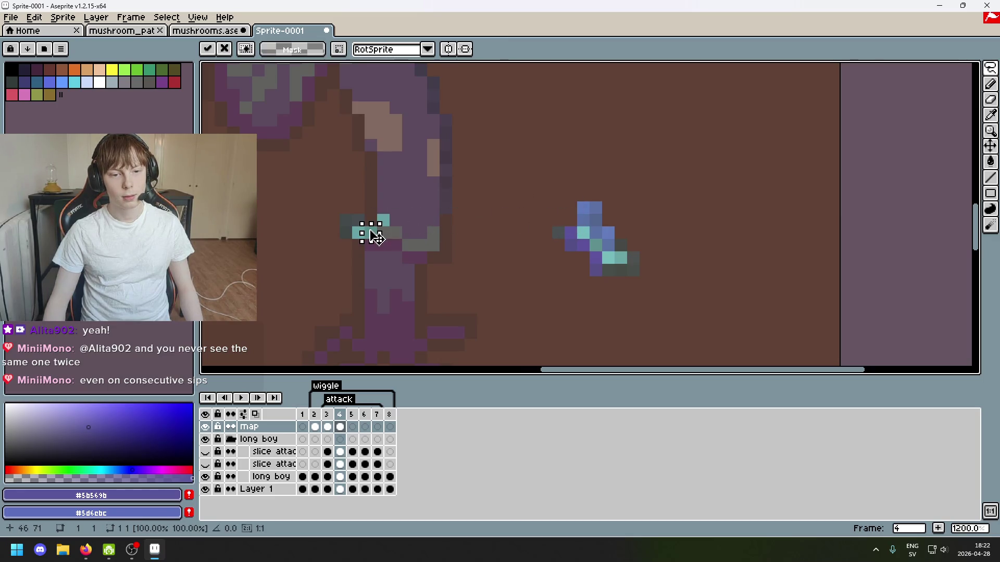
left_click(582, 234)
mouse_move(582, 233)
left_mouse_down()
mouse_move(466, 232)
mouse_move(511, 246)
left_mouse_up()
key("ctrl+z")
left_click(583, 233)
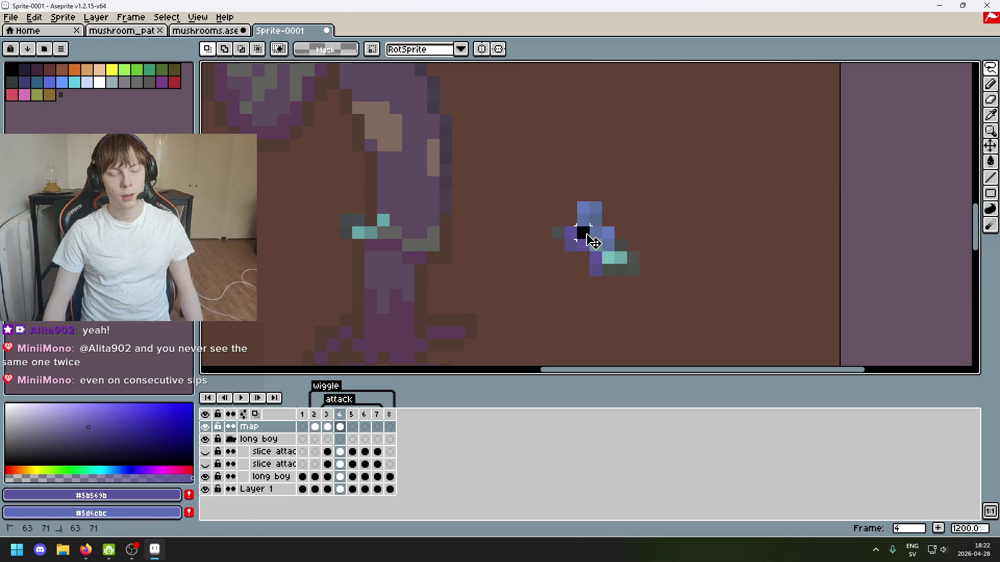
mouse_move(583, 232)
left_mouse_down()
mouse_move(520, 247)
mouse_move(401, 241)
left_mouse_up()
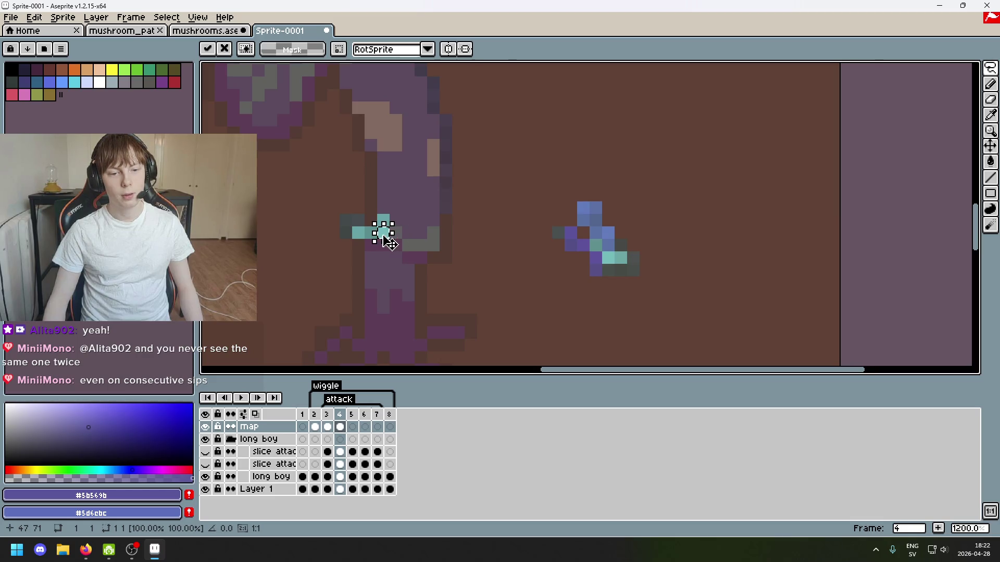
left_click(532, 243)
mouse_move(595, 245)
left_mouse_down()
mouse_move(558, 252)
mouse_move(398, 235)
left_mouse_up()
left_click(482, 232)
scroll(480, 240, "down", 5)
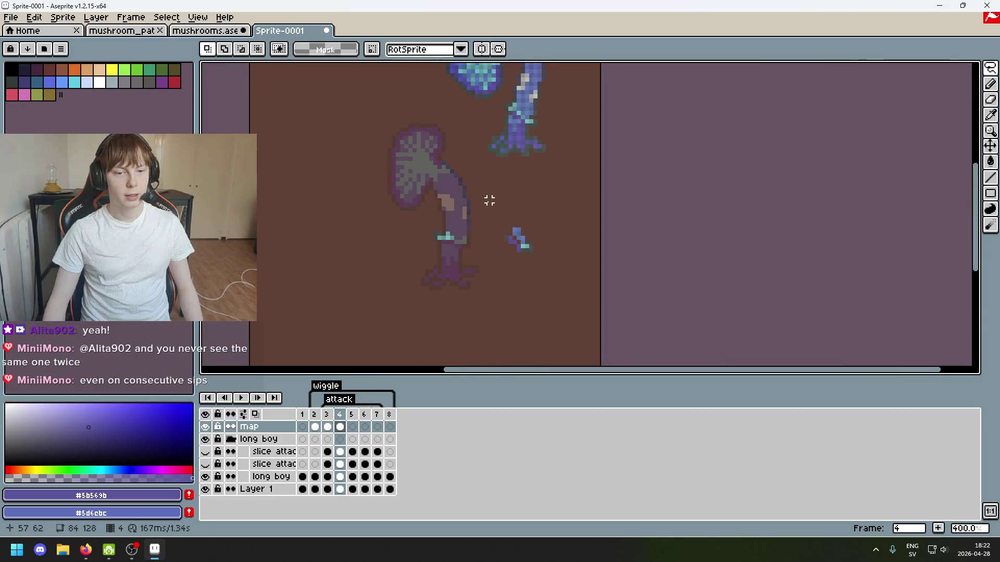
Drag two teal fragment pixels onto the stem and deselect them.
scroll(527, 245, "up", 6)
mouse_move(487, 237)
left_mouse_down()
mouse_move(504, 238)
mouse_move(480, 250)
mouse_move(316, 229)
left_mouse_up()
scroll(500, 239, "down", 1)
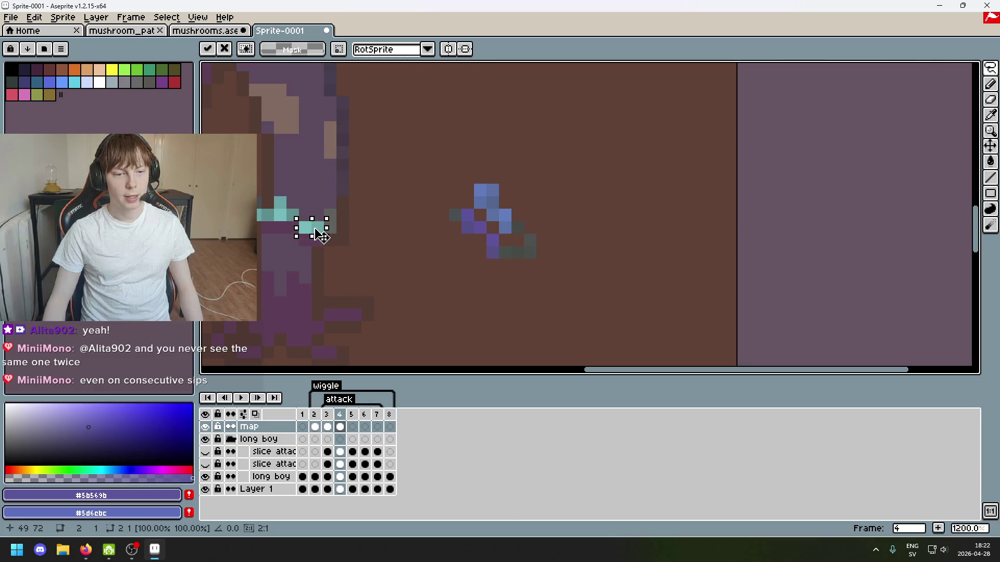
left_click(391, 223)
scroll(439, 194, "down", 4)
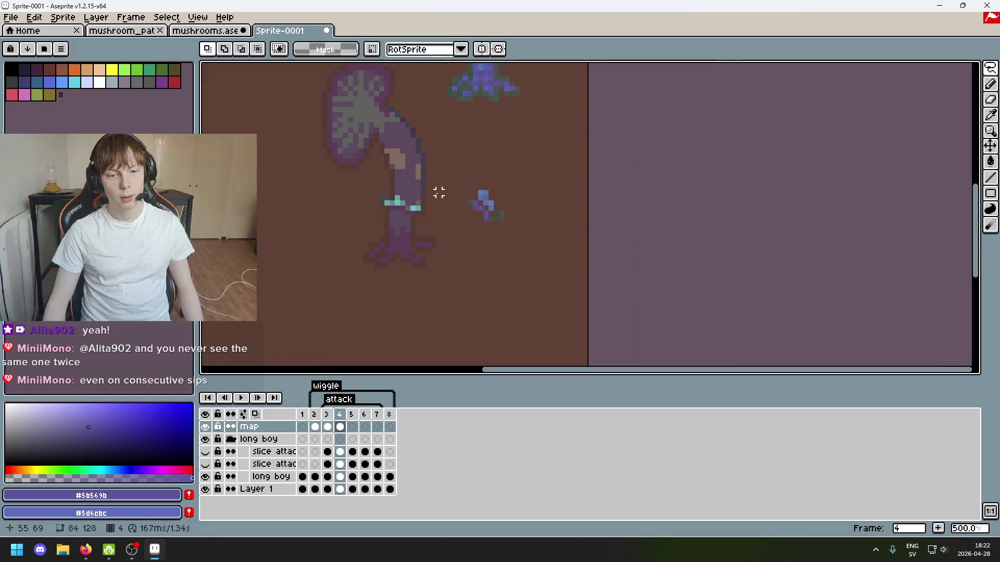
scroll(452, 219, "up", 5)
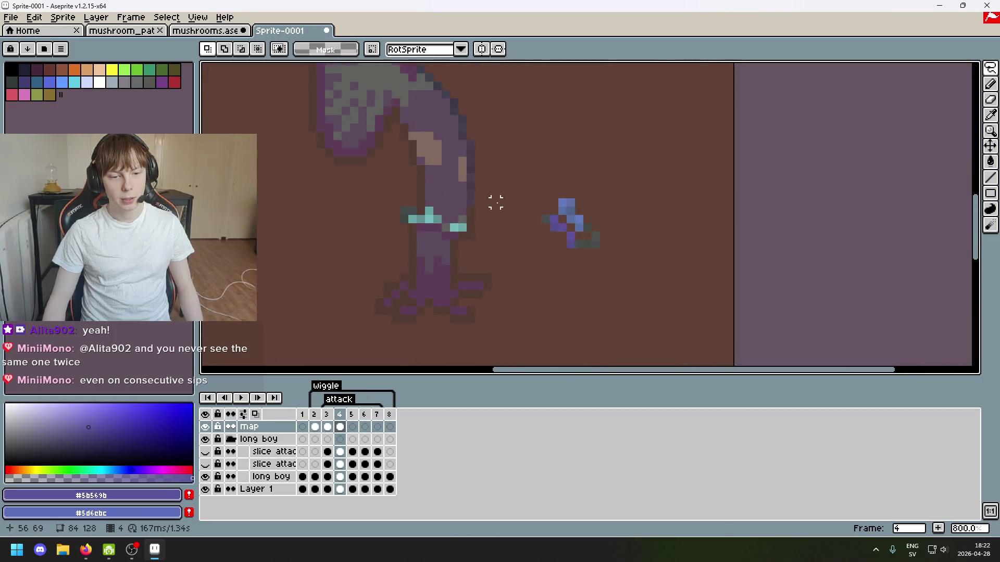
Paint the dark pixel beside the teal band with the lighter teal #75bbbc.
left_click(472, 227, "alt")
left_click(458, 237, "alt")
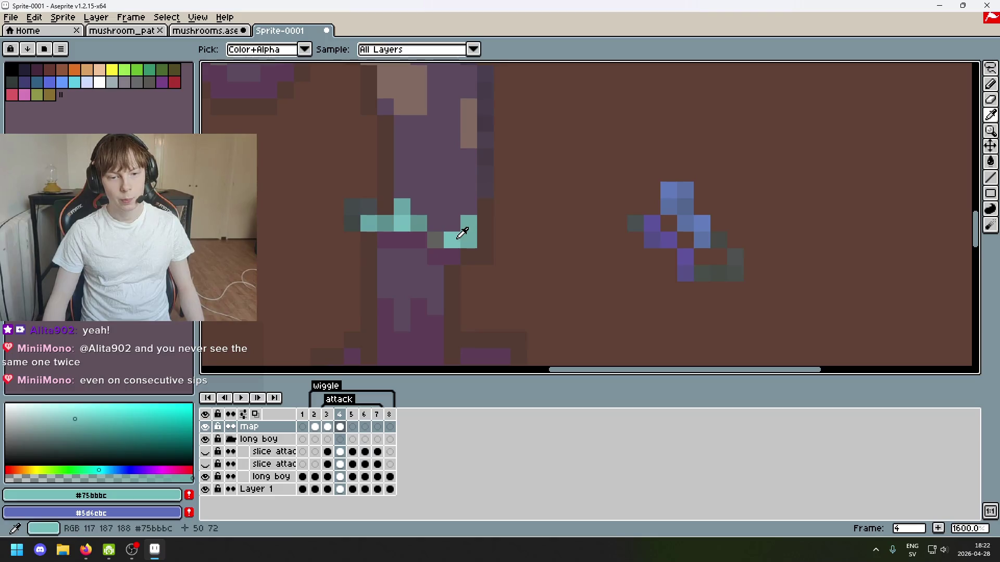
left_click(469, 223)
scroll(504, 207, "down", 4)
scroll(503, 219, "up", 2)
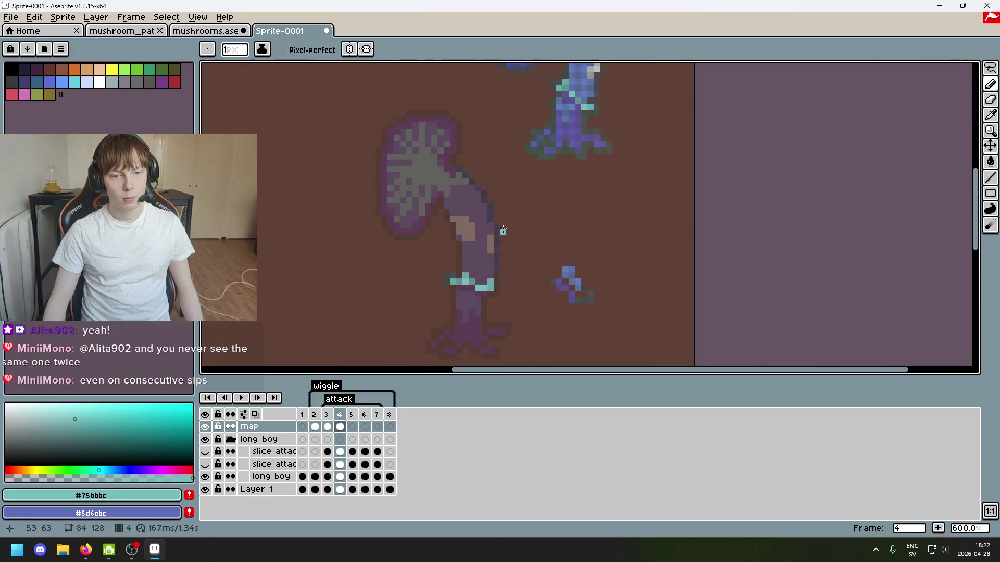
scroll(521, 198, "down", 3)
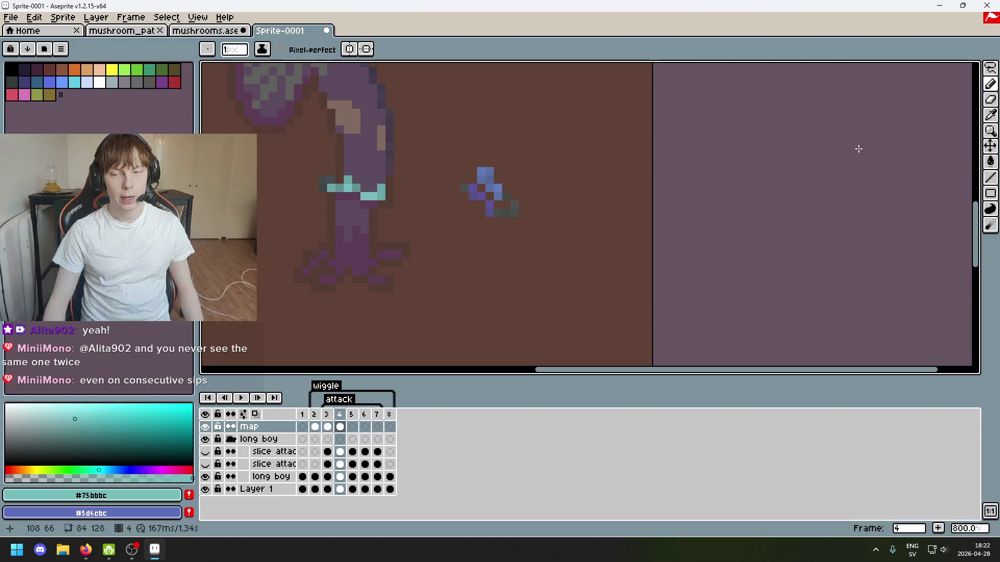
Lasso the purple pixels and shift them down-left, undoing accidental selection changes.
left_click(992, 72)
scroll(498, 190, "up", 1)
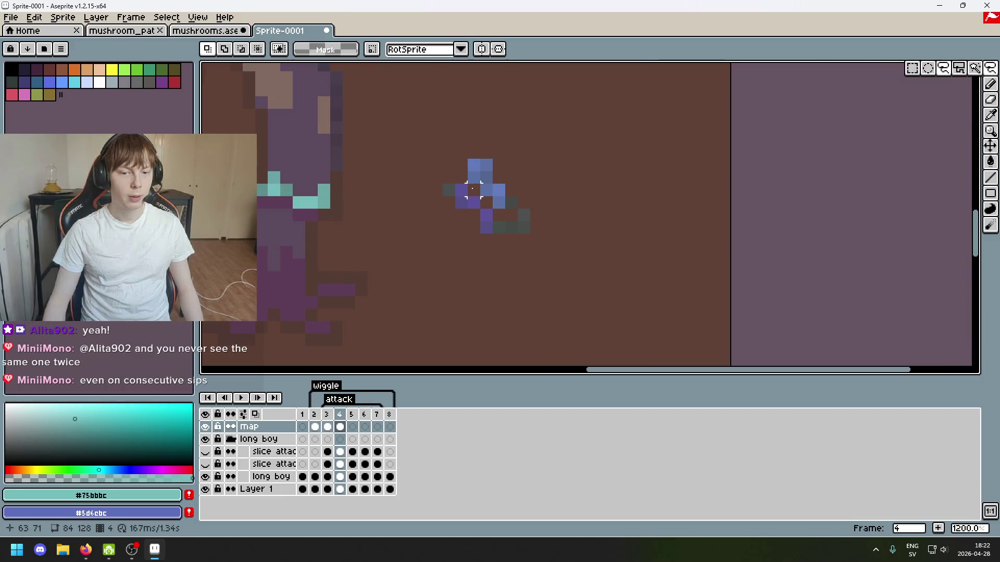
mouse_move(452, 183)
left_mouse_down()
mouse_move(472, 208)
mouse_move(390, 232)
mouse_move(393, 242)
mouse_move(474, 214)
left_mouse_up()
key("ctrl+d")
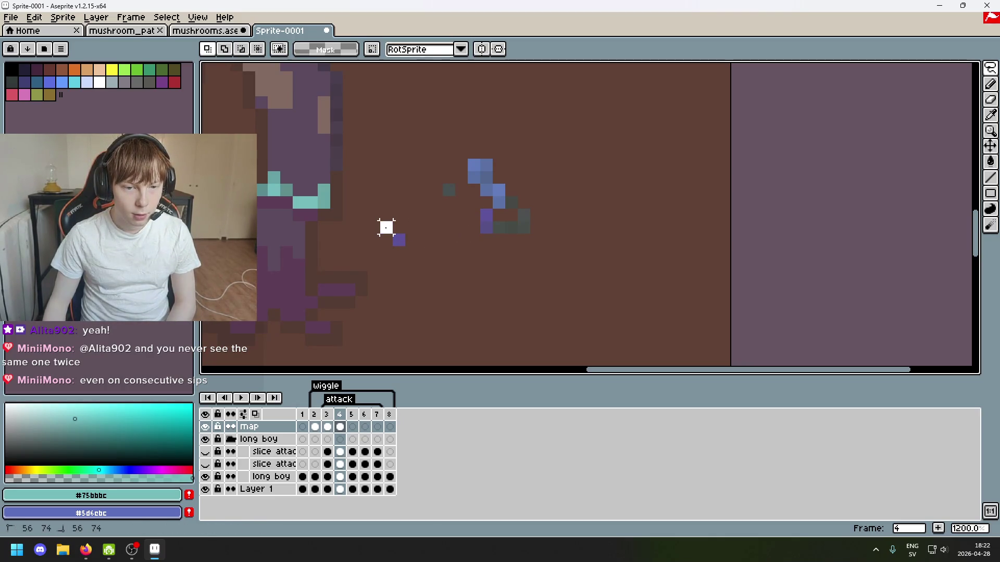
left_click_drag(386, 228, 272, 213)
left_click(399, 241)
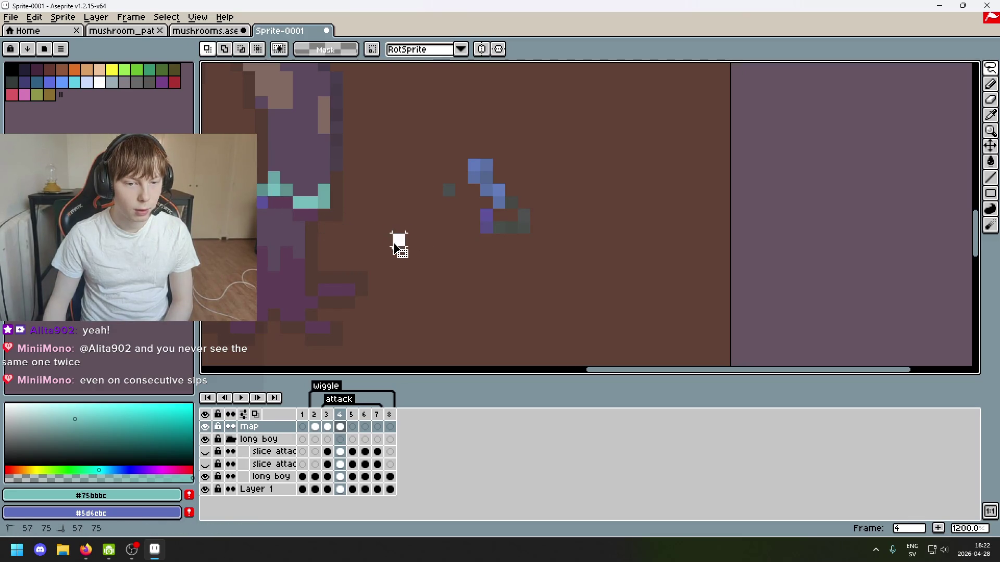
left_click(311, 216)
key("ctrl+z")
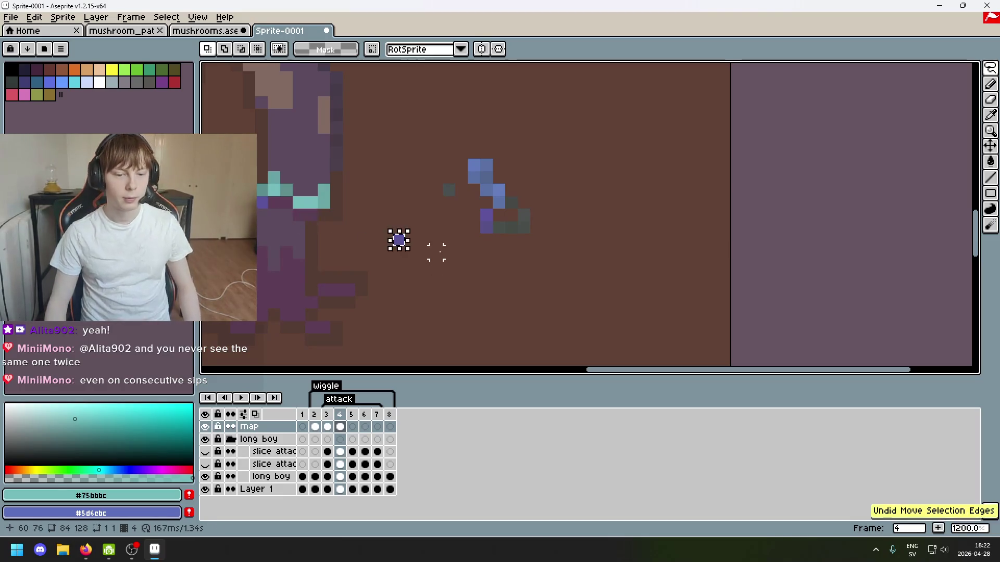
mouse_move(437, 265)
left_mouse_down()
mouse_move(520, 293)
mouse_move(390, 246)
left_mouse_up()
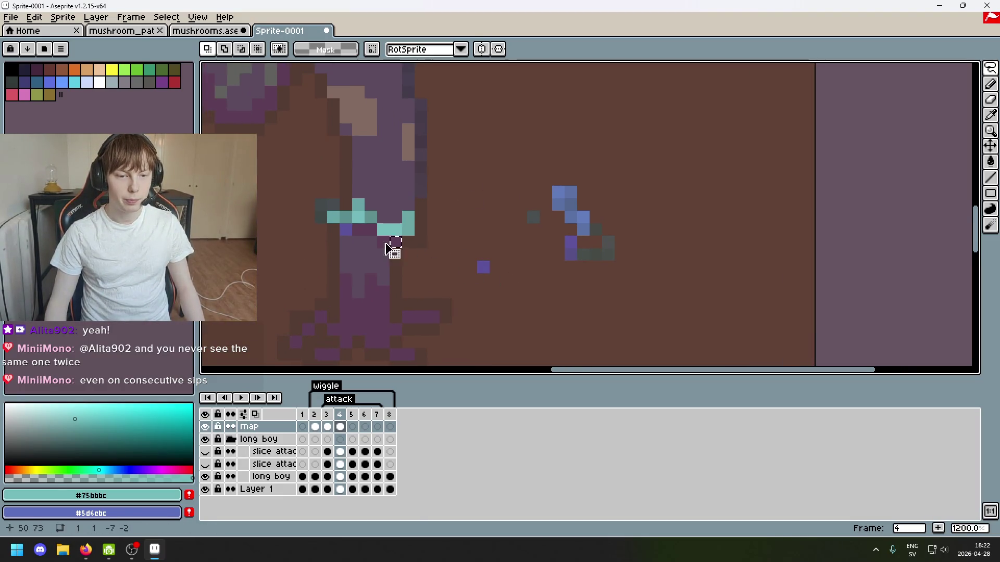
key("ctrl+z")
key("ctrl+z")
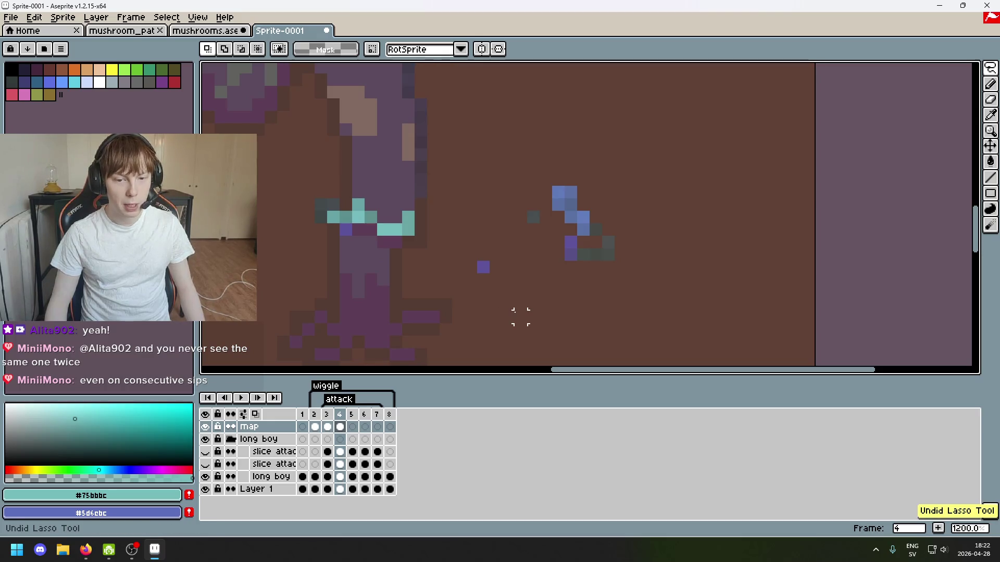
Outline pixels on the blue mushroom's stem with polygon selection.
scroll(497, 289, "up", 3)
key("b")
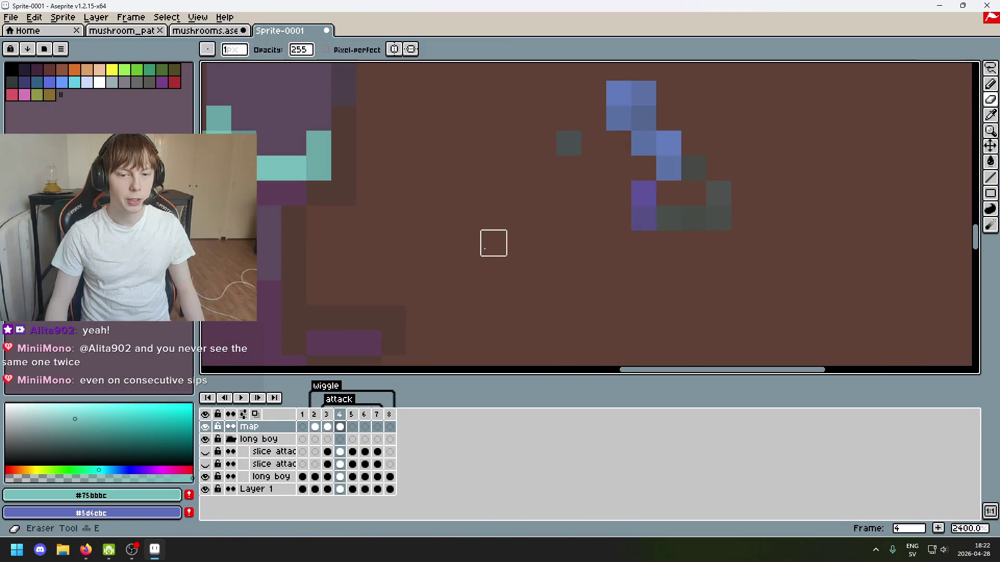
scroll(491, 255, "down", 6)
scroll(489, 275, "up", 5)
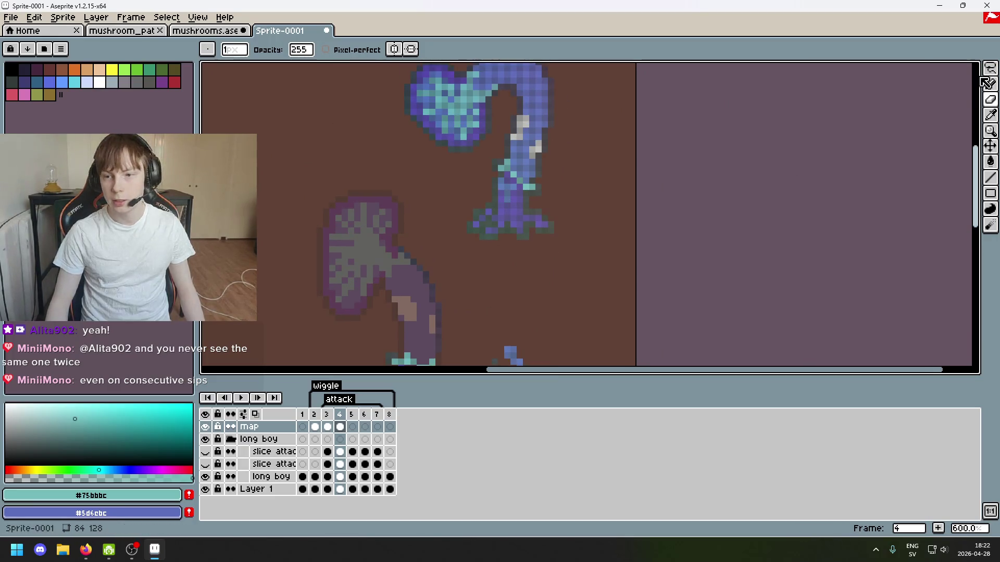
key("m")
key("shift+q")
scroll(491, 179, "up", 4)
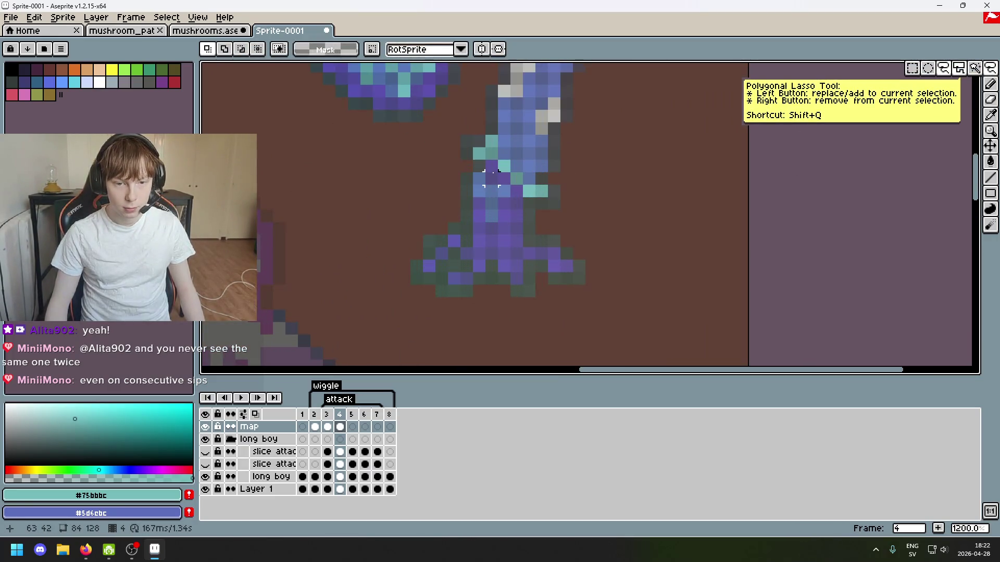
left_click(492, 167)
left_click(504, 191)
scroll(652, 142, "down", 3)
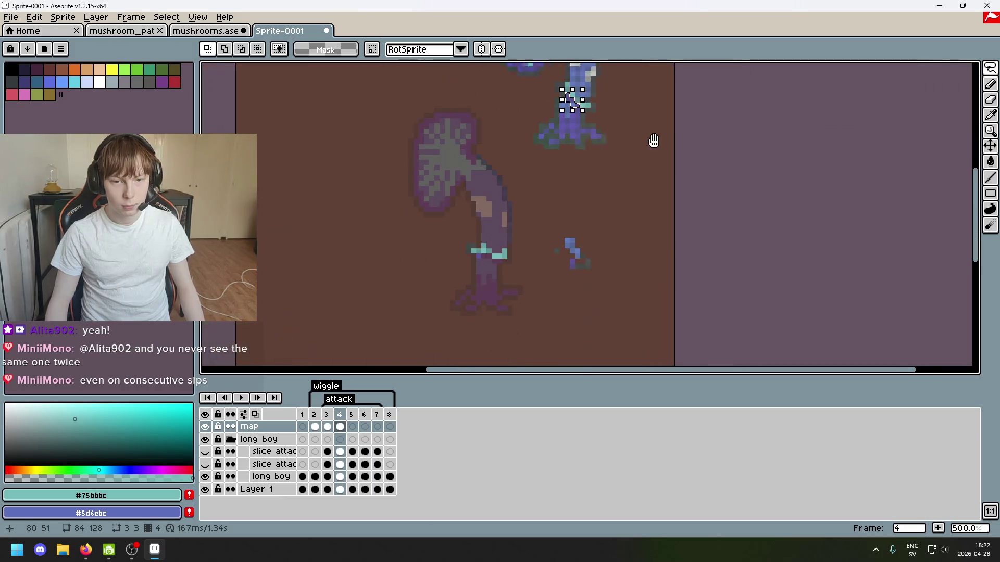
Move the selected stem pixels down beside the fragment and commit.
key("ctrl+t")
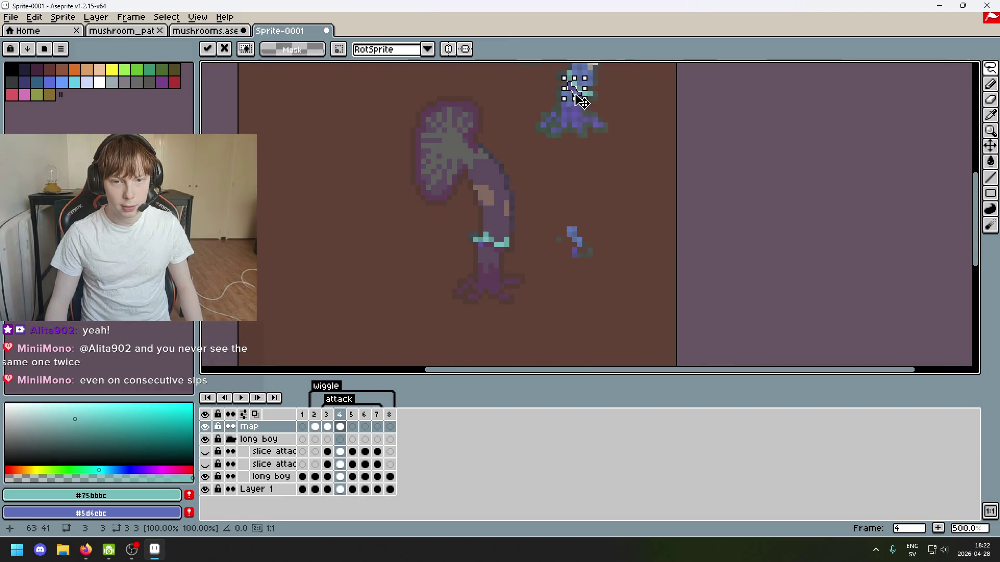
left_click_drag(579, 99, 535, 255)
scroll(535, 257, "up", 4)
key("Return")
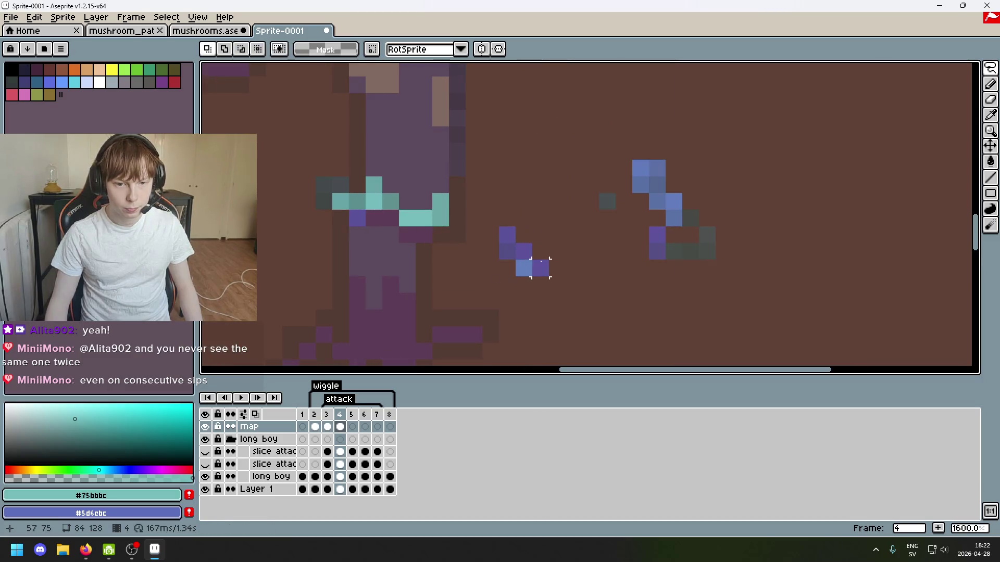
Select the purple by colour and erase the stray purple pixel.
key("w")
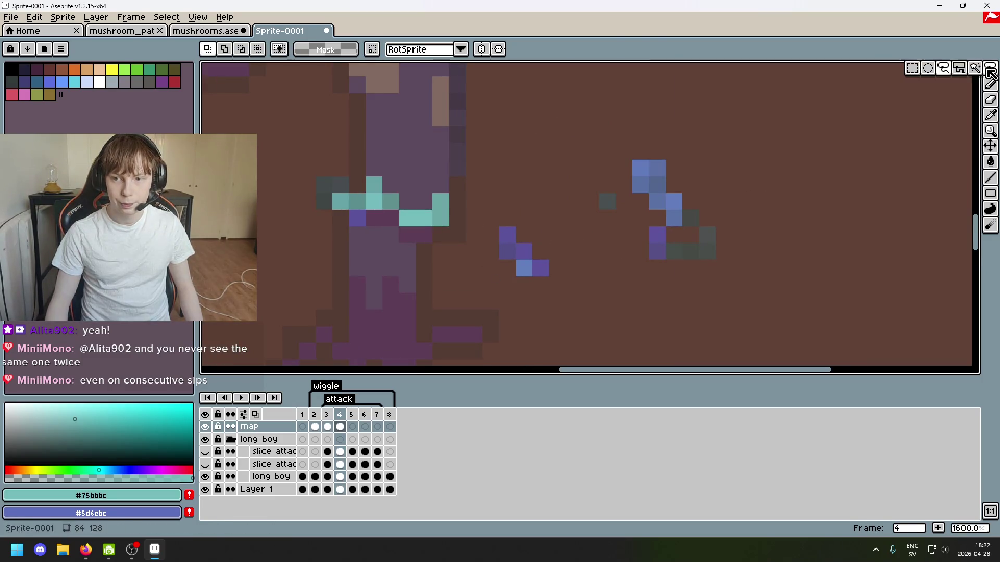
left_click(505, 235)
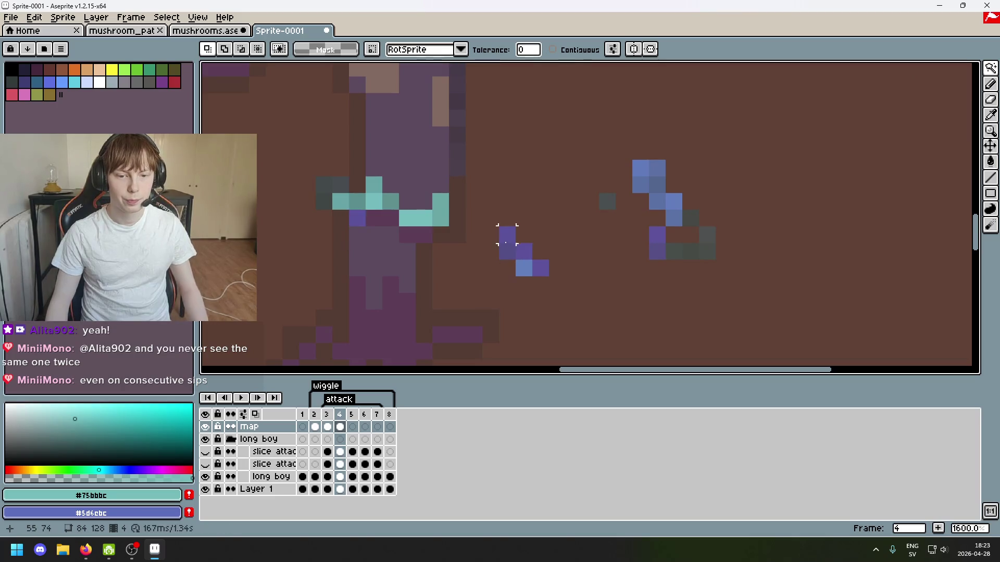
key("e")
left_click(507, 234)
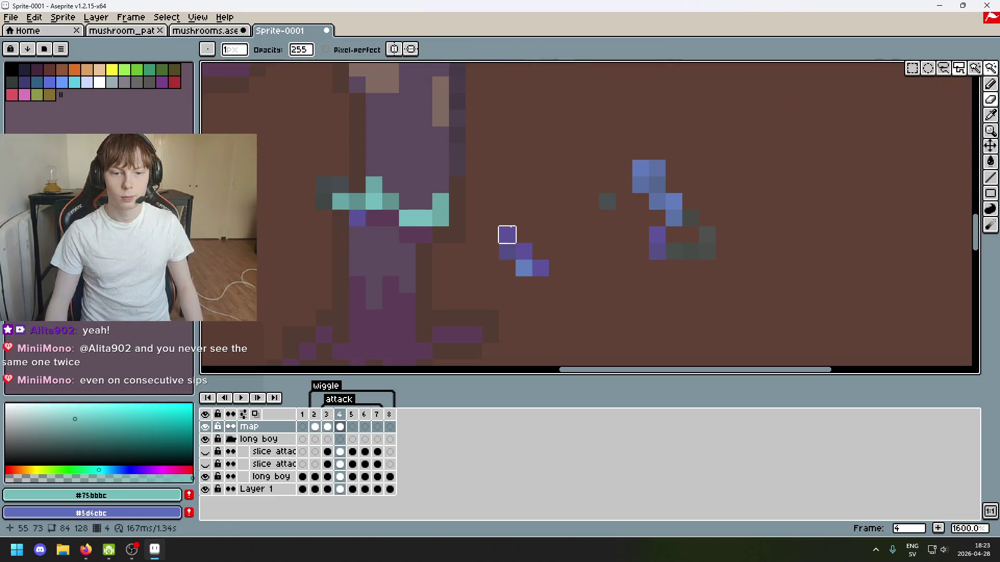
Lasso the purple pixels beside the stalk and move them under the cyan band.
left_click(982, 70)
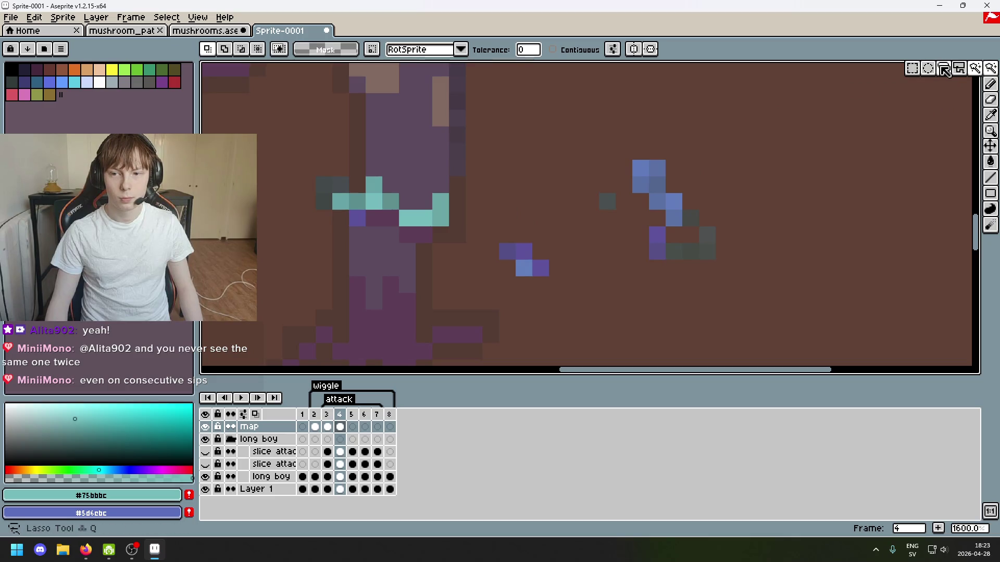
left_click(943, 68)
left_click(507, 252)
mouse_move(506, 251)
left_mouse_down()
mouse_move(380, 237)
mouse_move(375, 218)
left_mouse_up()
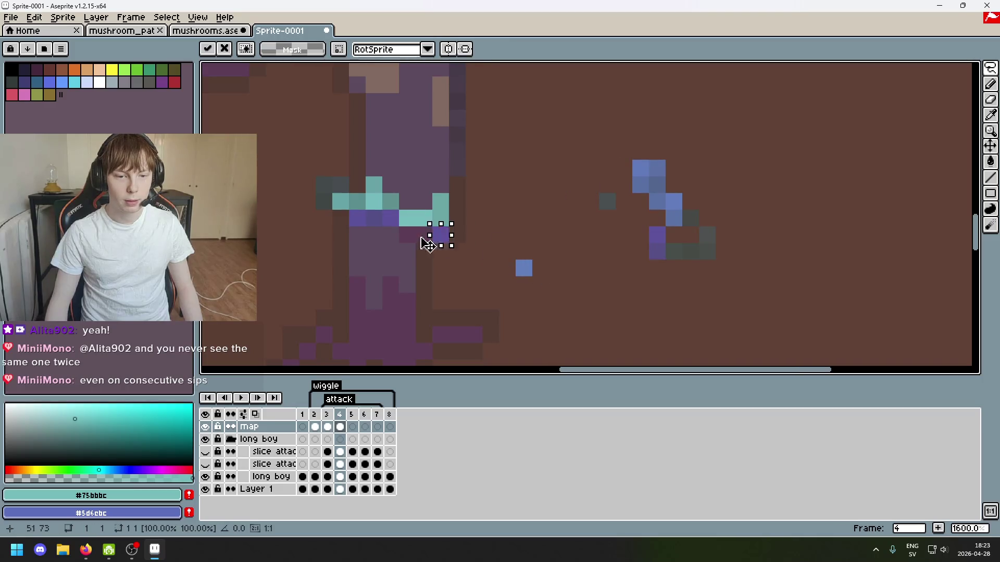
scroll(479, 259, "down", 3)
scroll(479, 259, "up", 5)
scroll(509, 203, "down", 1)
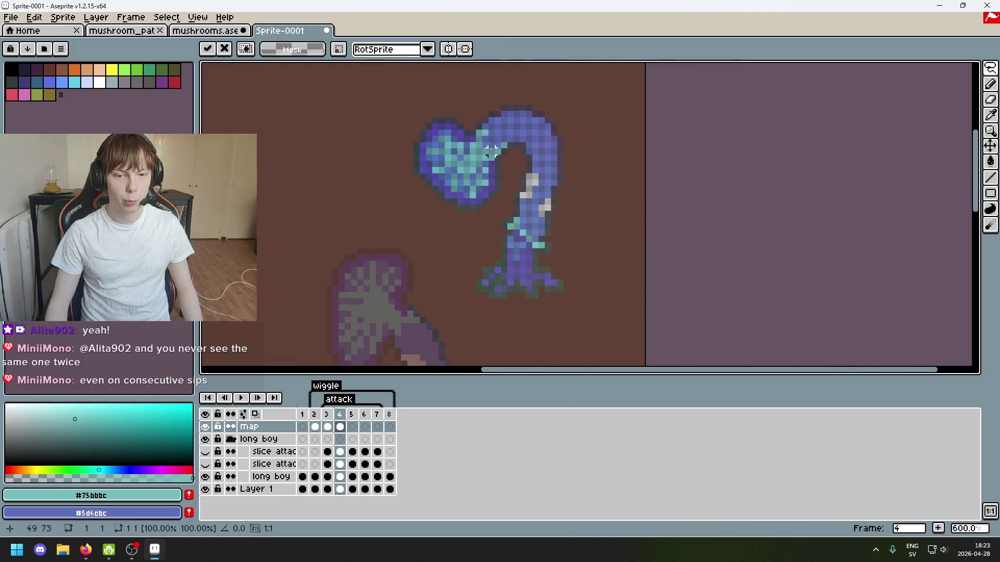
scroll(529, 239, "up", 4)
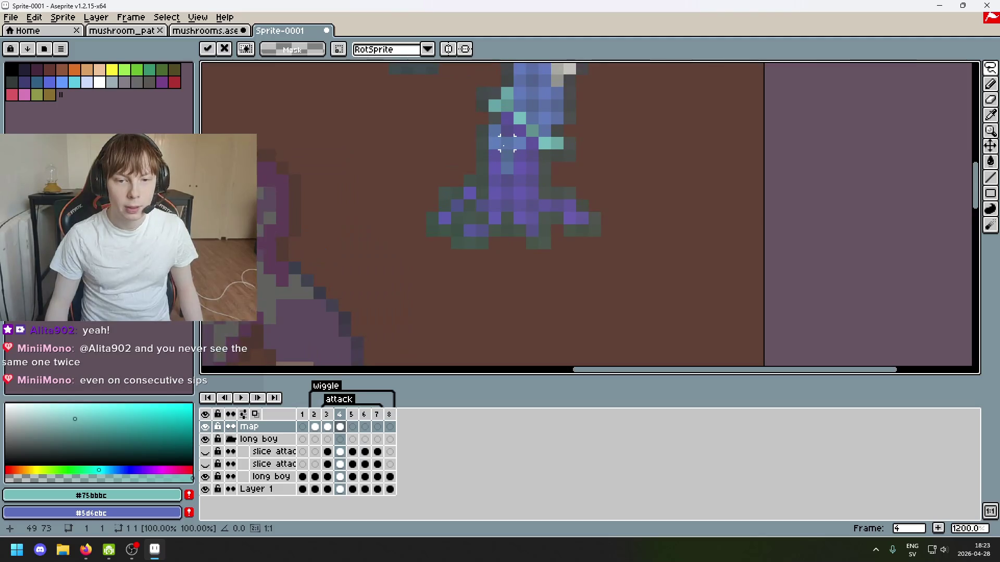
key("Return")
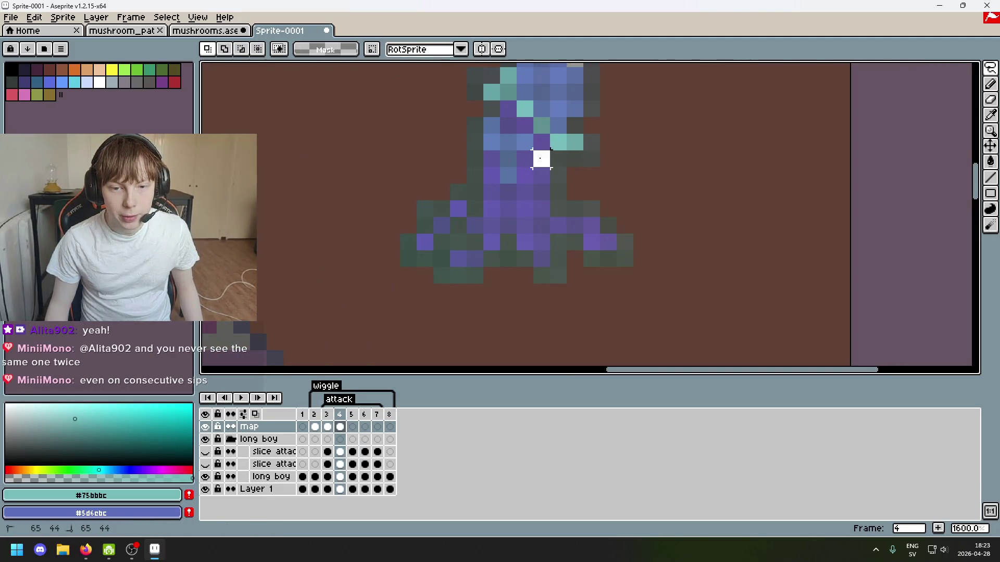
Pick up the single selected pixel and move it below the sprite.
scroll(574, 159, "down", 3)
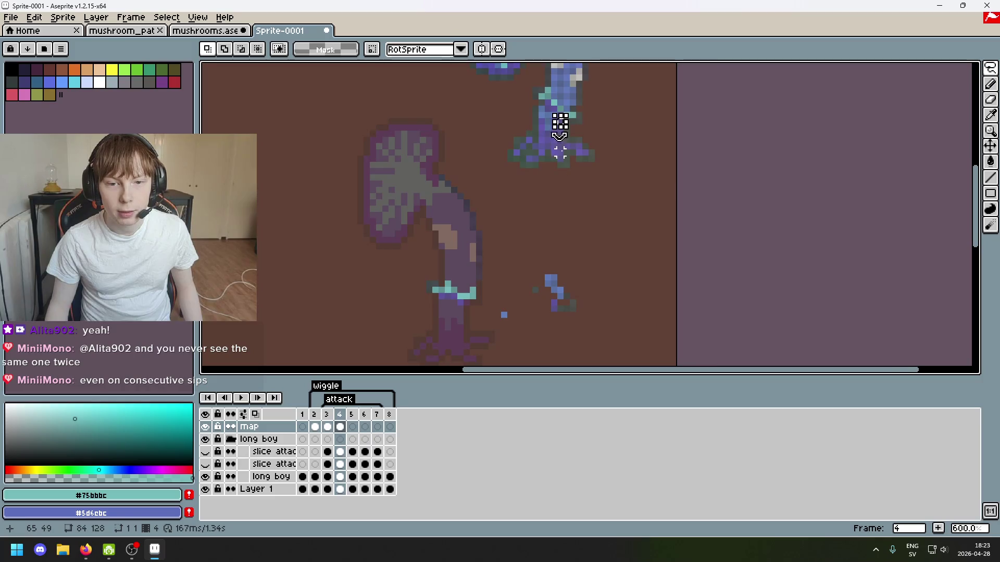
scroll(560, 137, "up", 6)
left_click(564, 99)
scroll(518, 238, "down", 3)
scroll(560, 192, "up", 3)
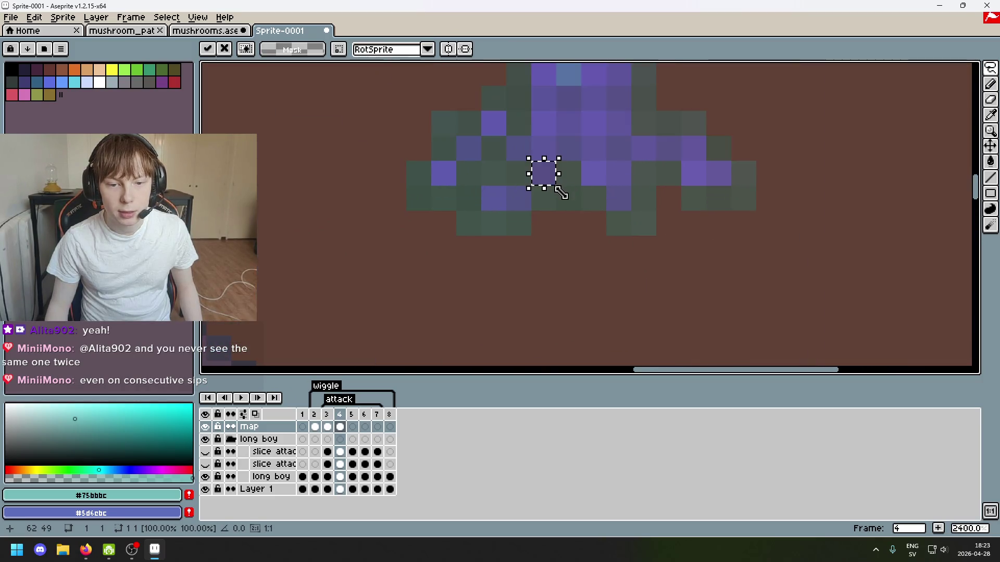
left_click_drag(561, 194, 484, 310)
scroll(577, 240, "down", 2)
scroll(543, 213, "up", 1)
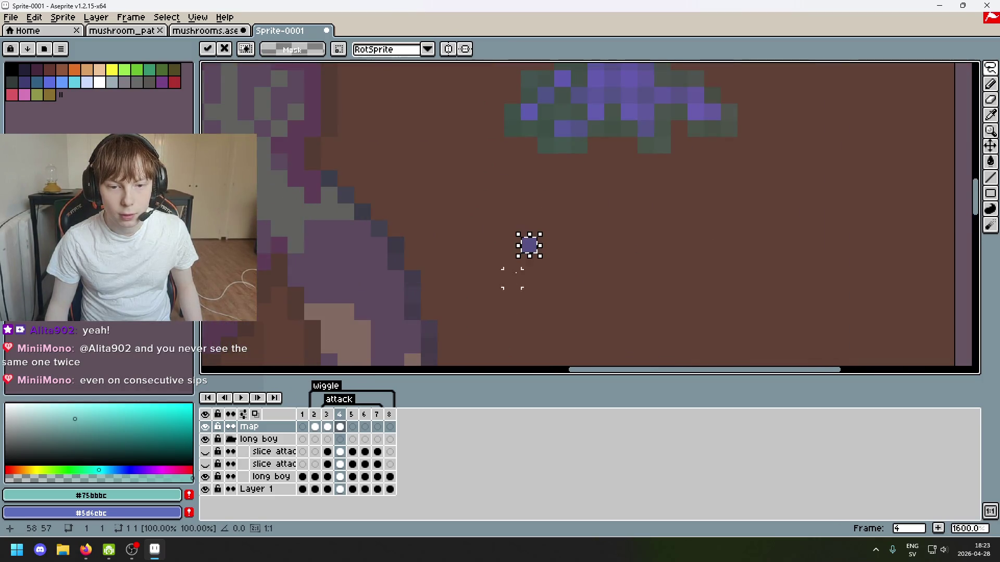
Reposition that pixel down-left toward the stalk, commit it, and view both sprites.
mouse_move(513, 279)
left_mouse_down()
mouse_move(559, 163)
mouse_move(536, 283)
left_mouse_up()
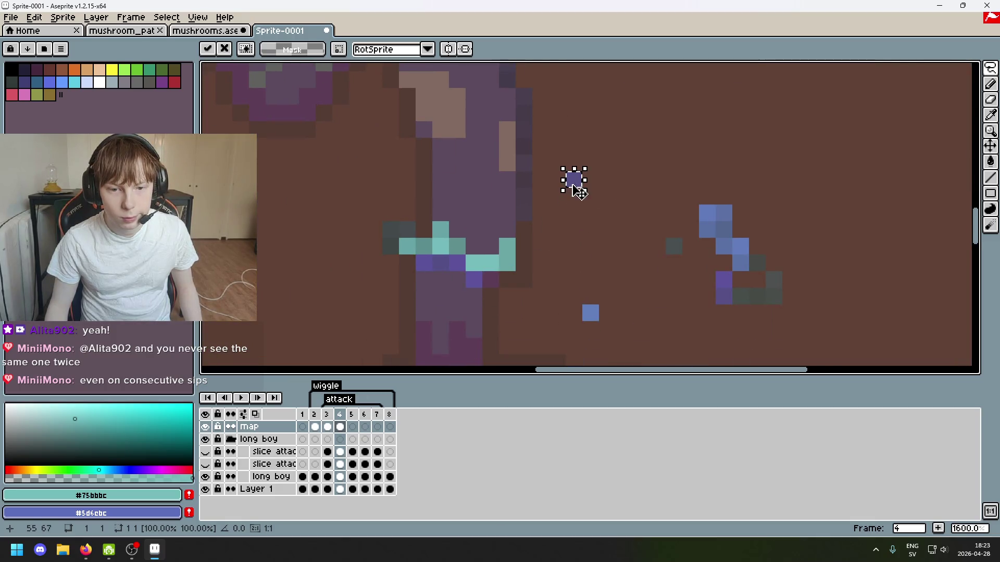
mouse_move(578, 192)
left_mouse_down()
mouse_move(509, 283)
mouse_move(494, 280)
left_mouse_up()
scroll(493, 279, "down", 4)
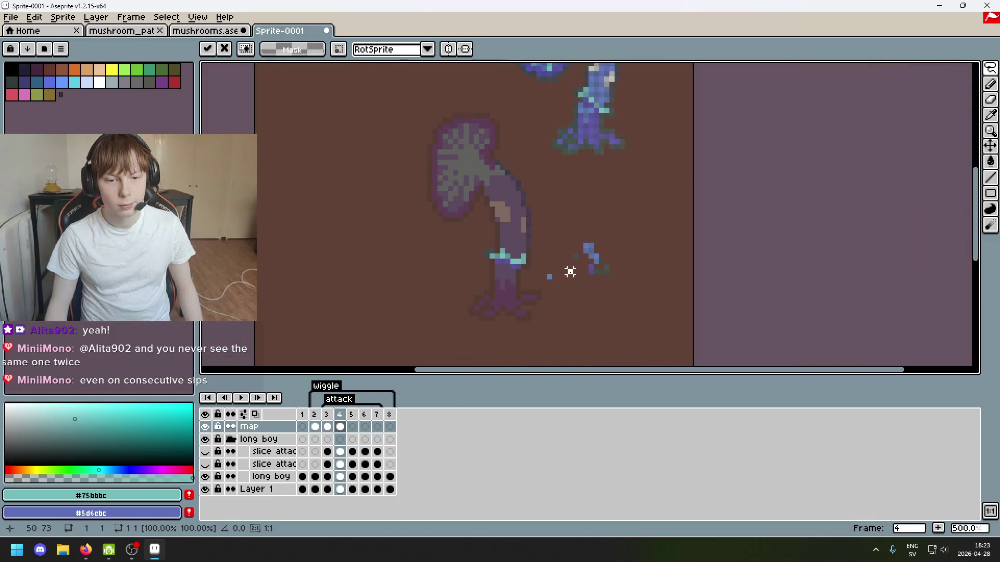
key("Return")
scroll(563, 236, "up", 2)
scroll(538, 204, "up", 7)
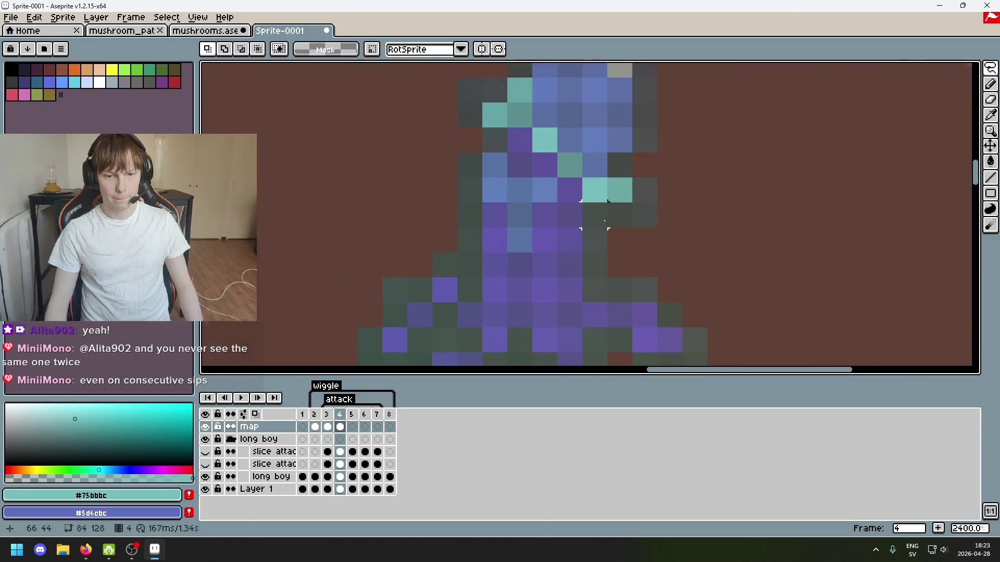
scroll(495, 165, "down", 7)
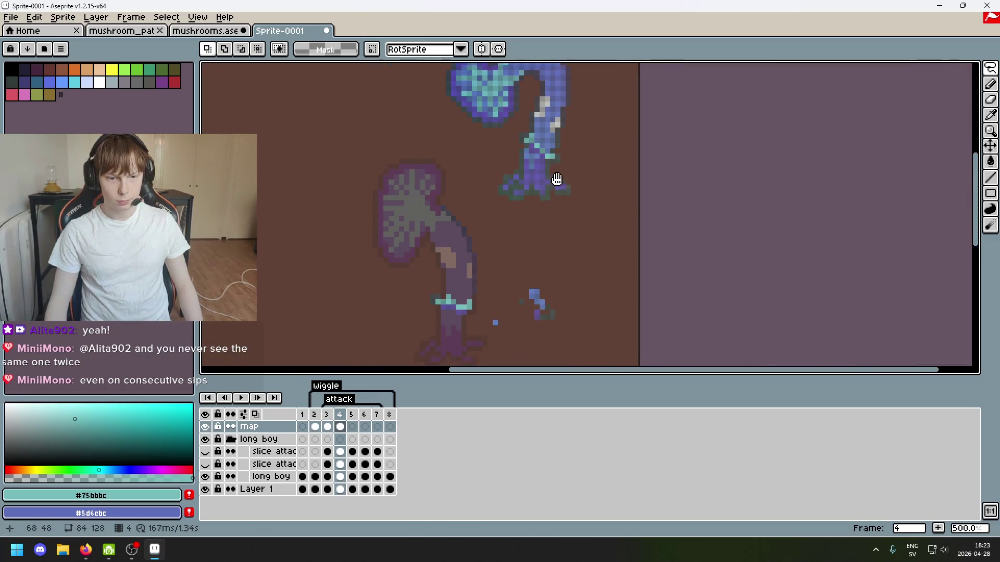
mouse_move(581, 142)
left_mouse_down()
mouse_move(563, 193)
mouse_move(576, 123)
mouse_move(569, 151)
left_mouse_up()
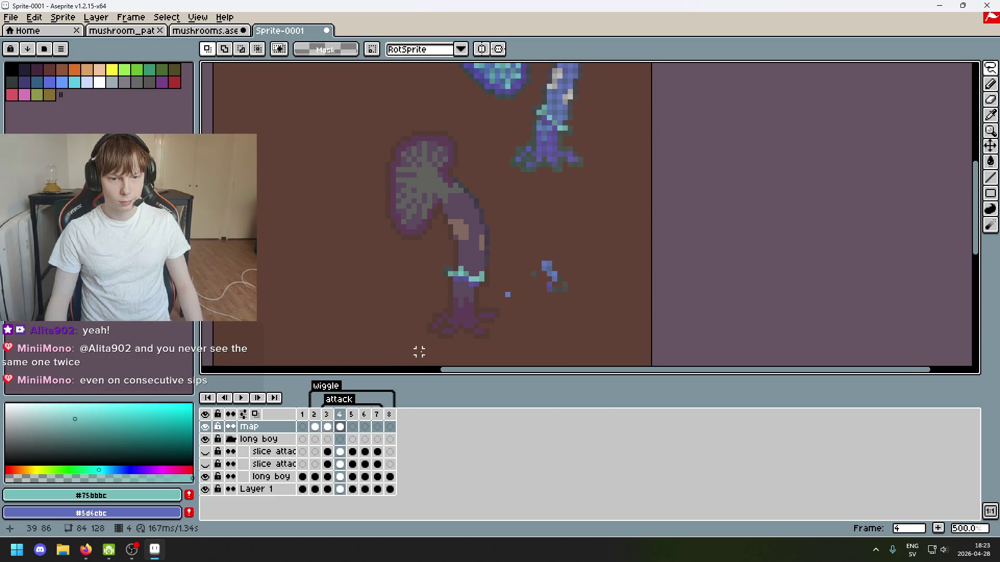
Compare frame 4 against frames 5 and 6, then return to frame 4.
key("Right")
key("Left")
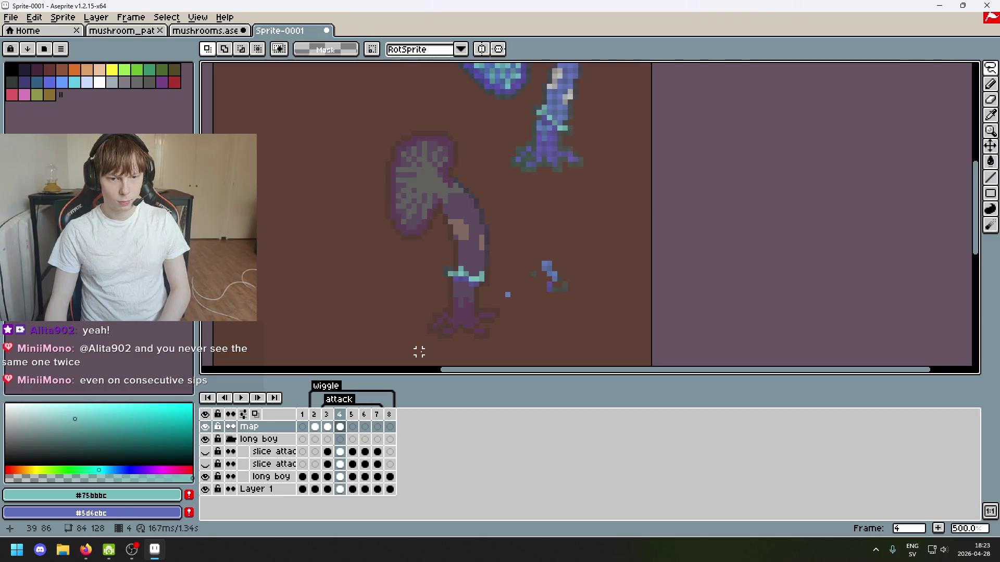
key("Right")
key("Left")
key("Right")
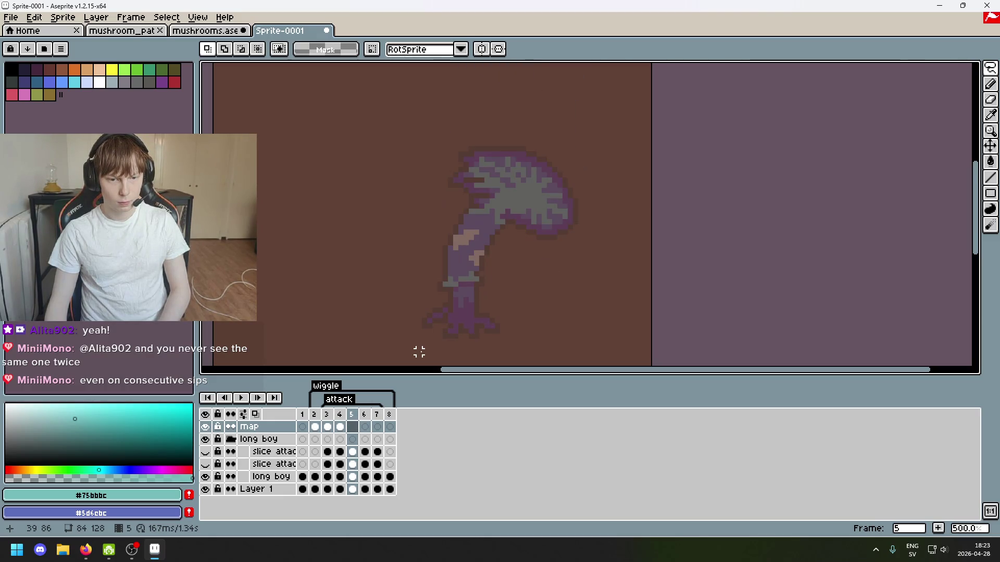
key("Right")
key("Left")
key("Left")
scroll(553, 159, "up", 5)
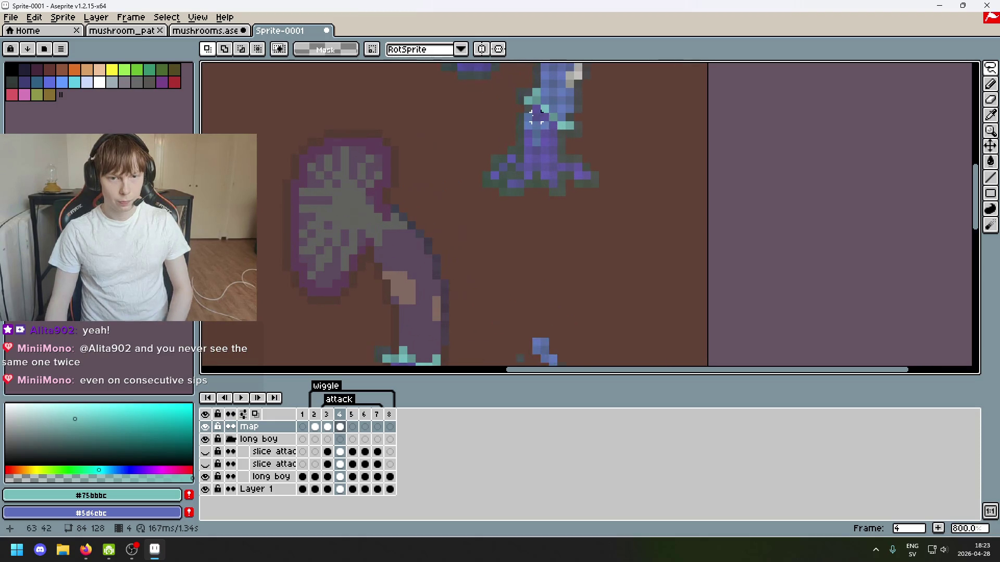
Place the blue cross-shaped map pixels on the stalk below the cyan band.
left_click(539, 174)
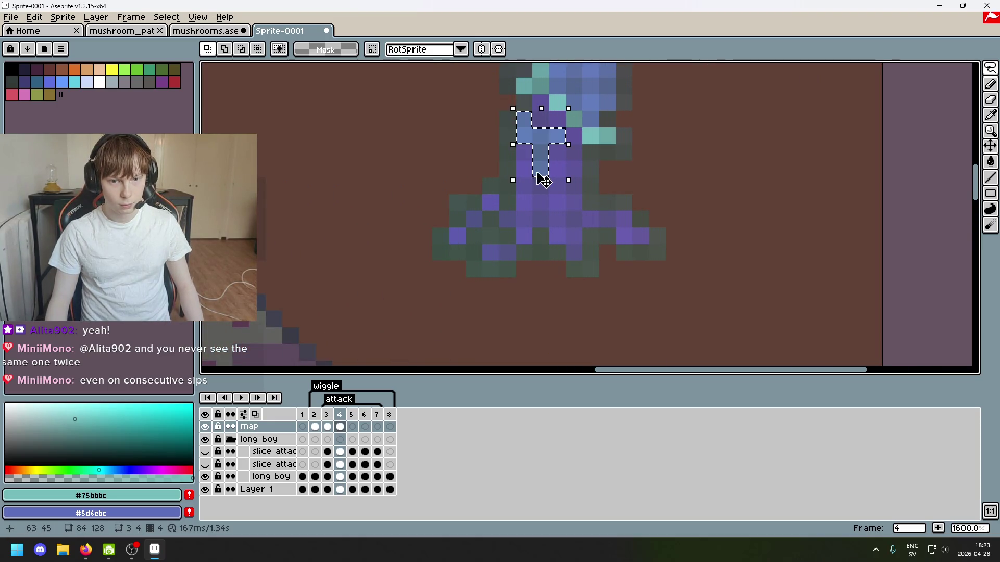
scroll(573, 218, "down", 3)
mouse_move(586, 114)
left_mouse_down()
mouse_move(573, 161)
mouse_move(602, 268)
left_mouse_up()
scroll(602, 268, "down", 3)
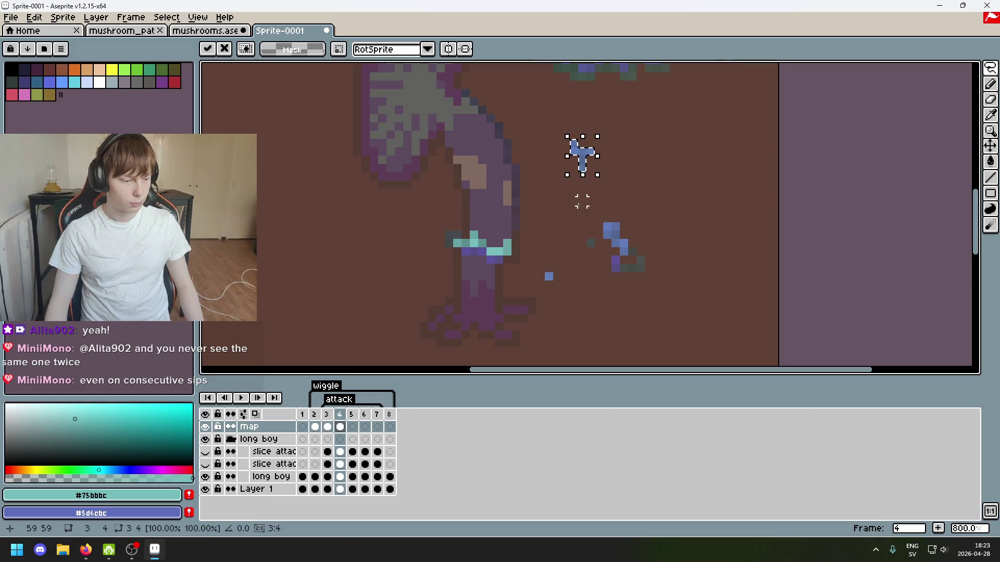
scroll(583, 202, "up", 1)
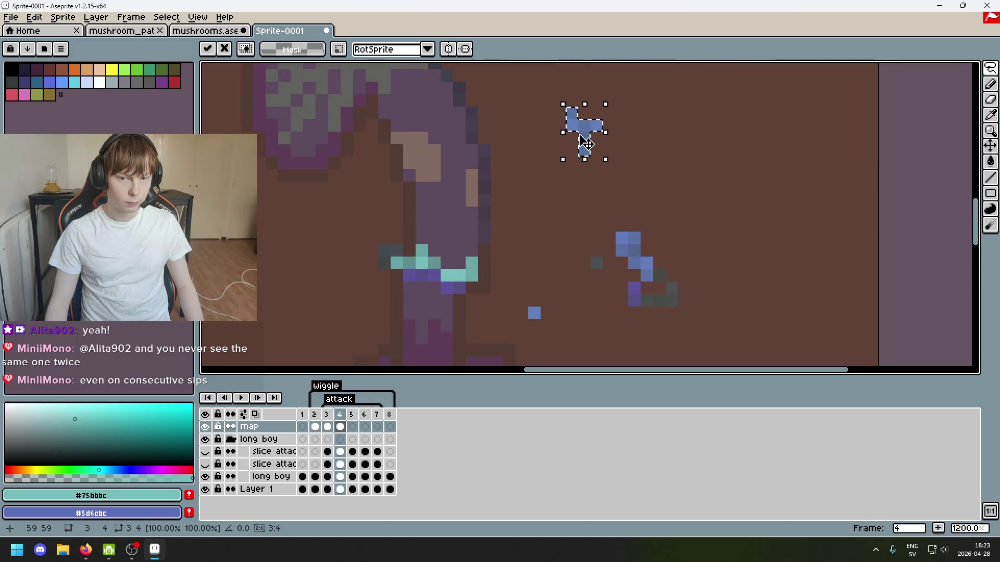
mouse_move(586, 143)
left_mouse_down()
mouse_move(530, 283)
mouse_move(424, 312)
mouse_move(428, 324)
left_mouse_up()
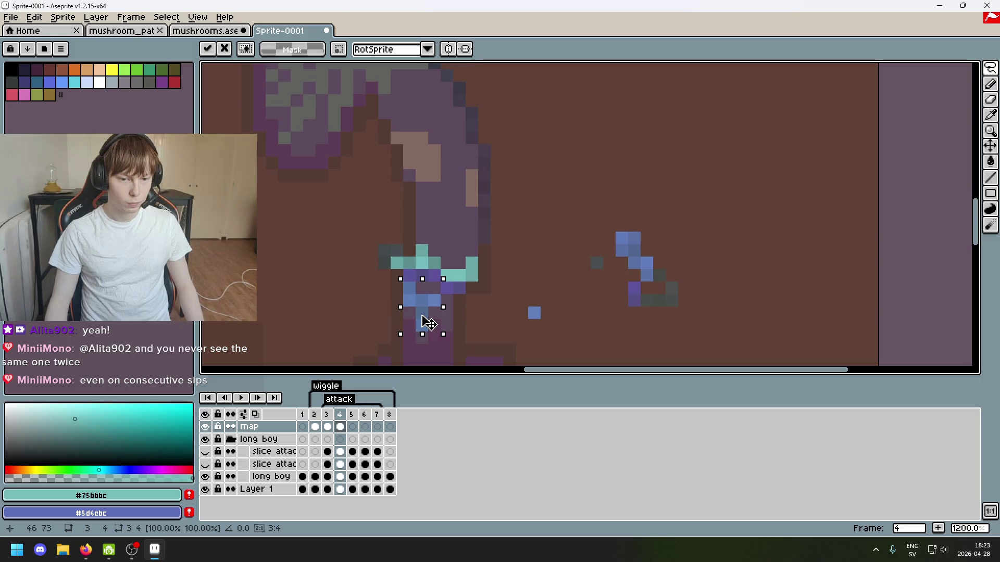
key("Return")
Select a 1×3 pixel strip on the stalk, then a single blue pixel.
scroll(521, 235, "up", 2)
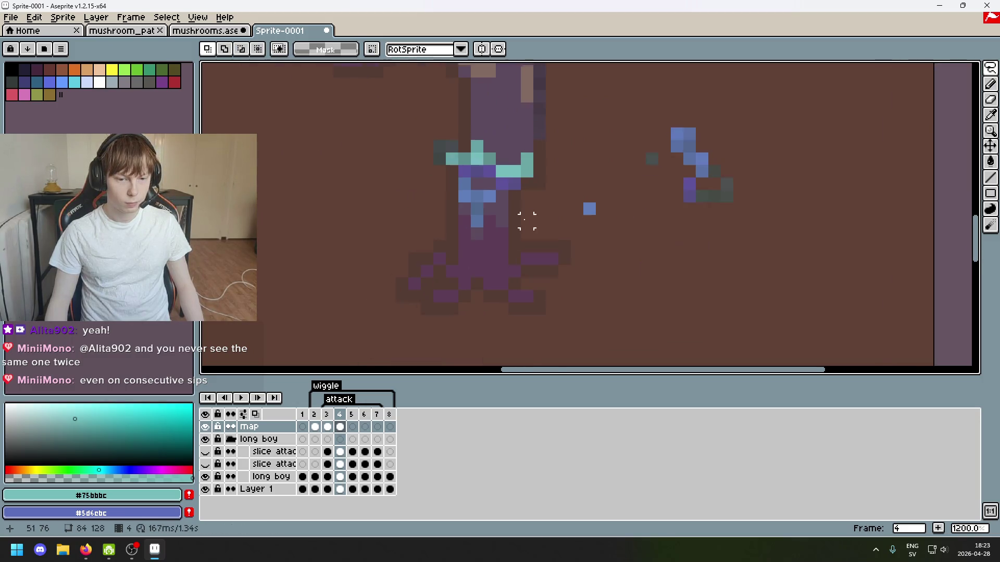
mouse_move(448, 226)
left_mouse_down()
mouse_move(448, 177)
mouse_move(458, 196)
left_mouse_up()
left_click(469, 201)
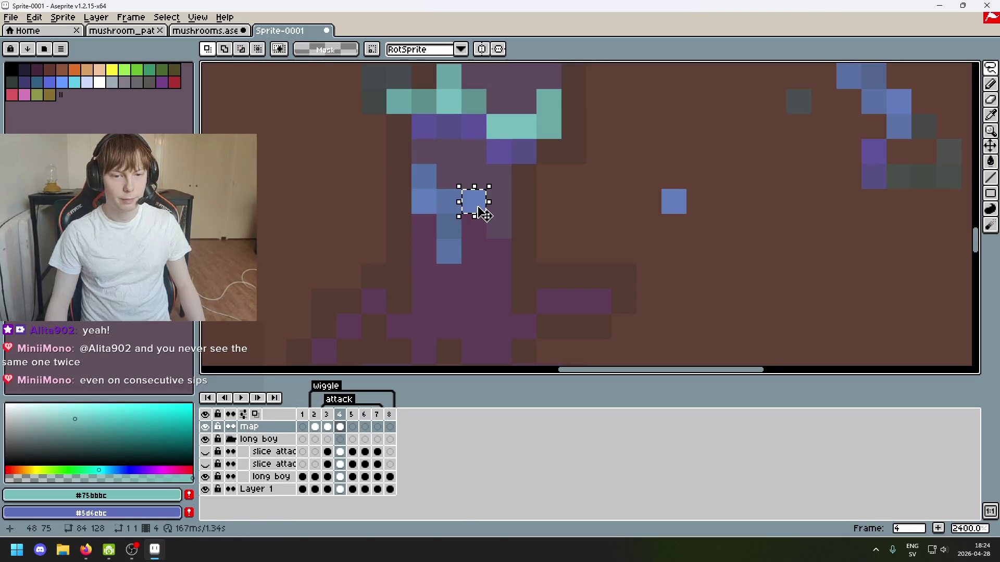
Drop the moved blue pixel, then pencil in sampled blues, including #617cbc, along the blue stalk.
left_click(474, 202, "alt")
key("b")
left_click(499, 224)
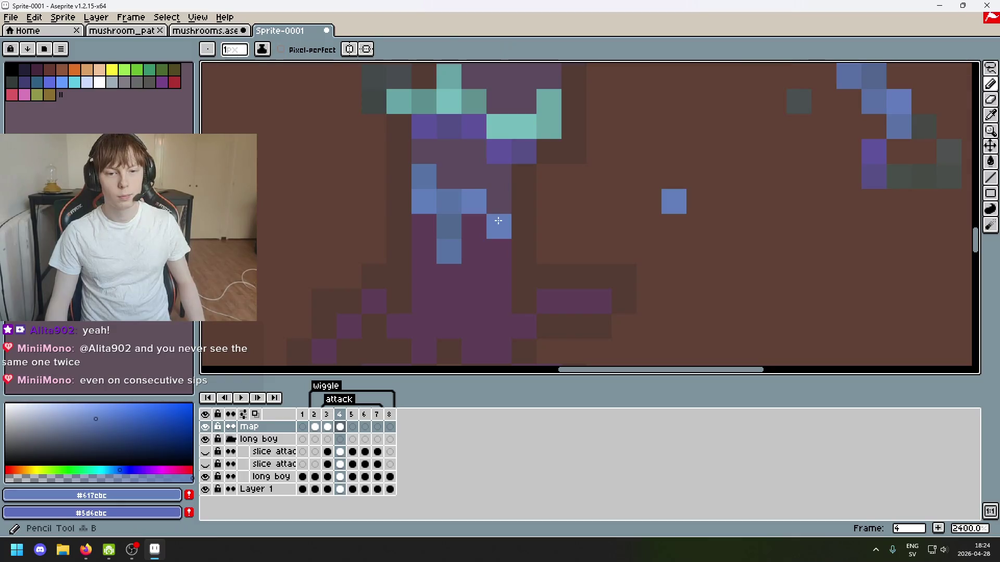
left_click(499, 201)
left_click(424, 174, "alt")
left_click(424, 153)
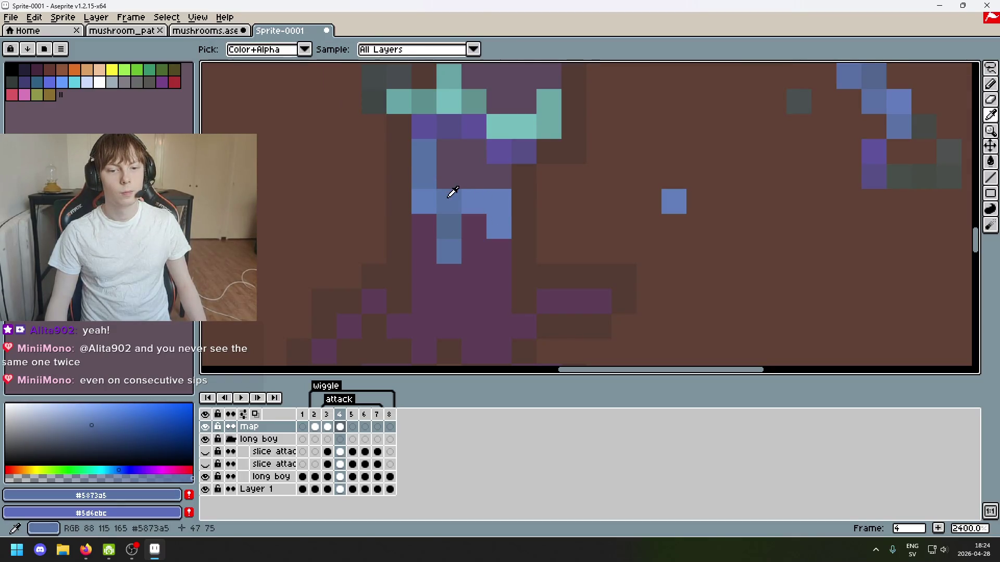
left_click(449, 177)
left_click(476, 195, "alt")
left_click(497, 176)
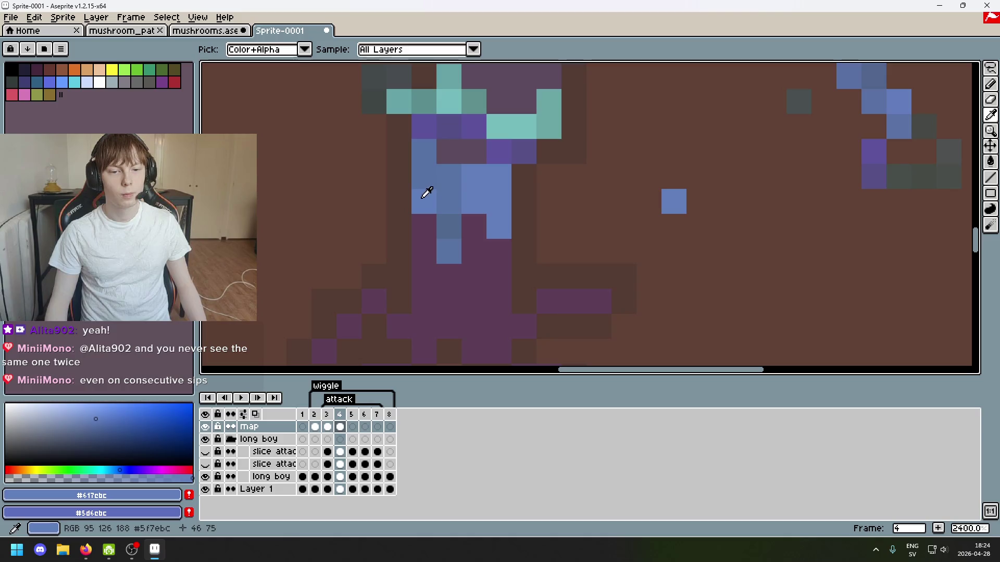
left_click(440, 172, "alt")
left_click(449, 151)
left_click(476, 171, "alt")
Rectangle-select the stray pixels beside the blue stem and start moving them.
scroll(522, 200, "down", 6)
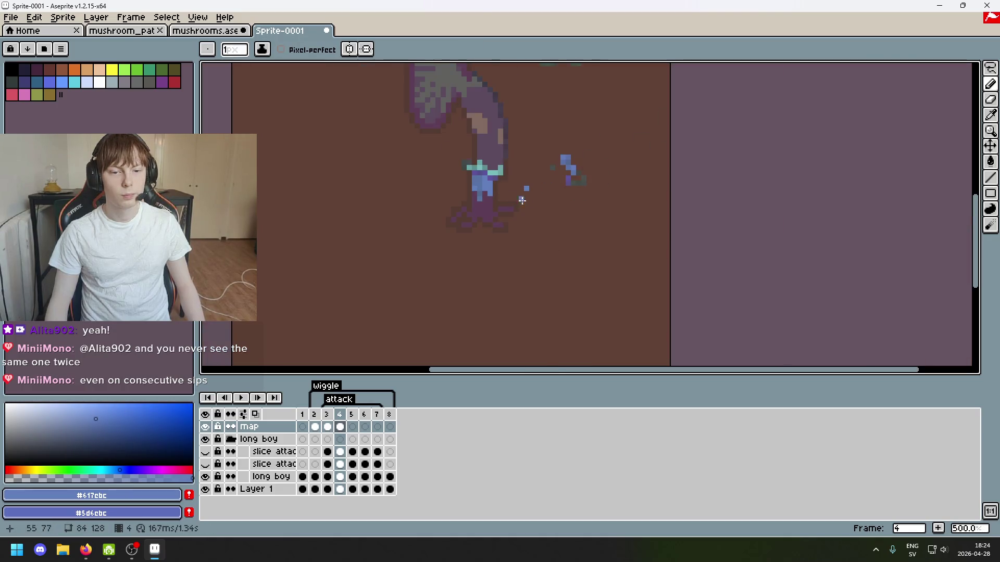
scroll(505, 202, "up", 7)
scroll(529, 197, "down", 6)
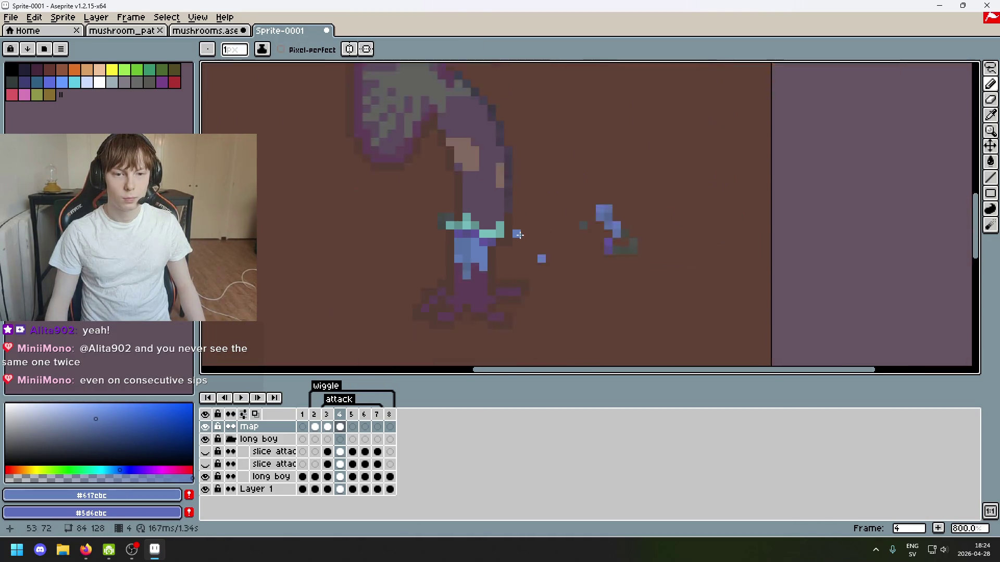
scroll(528, 197, "up", 4)
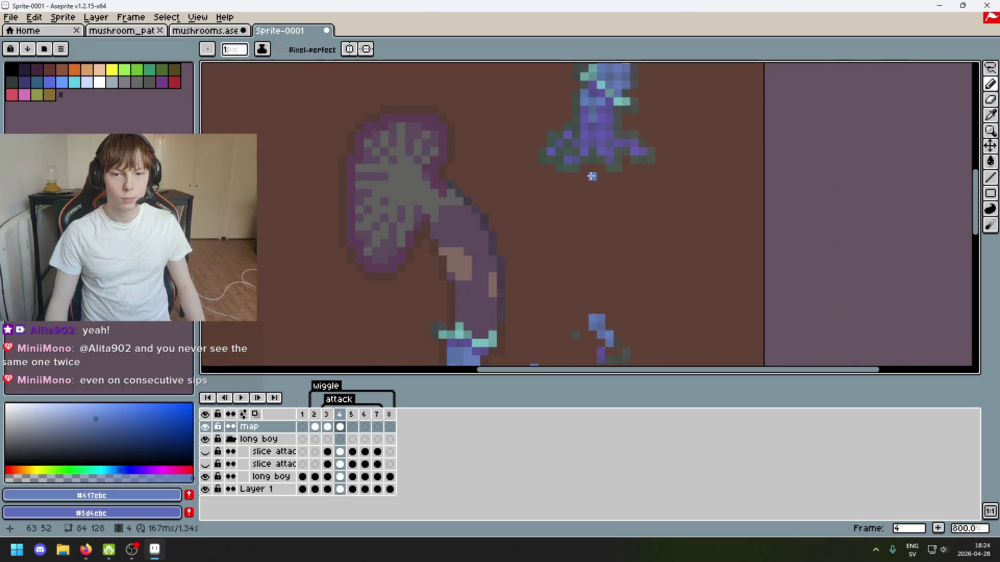
scroll(573, 166, "down", 3)
scroll(578, 177, "up", 3)
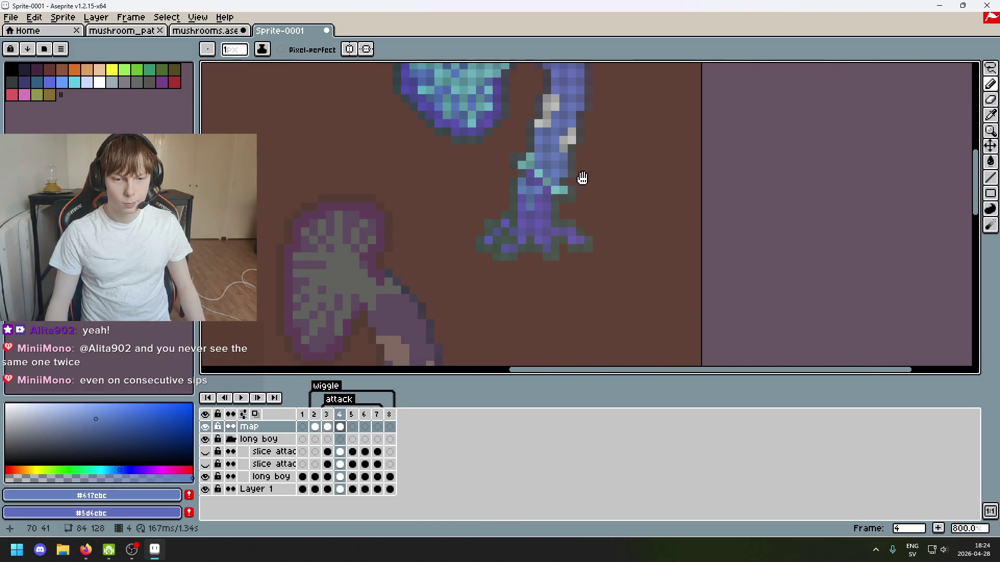
scroll(672, 219, "up", 2)
left_click(988, 66)
scroll(458, 233, "up", 3)
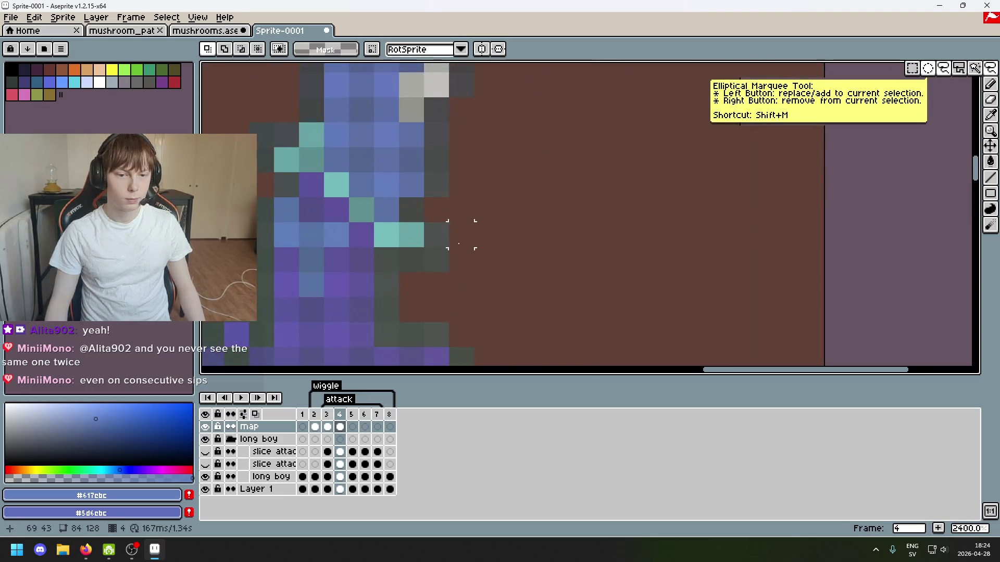
left_click_drag(372, 275, 451, 220)
scroll(447, 244, "down", 5)
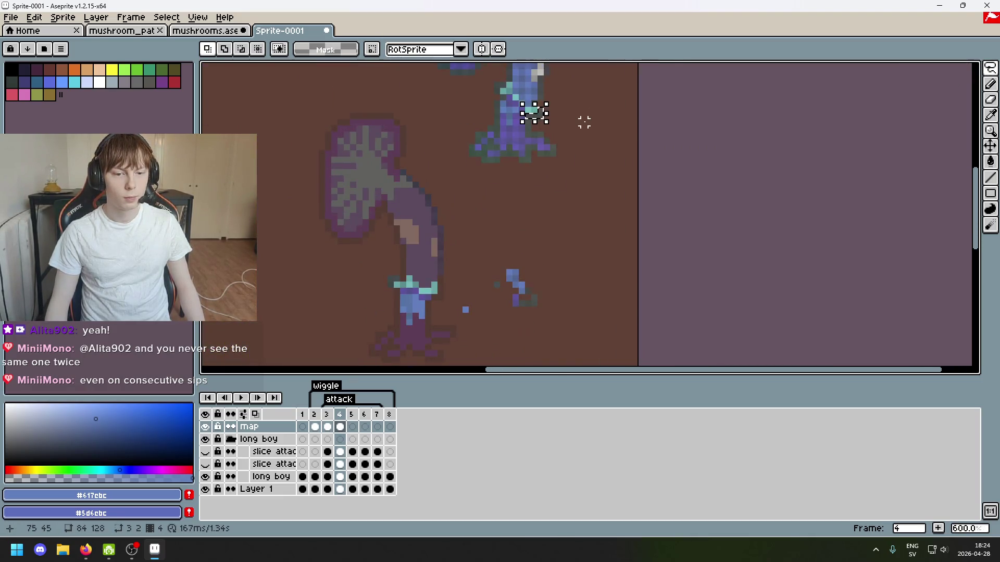
left_click(540, 121)
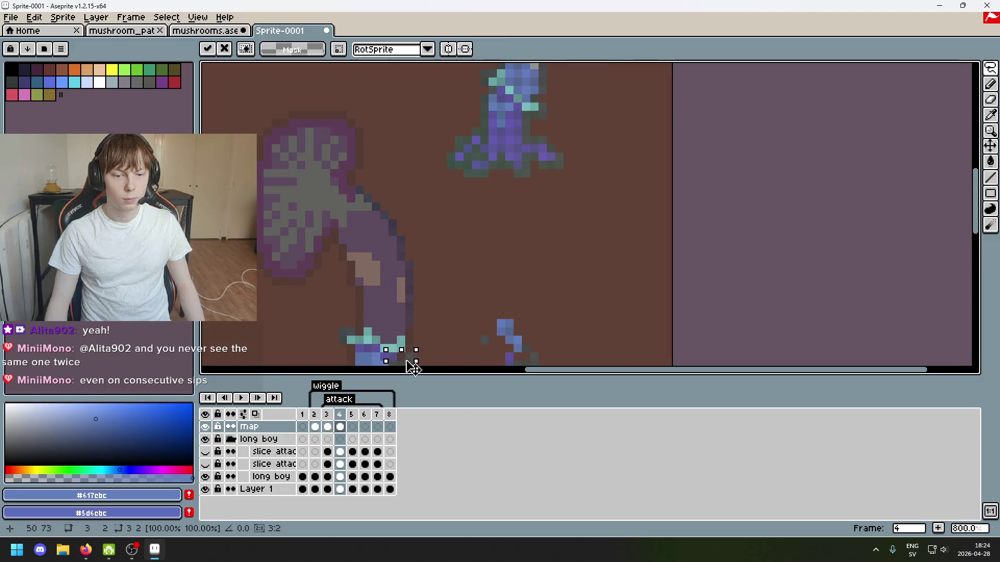
Move the stray dark pixels near the purple stem left onto it and commit.
scroll(437, 361, "down", 3)
scroll(414, 260, "up", 2)
mouse_move(397, 263)
left_mouse_down()
mouse_move(404, 276)
mouse_move(353, 309)
left_mouse_up()
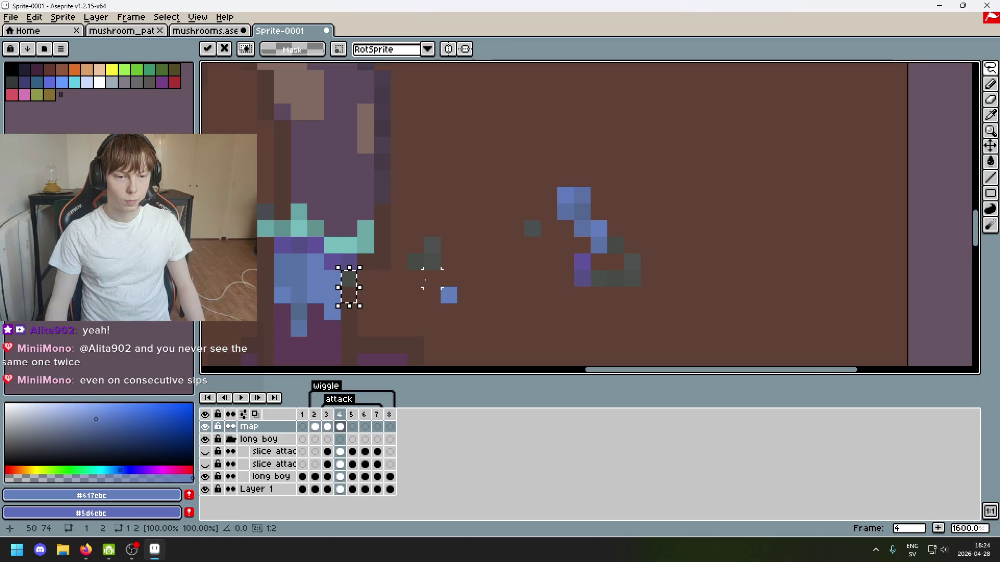
mouse_move(408, 236)
left_mouse_down()
mouse_move(442, 272)
mouse_move(388, 268)
left_mouse_up()
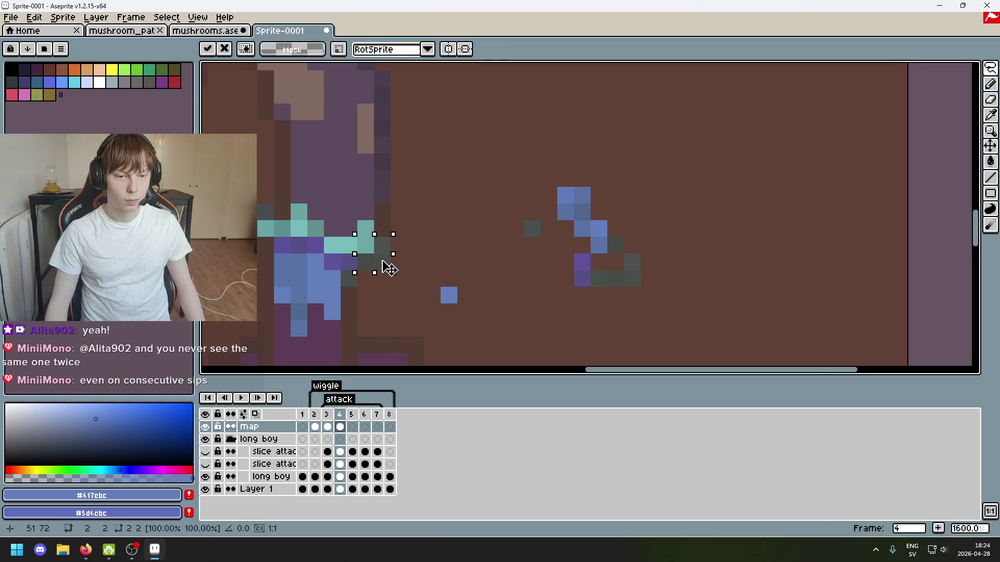
left_click(432, 211)
scroll(435, 206, "down", 3)
scroll(516, 130, "up", 3)
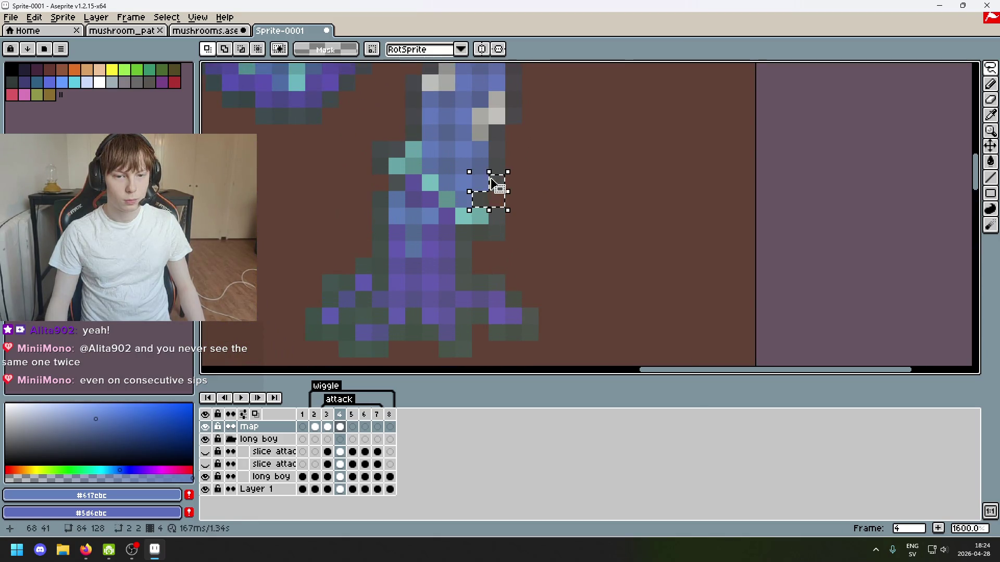
scroll(496, 190, "down", 3)
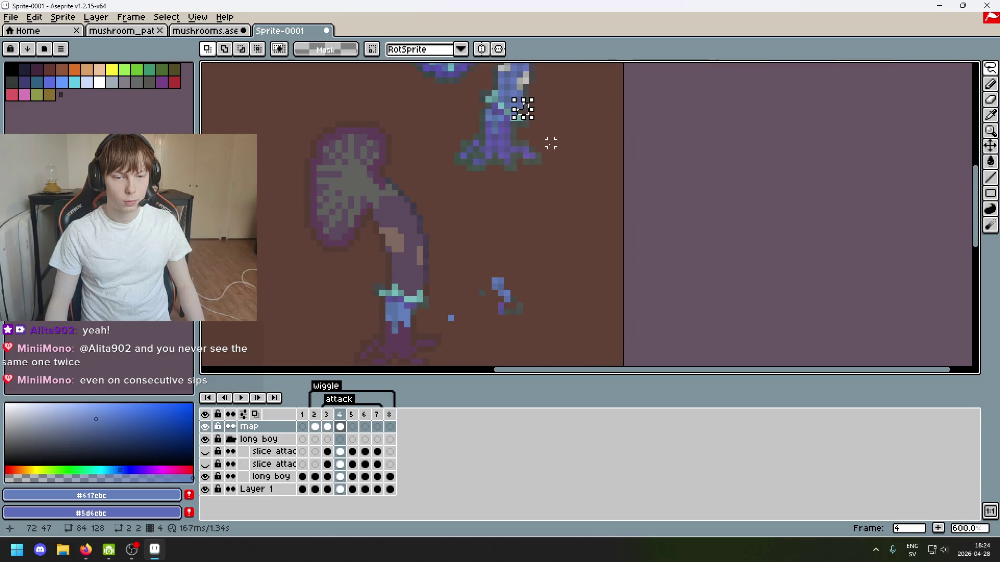
Shift another dark pixel onto the purple stem's edge, comparing with the long boy layer hidden.
left_click(524, 115)
left_click_drag(466, 307, 438, 278)
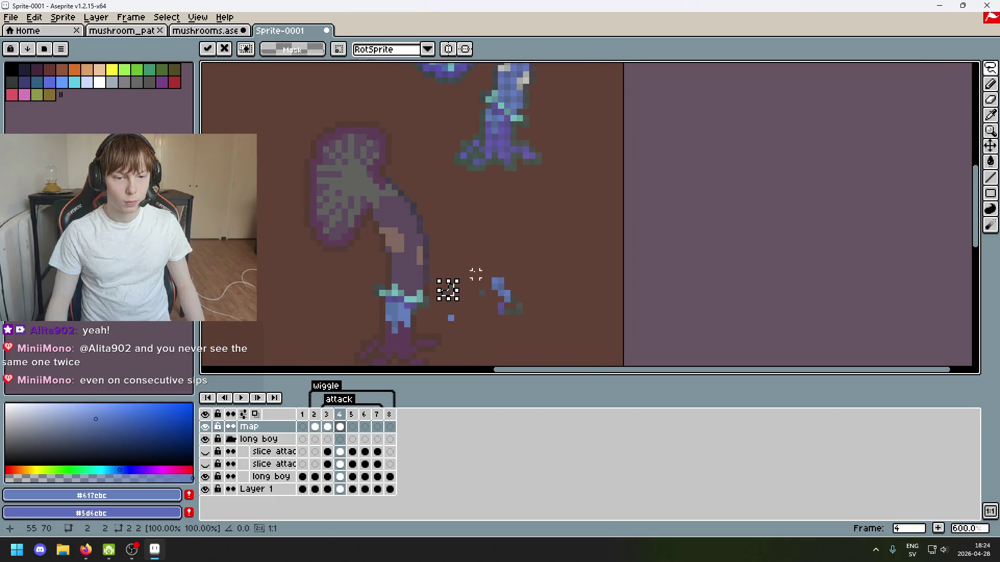
scroll(394, 300, "up", 3)
left_click_drag(399, 307, 359, 309)
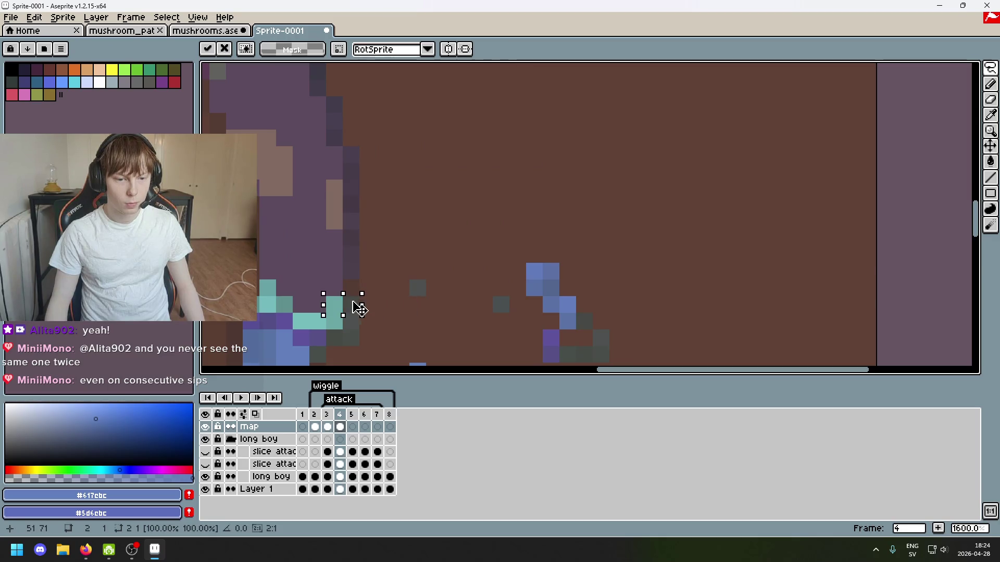
left_click_drag(418, 288, 361, 308)
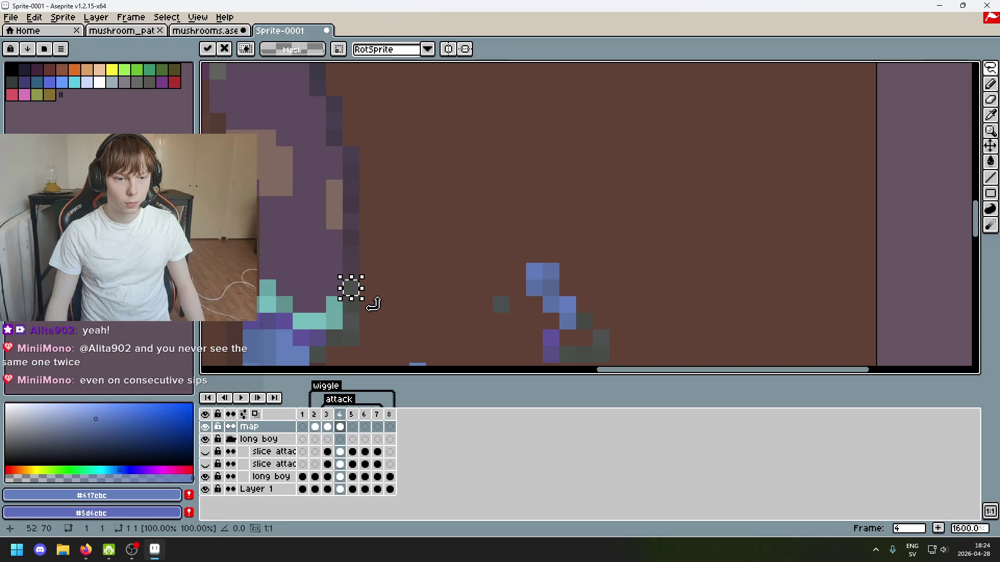
left_click(206, 439)
left_click(205, 439)
scroll(446, 225, "down", 1)
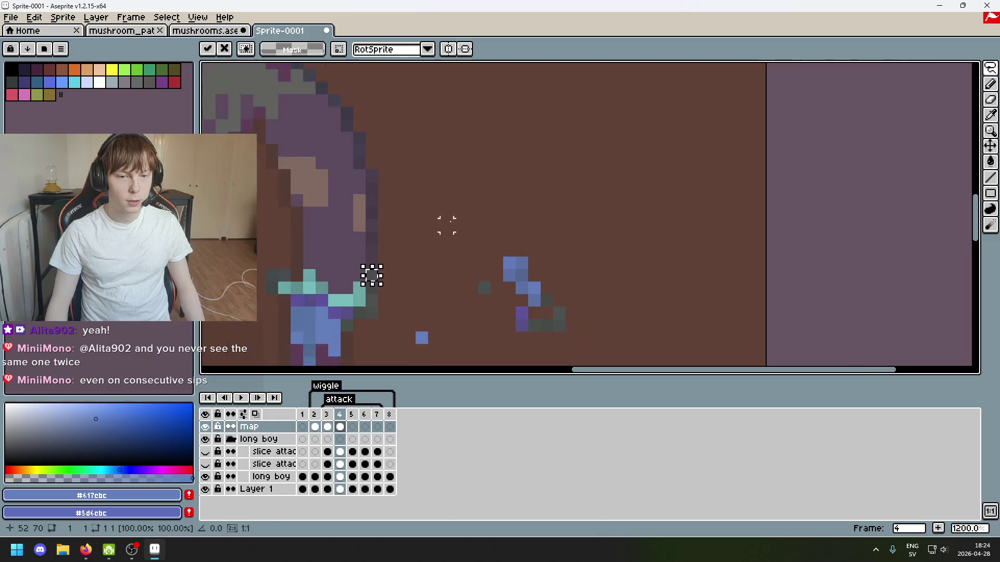
left_click(446, 187)
scroll(434, 213, "down", 3)
scroll(462, 286, "up", 2)
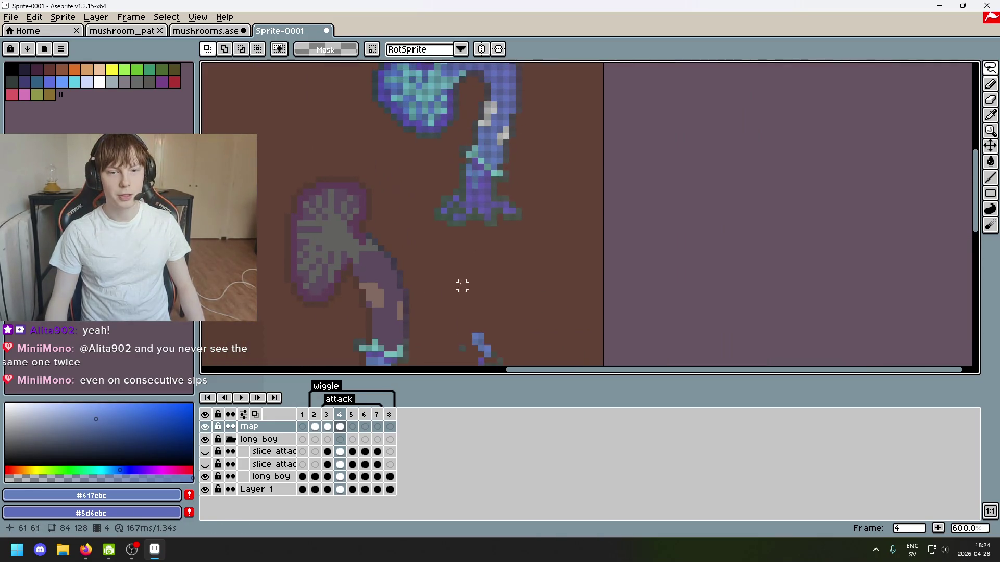
scroll(420, 251, "down", 2)
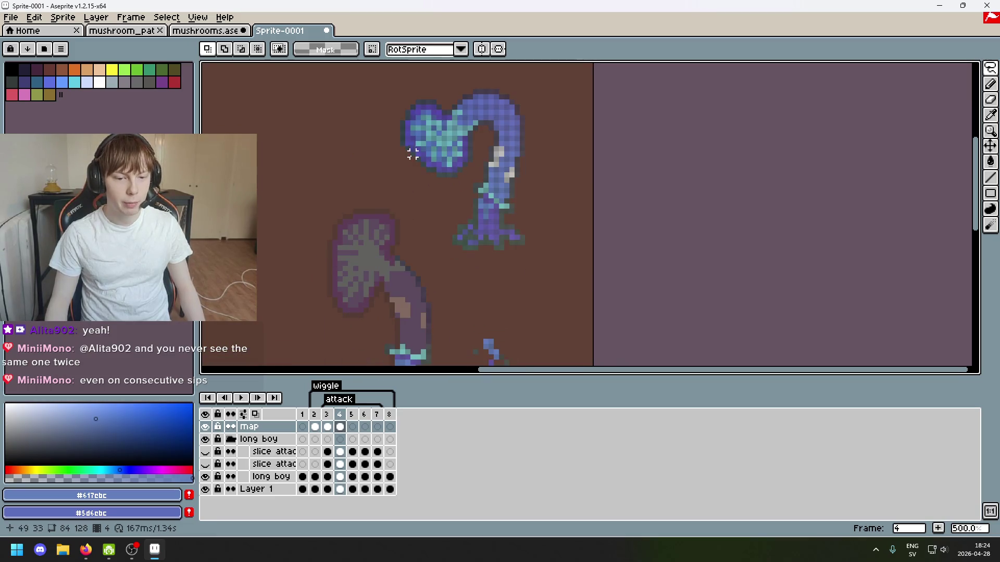
Magic-wand select the matching-colour pixels on the blue sprite.
left_click_drag(441, 254, 450, 298)
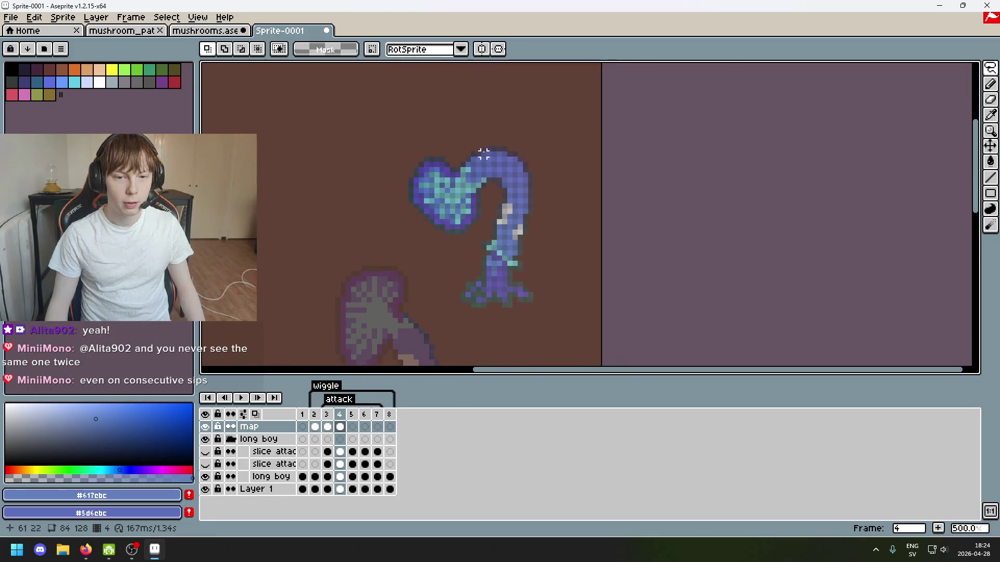
left_click(990, 68)
scroll(404, 141, "up", 3)
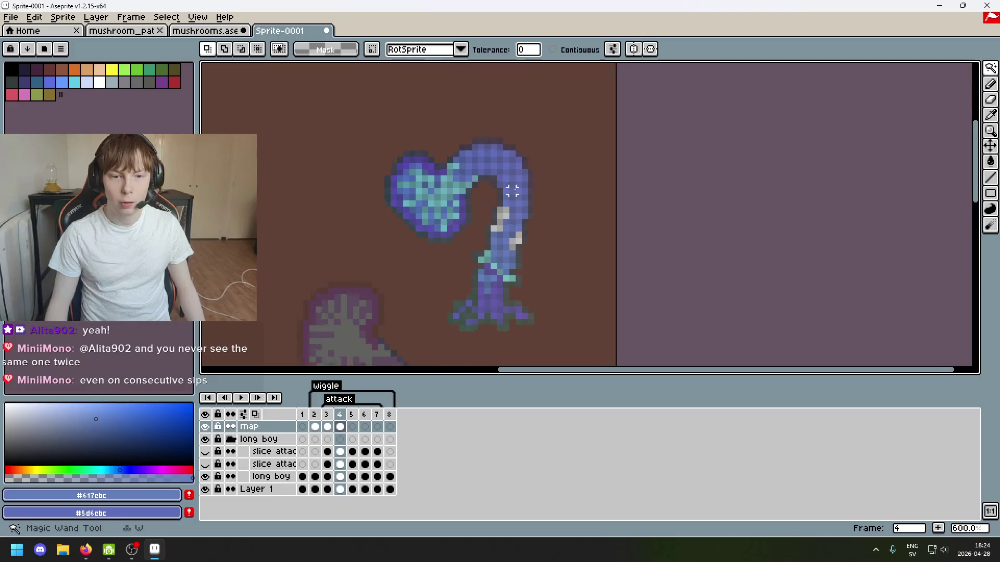
left_click(405, 141)
scroll(439, 167, "down", 5)
scroll(439, 167, "up", 2)
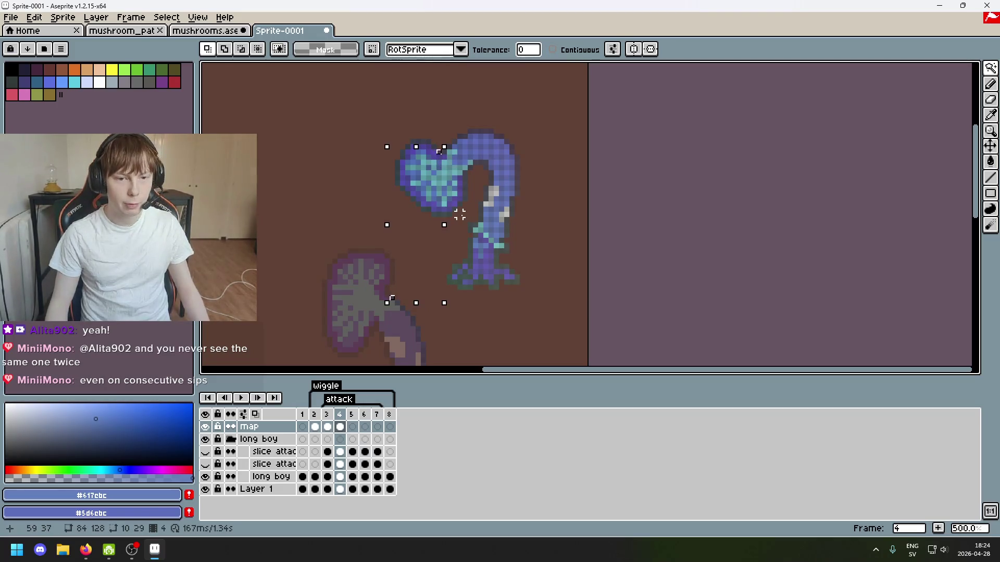
mouse_move(455, 225)
left_mouse_down()
mouse_move(482, 201)
mouse_move(480, 239)
left_mouse_up()
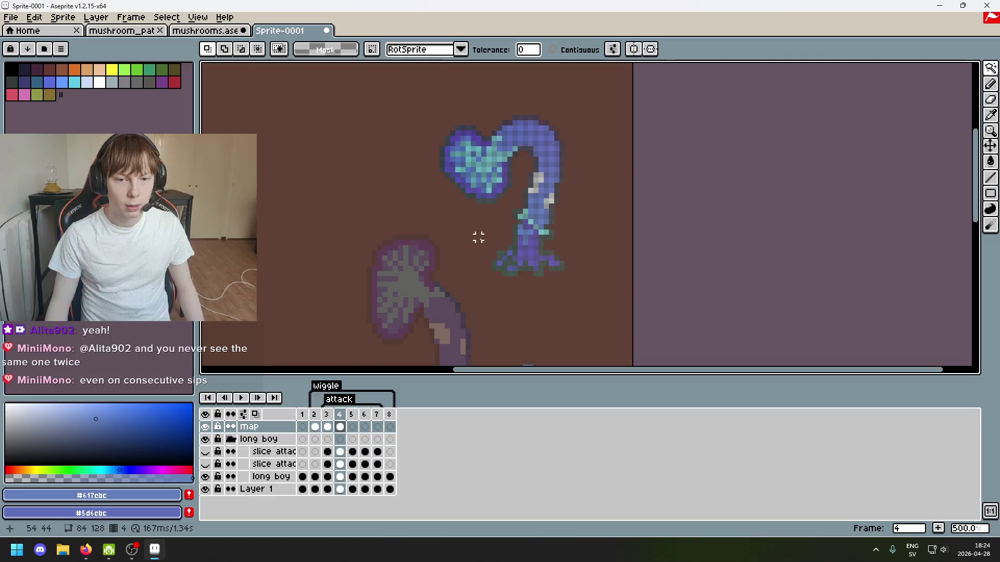
left_click(489, 138)
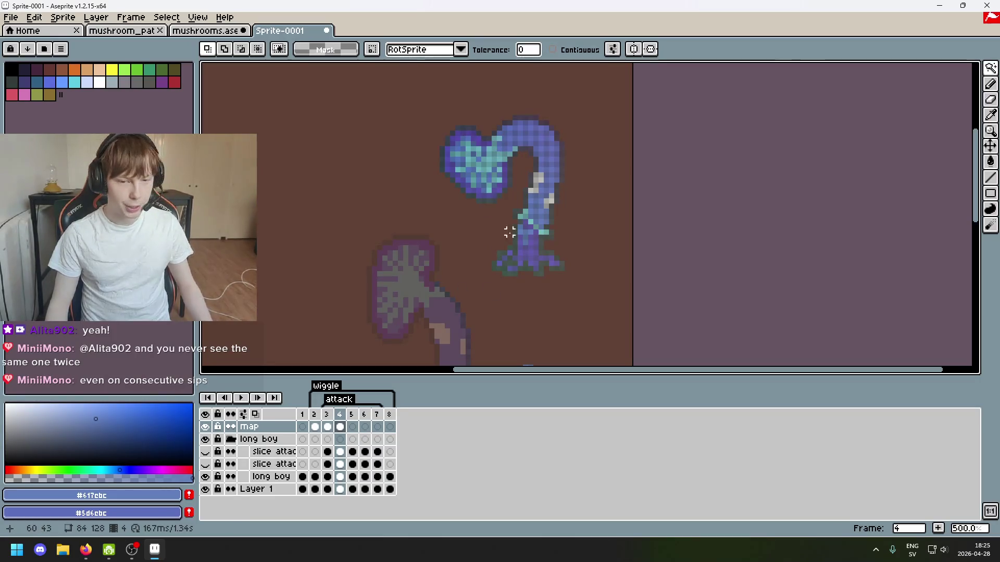
left_click_drag(509, 232, 479, 228)
mouse_move(452, 280)
left_mouse_down()
mouse_move(444, 261)
mouse_move(461, 257)
left_mouse_up()
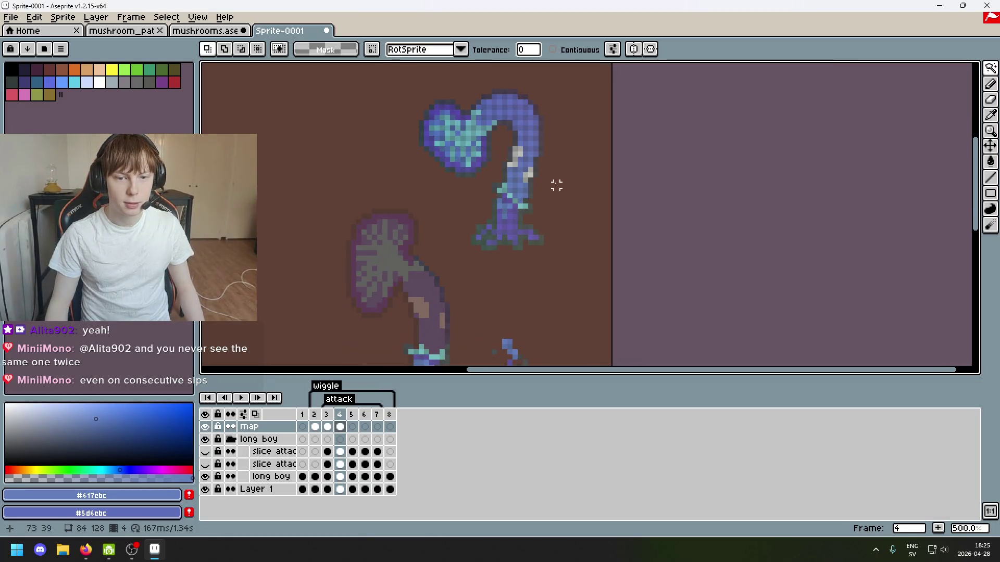
Lasso the grey pixels on the blue stem.
left_click(991, 69)
left_click(929, 73)
scroll(556, 217, "down", 1)
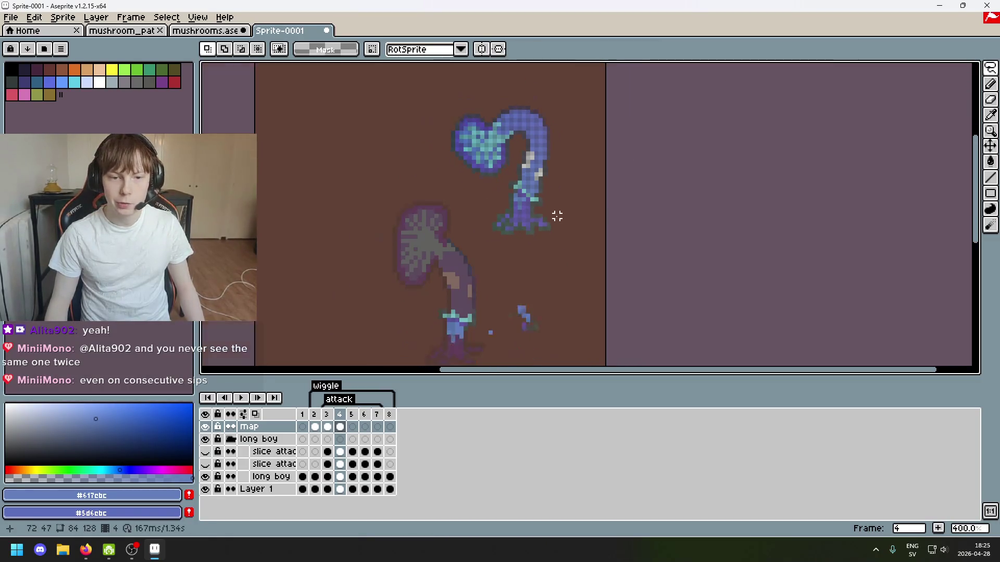
scroll(540, 213, "up", 1)
scroll(560, 166, "up", 1)
scroll(540, 245, "down", 1)
scroll(571, 147, "up", 4)
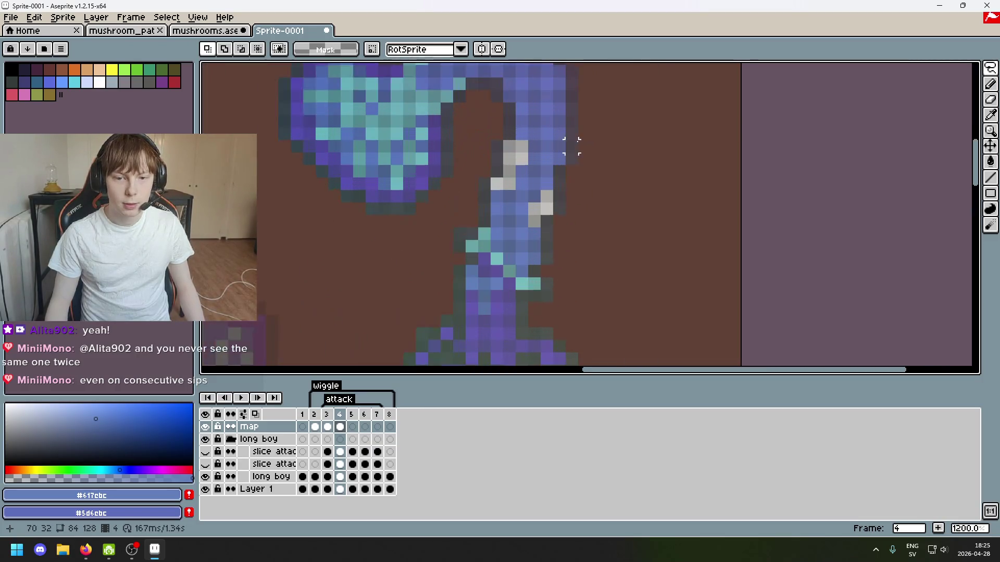
mouse_move(535, 209)
left_mouse_down()
mouse_move(559, 207)
mouse_move(554, 222)
mouse_move(529, 216)
left_mouse_up()
scroll(535, 217, "down", 4)
scroll(530, 215, "up", 4)
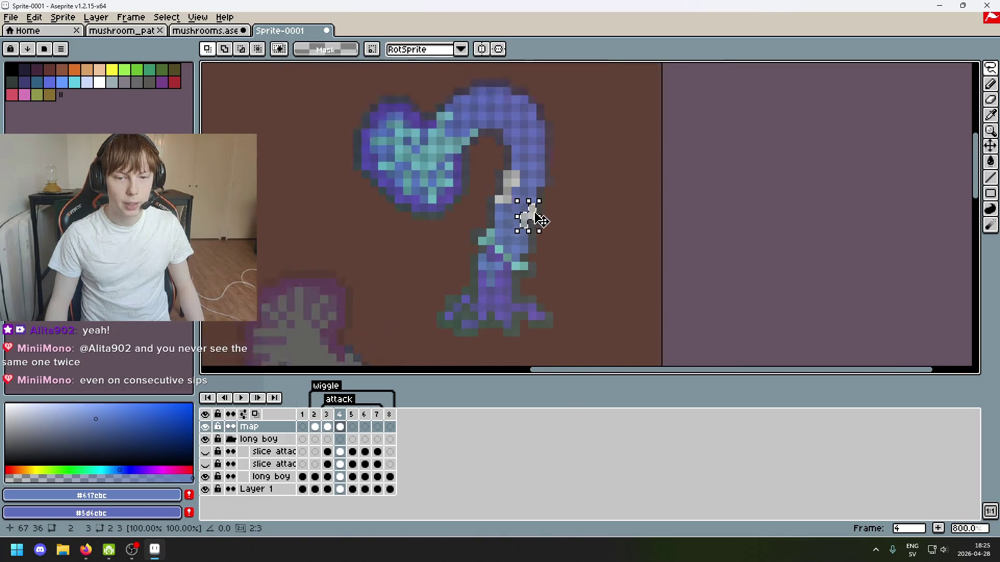
Move the grey pixels off the blue stem into the background beside the purple stem and commit.
mouse_move(419, 282)
left_mouse_down()
mouse_move(521, 161)
mouse_move(515, 271)
mouse_move(520, 169)
mouse_move(491, 229)
mouse_move(556, 131)
mouse_move(535, 271)
mouse_move(560, 292)
mouse_move(551, 317)
mouse_move(575, 196)
mouse_move(546, 352)
mouse_move(549, 234)
mouse_move(589, 163)
mouse_move(507, 185)
mouse_move(487, 275)
mouse_move(573, 223)
mouse_move(600, 226)
left_mouse_up()
key("Return")
scroll(598, 281, "down", 4)
scroll(593, 275, "up", 4)
key("Return")
left_click(513, 178)
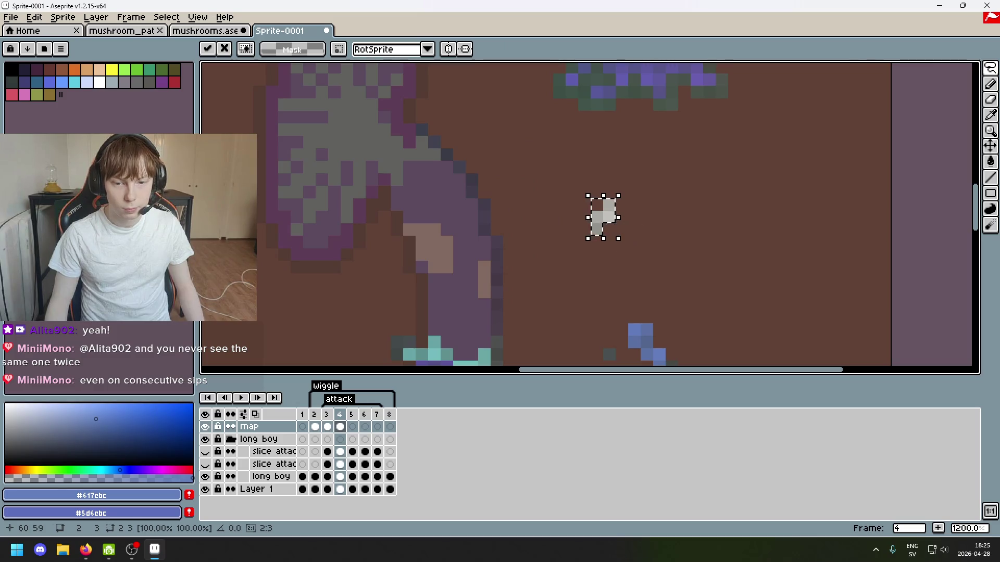
Rectangle-select the floating grey pixels and place them on the purple stem.
left_click(616, 217)
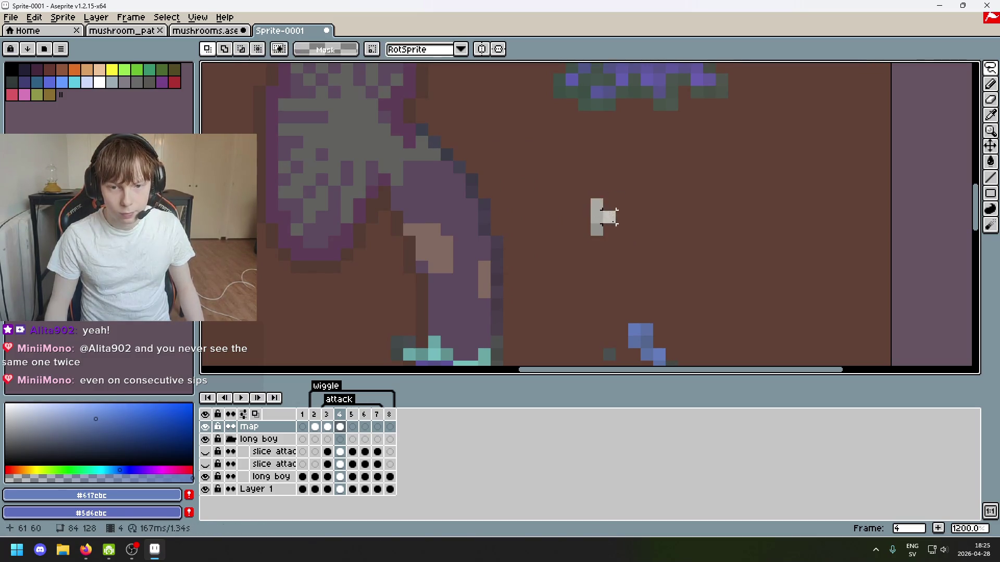
left_click(990, 68)
left_click(911, 69)
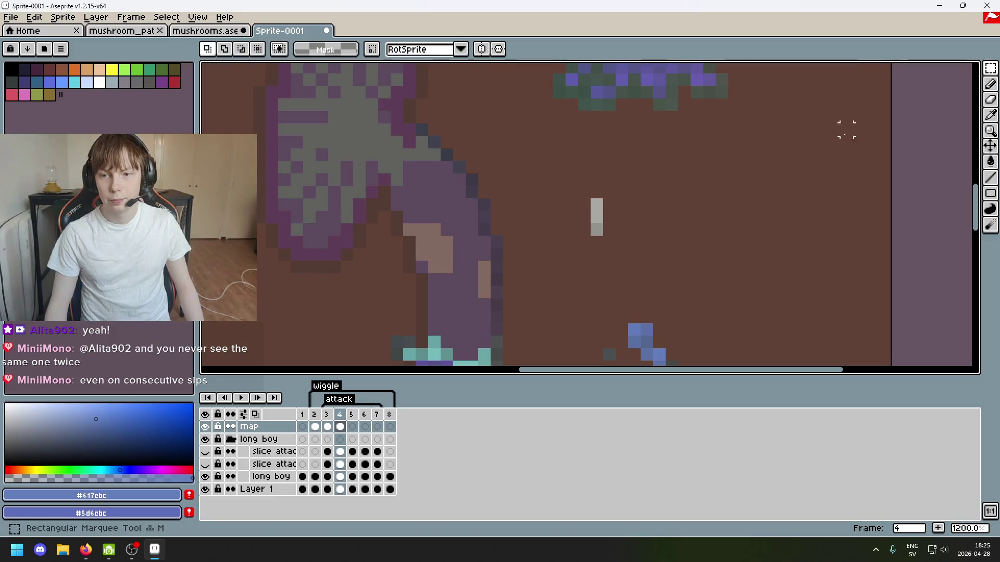
left_click_drag(679, 251, 552, 172)
mouse_move(634, 224)
left_mouse_down()
mouse_move(594, 263)
mouse_move(524, 292)
left_mouse_up()
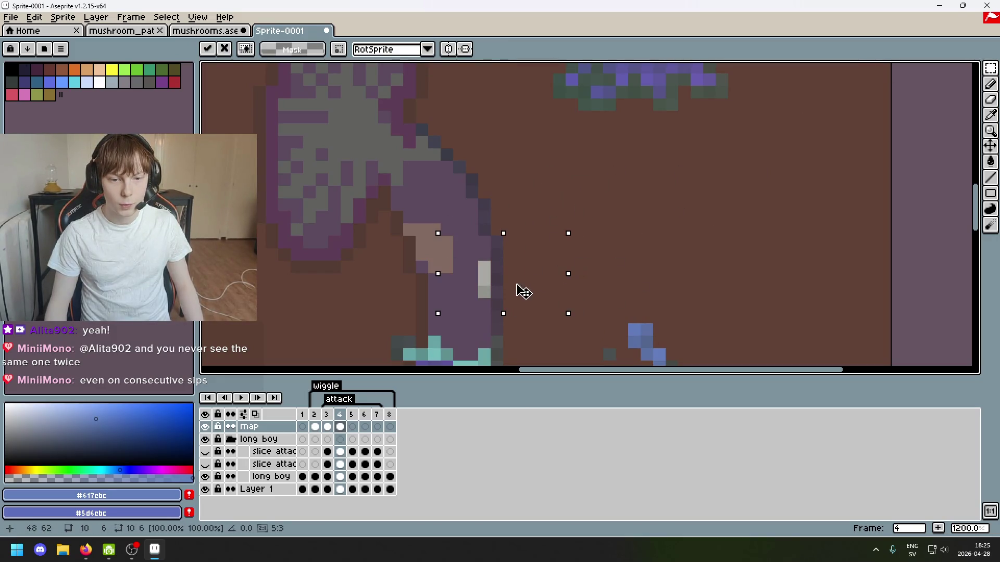
left_click(696, 174)
Magic-wand the grey pixels on the blue stem, then clear the selection.
key("w")
scroll(584, 272, "down", 3)
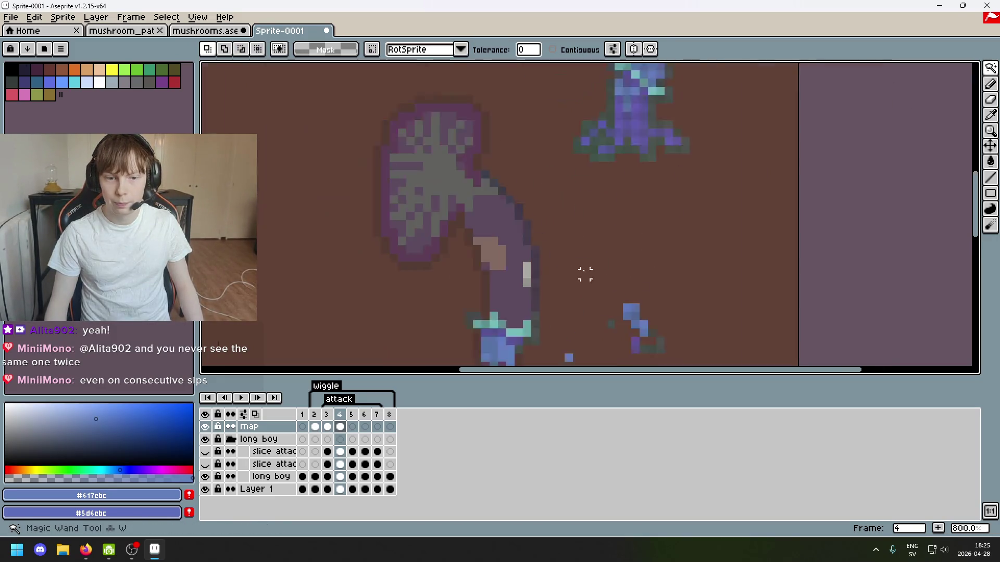
left_click(540, 267)
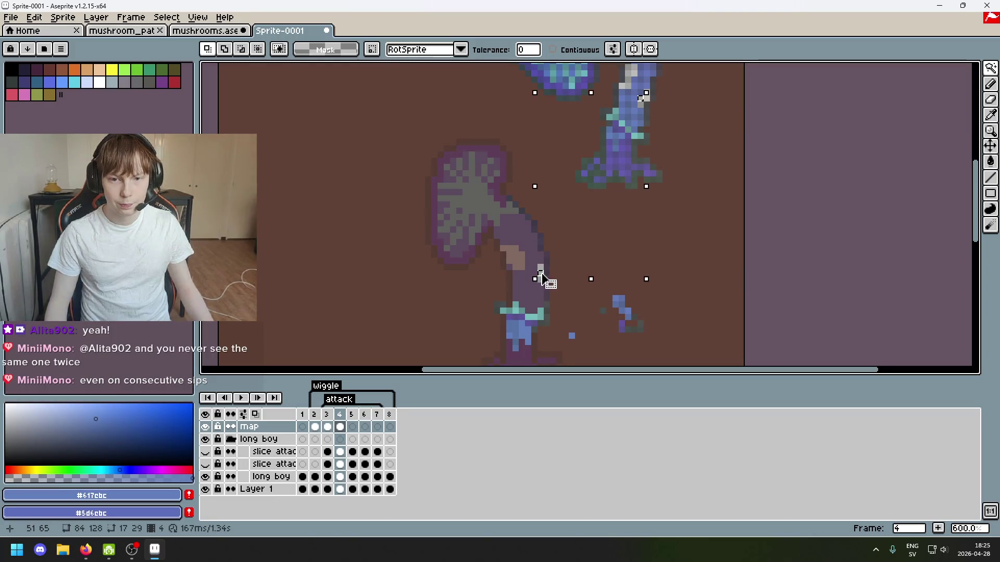
scroll(567, 273, "up", 5)
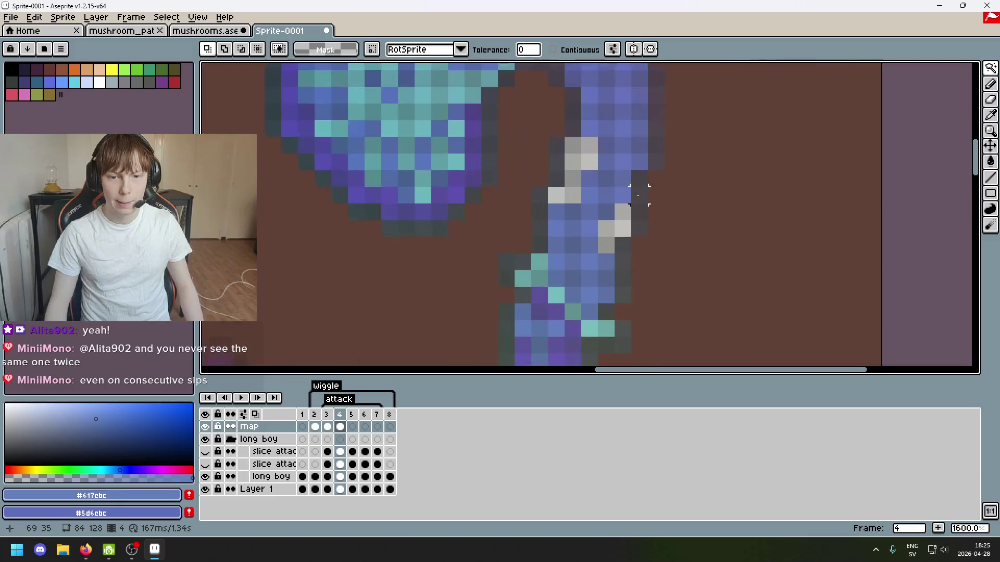
left_click(584, 130)
key("ctrl+d")
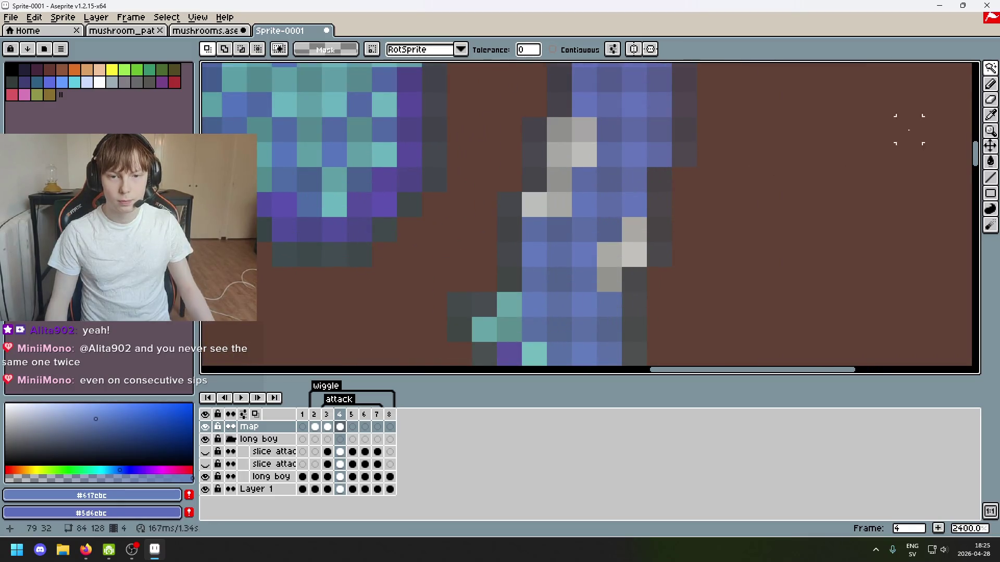
Lasso the grey pixels at the stem top and move them down-left, undoing one stray move.
left_click(991, 65)
left_click(945, 71)
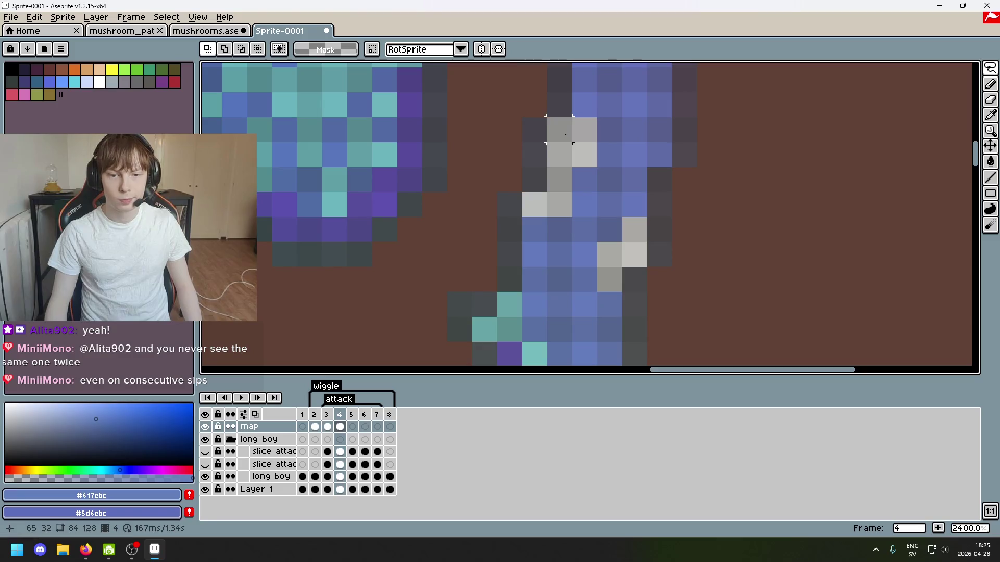
mouse_move(564, 134)
left_mouse_down()
mouse_move(581, 133)
mouse_move(548, 205)
left_mouse_up()
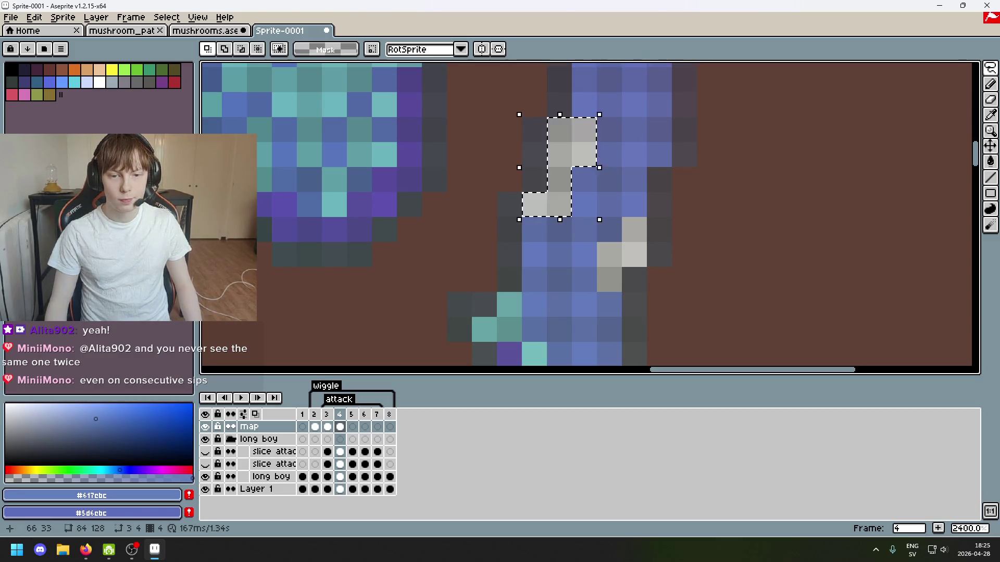
scroll(646, 78, "down", 7)
left_click(640, 86)
left_click_drag(641, 85, 625, 137)
key("ctrl+z")
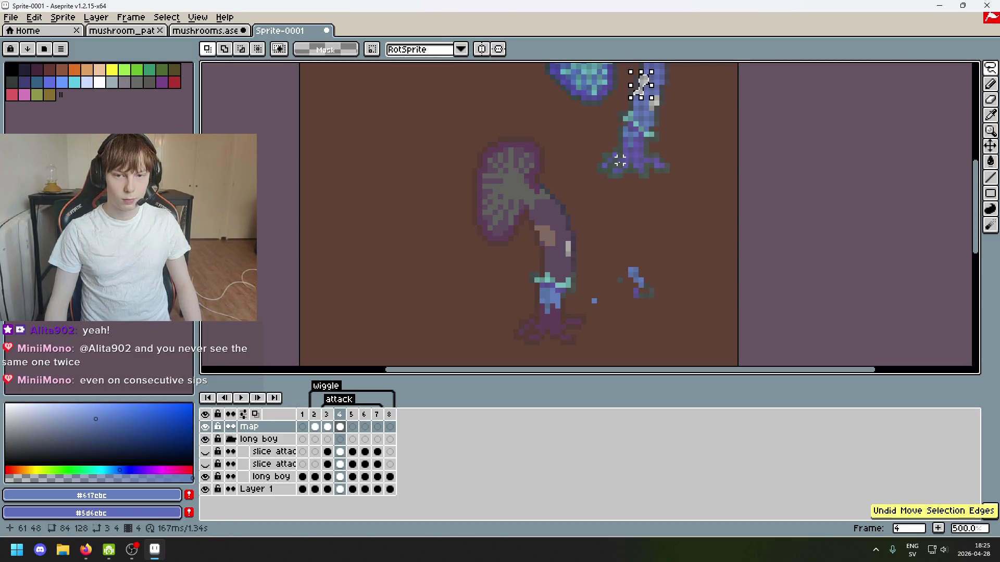
left_click(646, 89)
left_click_drag(565, 240, 482, 296)
scroll(500, 268, "up", 4)
key("Return")
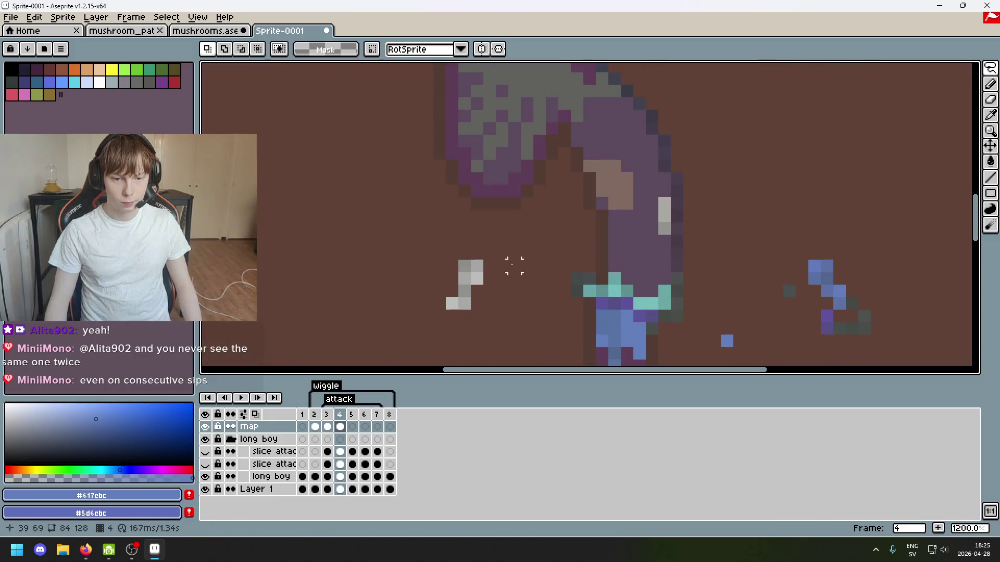
Place more grey pieces on the purple mushroom stem, rotating one by 90°.
mouse_move(459, 260)
left_mouse_down()
mouse_move(484, 271)
mouse_move(606, 176)
left_mouse_up()
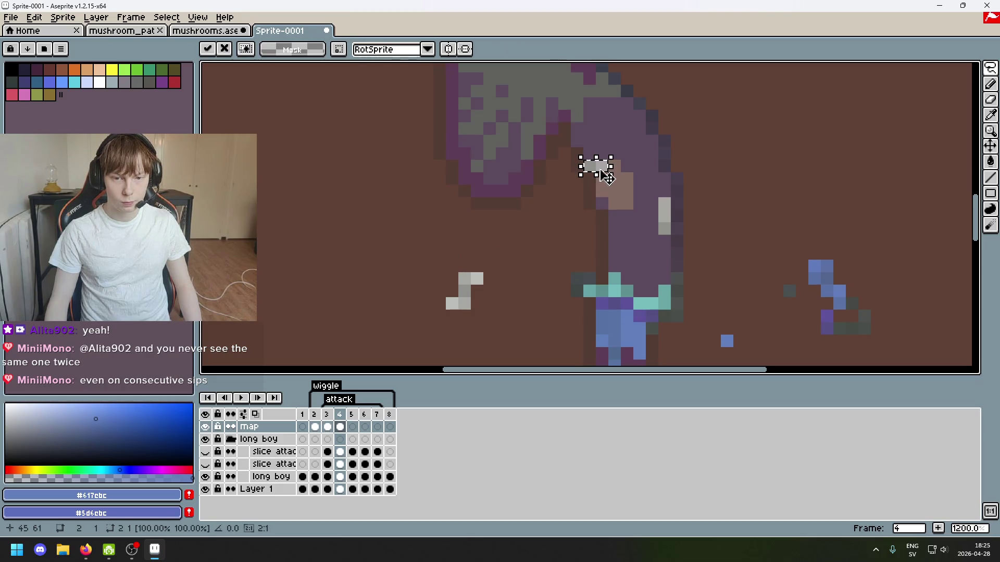
key("shift+r")
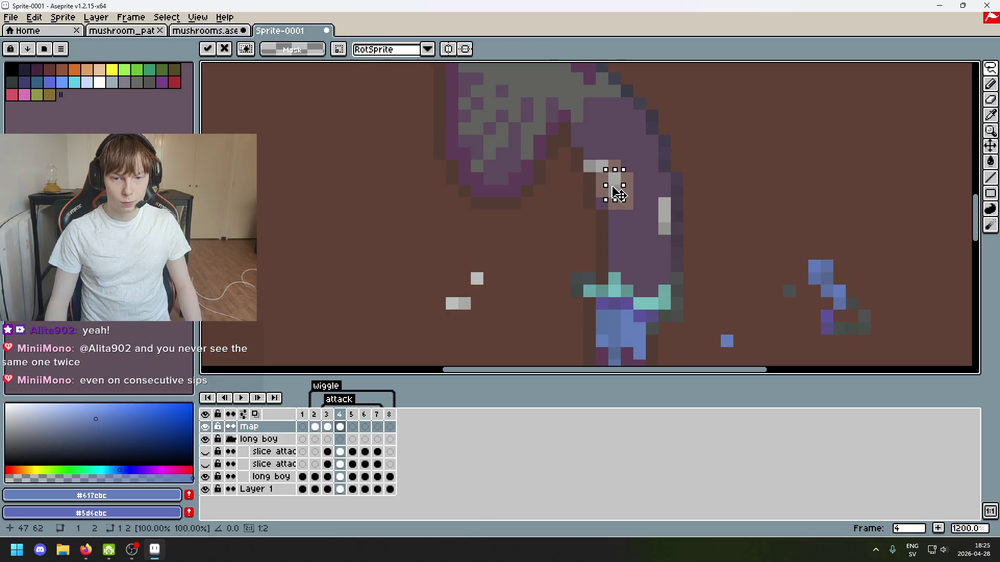
left_click_drag(452, 317, 635, 212)
mouse_move(468, 273)
left_mouse_down()
mouse_move(477, 285)
mouse_move(599, 167)
mouse_move(614, 167)
left_mouse_up()
scroll(614, 168, "down", 1)
Repaint the brown stem patch pixel by pixel with sampled light, mid and #90908c greys.
scroll(613, 229, "up", 5)
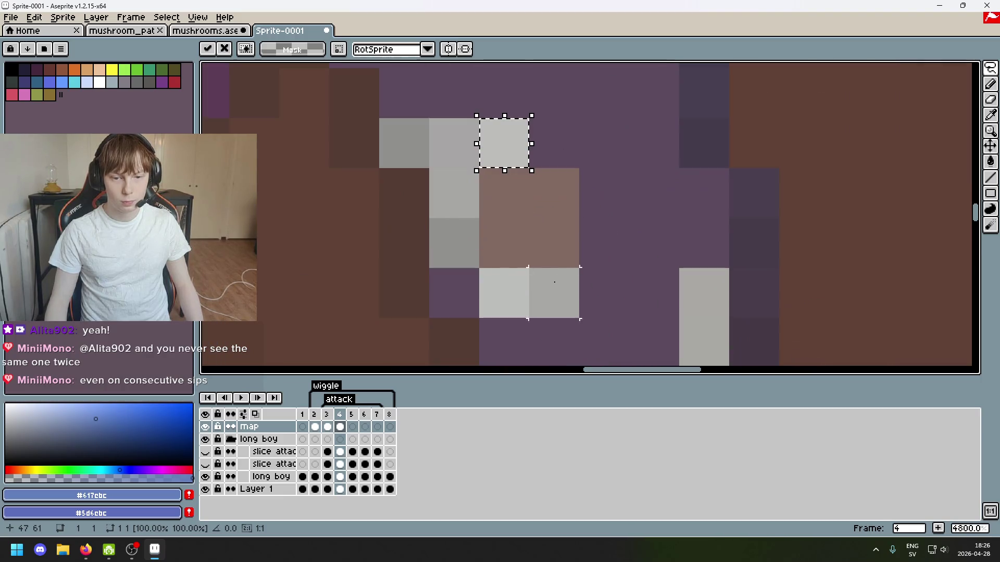
key("b")
left_click(558, 237, "alt")
left_click(562, 198)
left_click(520, 151, "alt")
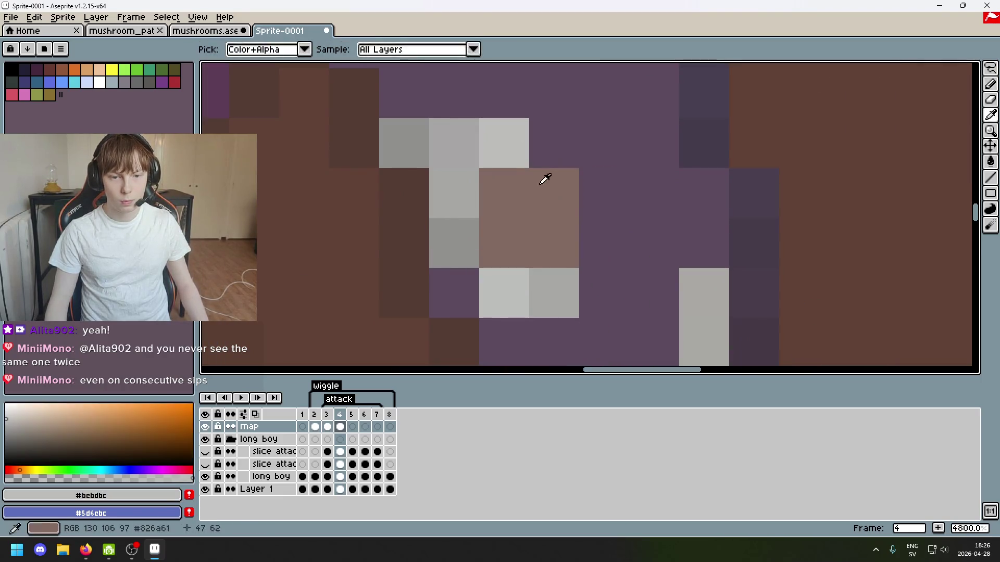
left_click(545, 198)
left_click(454, 192, "alt")
left_click(552, 248)
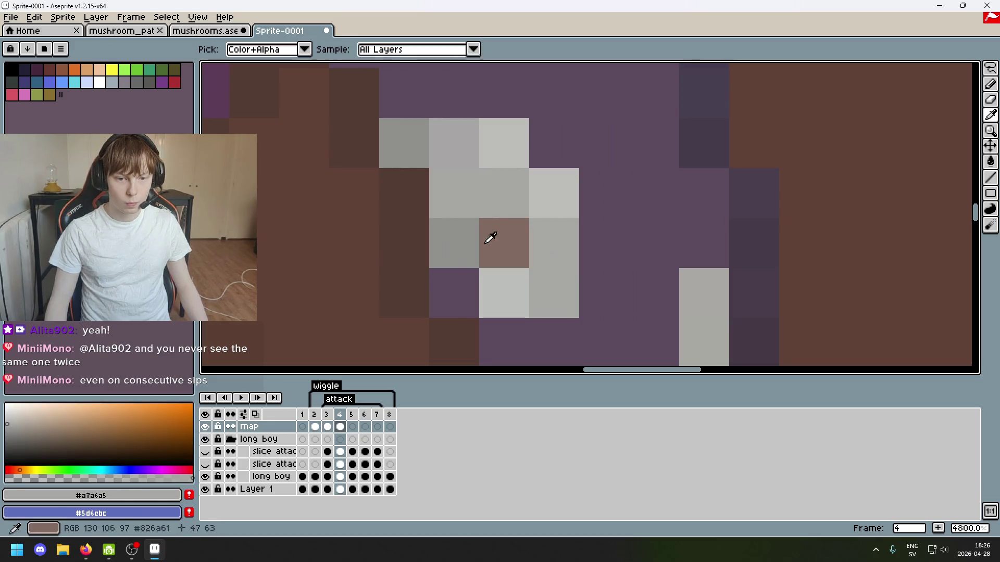
left_click(454, 243, "alt")
left_click(503, 243)
scroll(541, 249, "down", 8)
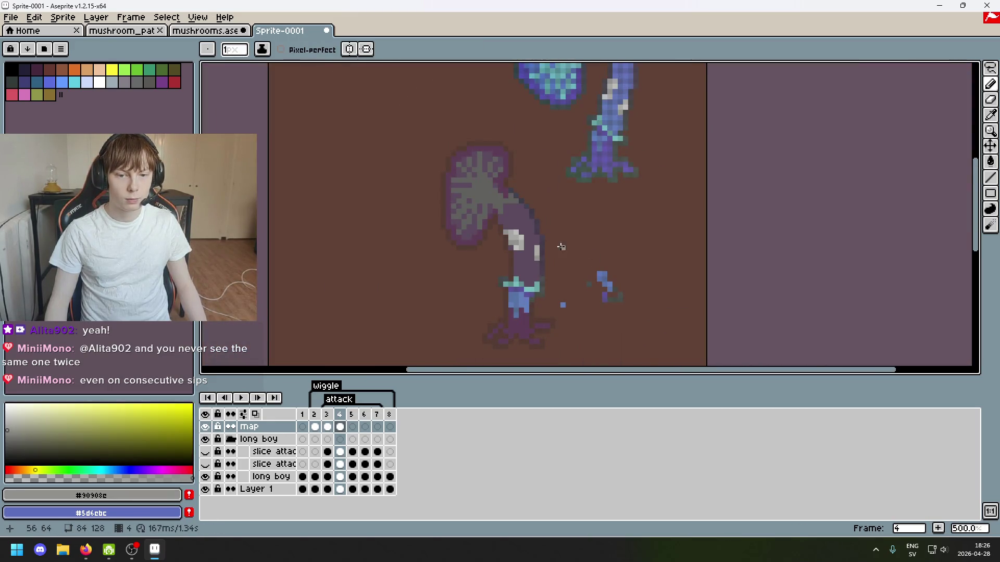
scroll(557, 247, "up", 1)
left_click(532, 191)
scroll(530, 190, "up", 3)
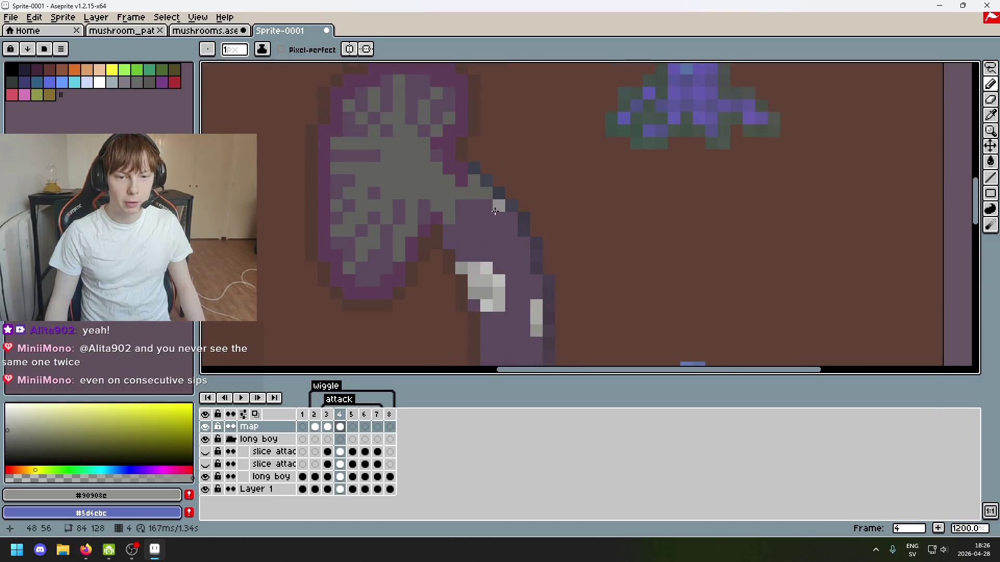
scroll(537, 286, "down", 4)
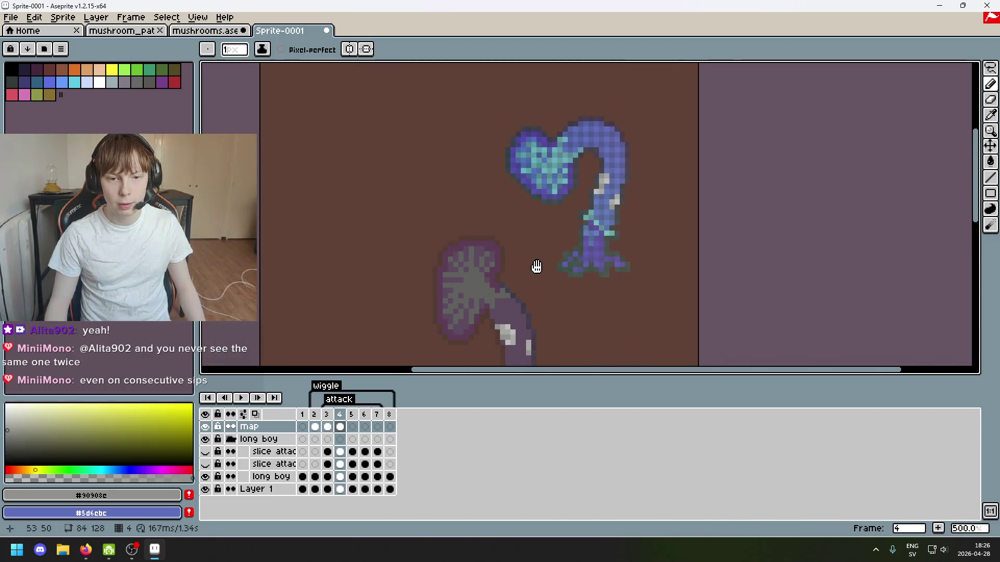
scroll(532, 224, "up", 2)
scroll(535, 242, "up", 1)
scroll(536, 241, "down", 3)
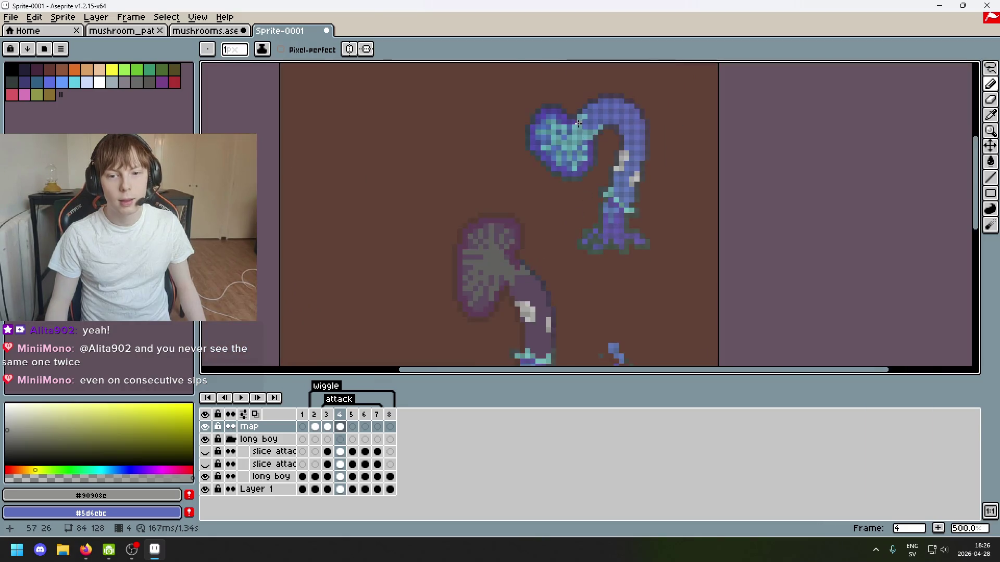
scroll(564, 163, "up", 3)
Sample the dark outline #414250 and magic-wand select the blue mushroom's head and stalk.
left_click(558, 182, "alt")
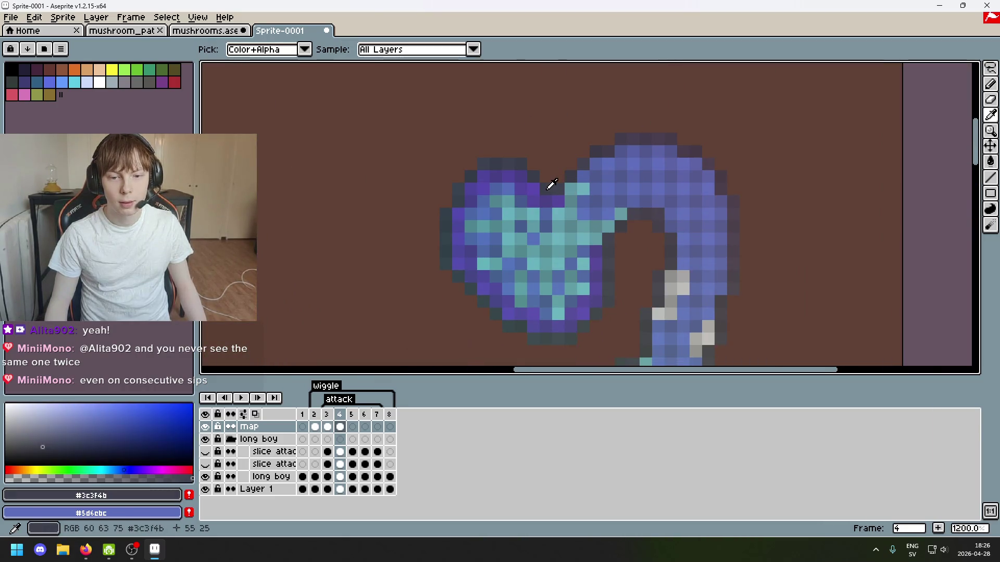
scroll(591, 238, "down", 3)
left_click(990, 68)
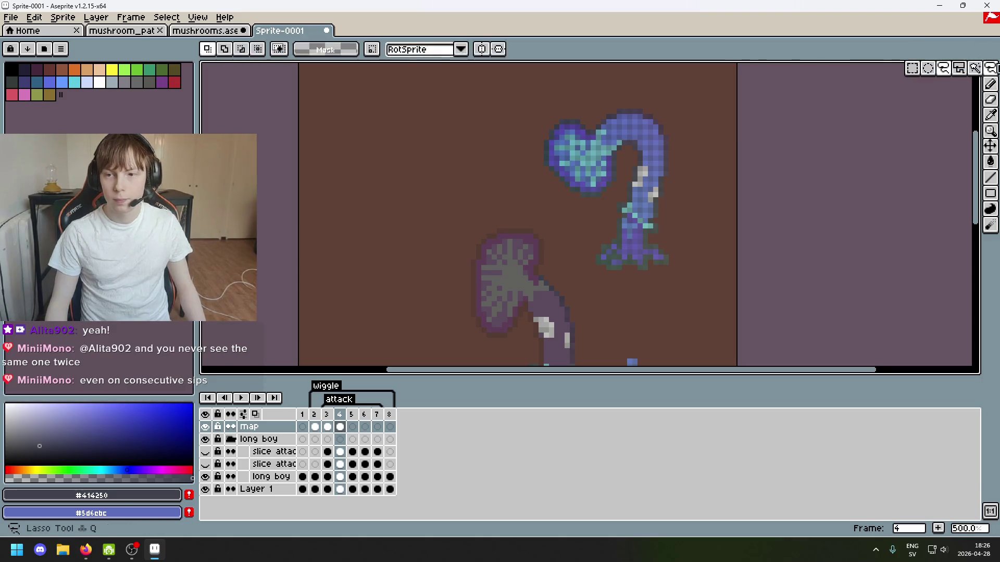
left_click(908, 68)
scroll(569, 134, "up", 2)
left_click(569, 135)
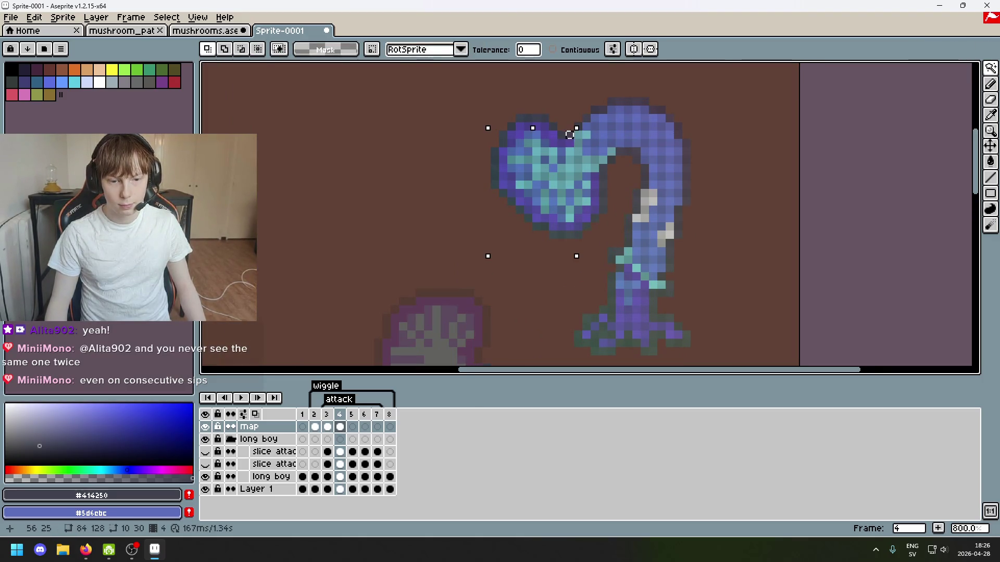
scroll(569, 133, "down", 2)
scroll(584, 119, "up", 2)
scroll(584, 119, "up", 1)
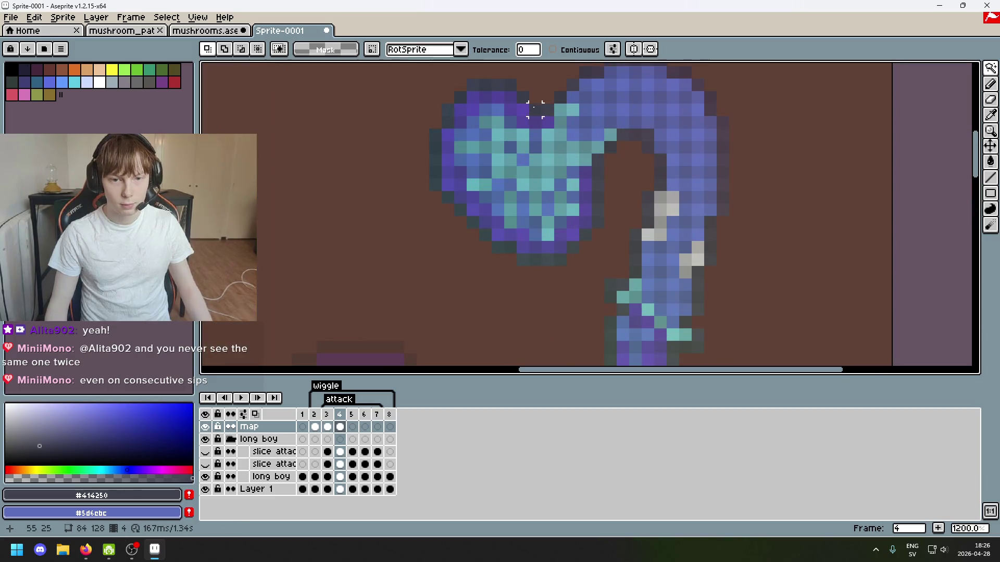
scroll(582, 134, "down", 5)
scroll(572, 123, "up", 3)
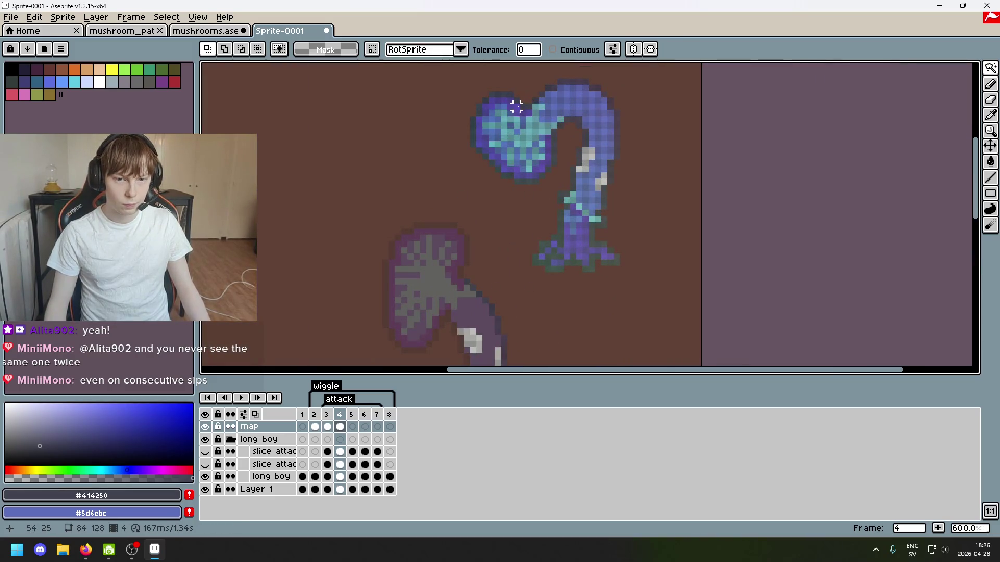
left_click(517, 102)
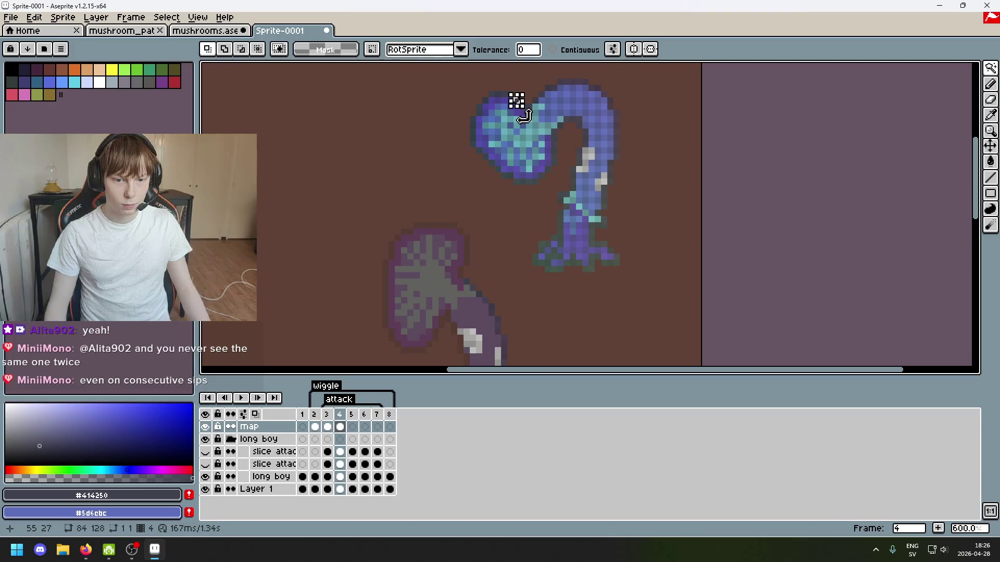
scroll(516, 101, "up", 3)
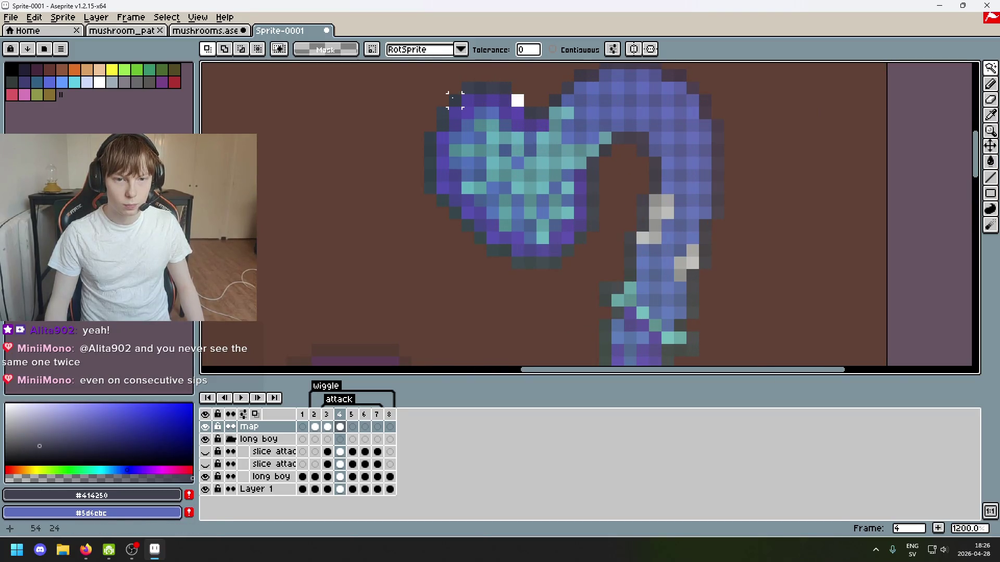
scroll(455, 100, "down", 3)
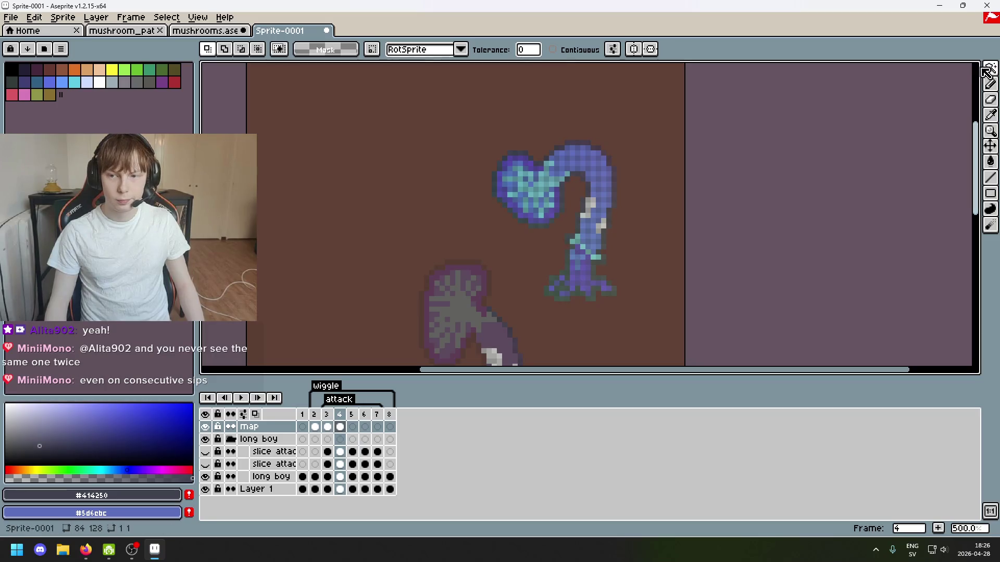
Lasso a selection around the blue mushroom cap.
left_click(987, 70)
left_click(923, 71)
scroll(562, 190, "up", 5)
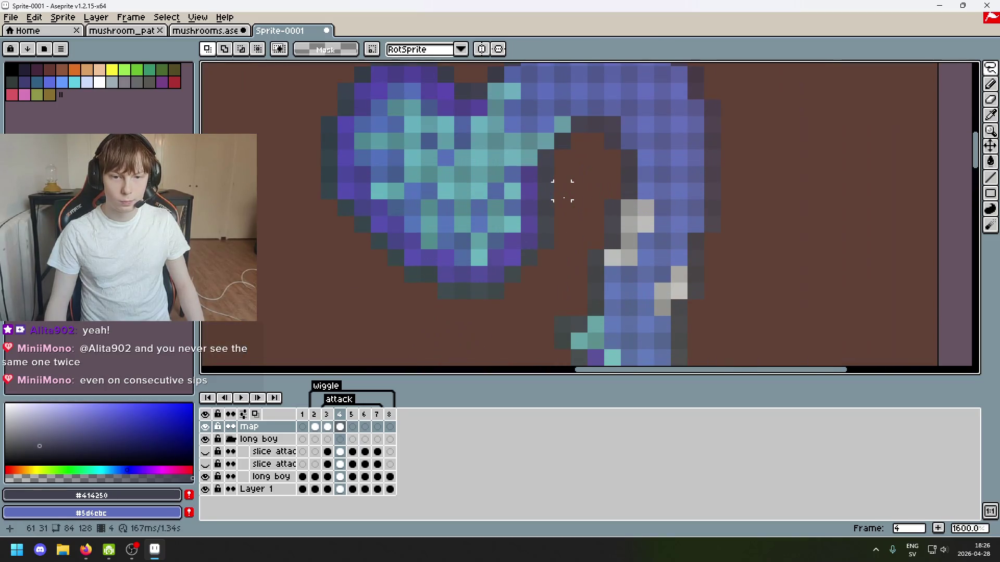
mouse_move(563, 190)
left_mouse_down()
mouse_move(459, 100)
mouse_move(357, 335)
mouse_move(558, 245)
mouse_move(562, 193)
left_mouse_up()
Drag a copy of the blue cap left, reselect it, rotate it slightly clockwise and raise it.
scroll(673, 133, "down", 4)
left_click_drag(674, 132, 462, 260)
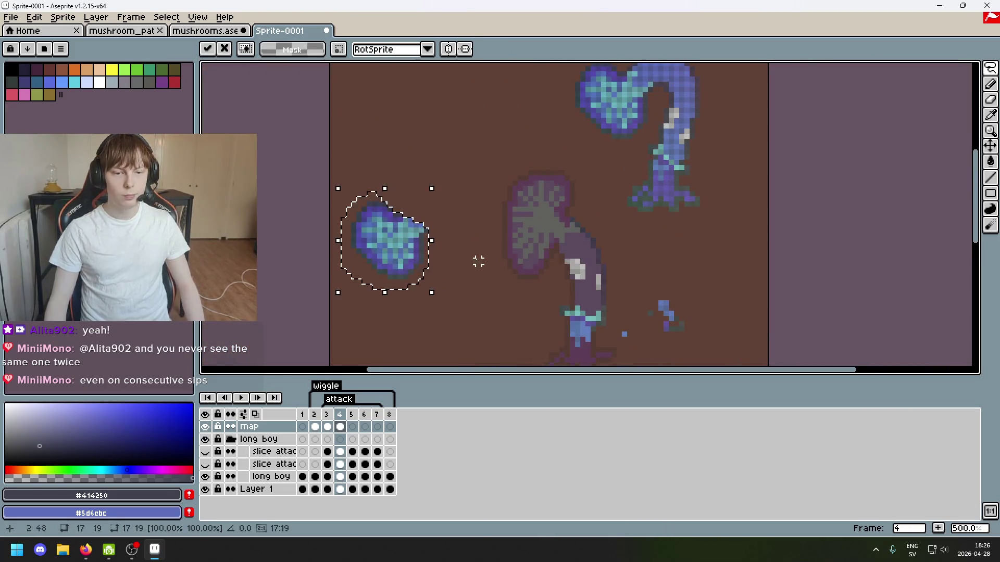
key("ctrl+d")
mouse_move(404, 290)
left_mouse_down()
mouse_move(446, 201)
mouse_move(360, 314)
left_mouse_up()
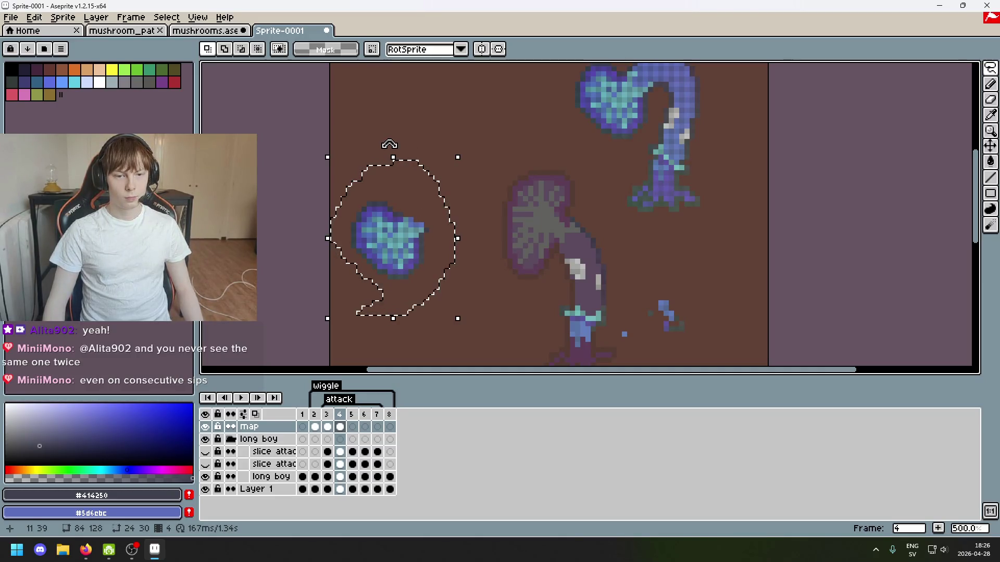
mouse_move(423, 152)
left_mouse_down()
mouse_move(587, 290)
mouse_move(582, 308)
left_mouse_up()
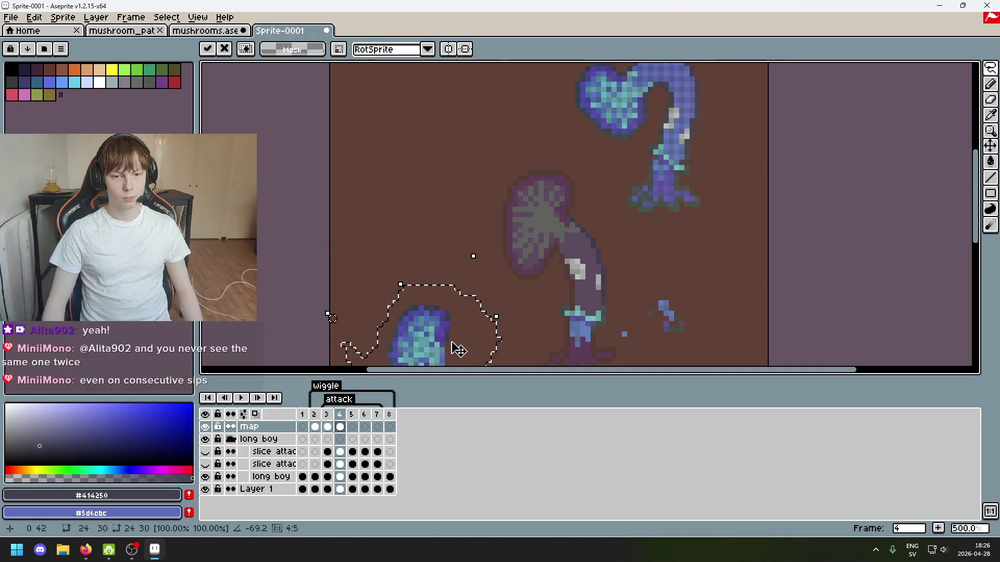
left_click_drag(458, 349, 470, 178)
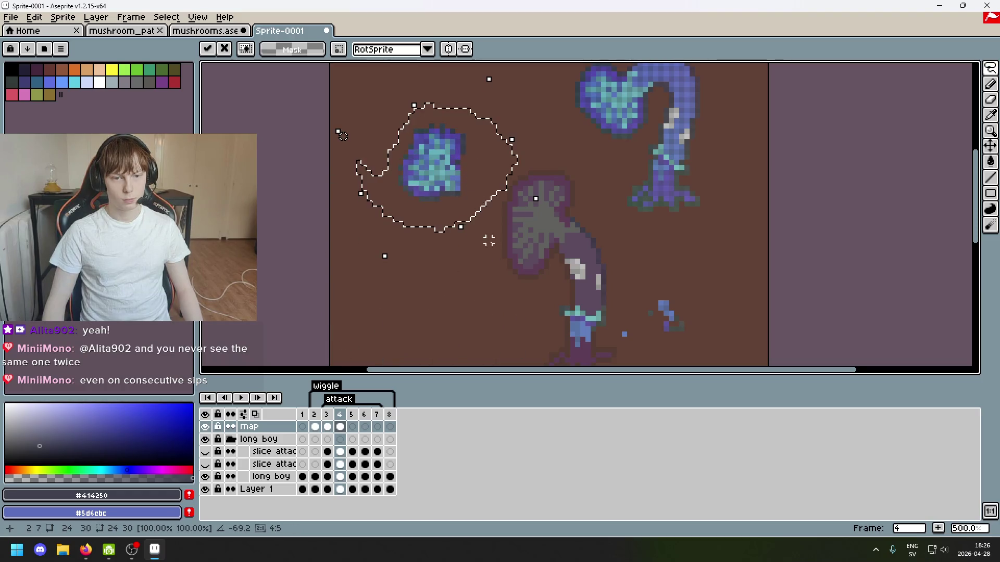
Rotate the copied cap back toward upright and tilt it onto the purple stalk, keeping RotSprite rotation.
mouse_move(341, 135)
left_mouse_down()
mouse_move(320, 285)
mouse_move(331, 319)
left_mouse_up()
mouse_move(417, 253)
left_mouse_down()
mouse_move(529, 205)
mouse_move(407, 195)
left_mouse_up()
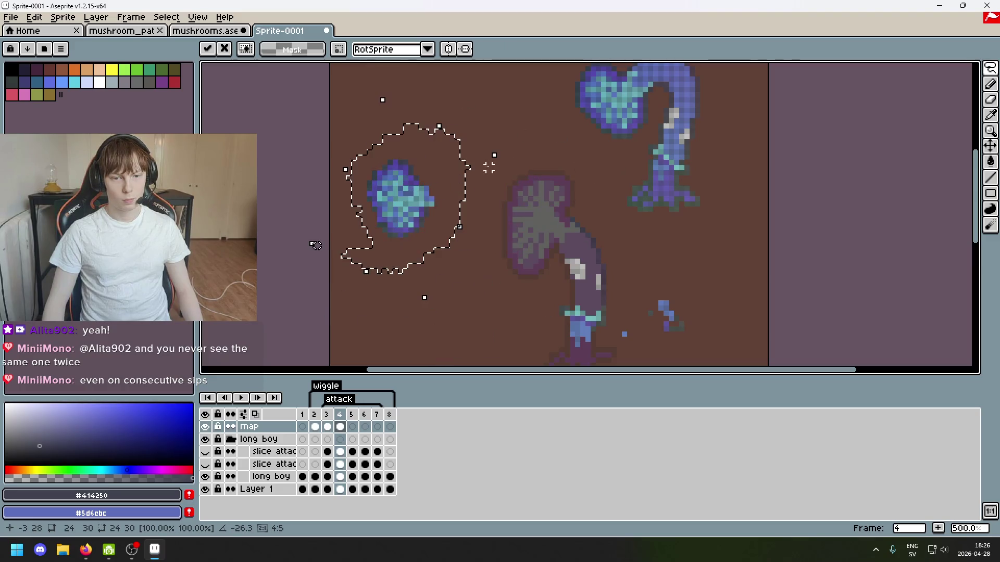
mouse_move(510, 179)
left_mouse_down()
mouse_move(503, 158)
mouse_move(540, 228)
left_mouse_up()
mouse_move(454, 222)
left_mouse_down()
mouse_move(561, 218)
mouse_move(427, 192)
left_mouse_up()
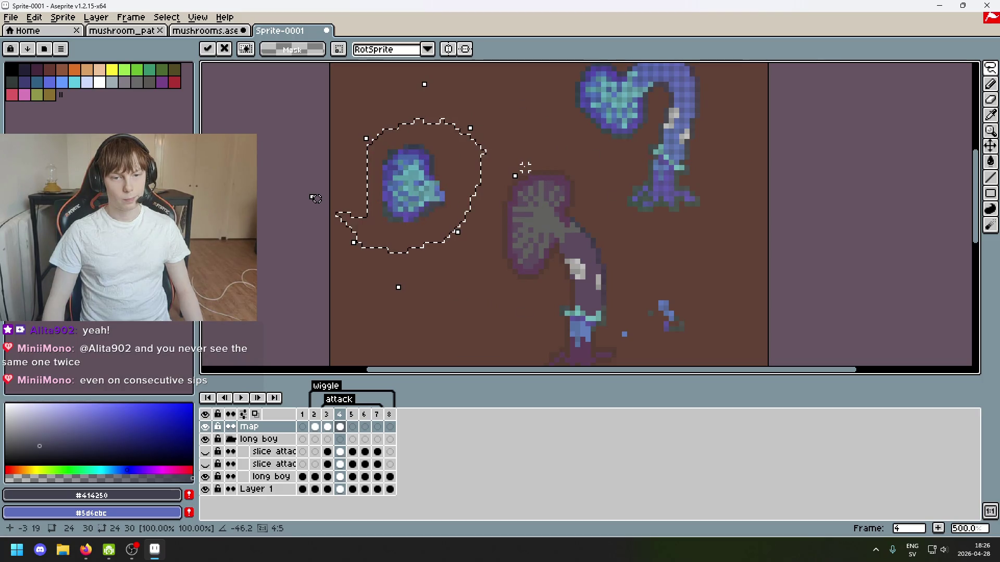
left_click(427, 49)
left_click(427, 49)
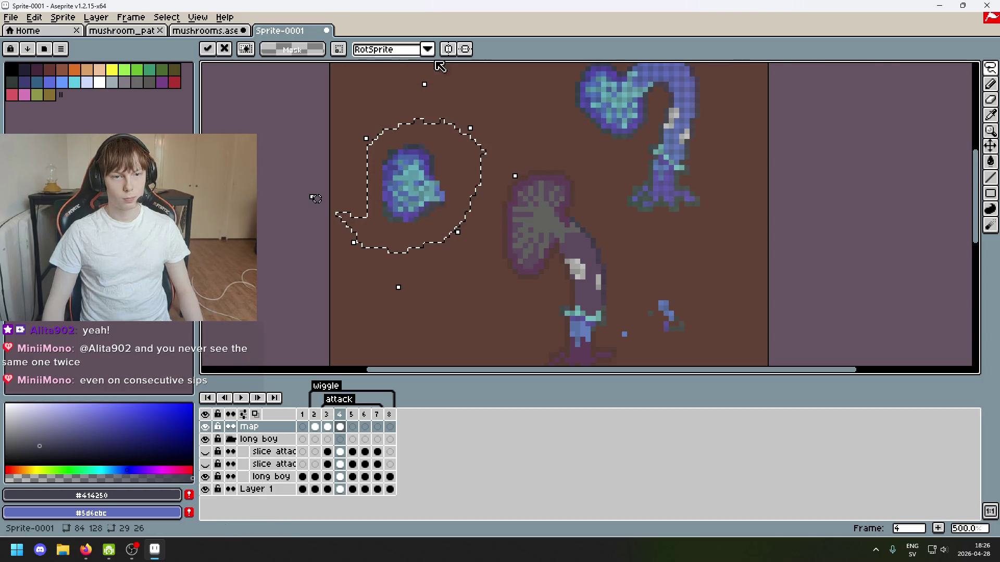
Try tilting and moving the blue cap onto the purple-grey mushroom, then discard the transform and deselect.
left_click_drag(521, 172, 528, 205)
left_click_drag(448, 220, 562, 243)
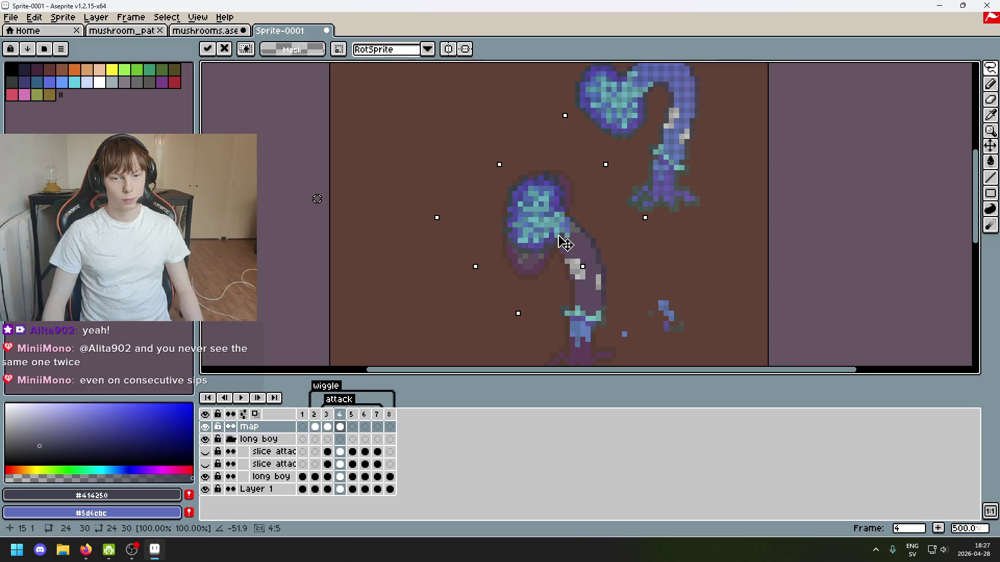
mouse_move(565, 243)
left_mouse_down()
mouse_move(486, 230)
mouse_move(580, 257)
mouse_move(580, 230)
mouse_move(457, 230)
left_mouse_up()
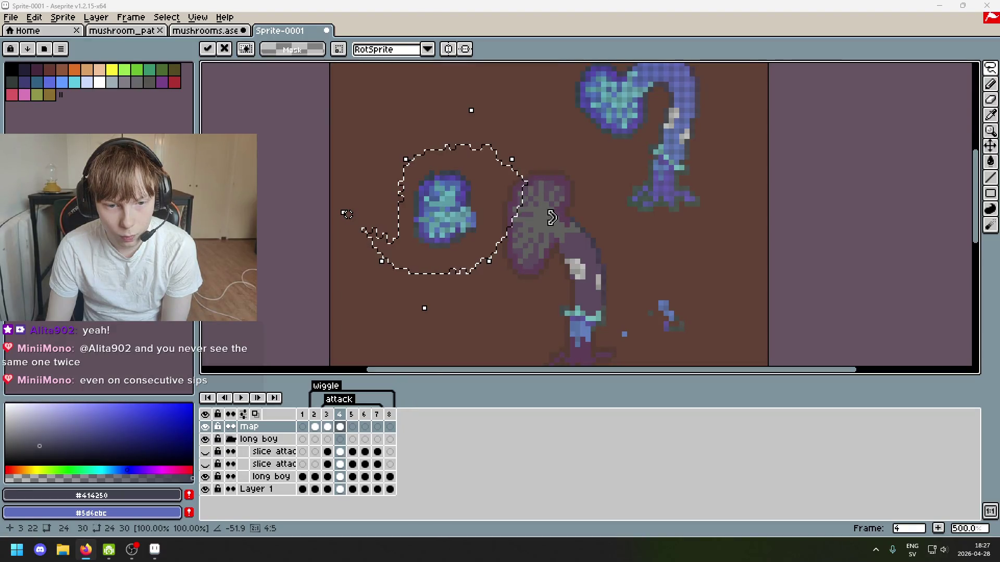
left_click_drag(552, 217, 556, 229)
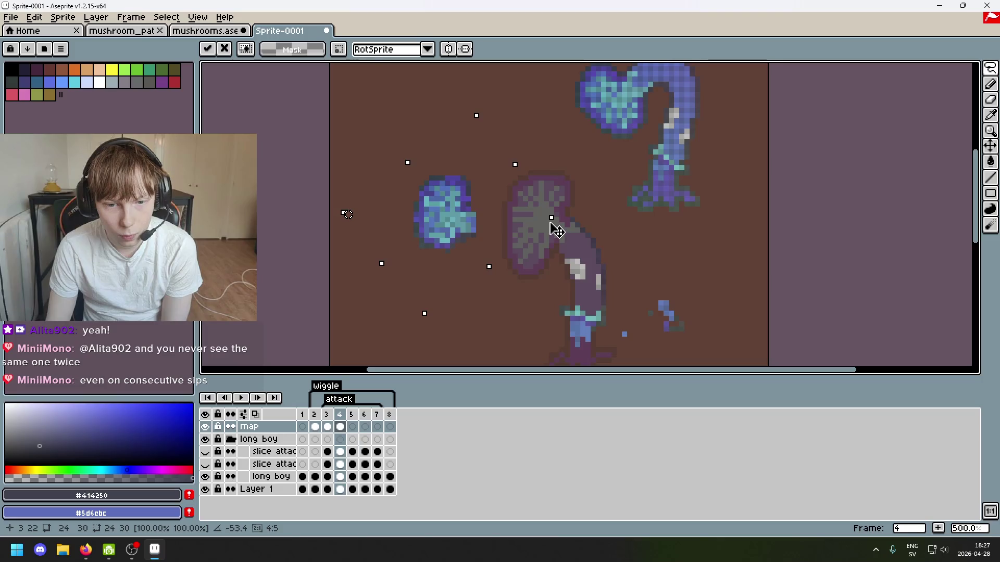
mouse_move(499, 255)
left_mouse_down()
mouse_move(556, 259)
mouse_move(571, 278)
mouse_move(579, 246)
left_mouse_up()
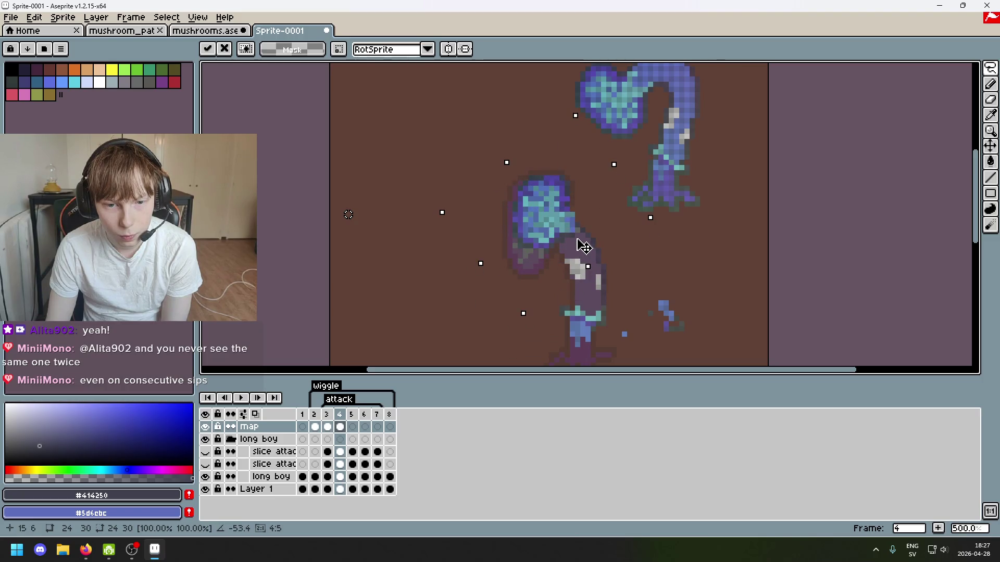
key("Escape")
key("ctrl+d")
scroll(453, 211, "up", 4)
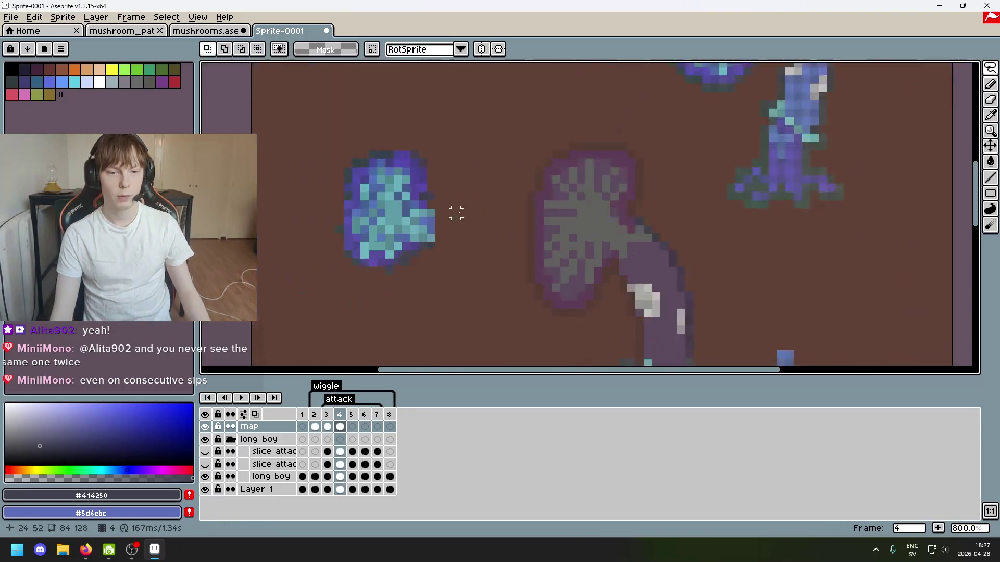
Erase the stray dark pixels along the blue cap's top row and lower-right edge.
key("e")
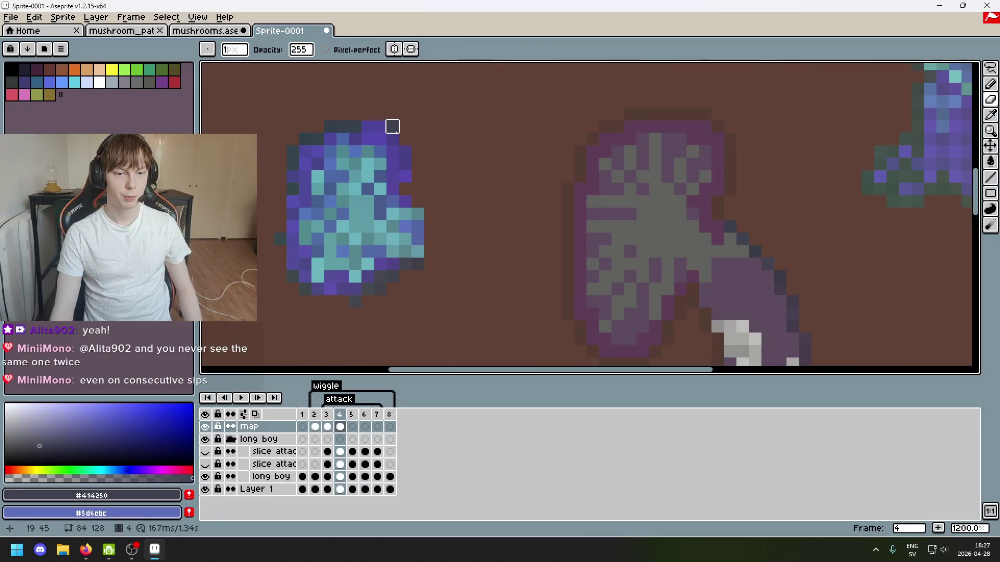
left_click_drag(355, 126, 305, 127)
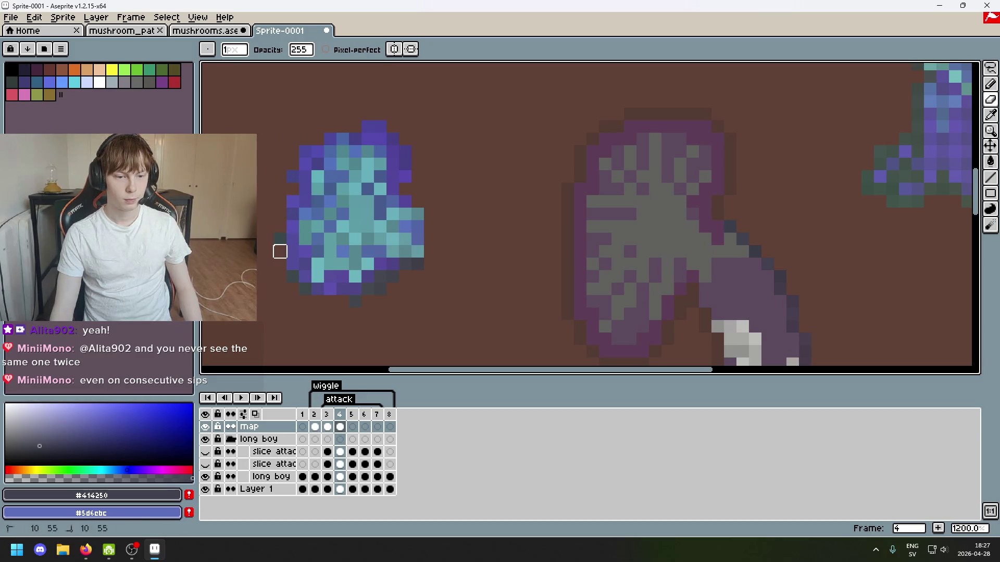
mouse_move(353, 299)
left_mouse_down()
mouse_move(380, 274)
mouse_move(405, 276)
left_mouse_up()
scroll(404, 277, "up", 4)
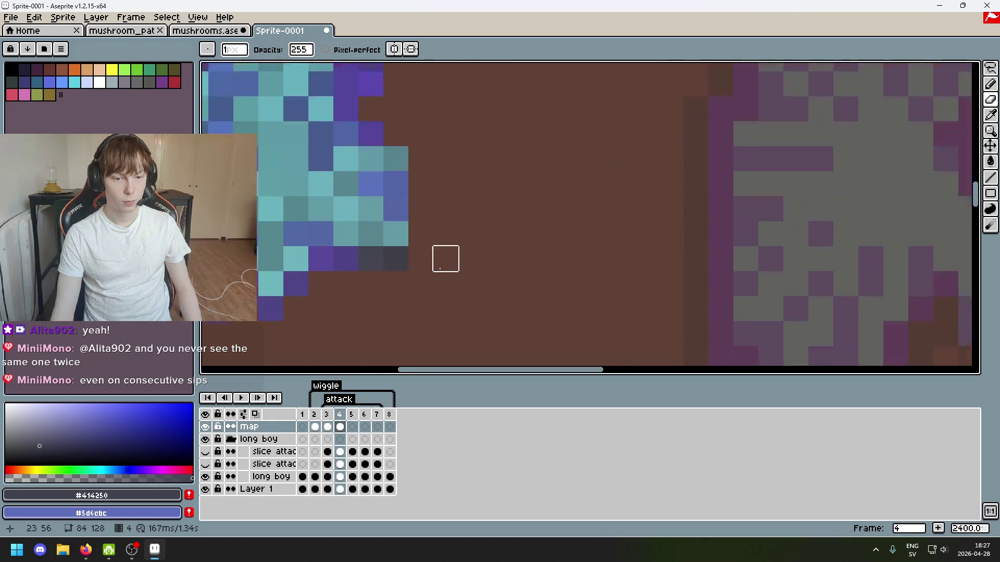
scroll(348, 255, "down", 6)
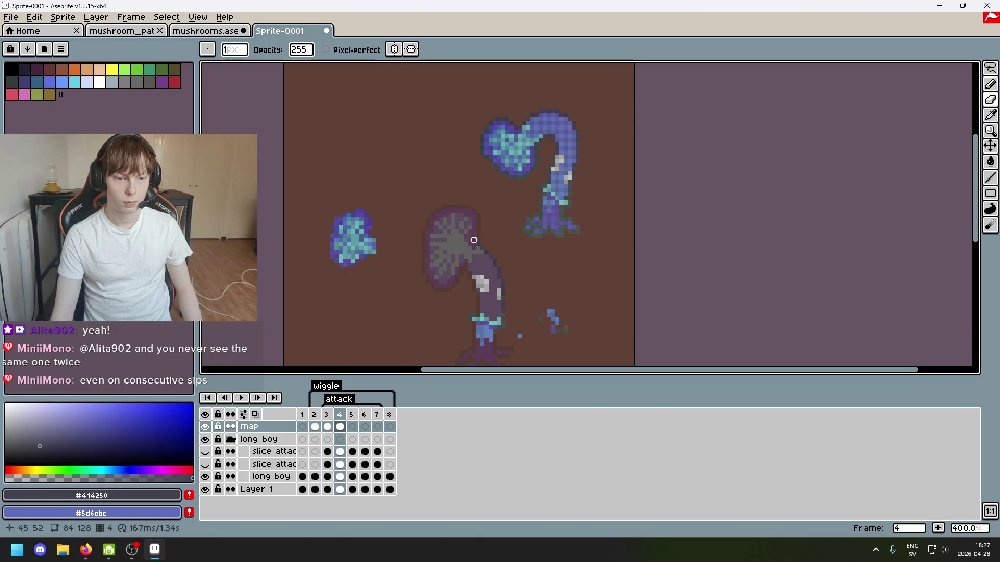
Lasso the blue cap, try moving it and enlarging it to about 115%, then revert.
key("m")
key("q")
mouse_move(349, 282)
left_mouse_down()
mouse_move(402, 194)
mouse_move(346, 264)
mouse_move(452, 265)
mouse_move(453, 284)
mouse_move(456, 260)
left_mouse_up()
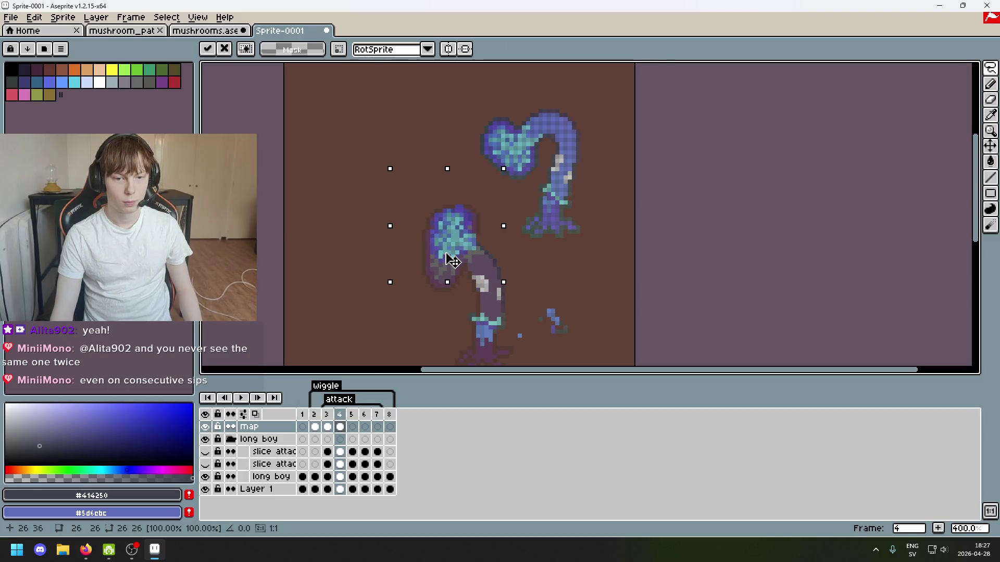
key("Escape")
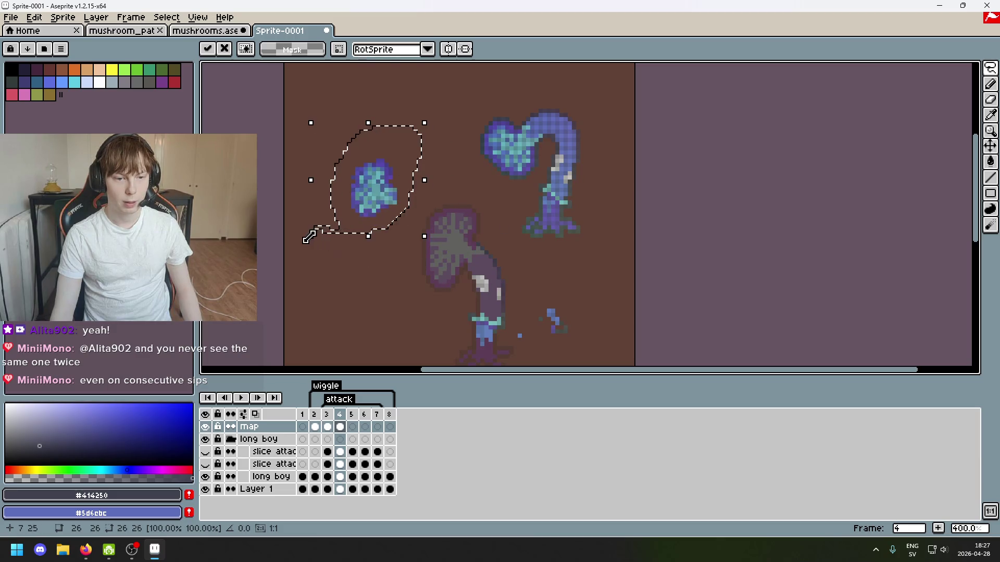
left_click_drag(309, 237, 302, 256)
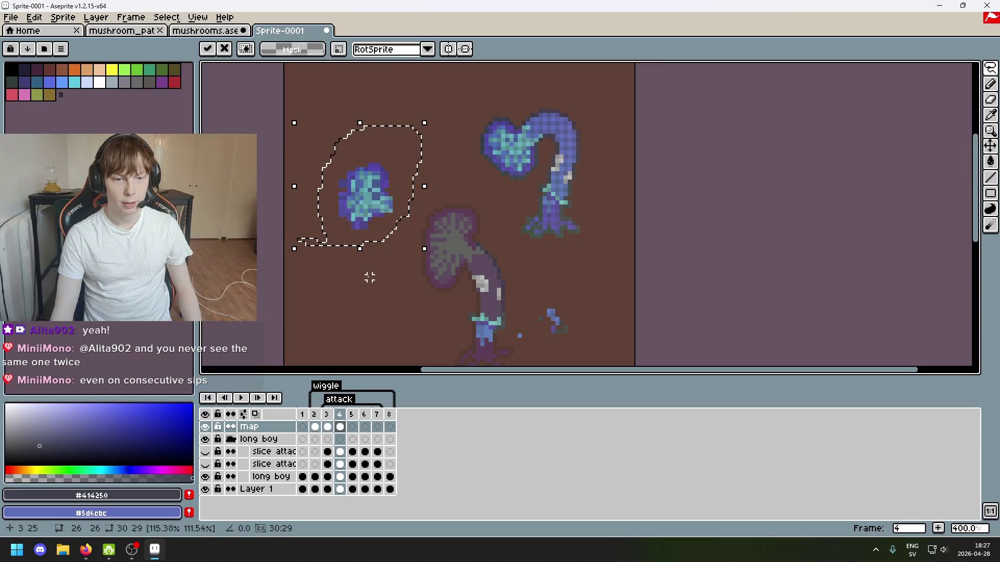
key("ctrl+z")
Move the blue cap onto the purple mushroom cap, scale it larger, then place it at original size.
mouse_move(375, 245)
left_mouse_down()
mouse_move(384, 256)
mouse_move(459, 261)
left_mouse_up()
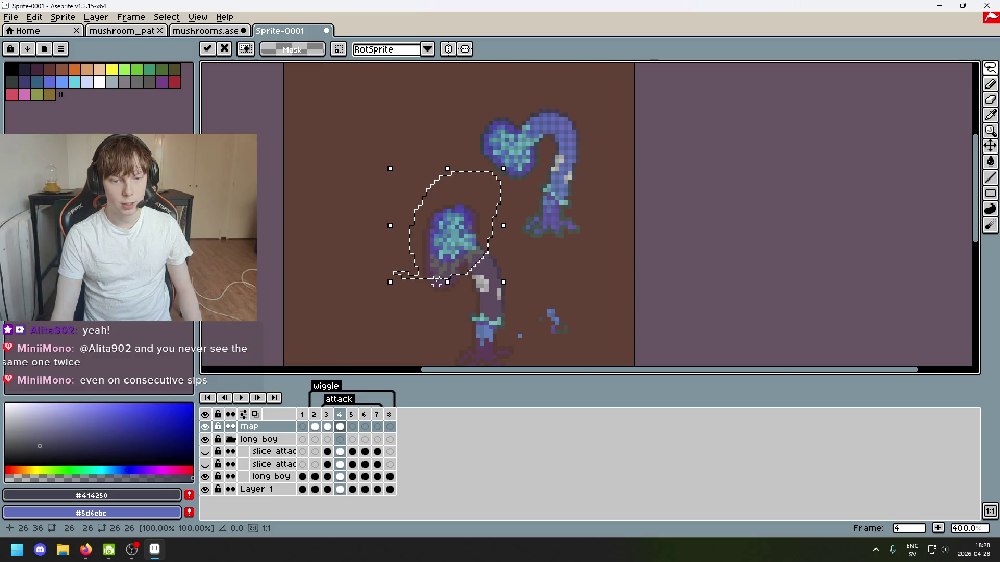
left_click_drag(389, 282, 386, 311)
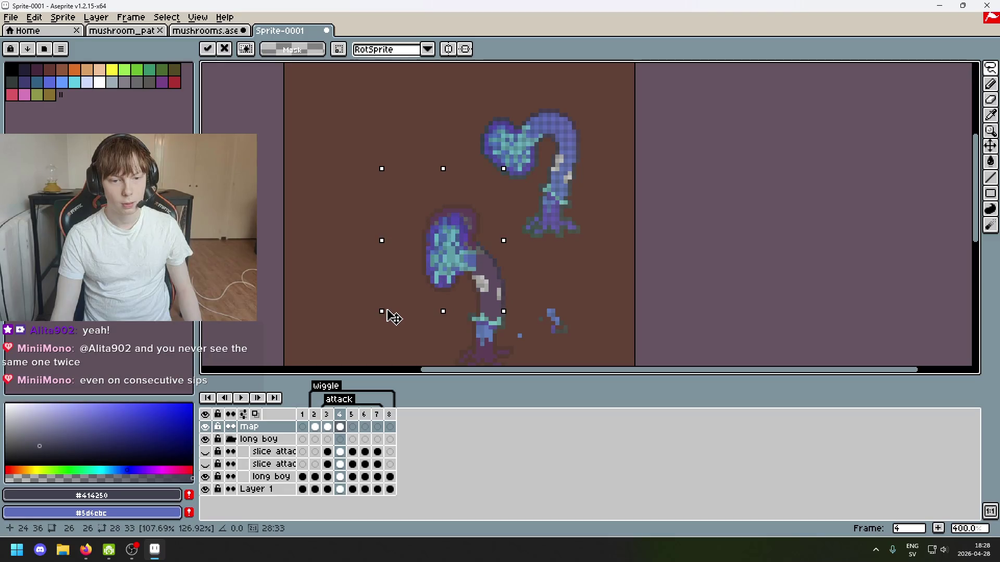
left_click_drag(504, 167, 512, 156)
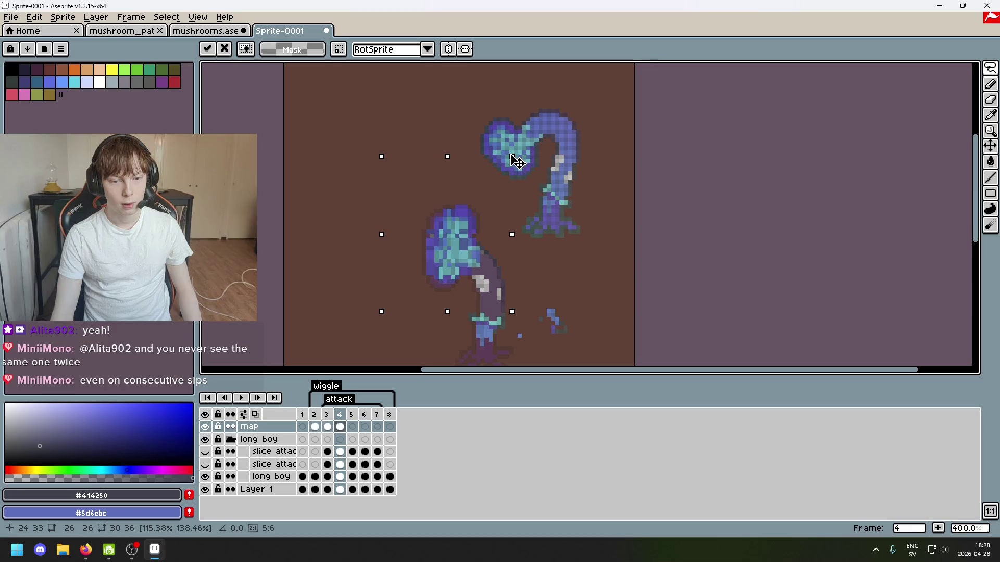
left_click_drag(518, 163, 417, 172)
mouse_move(454, 245)
left_mouse_down()
mouse_move(377, 227)
mouse_move(471, 223)
left_mouse_up()
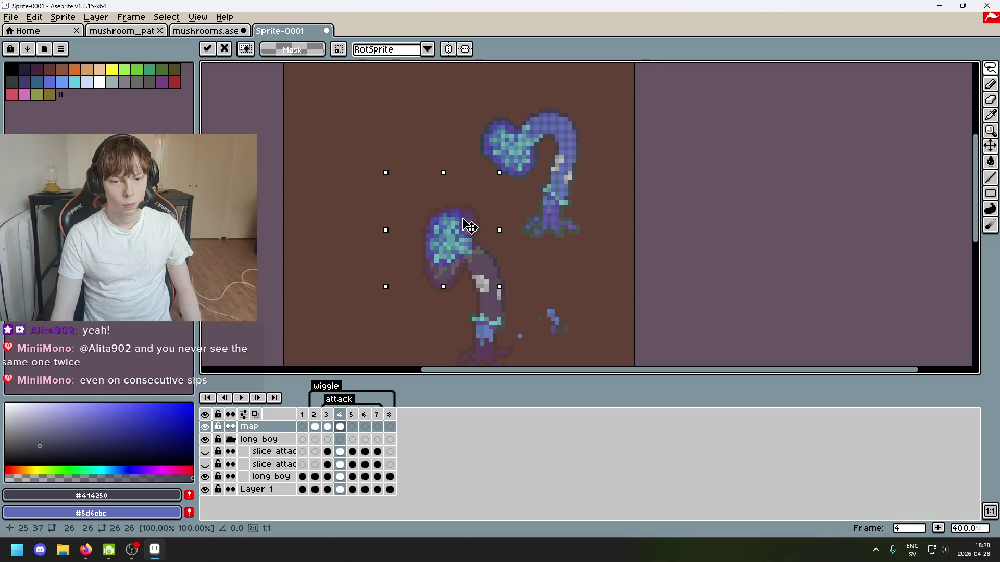
key("Down")
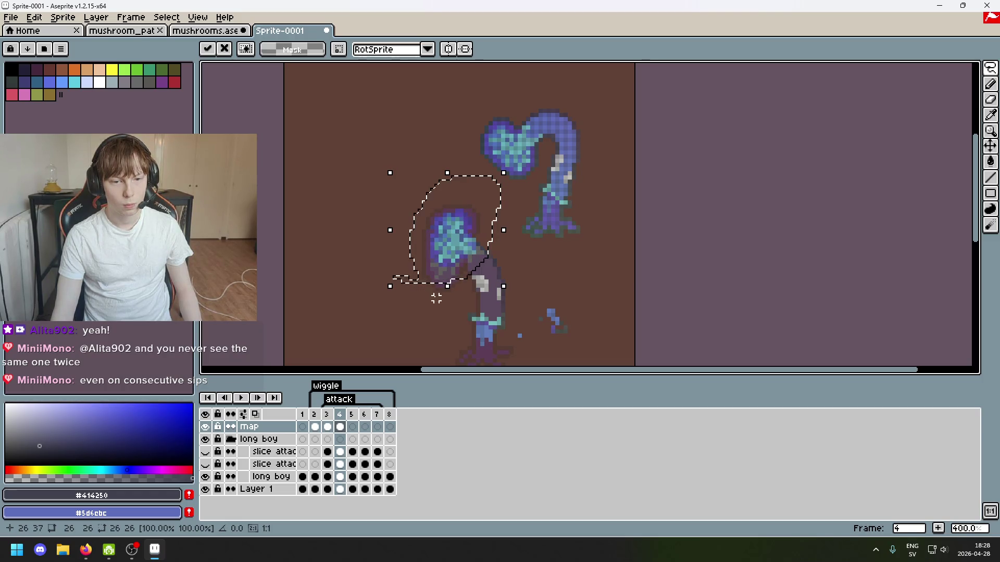
Stretch and resize the blue cap, setting it onto the stalk at 119%.
left_click_drag(447, 290, 449, 308)
left_click_drag(496, 176, 509, 161)
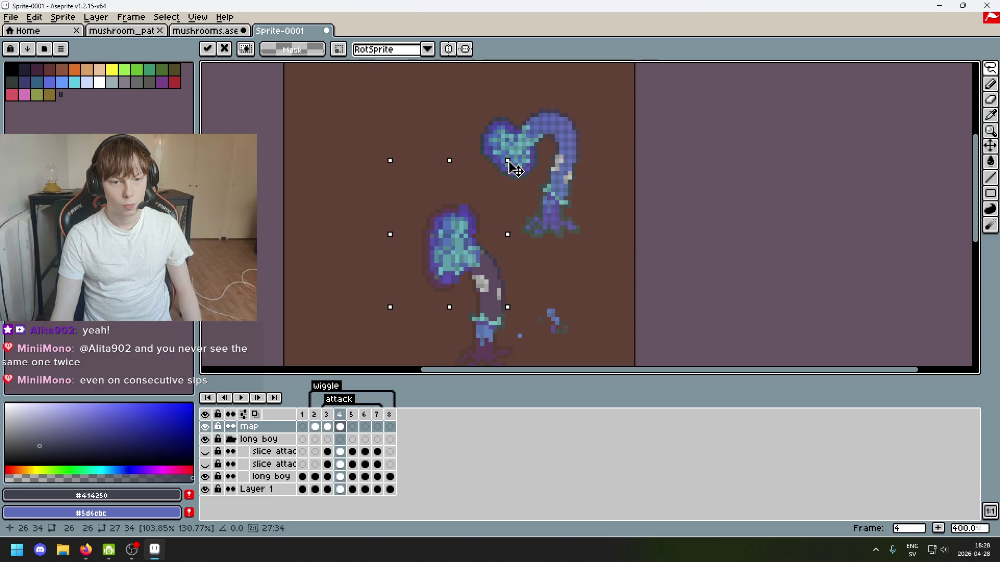
left_click_drag(514, 165, 511, 158)
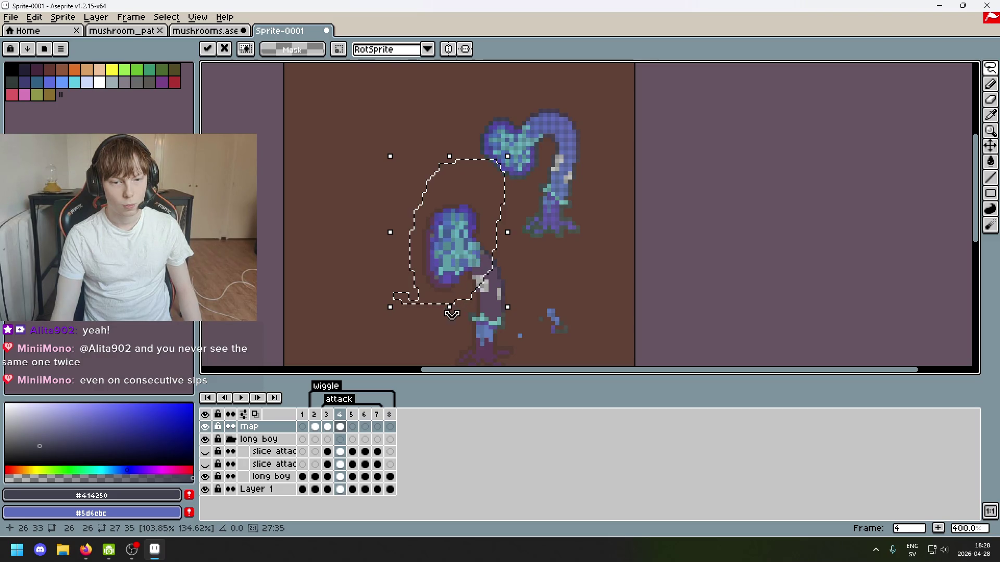
left_click_drag(450, 309, 449, 324)
left_click_drag(449, 245, 368, 237)
mouse_move(402, 167)
left_mouse_down()
mouse_move(449, 154)
mouse_move(417, 197)
mouse_move(397, 167)
mouse_move(424, 161)
left_mouse_up()
left_click_drag(387, 244, 466, 258)
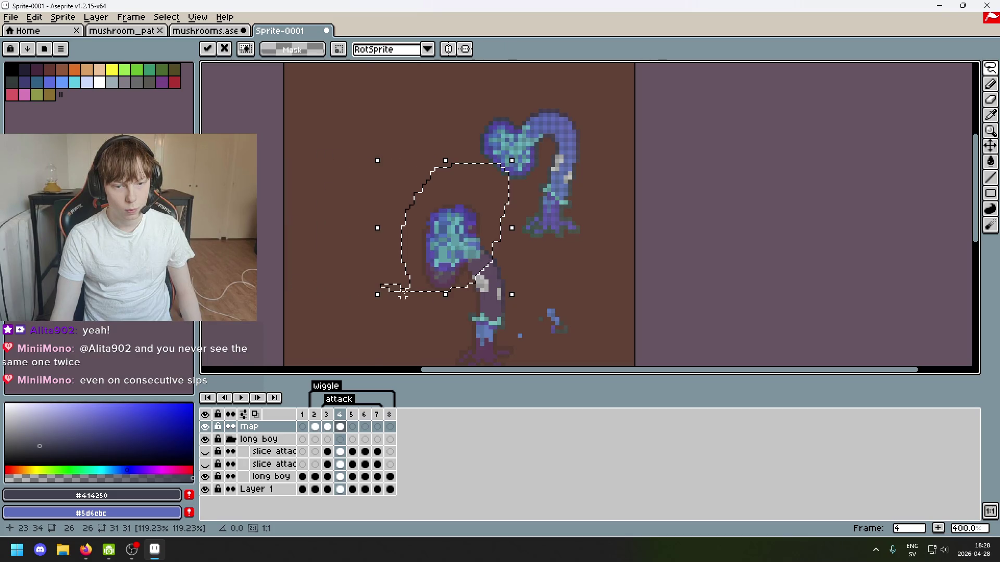
Undo the stretching and trial moves, returning the blue cap to its original size and spot.
left_click_drag(375, 293, 379, 319)
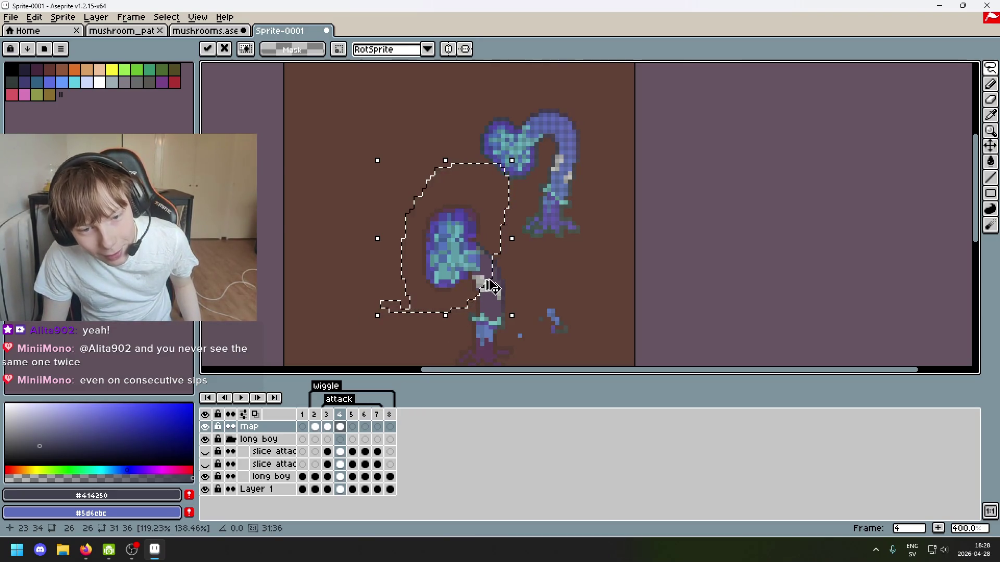
key("ctrl+z")
mouse_move(378, 237)
left_mouse_down()
mouse_move(471, 226)
mouse_move(483, 273)
mouse_move(471, 244)
left_mouse_up()
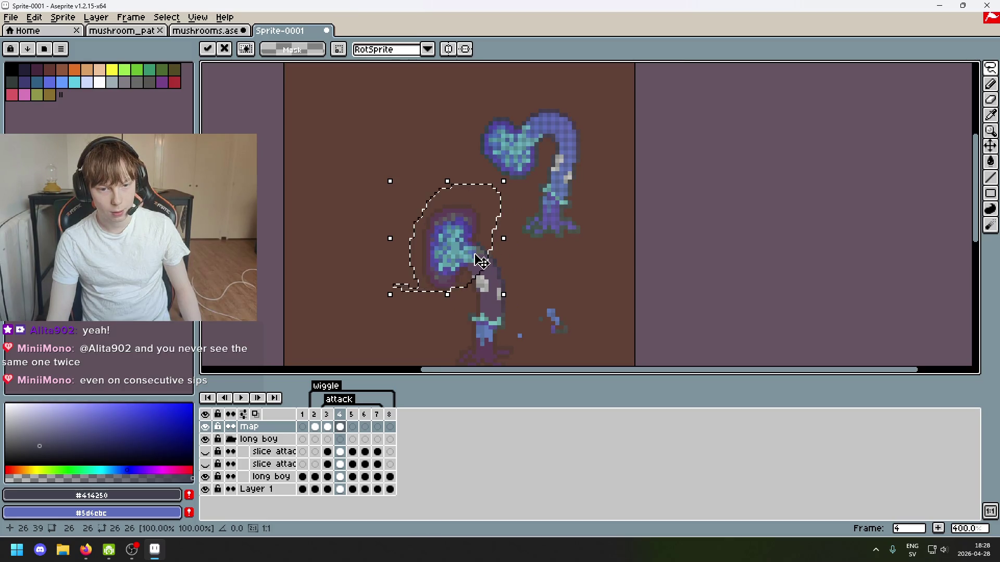
left_click_drag(482, 262, 381, 220)
key("ctrl+z")
key("ctrl+z")
key("ctrl+z")
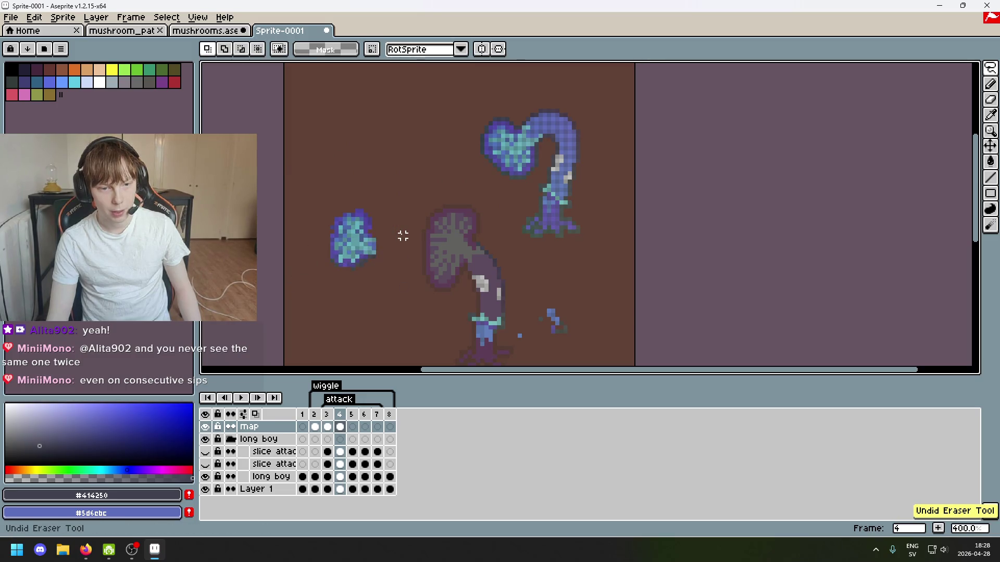
Undo the last eraser stroke on the blue cap.
scroll(391, 236, "up", 2)
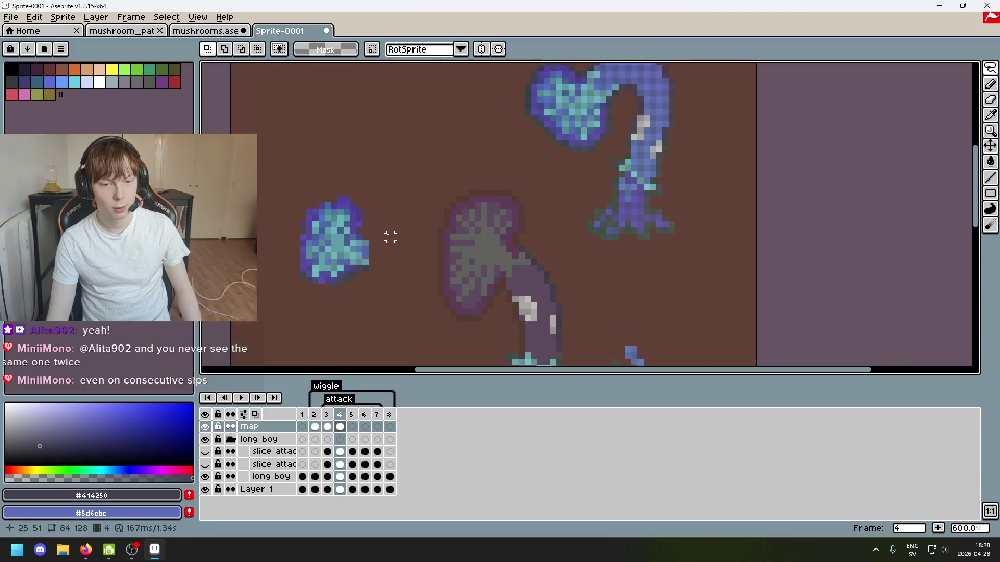
key("ctrl+z")
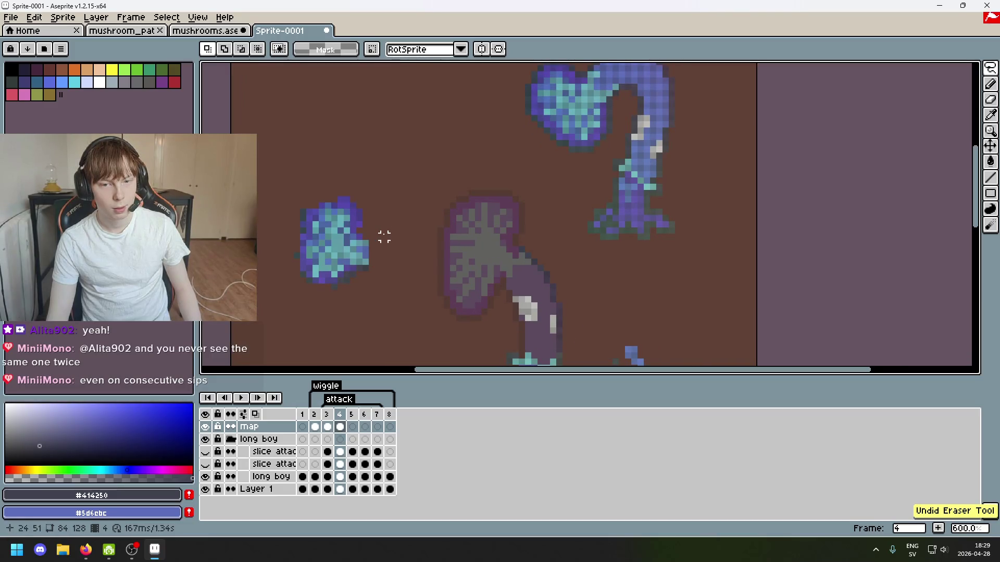
key("ctrl+y")
key("ctrl+z")
key("ctrl+z")
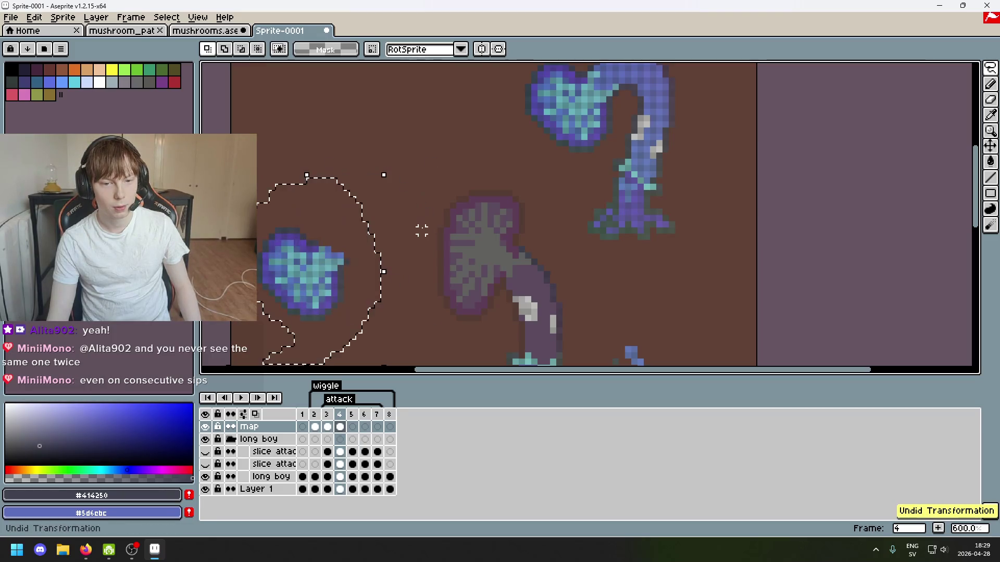
Try rotating the blue cap about -37° and dropping it on the stem, then undo both.
left_click_drag(364, 264, 405, 187)
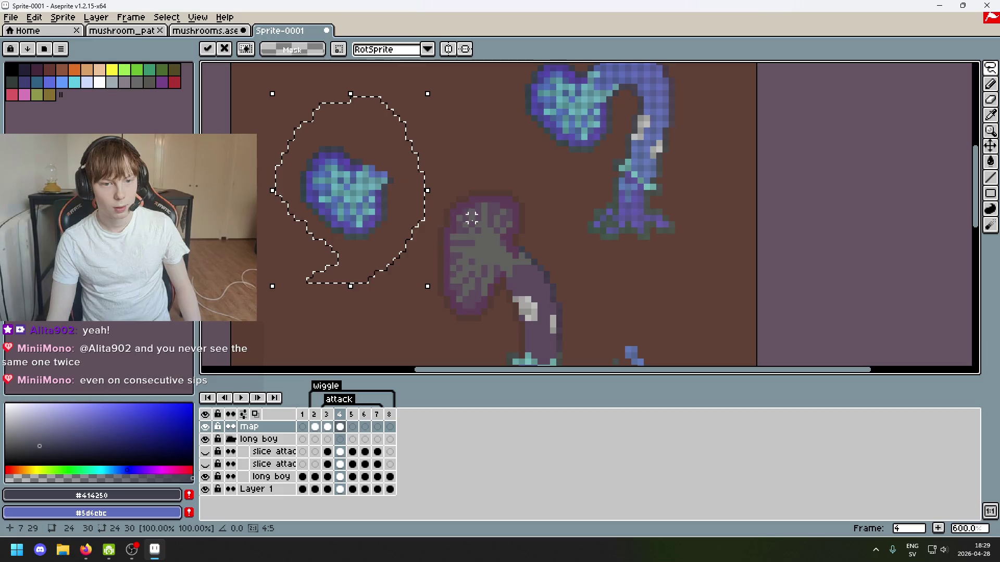
mouse_move(438, 297)
left_mouse_down()
mouse_move(350, 352)
mouse_move(293, 338)
left_mouse_up()
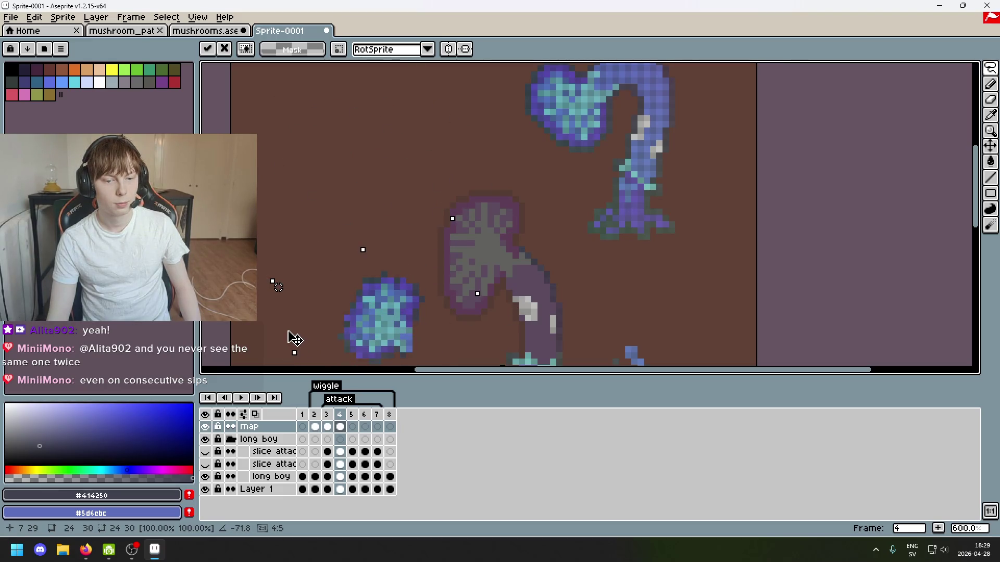
key("ctrl+z")
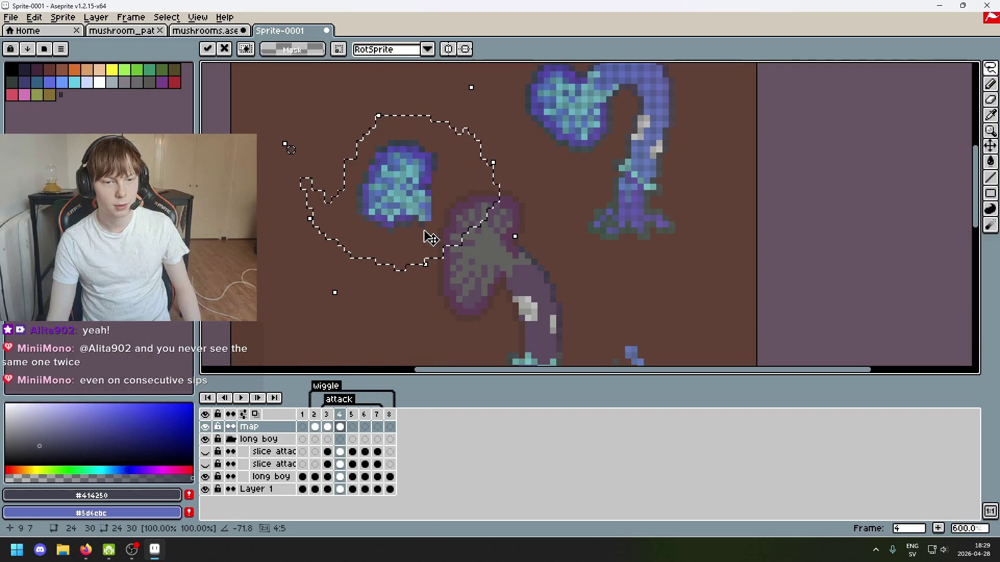
mouse_move(430, 237)
left_mouse_down()
mouse_move(511, 306)
mouse_move(422, 276)
mouse_move(509, 290)
mouse_move(383, 263)
mouse_move(511, 288)
left_mouse_up()
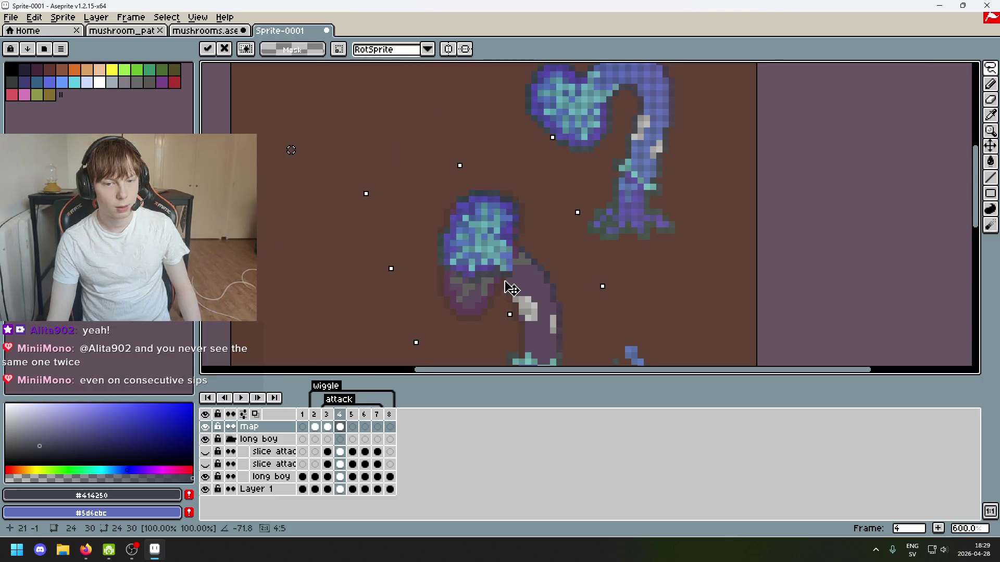
left_click_drag(511, 288, 517, 290)
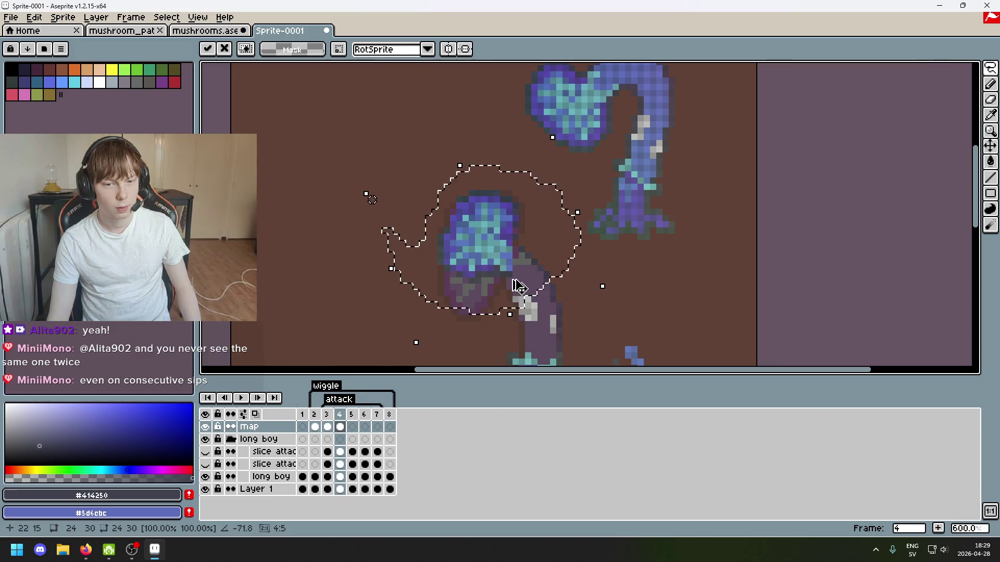
key("ctrl+z")
key("Delete")
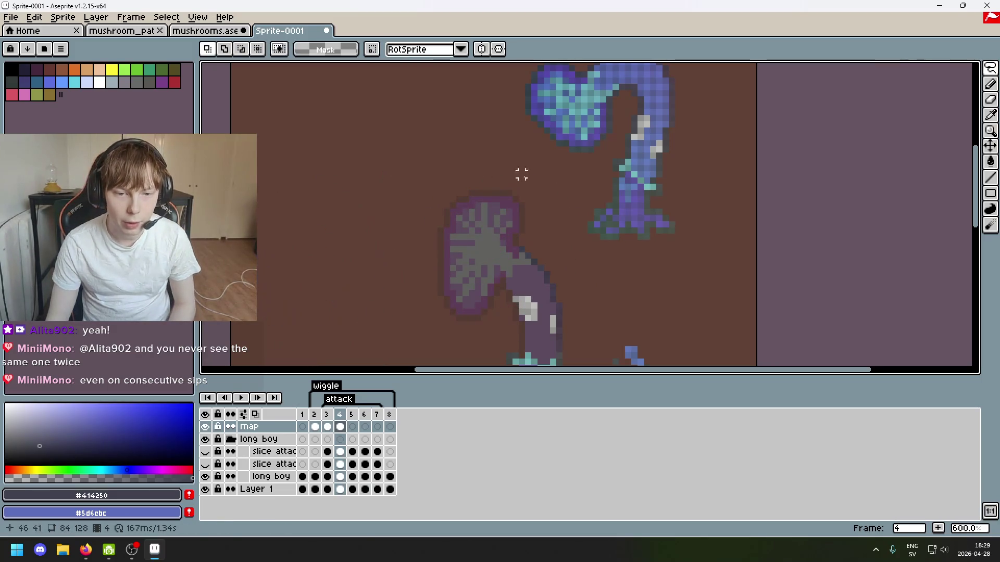
Lasso the blue cap and place a copy of it beside the grey mushroom.
left_click_drag(535, 155, 516, 230)
scroll(534, 229, "up", 1)
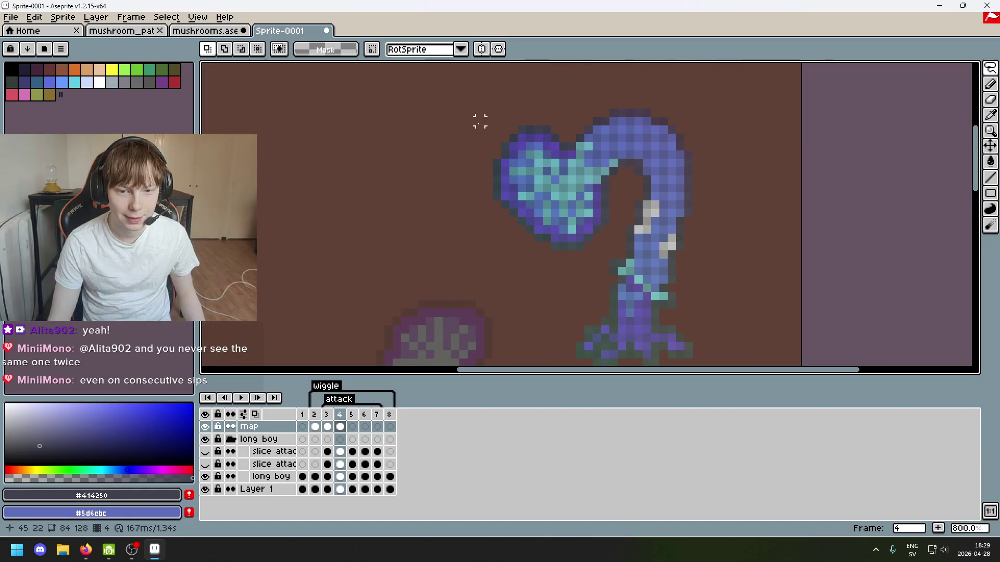
left_click_drag(463, 188, 513, 247)
mouse_move(621, 172)
left_mouse_down()
mouse_move(554, 127)
mouse_move(476, 138)
mouse_move(469, 177)
left_mouse_up()
mouse_move(558, 239)
left_mouse_down()
mouse_move(645, 118)
mouse_move(362, 297)
left_mouse_up()
key("ctrl+d")
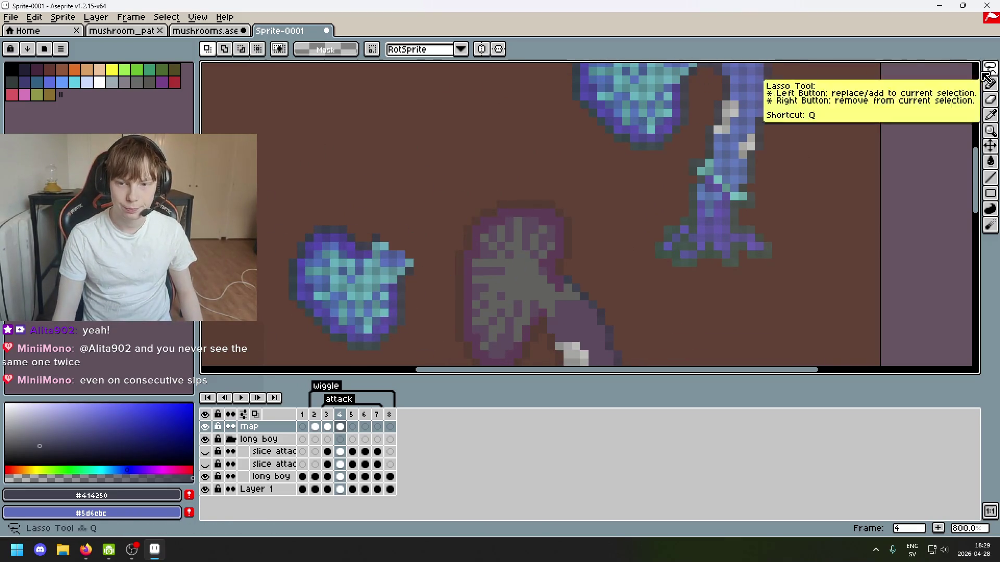
left_click_drag(589, 247, 636, 208)
scroll(481, 232, "up", 1)
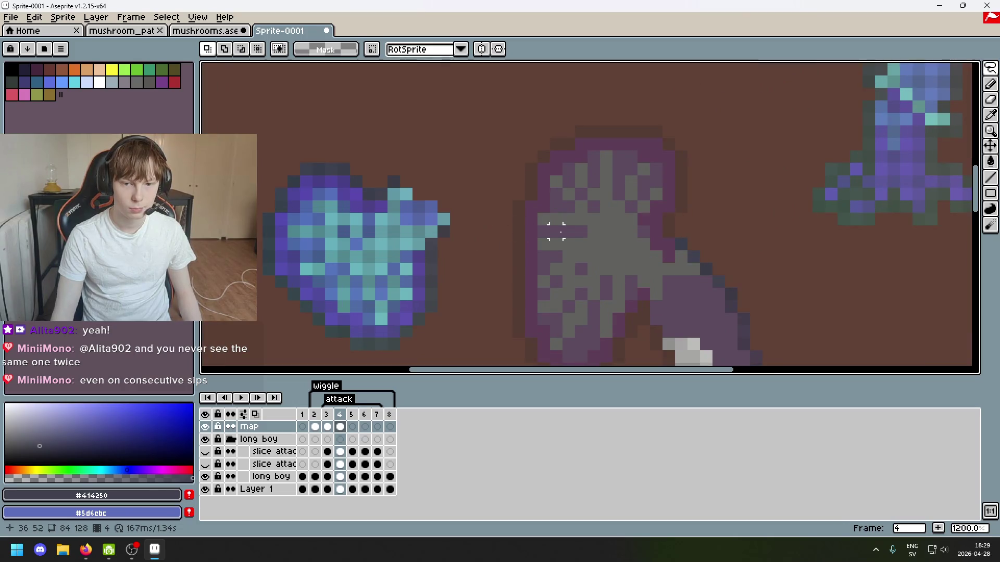
Sample teal shades from the blue cap copy, erasing the sampled pixels.
left_click(330, 202, "alt")
key("b")
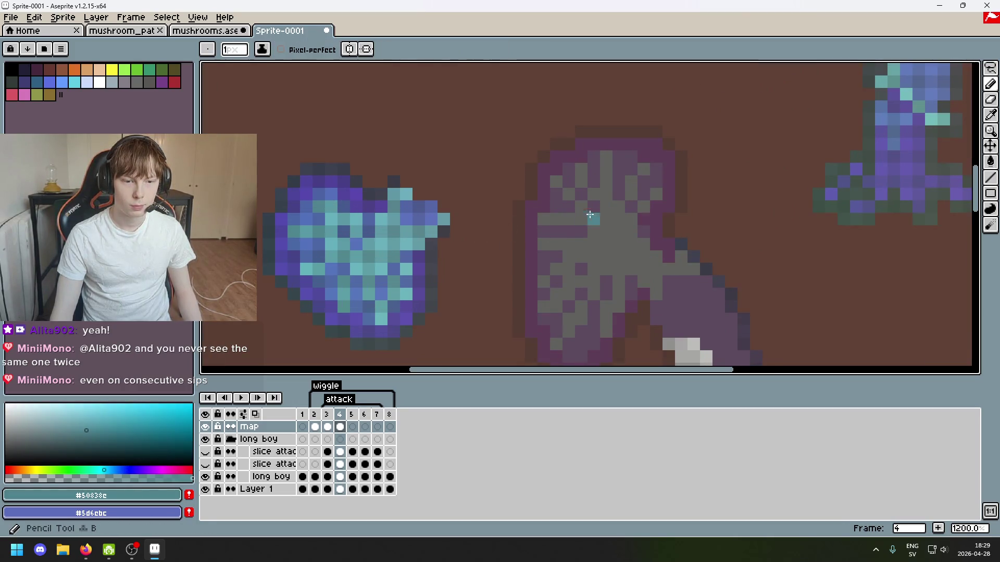
key("e")
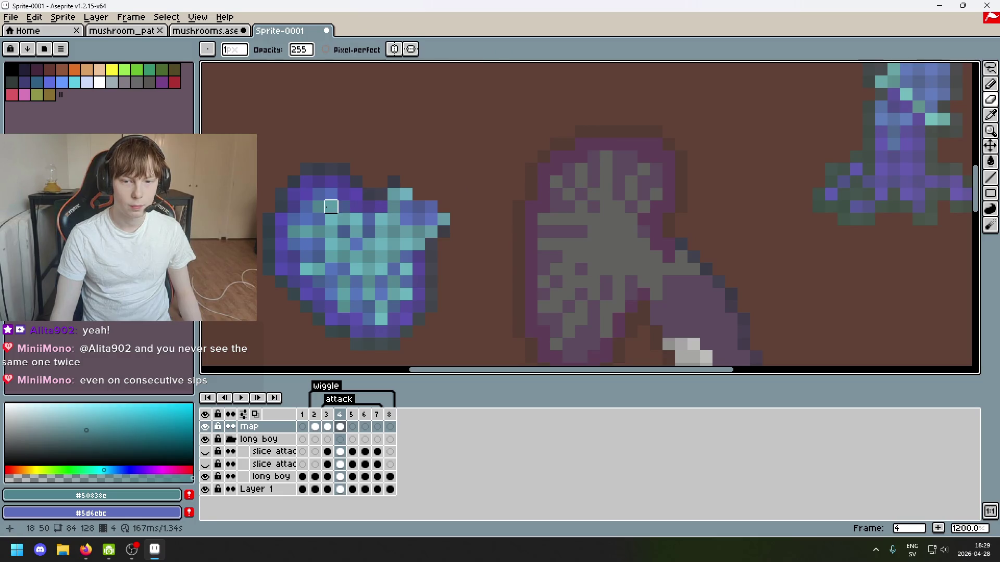
left_click(319, 207)
key("b")
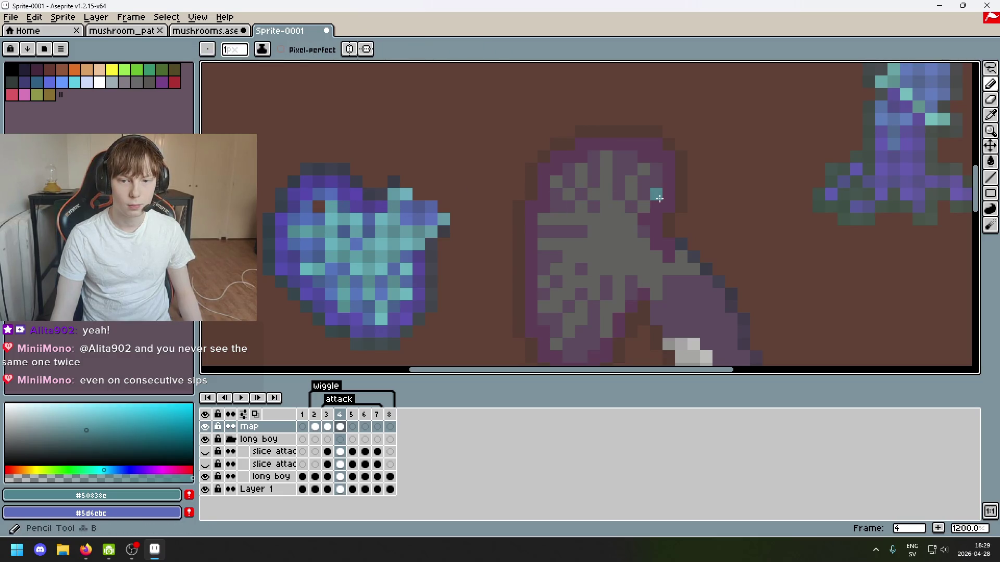
left_click(335, 205, "alt")
key("e")
left_click(331, 207)
key("b")
Draw teal and light-teal pixels onto the grey cap using shades sampled from the blue cap.
left_click(643, 207)
left_click(339, 208, "alt")
left_click(632, 219)
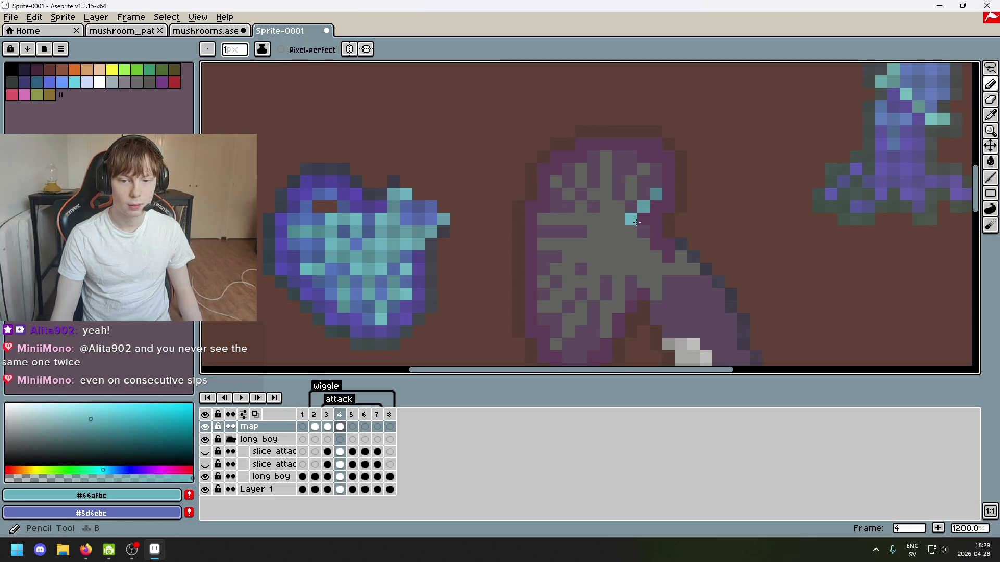
left_click(306, 218, "alt")
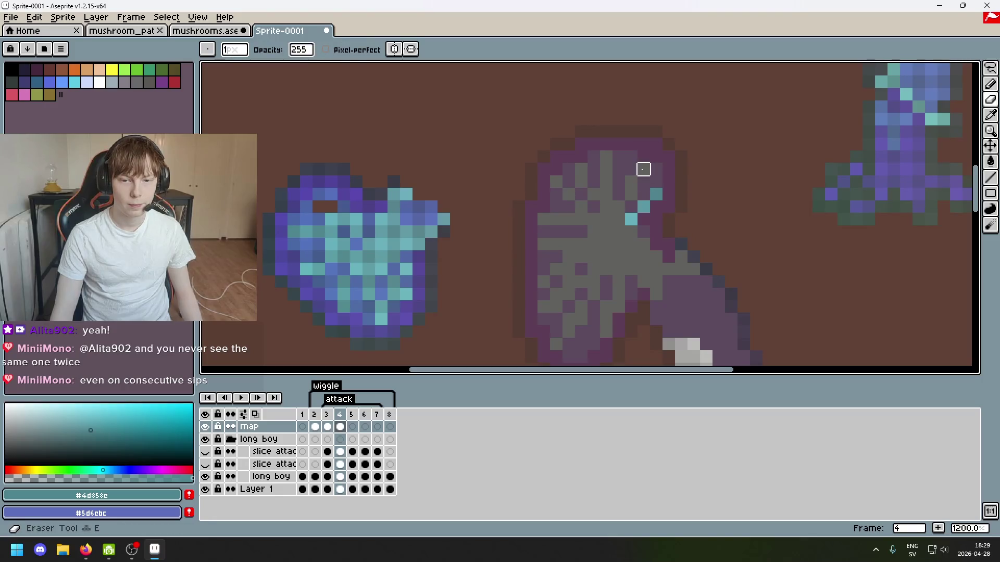
key("e")
left_click(294, 232)
left_click(312, 224, "alt")
key("b")
left_click(671, 207)
Add another teal pixel to the grey cap, undoing a misplaced one.
key("alt")
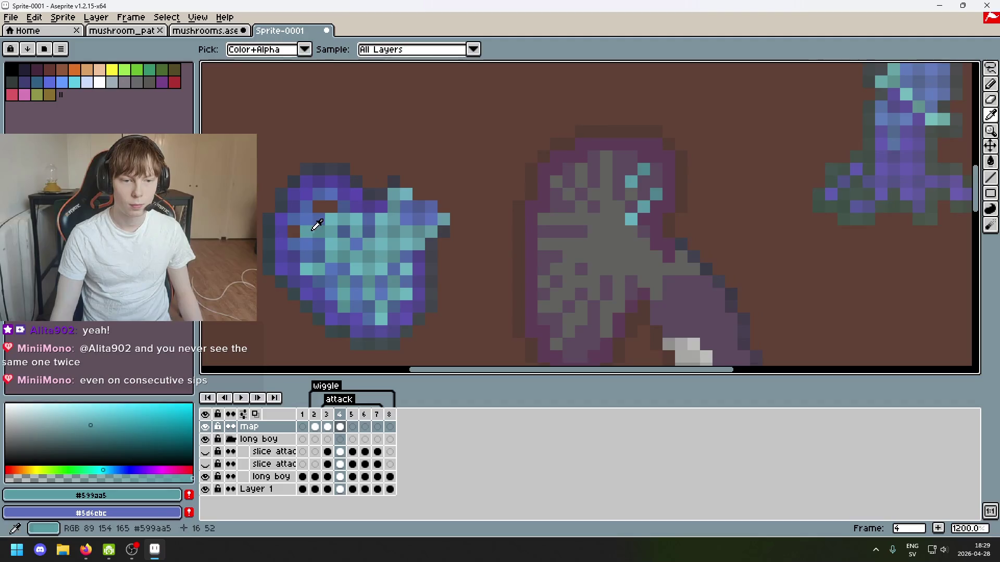
left_click(315, 224, "alt")
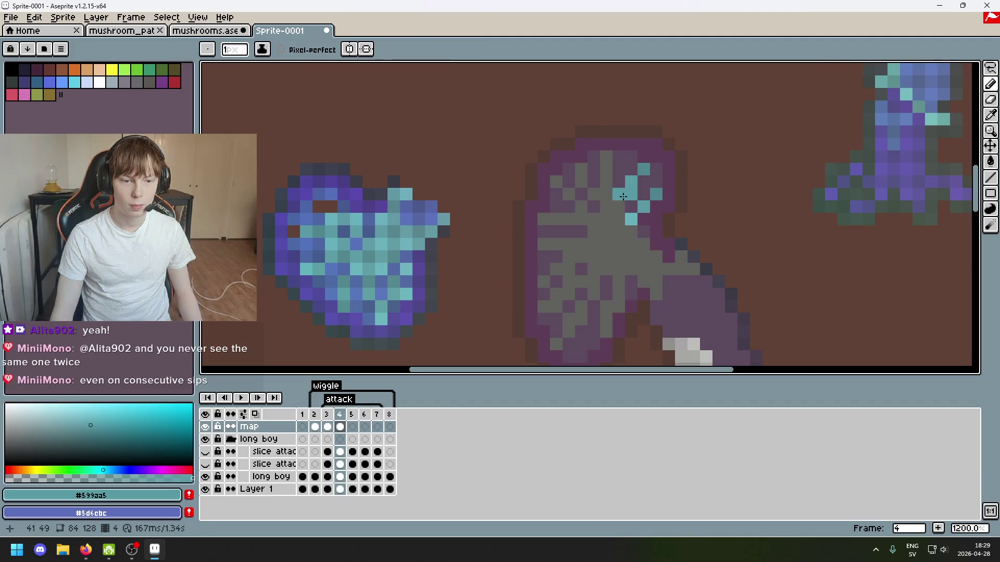
key("ctrl+z")
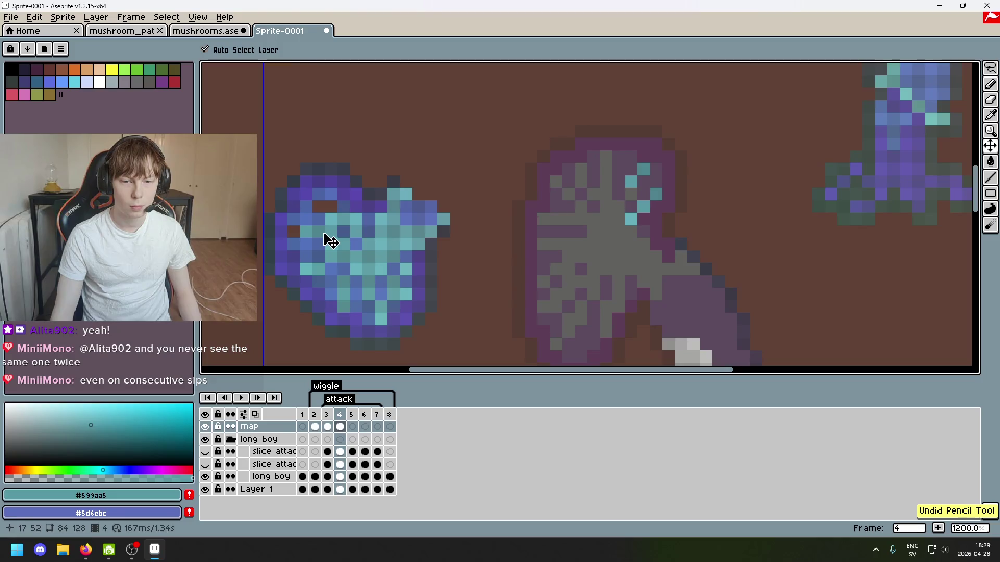
left_click(609, 183)
key("ctrl+z")
key("ctrl+z")
left_click(319, 225, "alt")
key("e")
key("b")
left_click(330, 219, "alt")
left_click(544, 223)
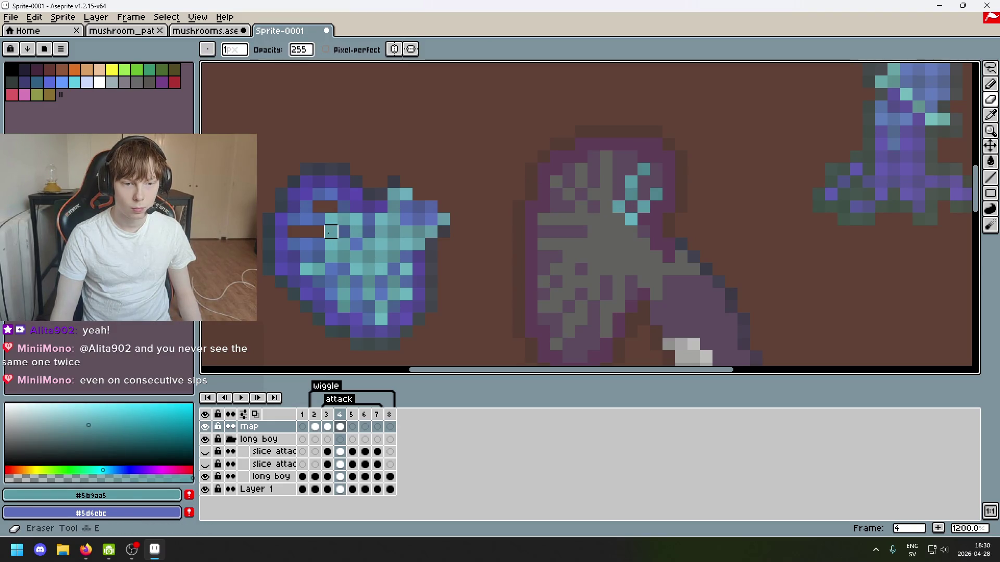
Place a light teal pixel at the grey cap's top, then undo it and resample the teal.
left_click_drag(606, 231, 567, 255)
mouse_move(354, 252)
left_mouse_down()
mouse_move(445, 243)
mouse_move(487, 223)
mouse_move(491, 209)
left_mouse_up()
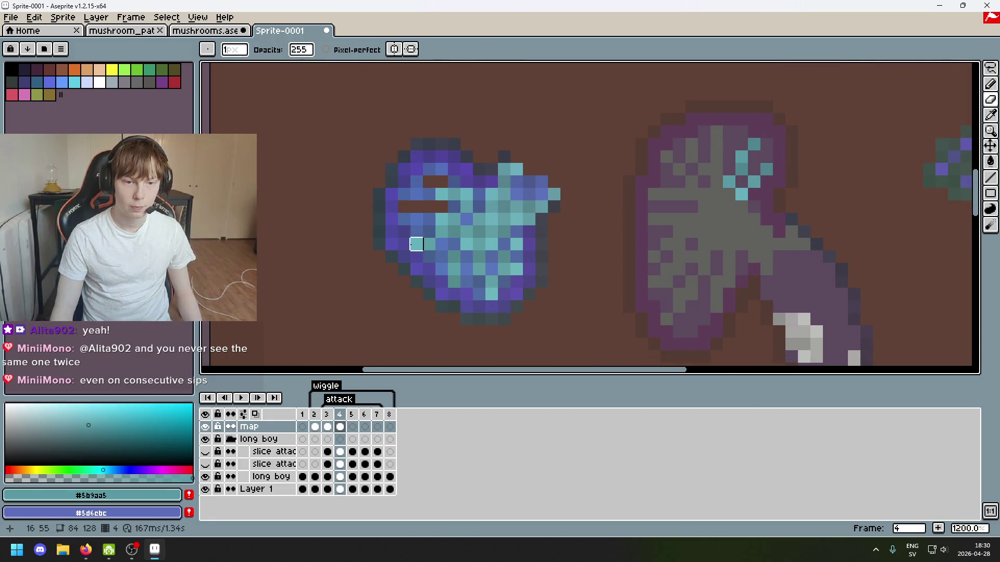
left_click(415, 242, "alt")
left_click(712, 139)
key("ctrl+z")
key("ctrl+z")
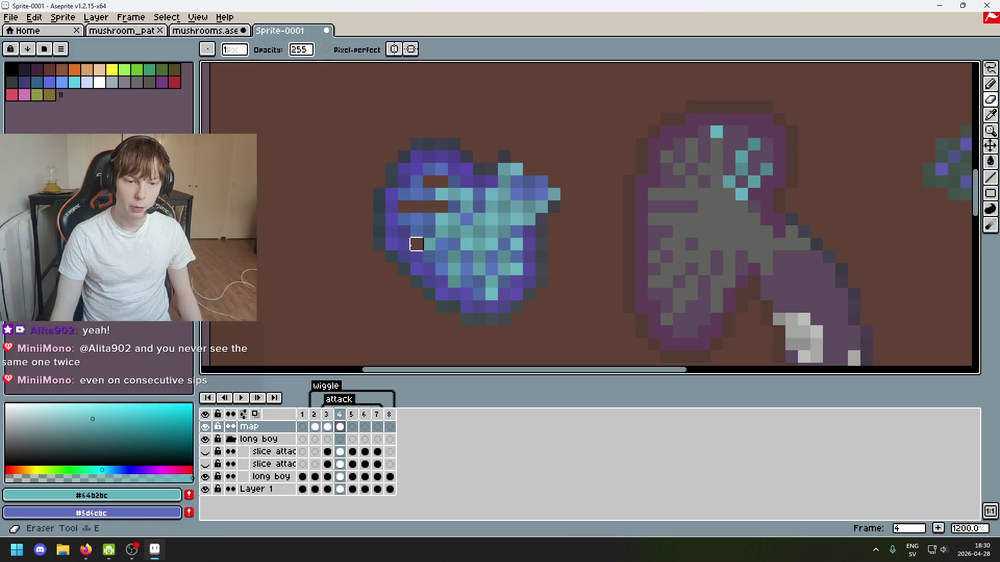
left_click(431, 241, "alt")
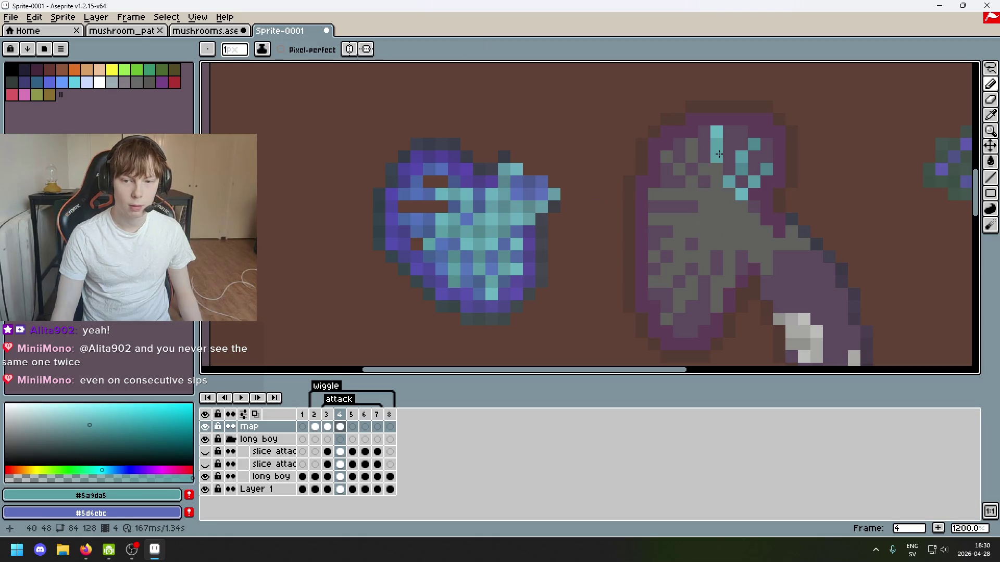
left_click(446, 218, "alt")
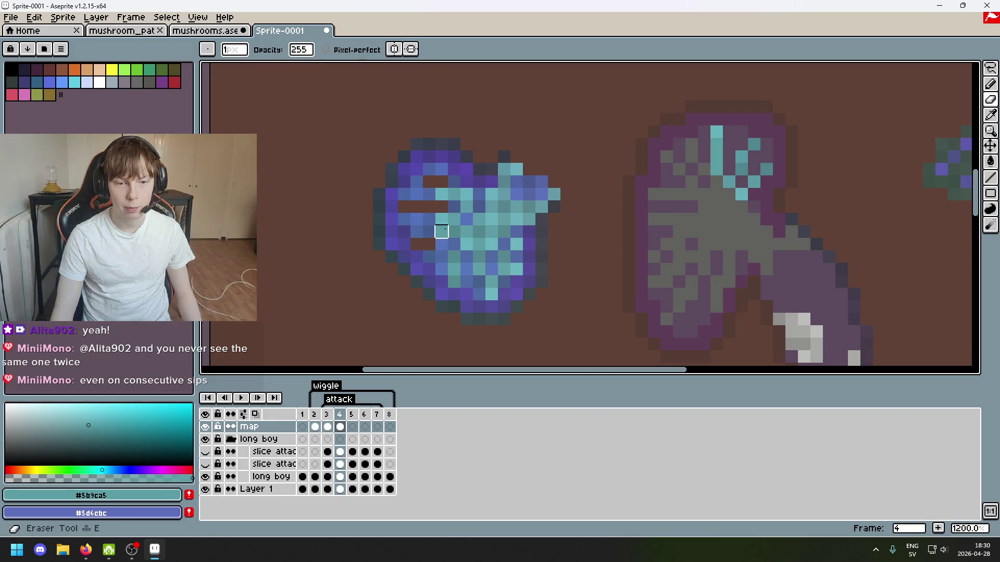
left_click_drag(665, 216, 487, 218)
Sample dark and mid teal shades from the blue cap.
key("alt")
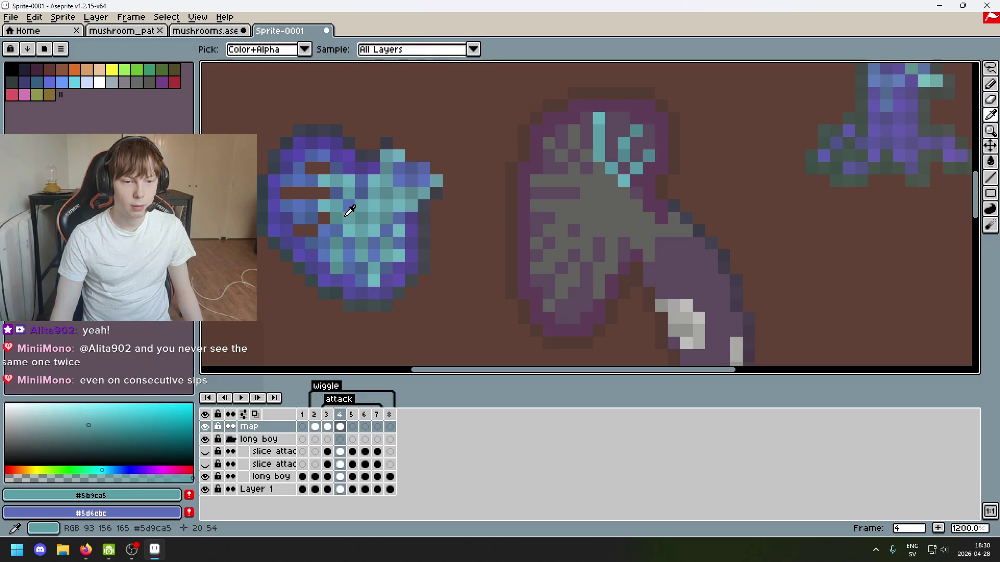
left_click(337, 266, "alt")
key("e")
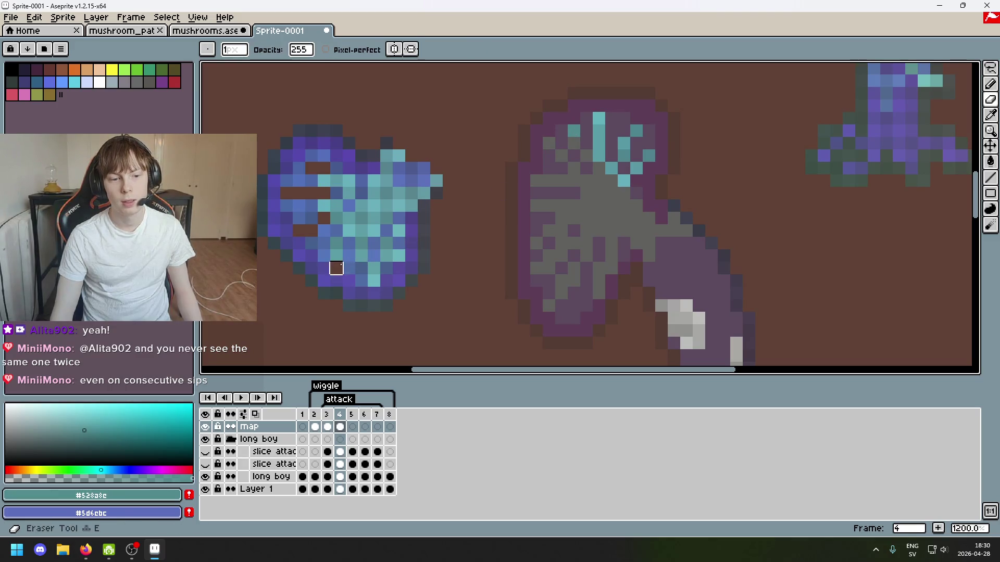
left_click(338, 253, "alt")
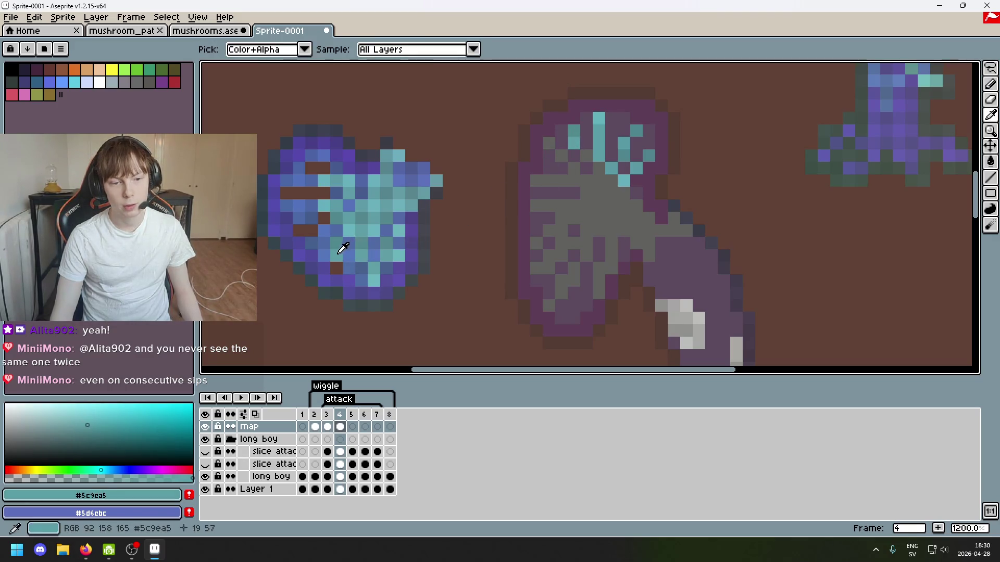
left_click(339, 238, "alt")
key("b")
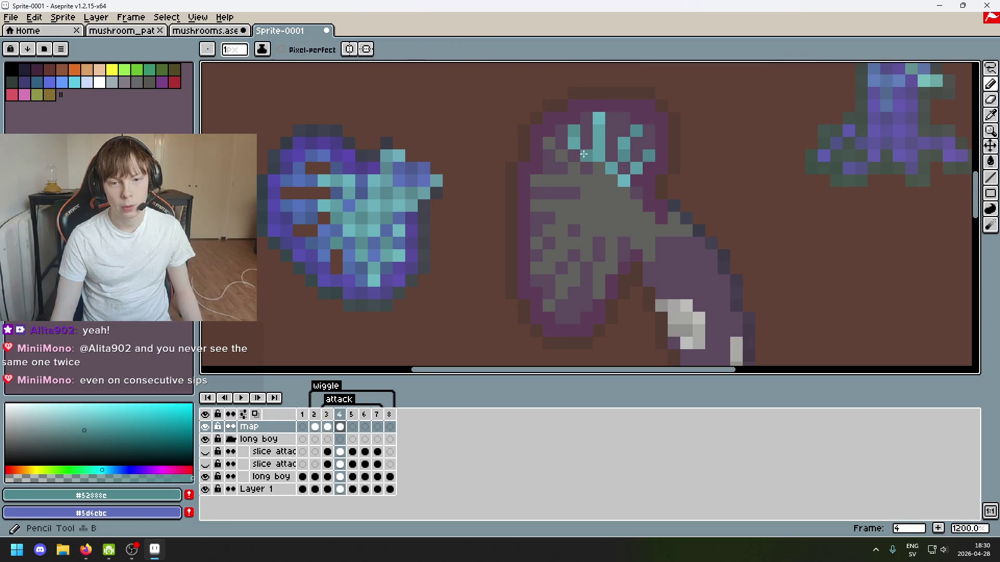
scroll(467, 242, "down", 2)
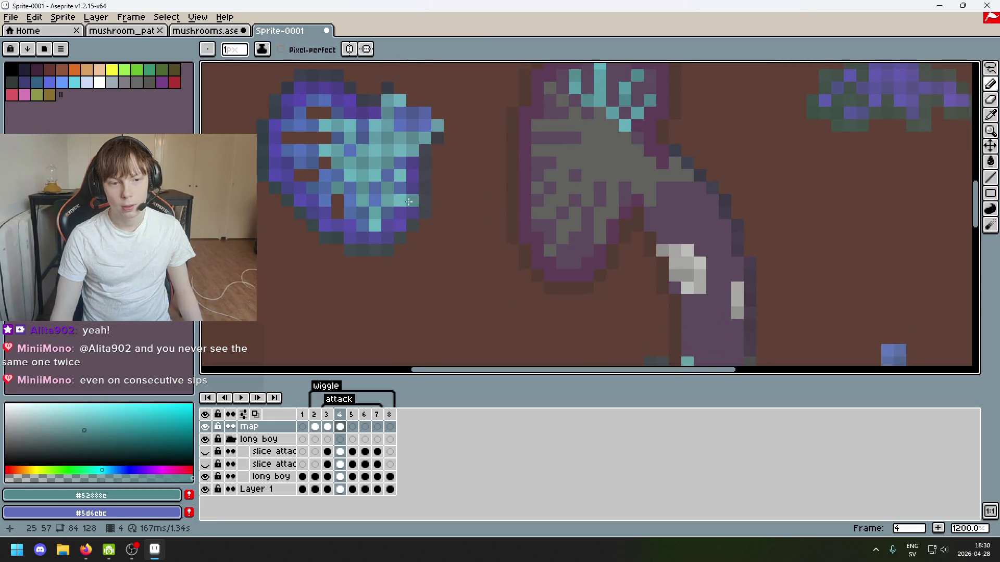
scroll(380, 247, "up", 2)
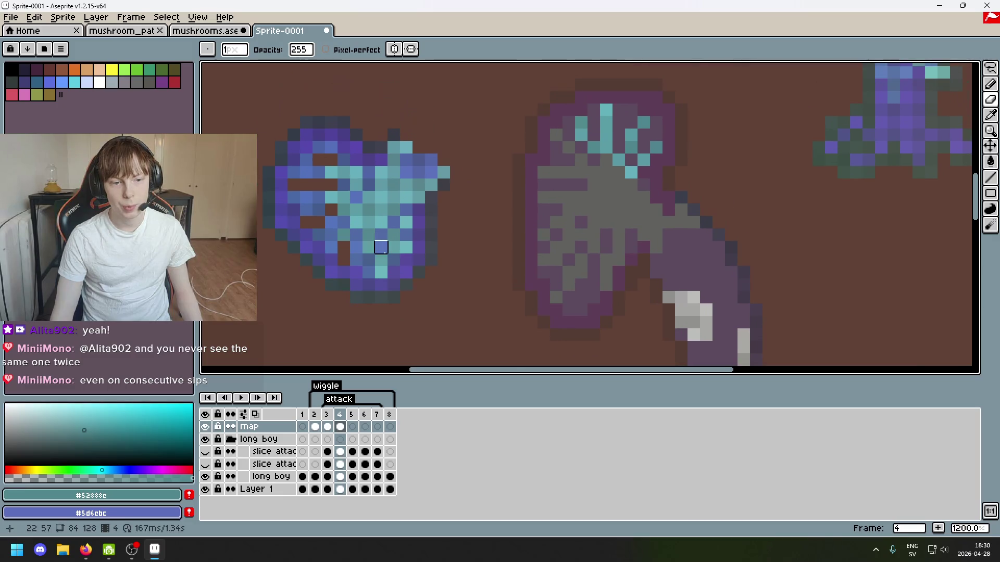
Add a light cyan pixel to the grey cap, erase the sampled pixel, then undo the cyan pixel.
left_click(381, 270, "alt")
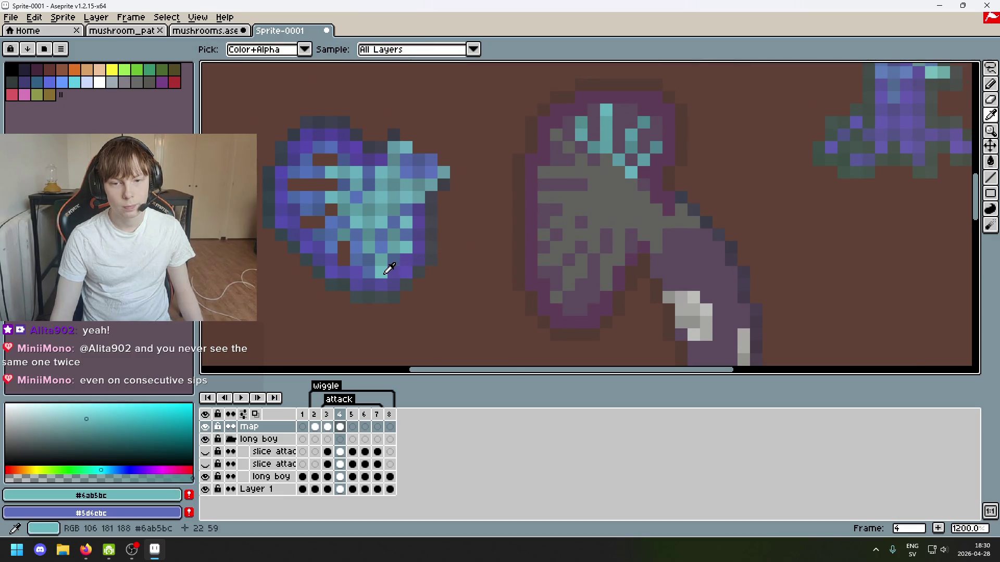
left_click(556, 135)
key("e")
left_click(381, 272)
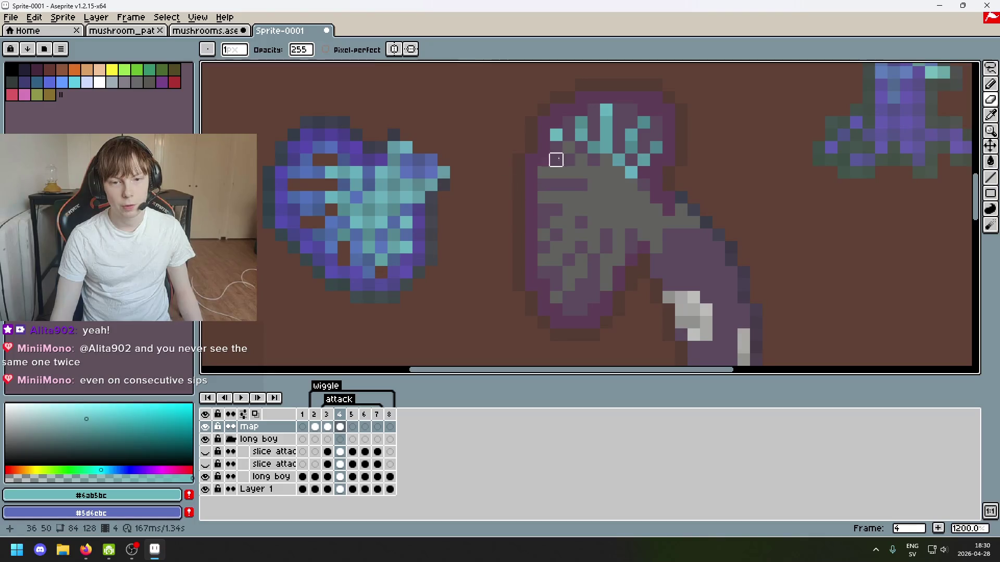
key("i")
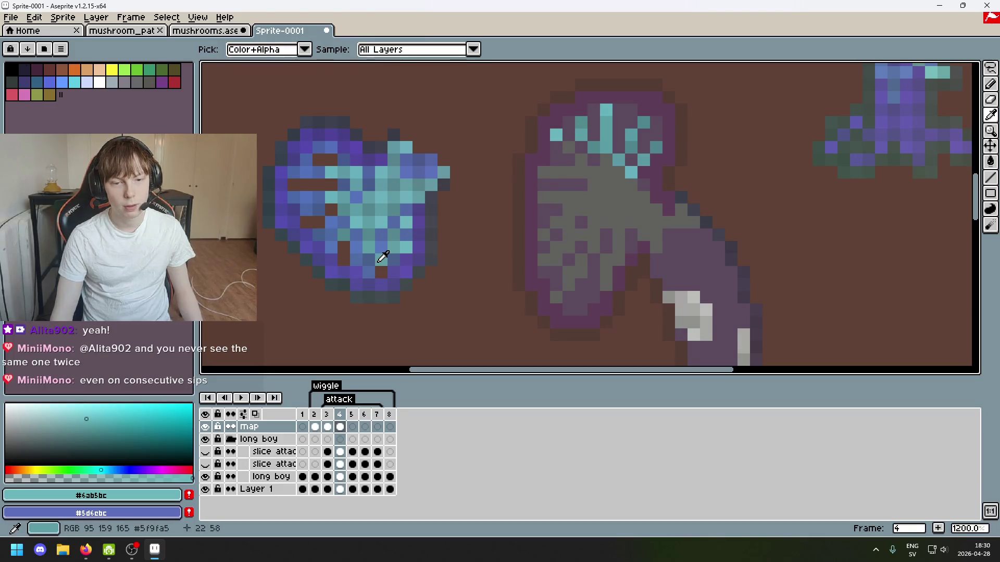
left_click(383, 257, "alt")
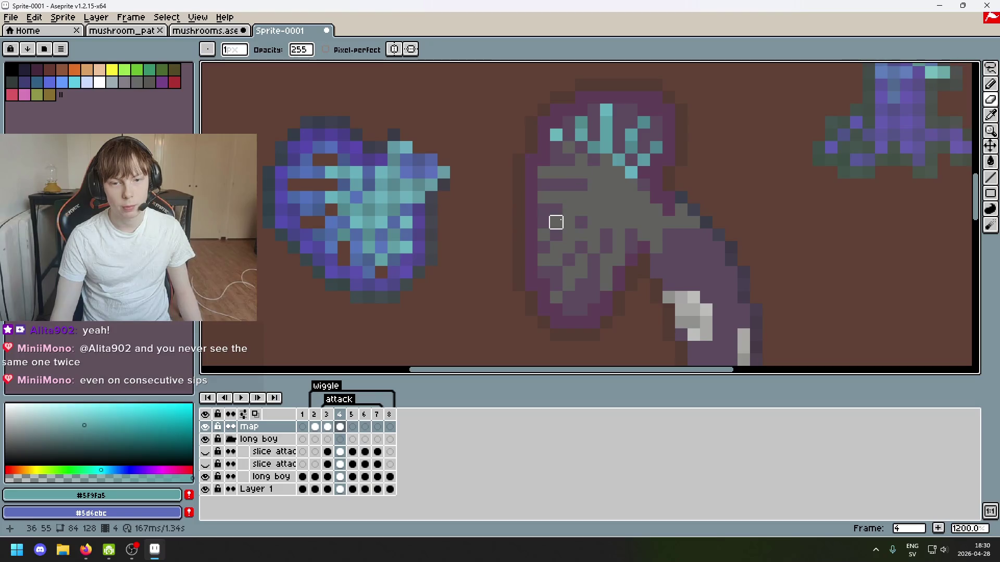
key("ctrl+z")
key("ctrl+z")
key("ctrl")
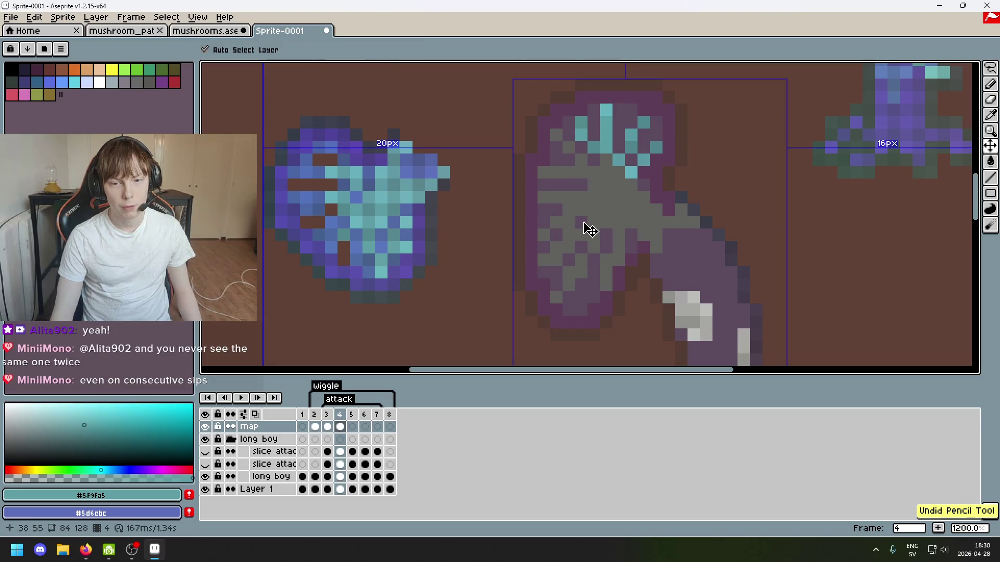
Undo the recent edits until only a lone cyan pixel remains on the grey cap, then choose the Pencil.
key("ctrl+y")
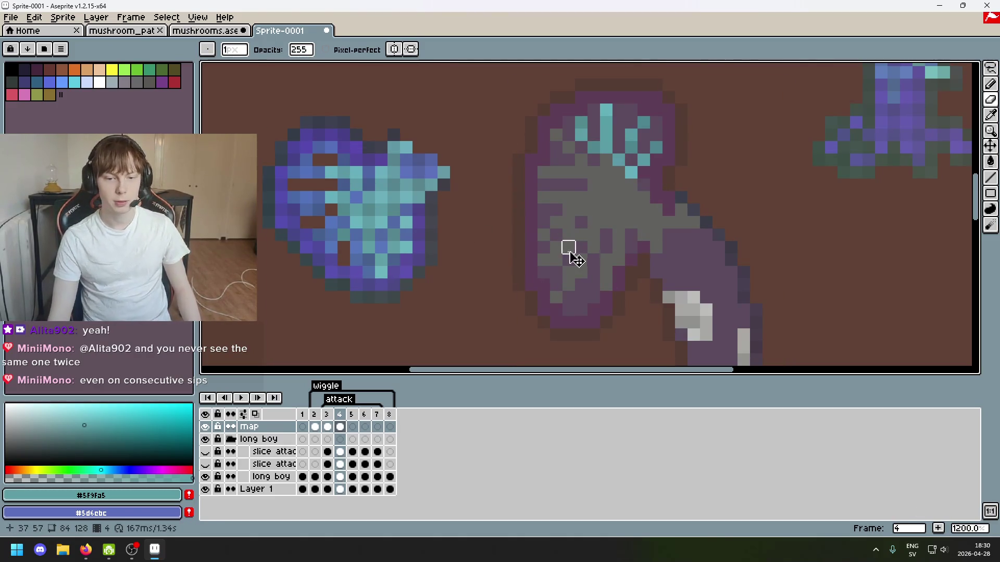
key("ctrl+z")
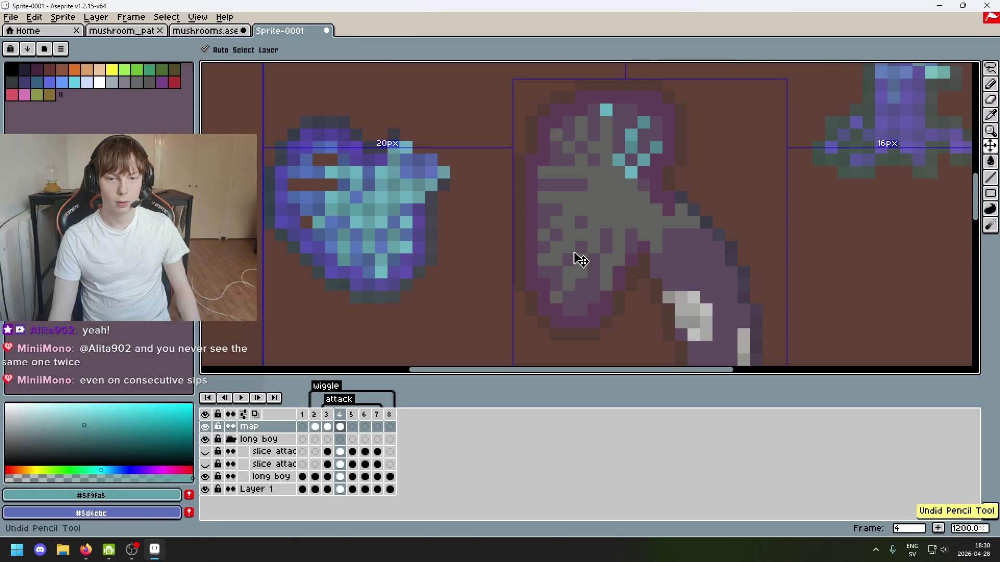
key("ctrl+z")
key("ctrl+z")
key("ctrl+z")
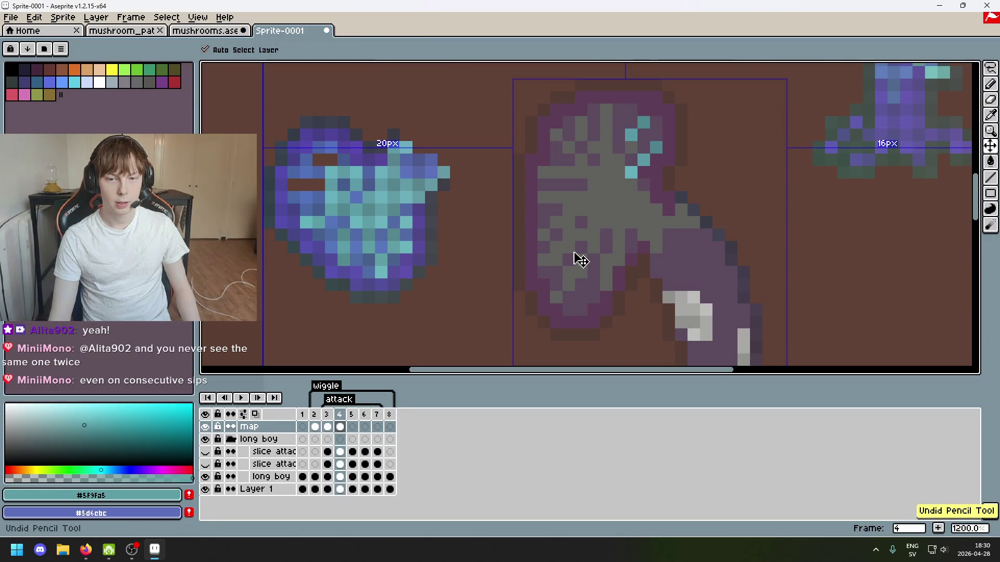
key("b")
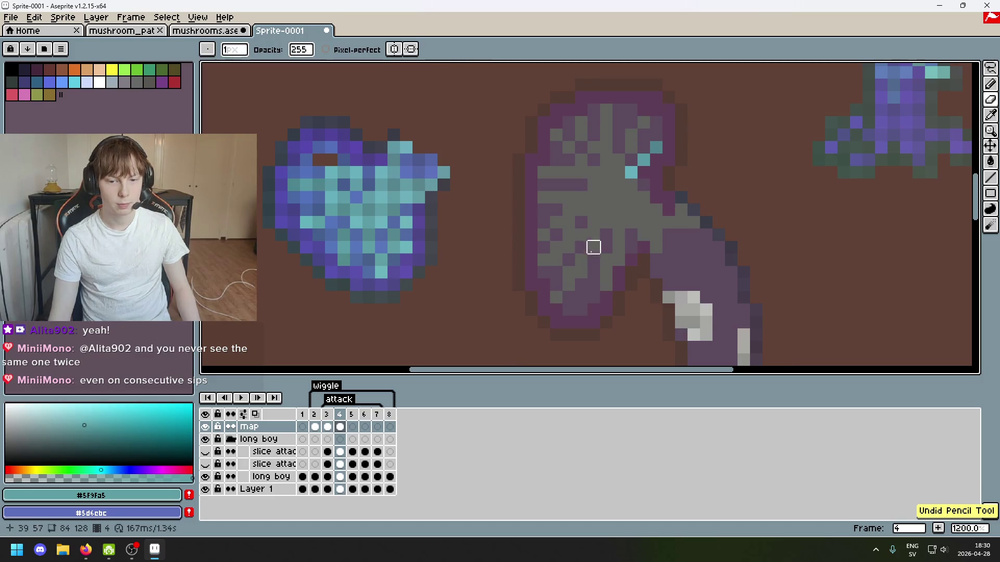
scroll(523, 199, "down", 2)
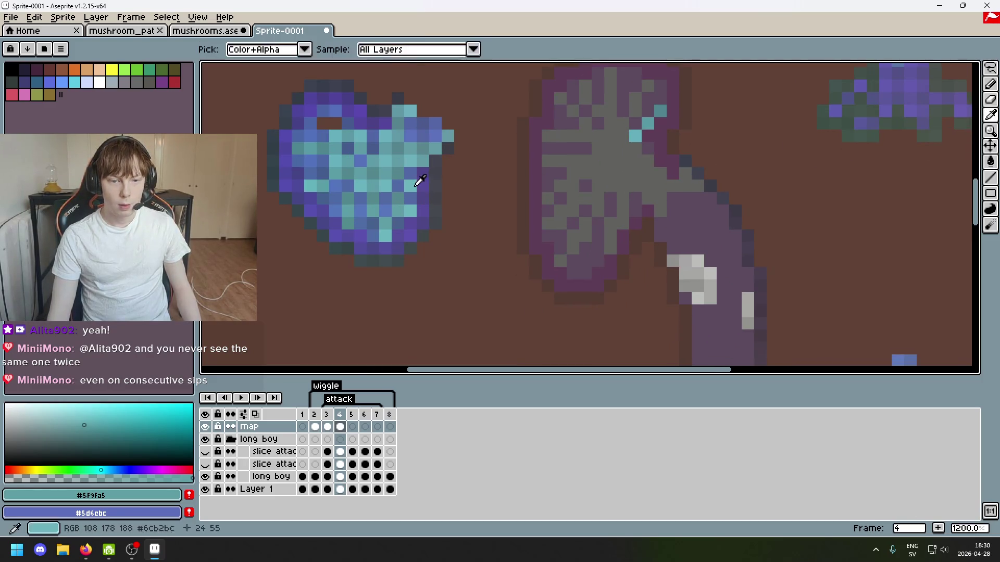
Sample the light teal from the blue cap and draw a cyan streak down the grey cap.
left_click(413, 183, "alt")
scroll(636, 261, "up", 1)
left_click(627, 189)
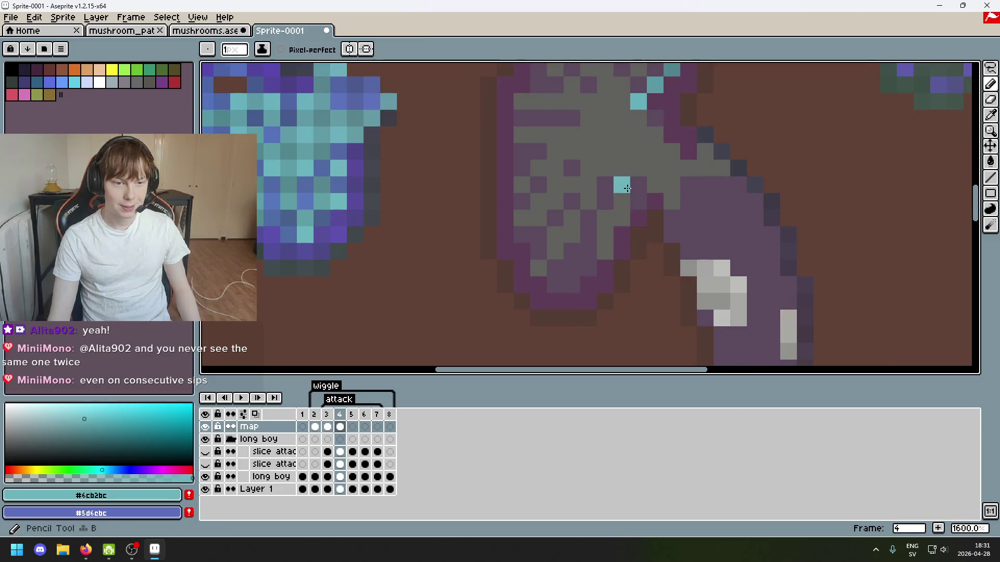
left_click_drag(627, 189, 605, 253)
Erase a pixel inside the blue cap, then try a dark teal pixel on the grey cap and undo it.
key("e")
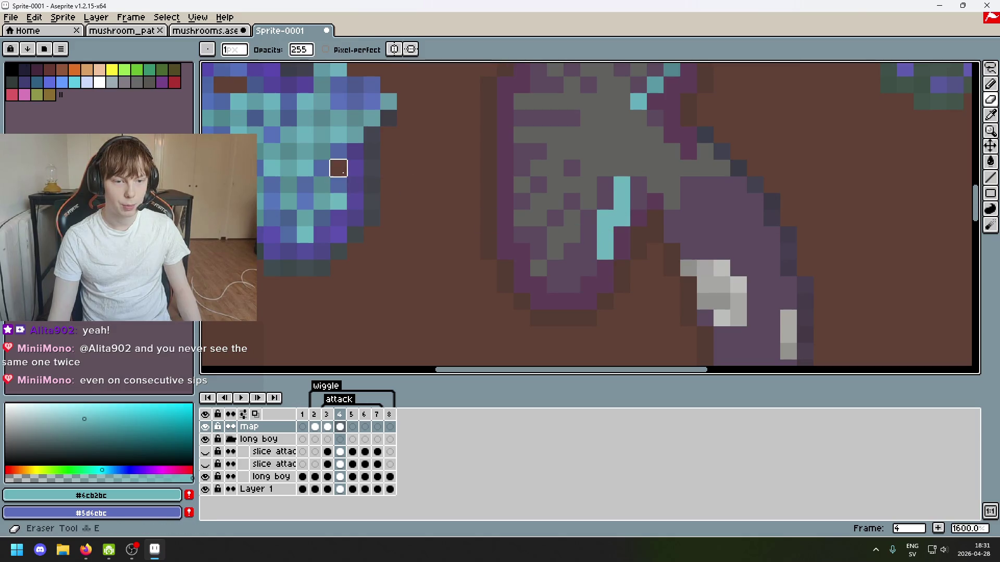
left_click(338, 169)
left_click(330, 182, "alt")
key("b")
left_click(581, 194)
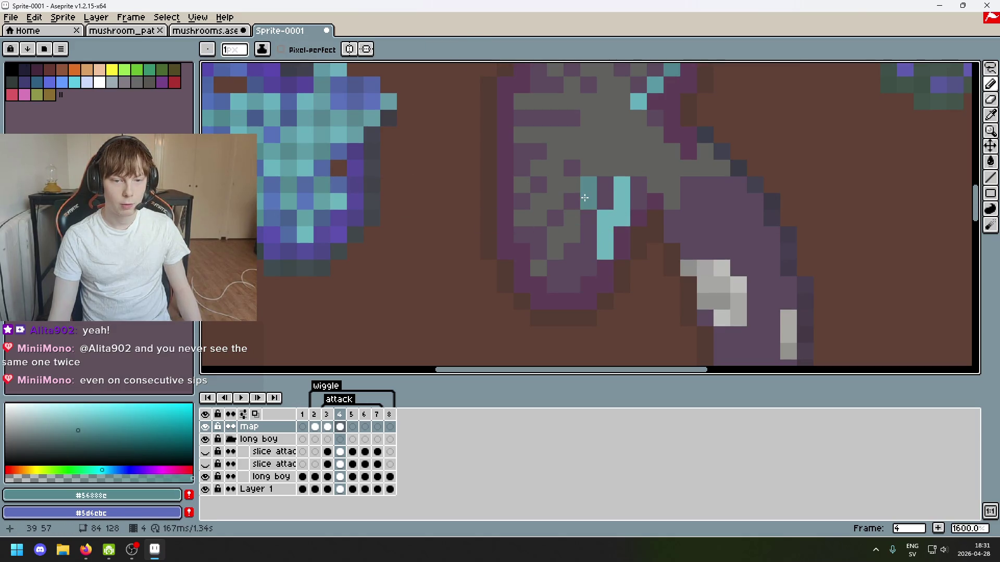
key("v")
key("ctrl+z")
key("b")
scroll(469, 219, "down", 2)
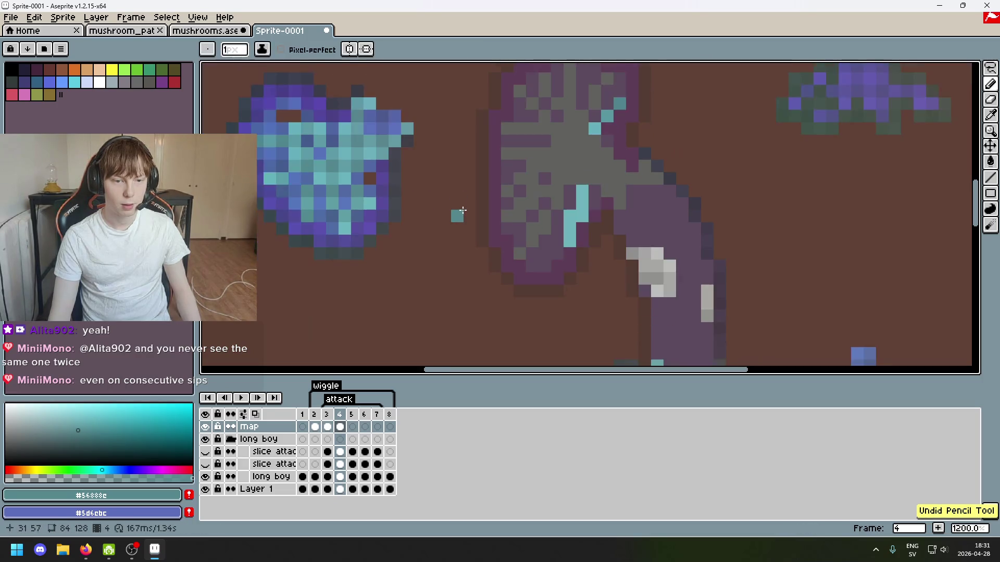
scroll(442, 224, "up", 1)
left_click_drag(368, 204, 419, 199)
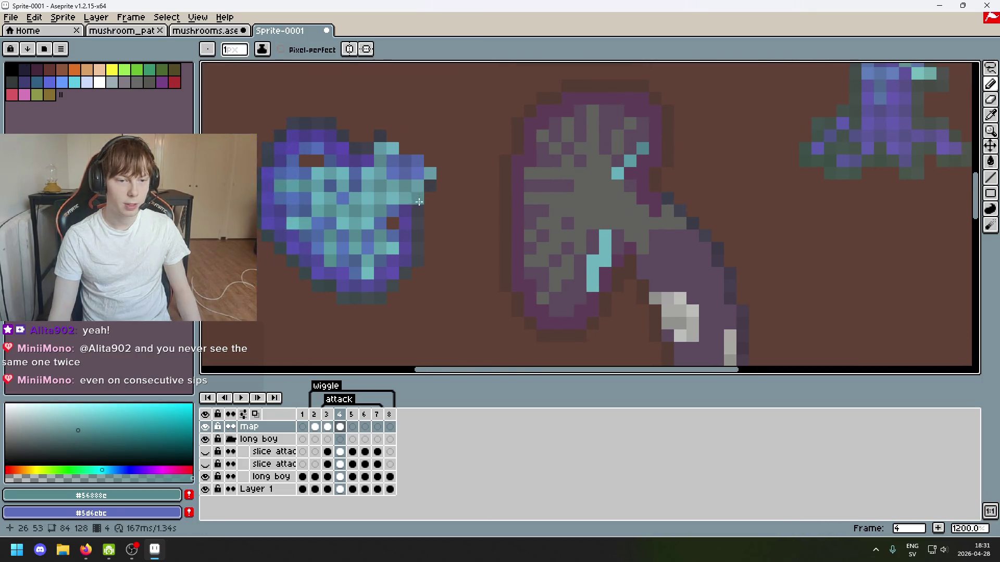
Erase two stray pixels in the blue cap and add two sampled teal pixels to the grey cap.
key("i")
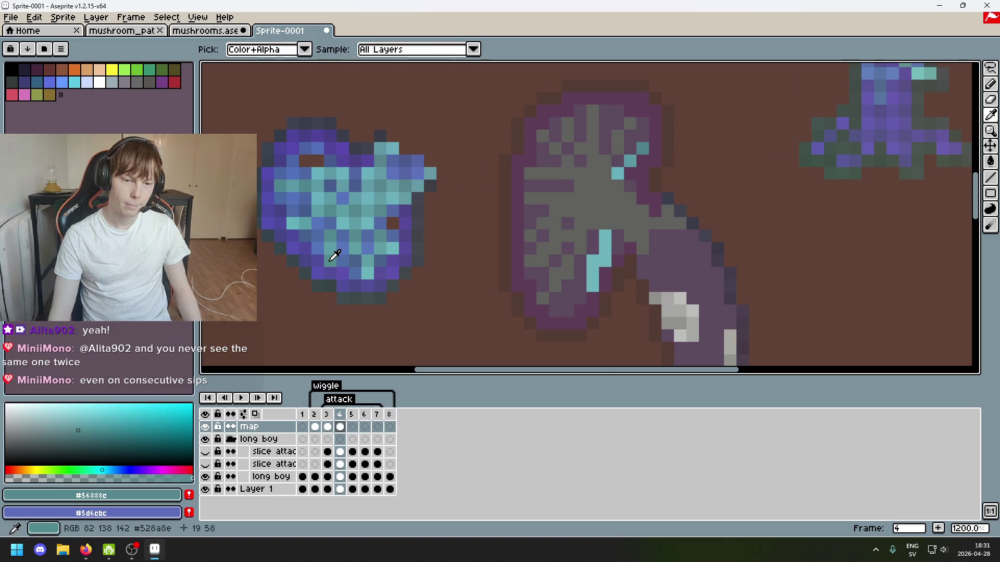
left_click(330, 260)
key("e")
left_click(330, 260)
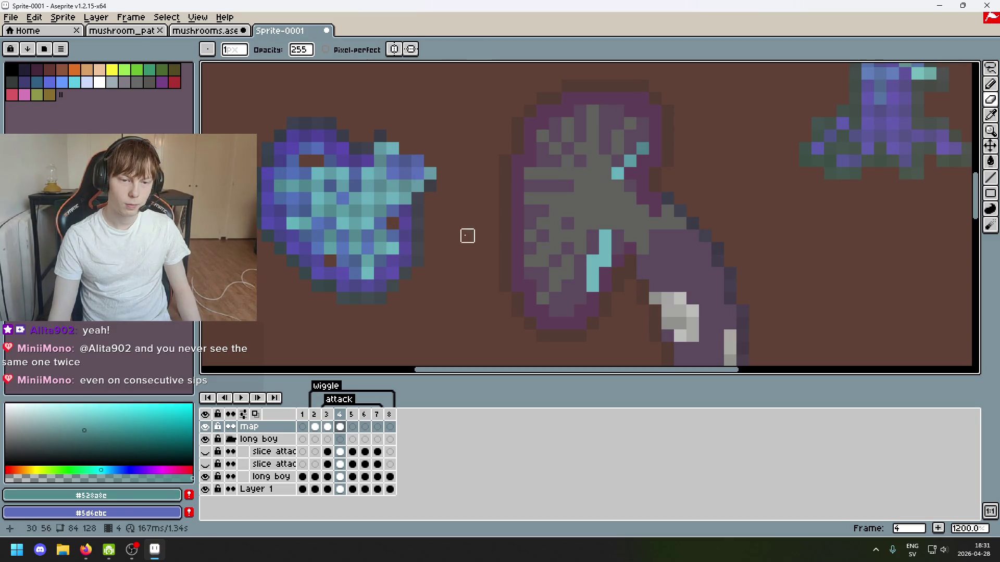
key("b")
left_click(537, 203)
key("e")
key("i")
left_click(330, 245)
key("e")
left_click(330, 248)
key("b")
left_click(564, 197)
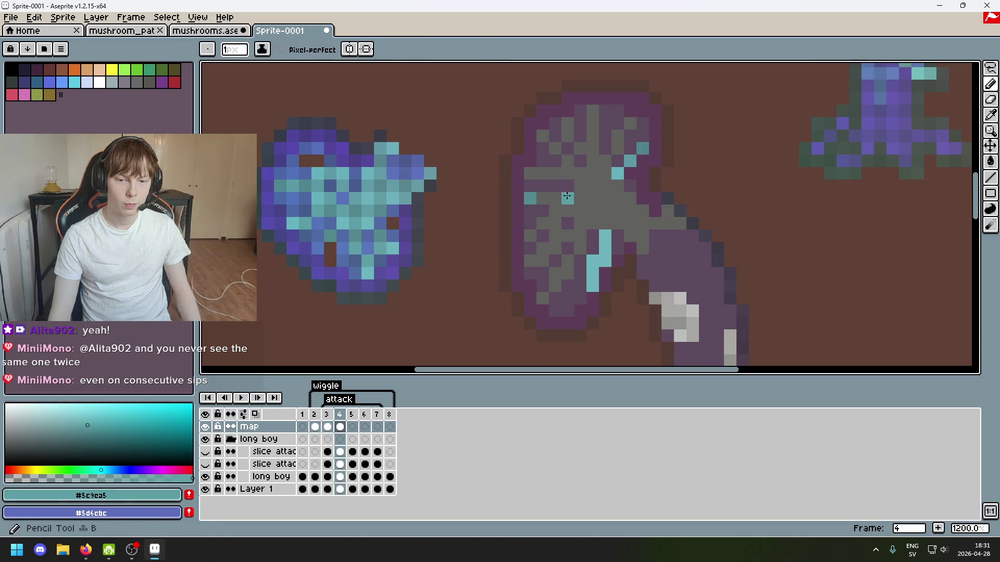
Add a dark teal and a light teal pixel, sampled from the blue cap, to the grey cap.
key("i")
left_click(339, 225)
key("b")
left_click(553, 199)
key("i")
left_click(364, 217)
key("b")
left_click(564, 199)
scroll(440, 224, "down", 3)
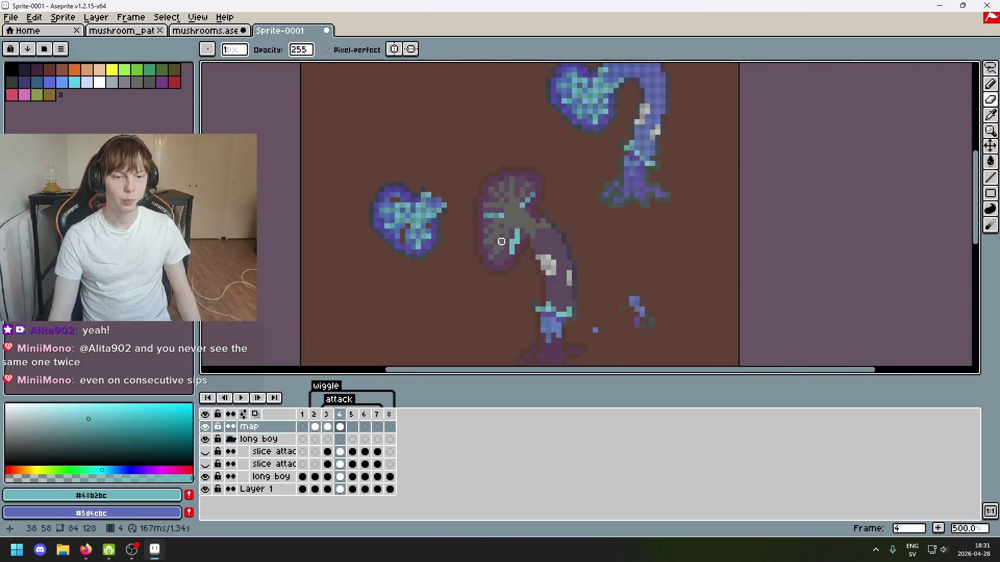
Sample teals from the blue cap and add teal pixels to the upper grey cap.
scroll(495, 241, "up", 1)
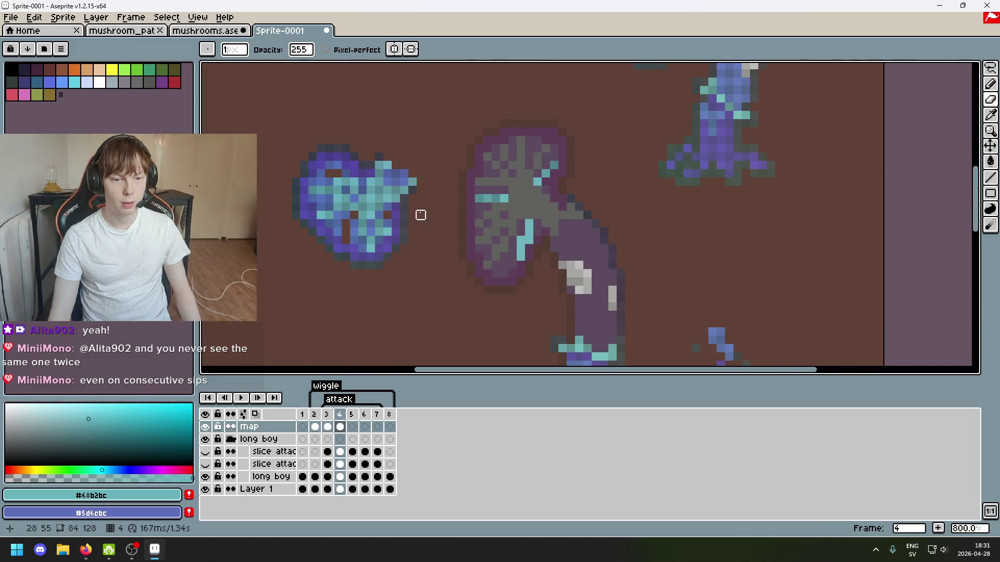
scroll(445, 190, "up", 2)
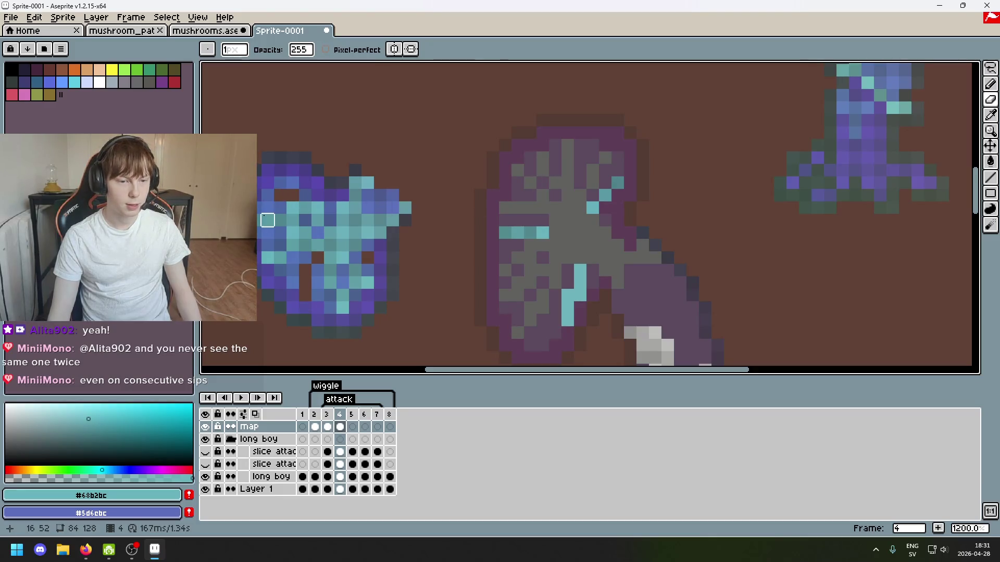
left_click(265, 208, "alt")
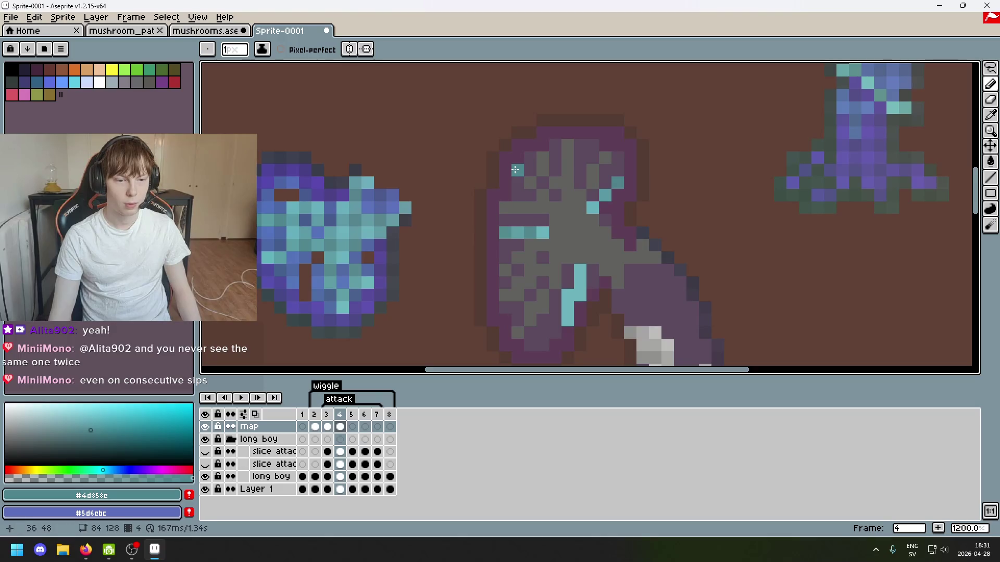
key("alt")
left_click(530, 181)
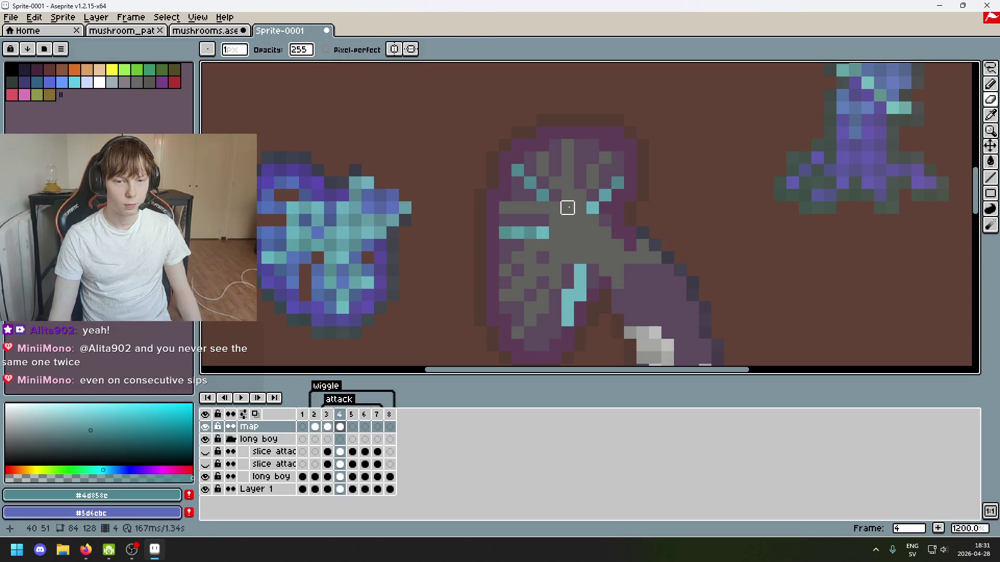
key("alt")
left_click(290, 215)
left_click(639, 218)
Add a teal pixel to the grey cap's left edge, fixing mistakes with undo and redo.
scroll(639, 218, "down", 2)
scroll(584, 156, "up", 2)
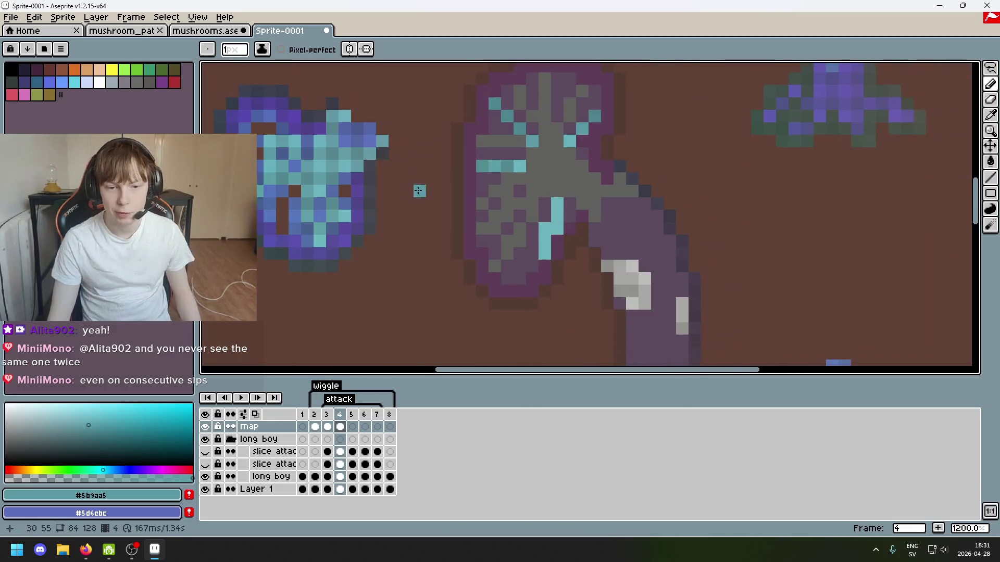
left_click(323, 230, "alt")
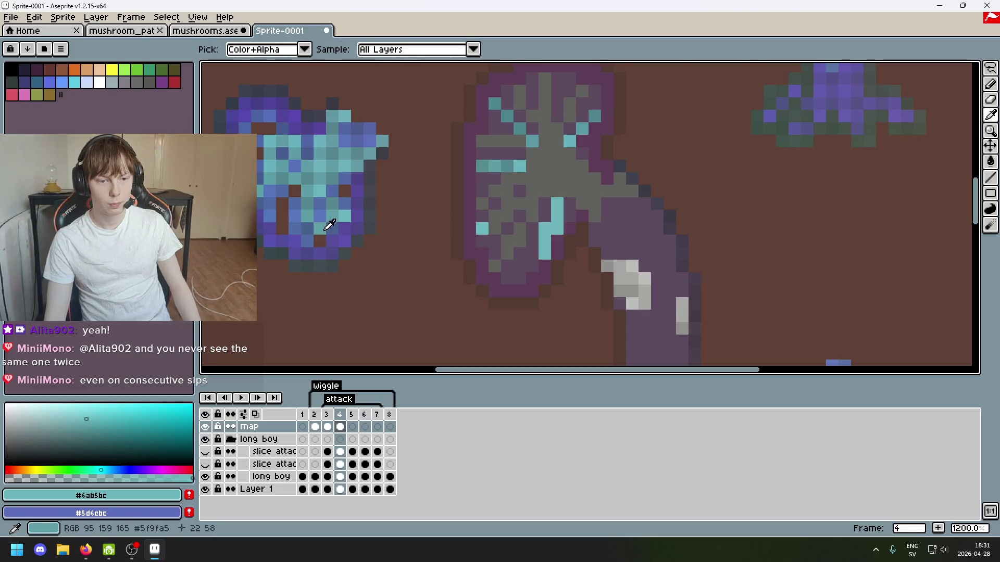
left_click(329, 228, "alt")
key("ctrl+z")
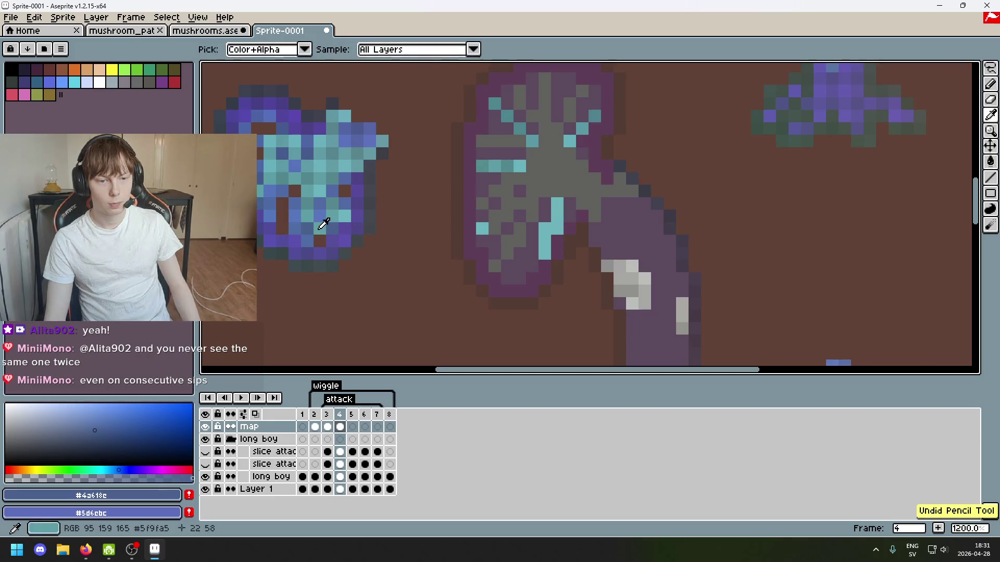
left_click(482, 229, "alt")
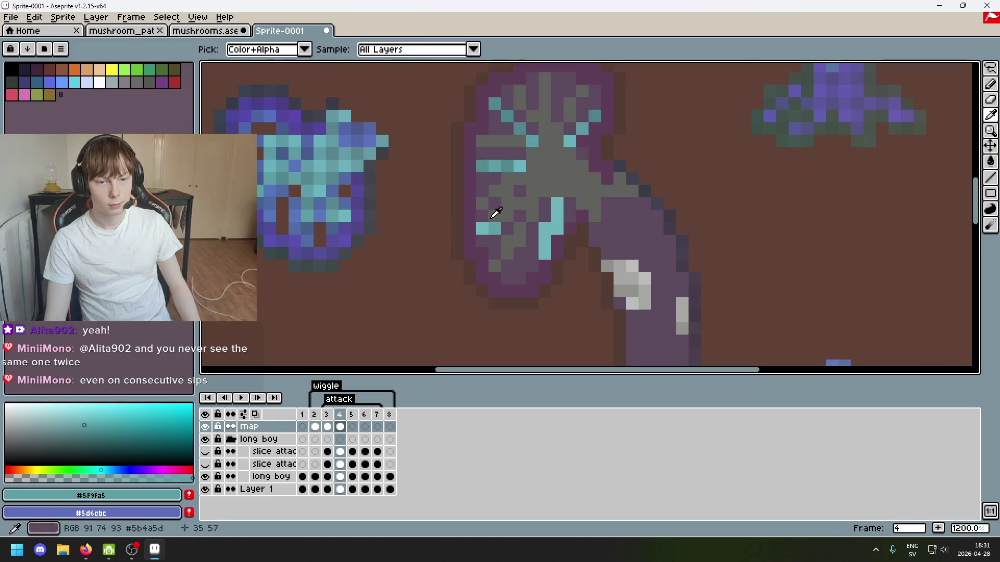
left_click(316, 209, "alt")
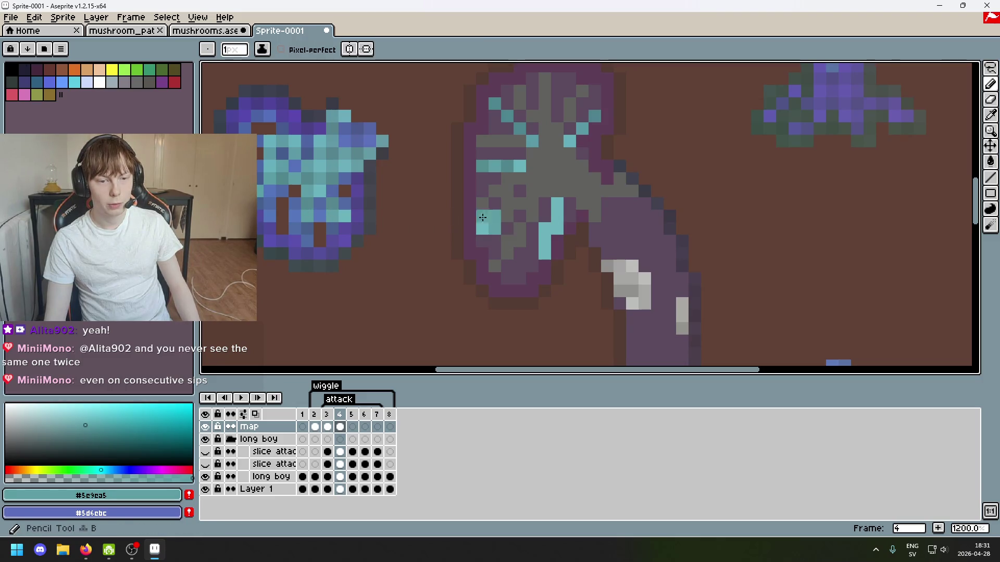
left_click(506, 224)
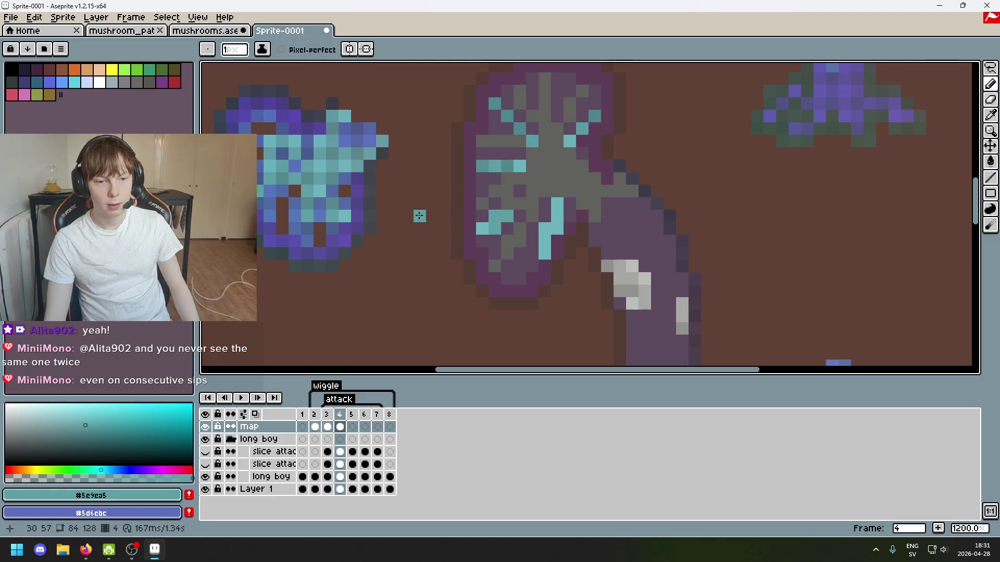
scroll(311, 215, "up", 1)
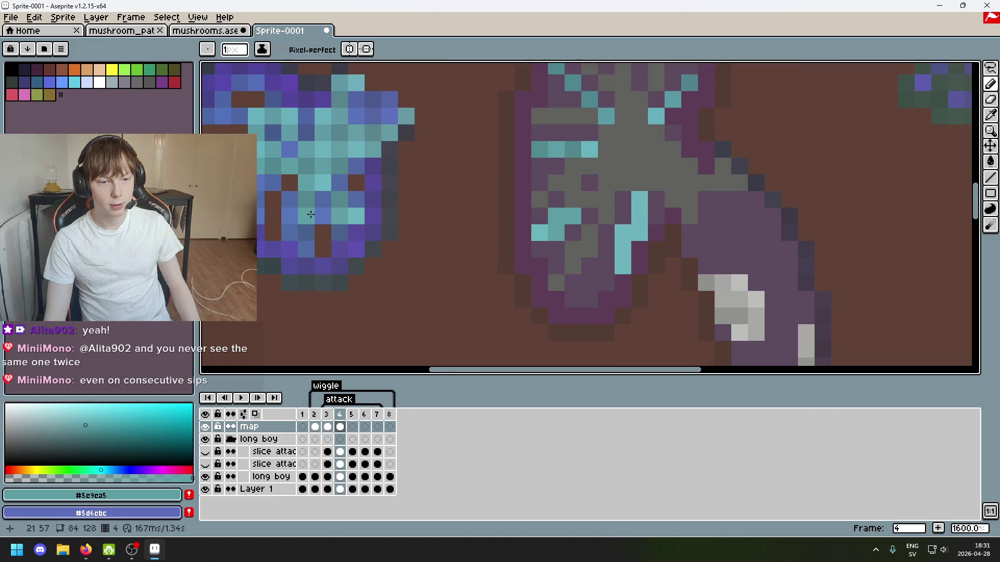
key("ctrl+z")
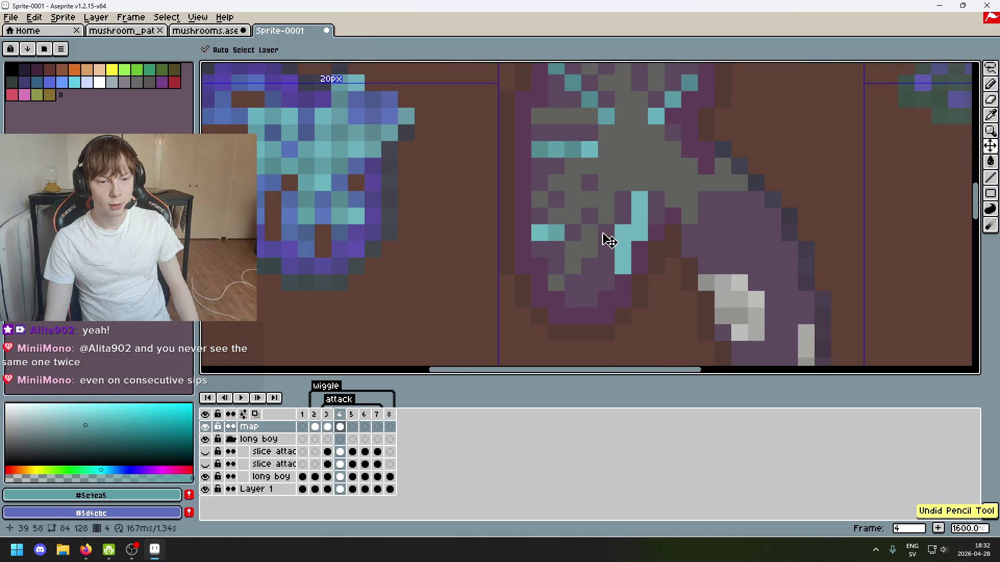
key("ctrl+y")
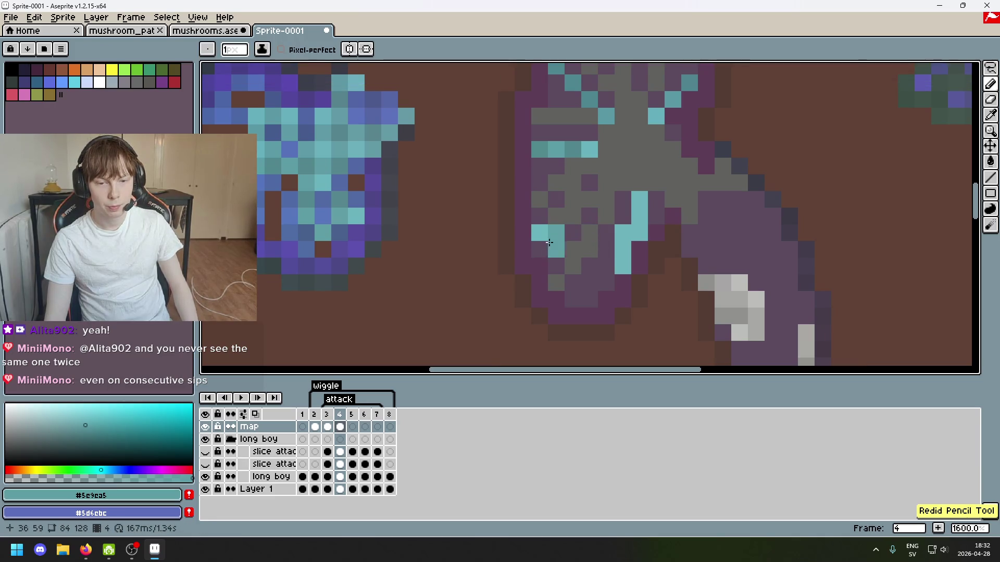
Load the darker teal #54888e from the blue cap as the drawing colour.
key("e")
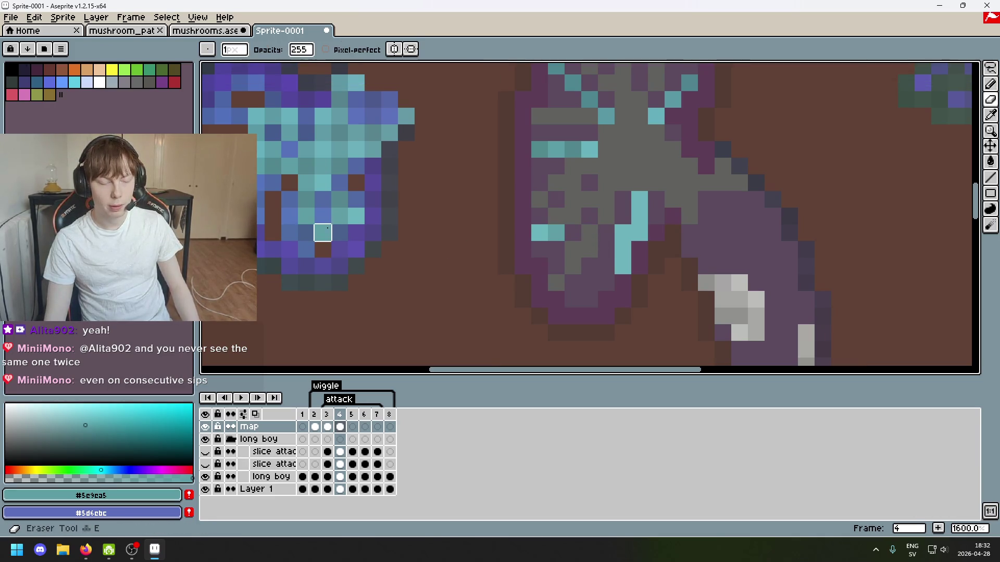
key("b")
key("b")
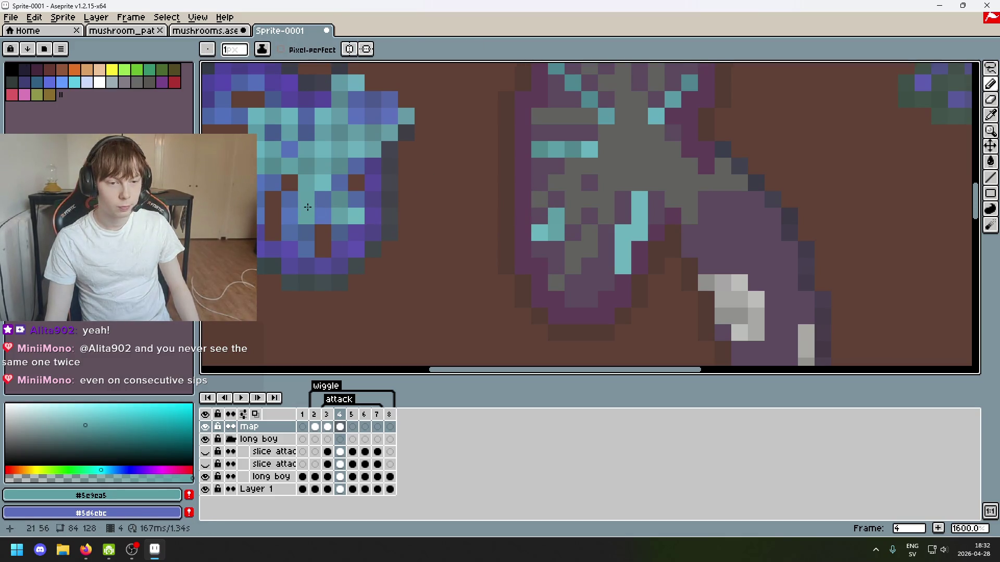
key("e")
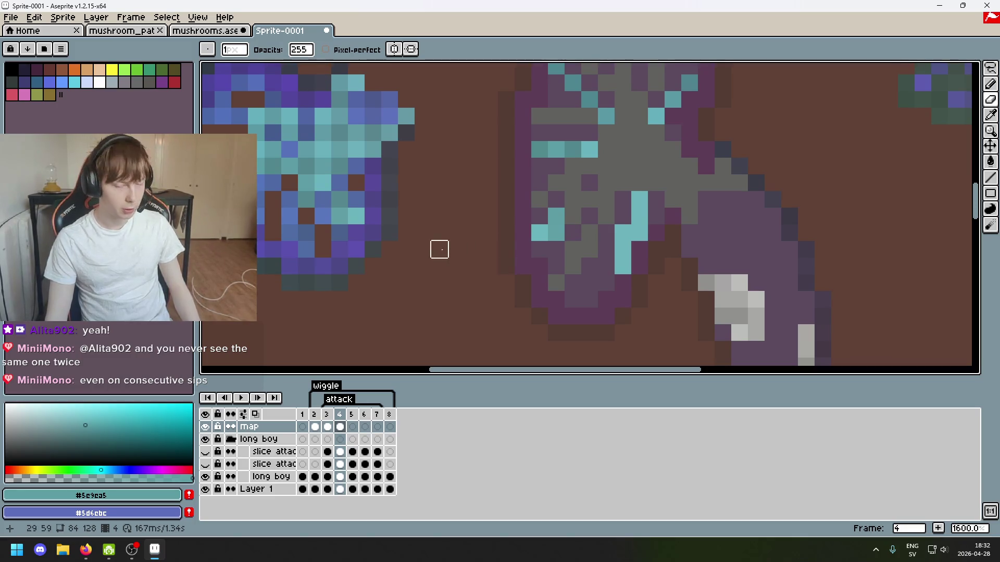
scroll(440, 247, "up", 3)
key("i")
left_click(295, 246)
Pick the muted cyan from an existing pixel and place one teal highlight pixel.
key("b")
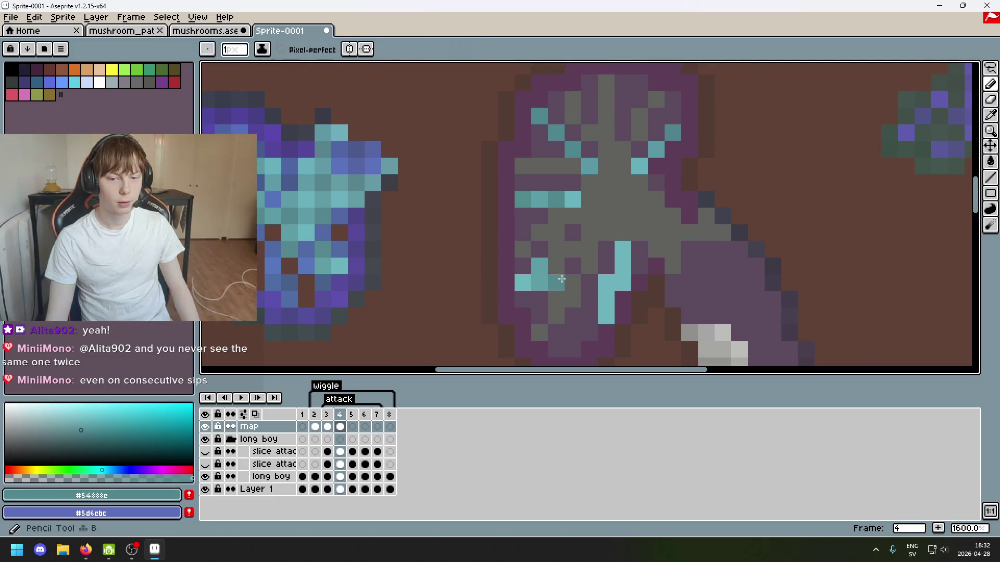
key("e")
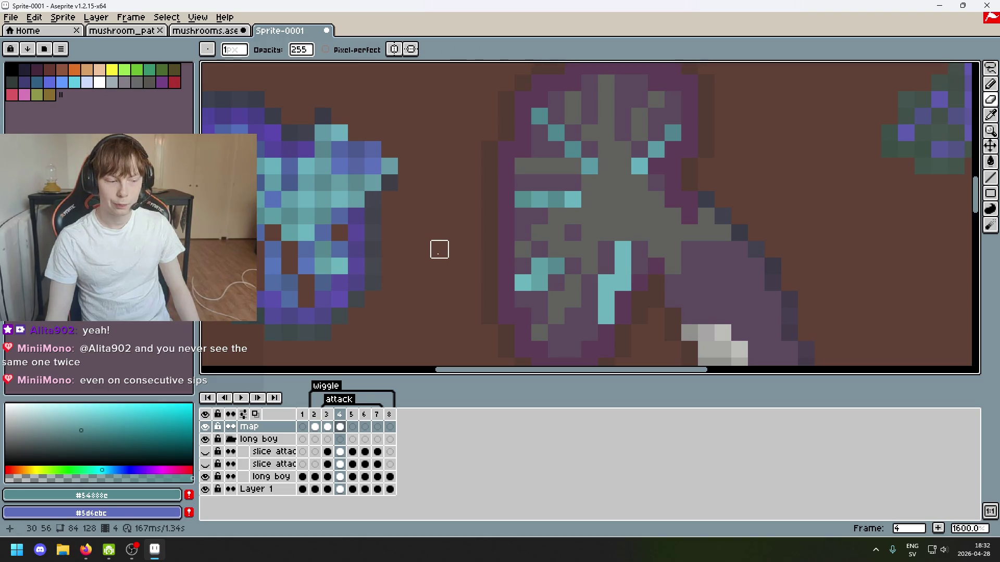
scroll(423, 249, "down", 2)
scroll(422, 217, "up", 2)
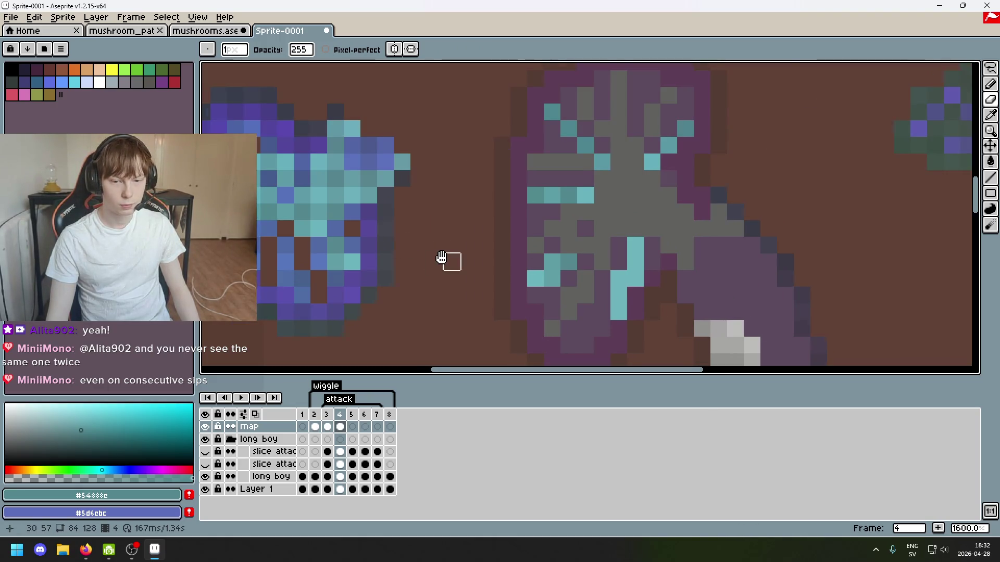
left_click_drag(451, 262, 410, 262)
left_click_drag(293, 244, 369, 258)
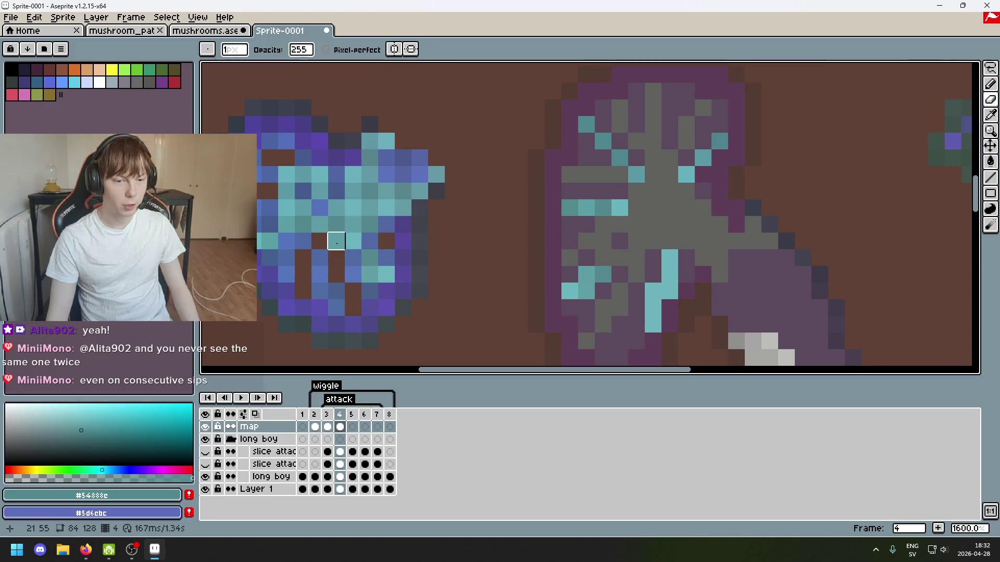
left_click(341, 235, "alt")
left_click(619, 257)
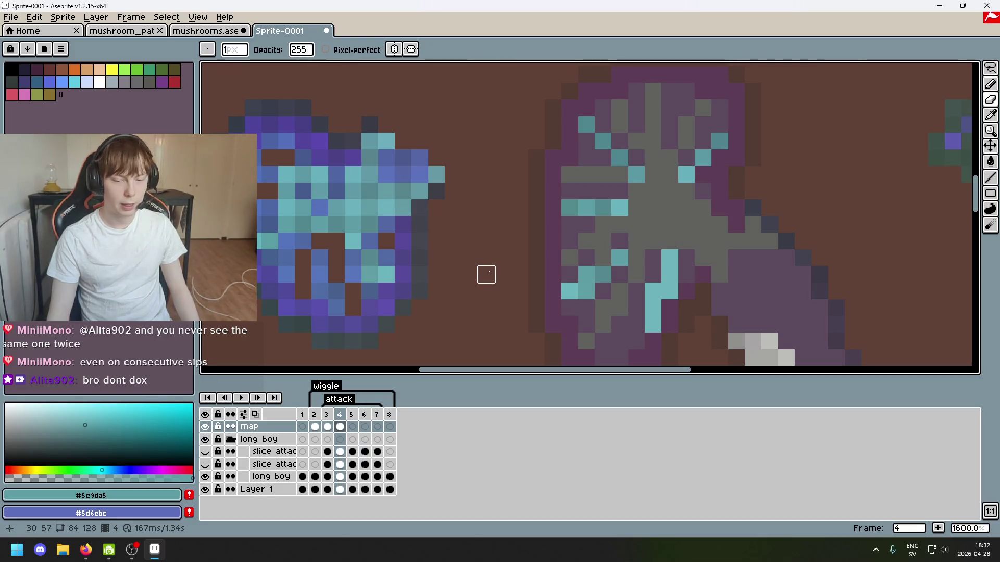
Load the lighter teal #64b2bc from the blue cap as the drawing colour.
scroll(488, 274, "down", 1)
scroll(408, 259, "up", 1)
left_click_drag(408, 259, 402, 261)
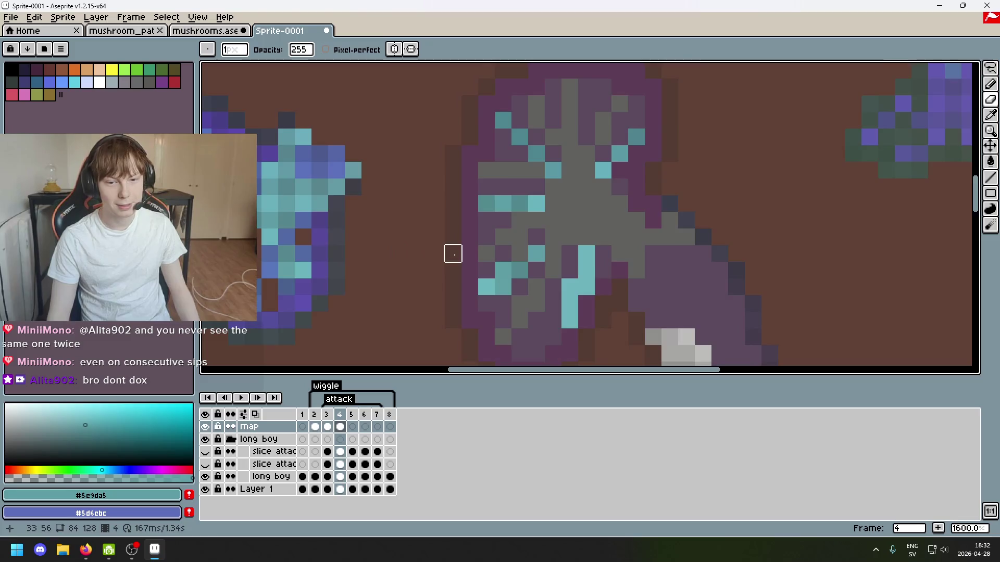
scroll(480, 259, "down", 1)
scroll(440, 230, "up", 1)
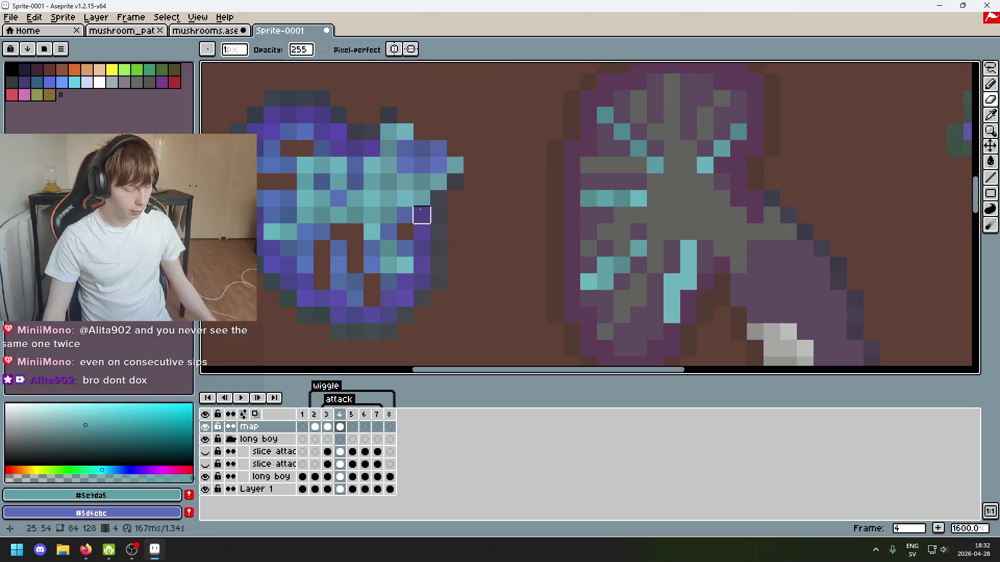
scroll(371, 215, "up", 1)
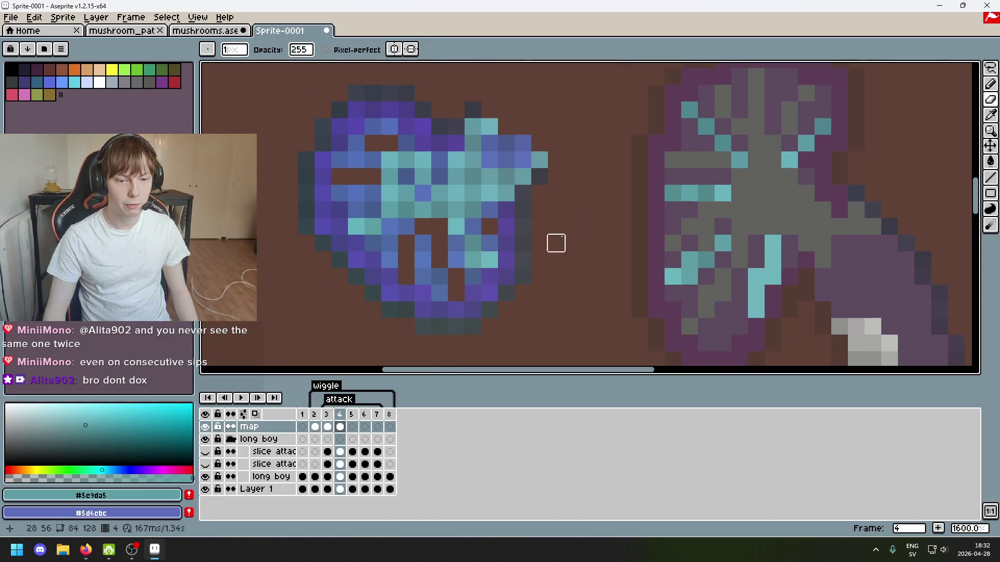
scroll(521, 250, "down", 2)
left_click_drag(517, 259, 587, 245)
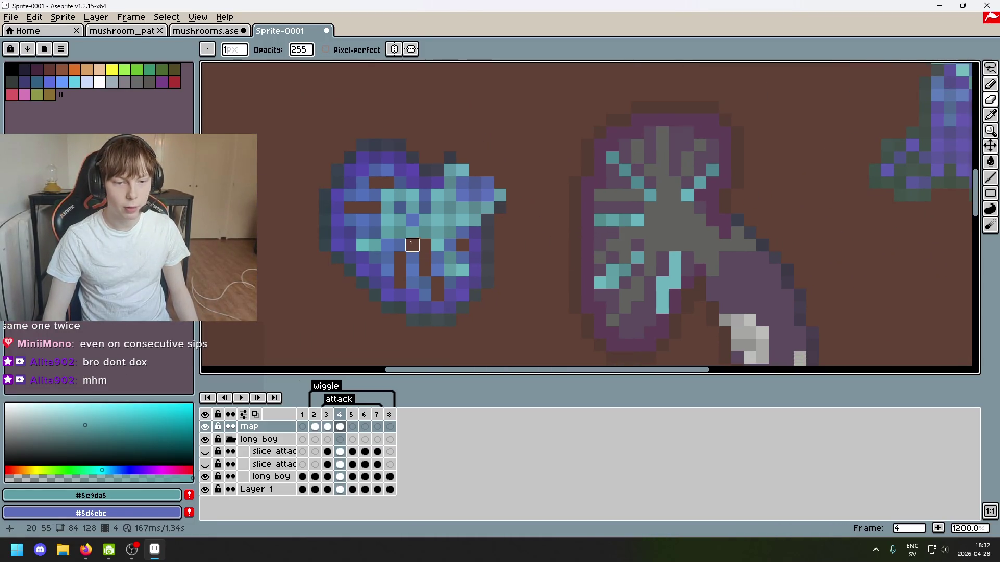
left_click(380, 239, "alt")
scroll(564, 239, "up", 1)
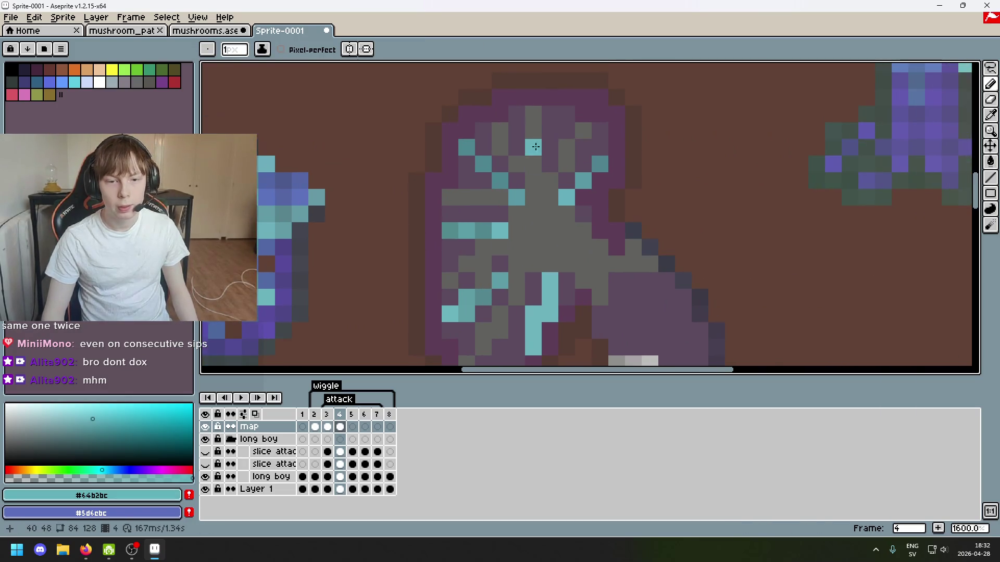
left_click_drag(450, 233, 666, 221)
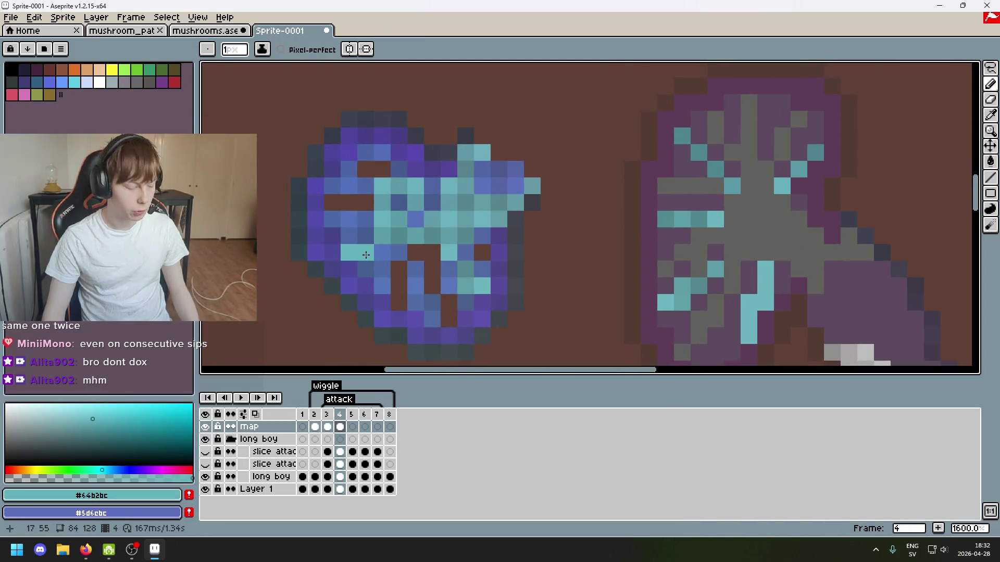
scroll(542, 261, "down", 3)
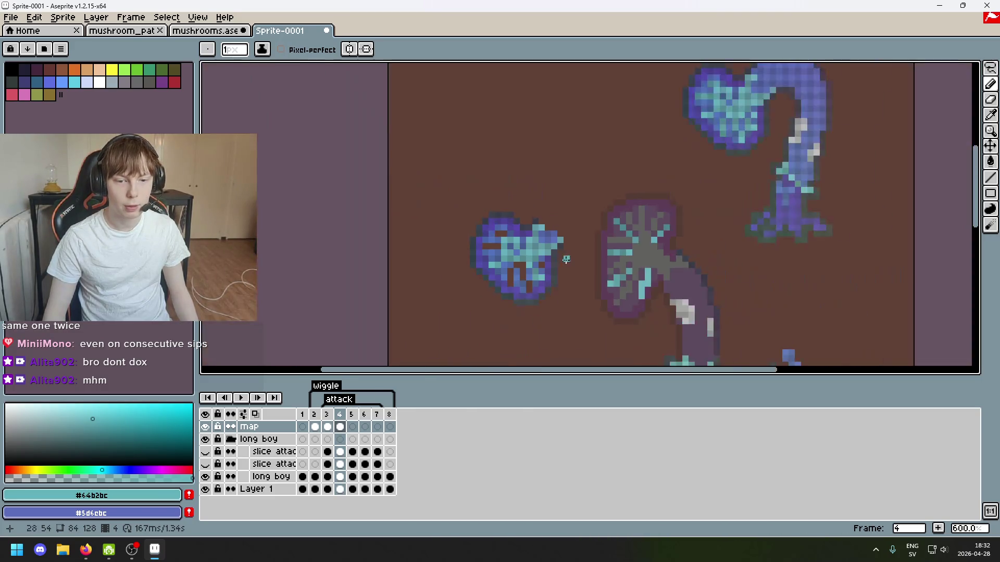
Place one light cyan pixel on the purple-grey cap's left edge.
scroll(565, 259, "up", 3)
scroll(431, 236, "down", 1)
scroll(415, 237, "up", 1)
scroll(542, 237, "right", 2)
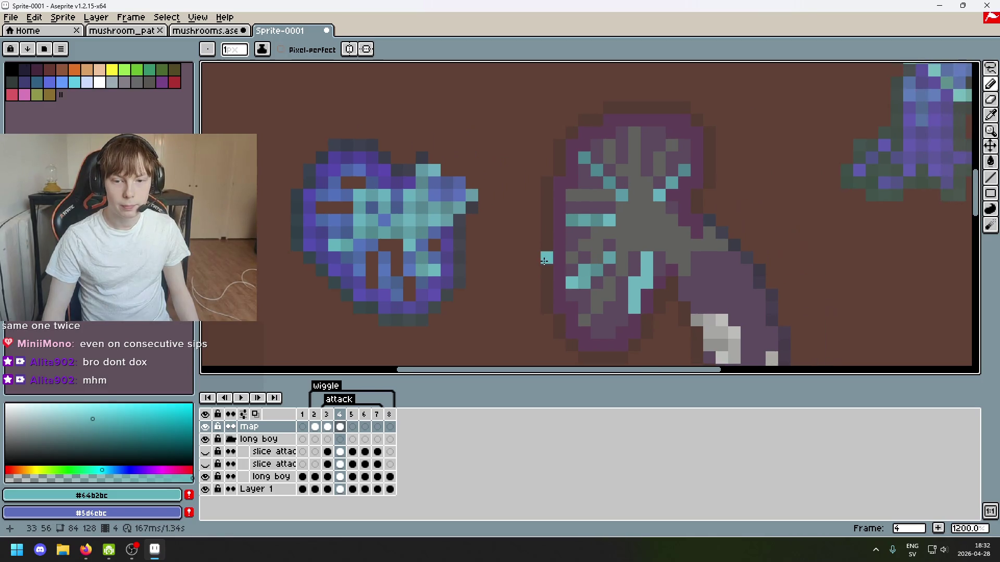
scroll(525, 268, "down", 2)
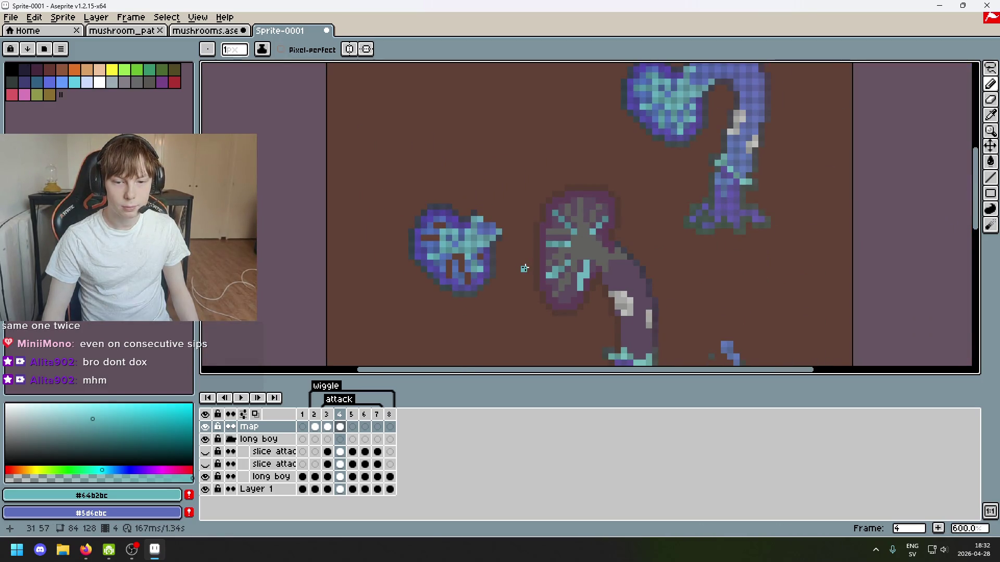
scroll(525, 269, "up", 2)
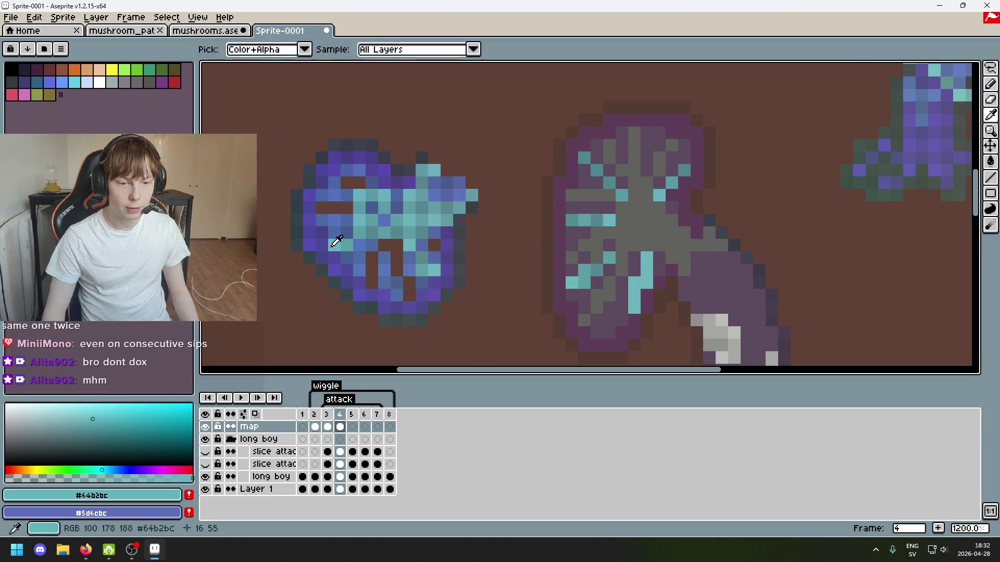
left_click_drag(568, 197, 564, 199)
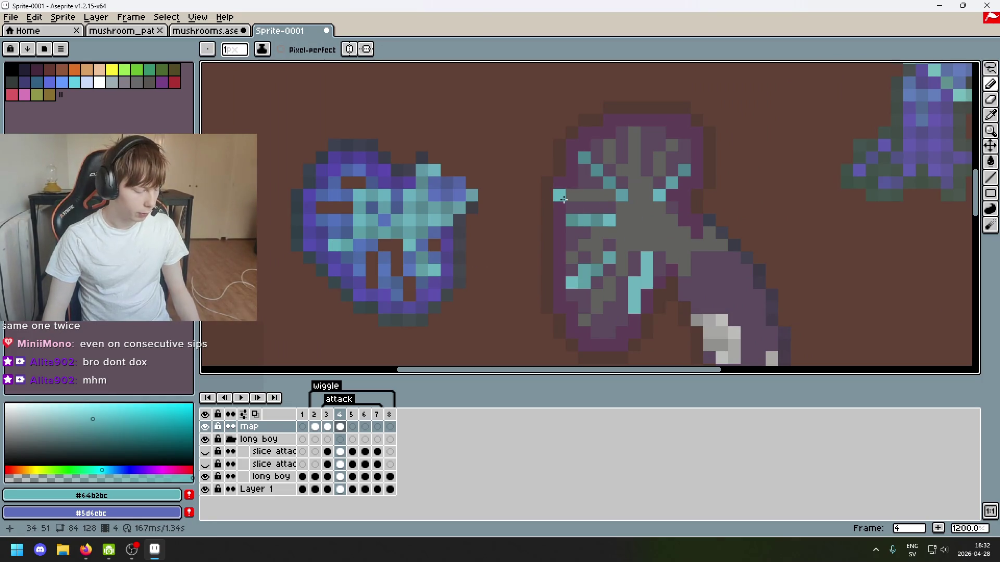
Recentre the view on both caps and switch to the Eraser.
scroll(568, 205, "down", 3)
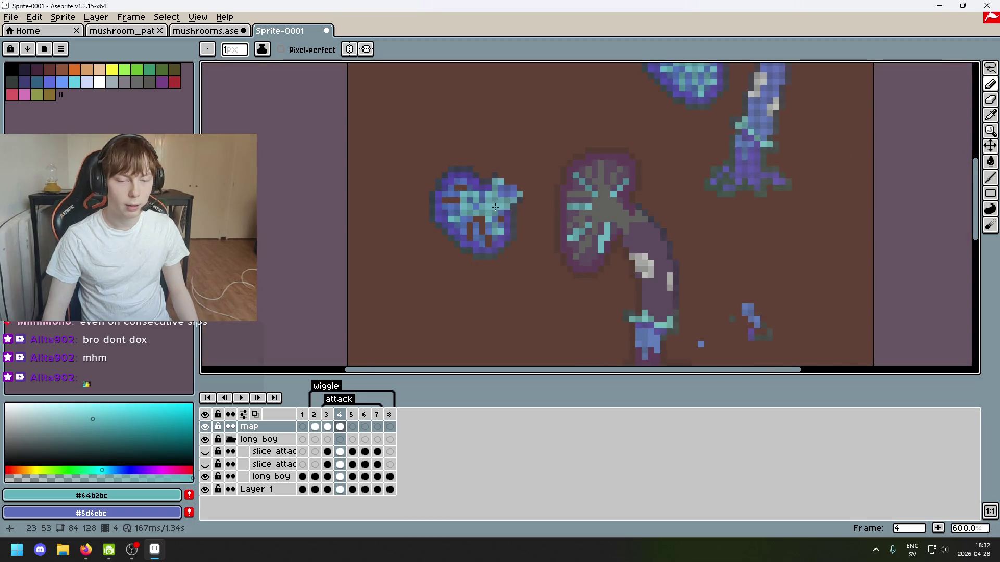
scroll(573, 198, "up", 2)
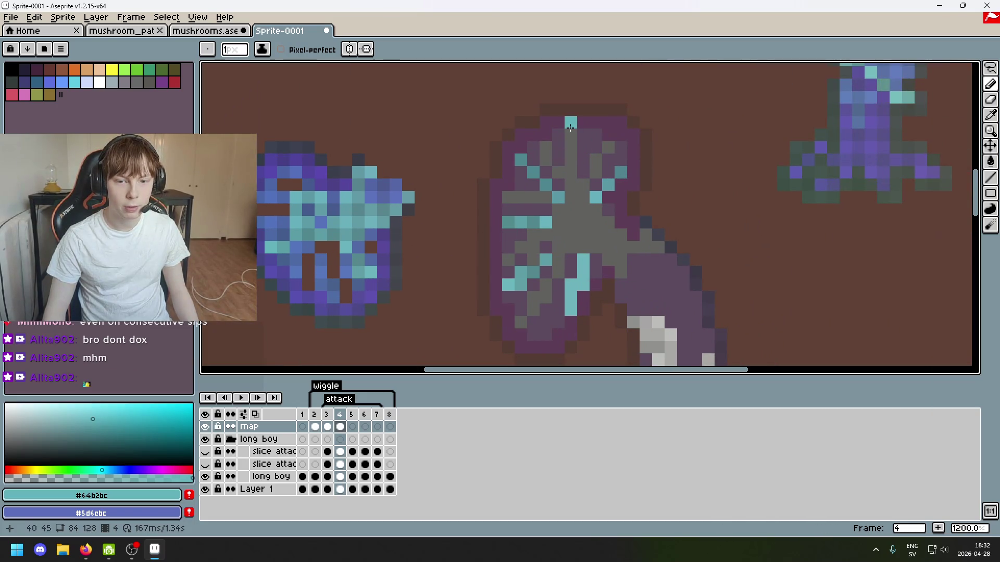
scroll(551, 193, "down", 2)
left_click_drag(550, 193, 682, 177)
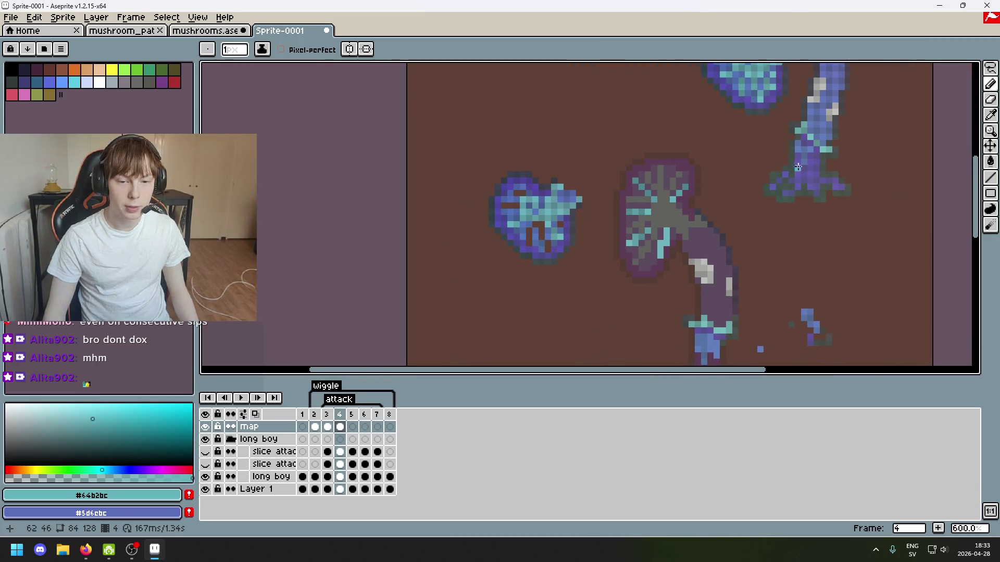
scroll(682, 177, "up", 2)
mouse_move(692, 218)
left_mouse_down()
mouse_move(596, 224)
mouse_move(485, 213)
left_mouse_up()
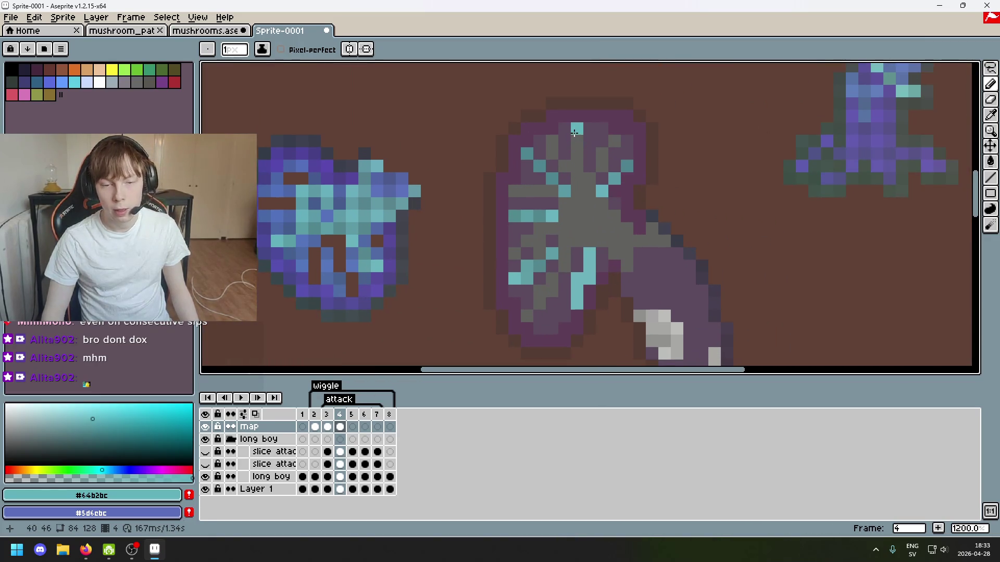
scroll(576, 130, "down", 3)
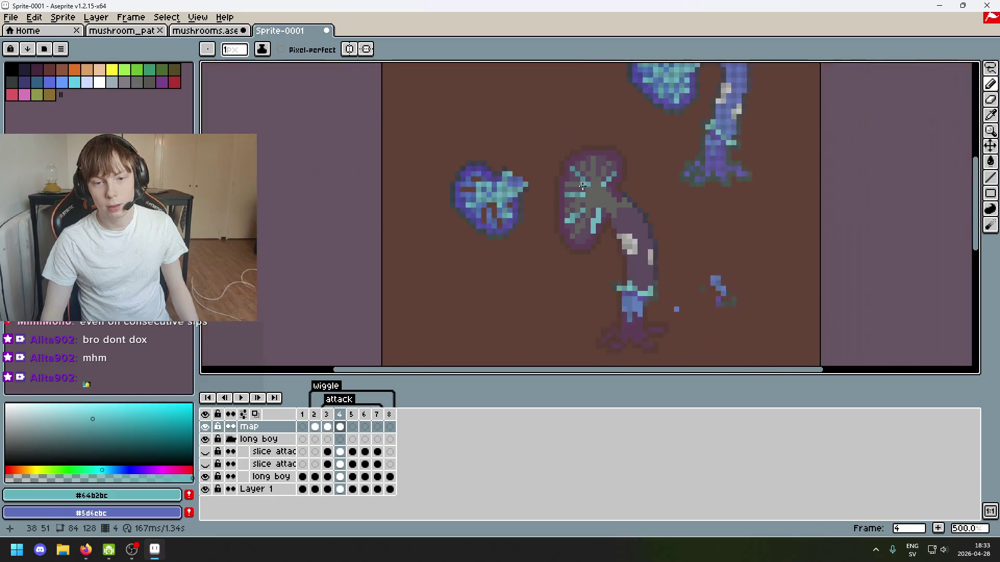
scroll(589, 166, "up", 5)
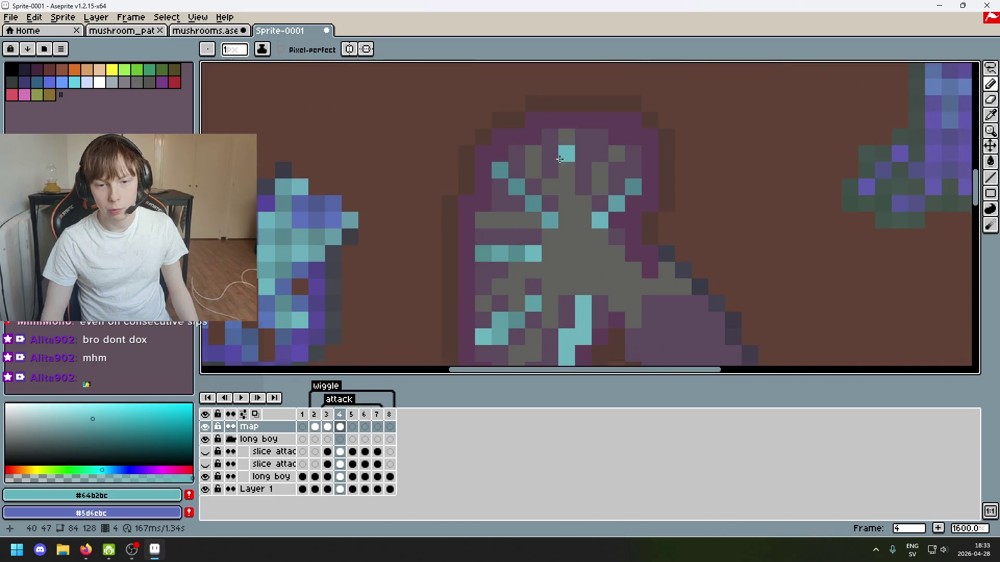
scroll(567, 146, "down", 3)
scroll(519, 228, "up", 3)
key("e")
scroll(518, 235, "down", 2)
scroll(393, 209, "up", 2)
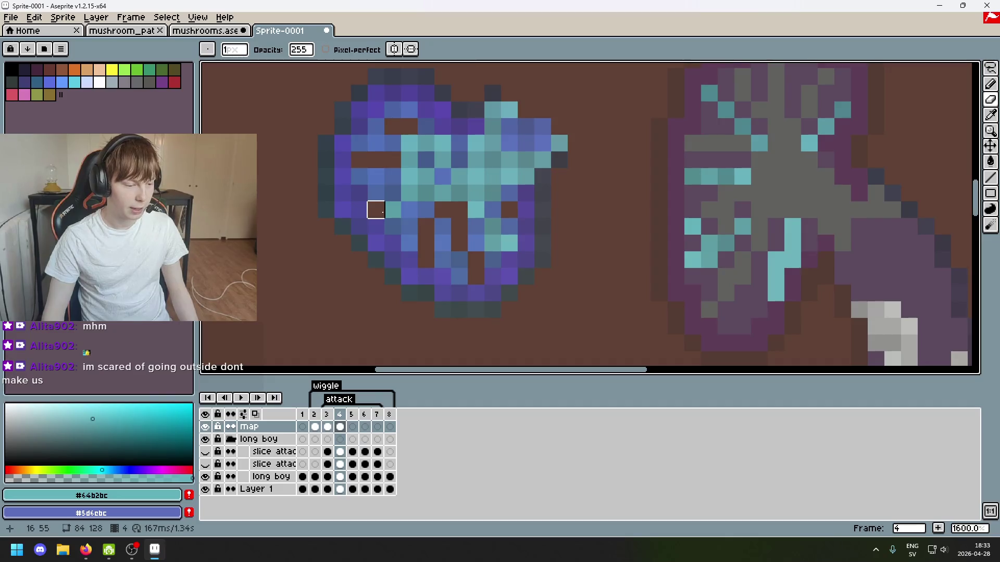
Erase a stray teal pixel on the blue cap.
left_click(408, 202, "alt")
key("b")
scroll(713, 212, "up", 1)
scroll(713, 212, "down", 1)
key("e")
key("b")
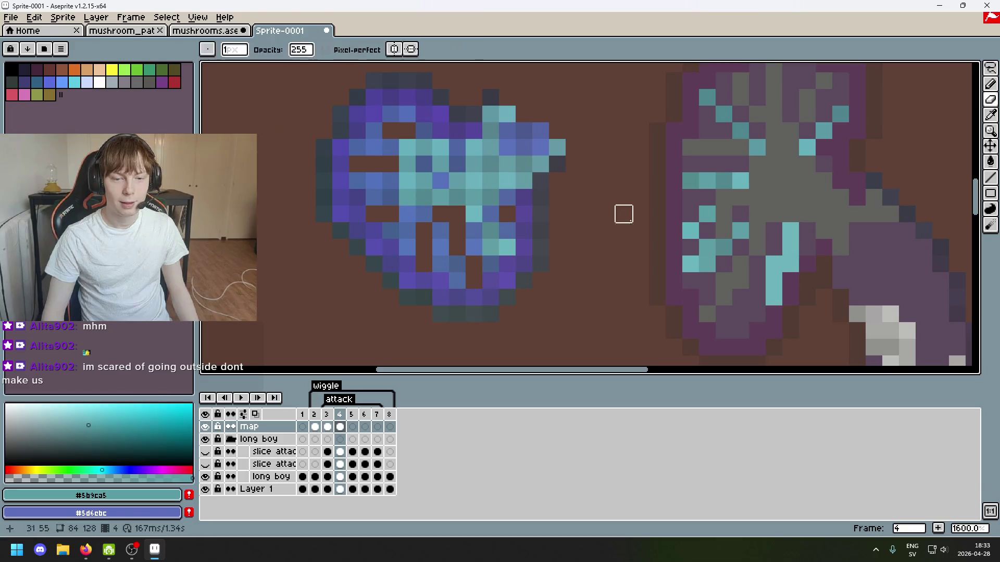
scroll(589, 214, "right", 3)
scroll(492, 230, "left", 2)
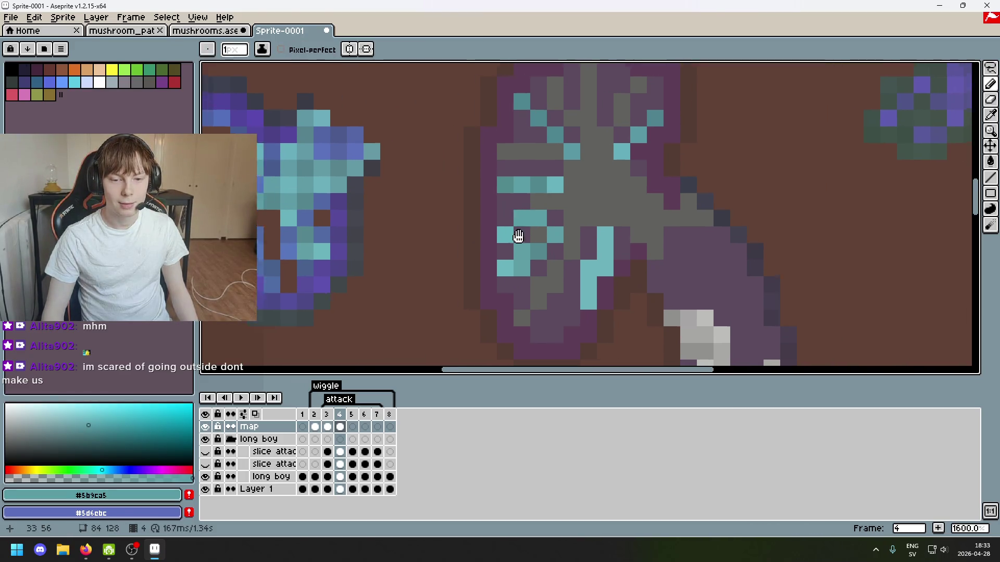
key("e")
left_click(342, 210)
Pick light cyan #66b0bc and add one highlight pixel to the purple-grey cap.
key("b")
left_click(440, 208, "alt")
left_click(683, 209)
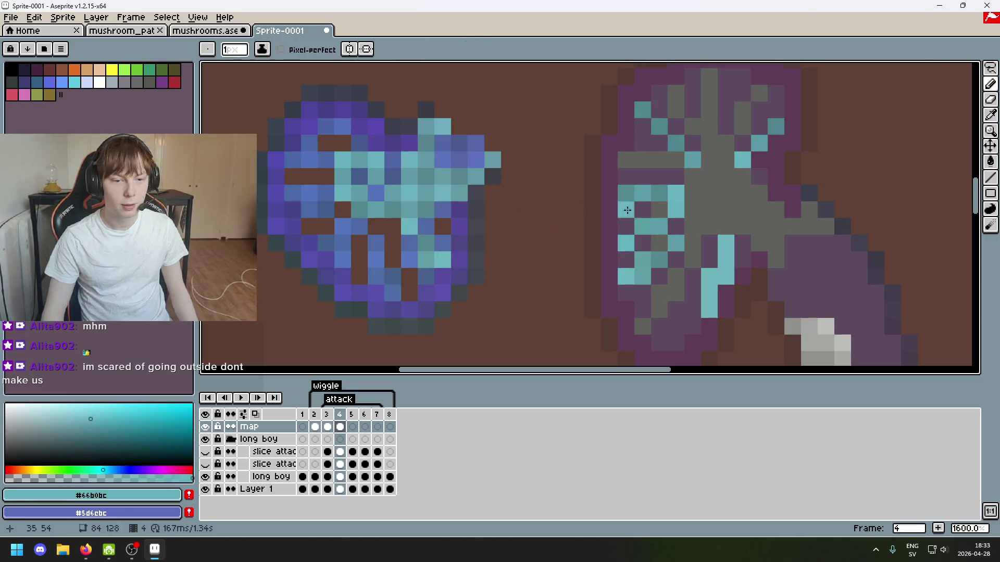
key("e")
scroll(569, 255, "down", 3)
scroll(485, 240, "up", 1)
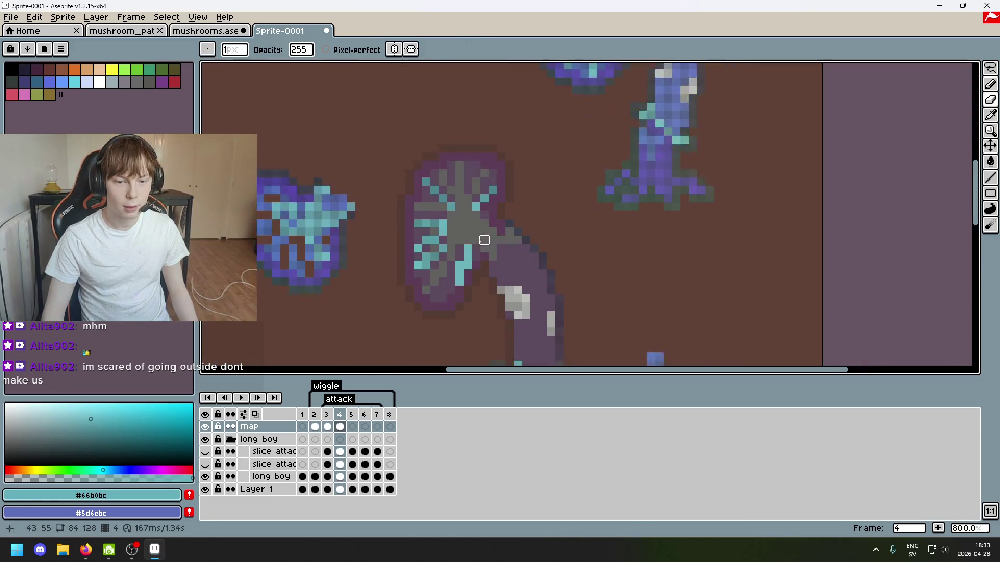
left_click_drag(459, 232, 546, 239)
scroll(521, 231, "up", 2)
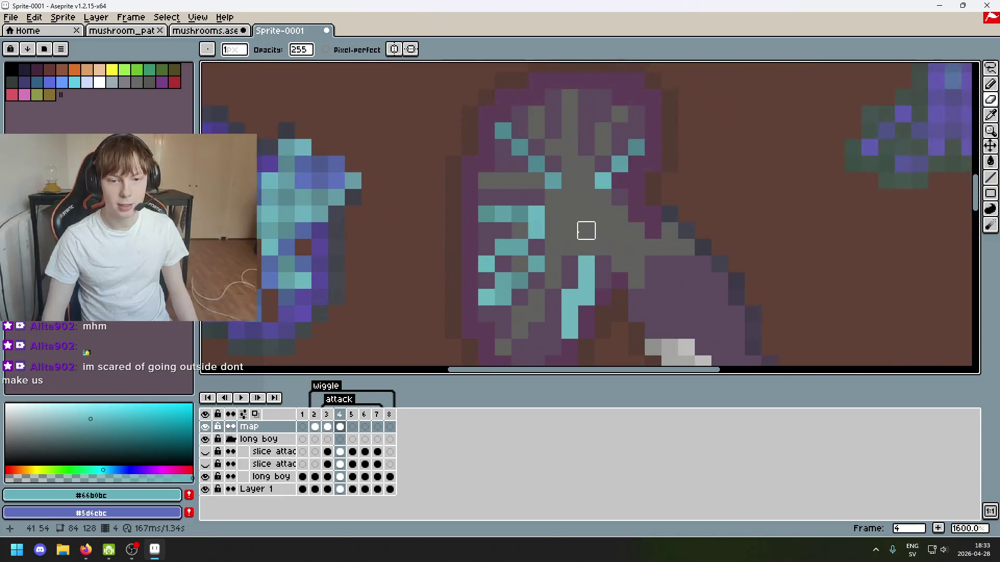
scroll(569, 229, "down", 3)
scroll(527, 241, "up", 1)
left_click_drag(527, 241, 500, 246)
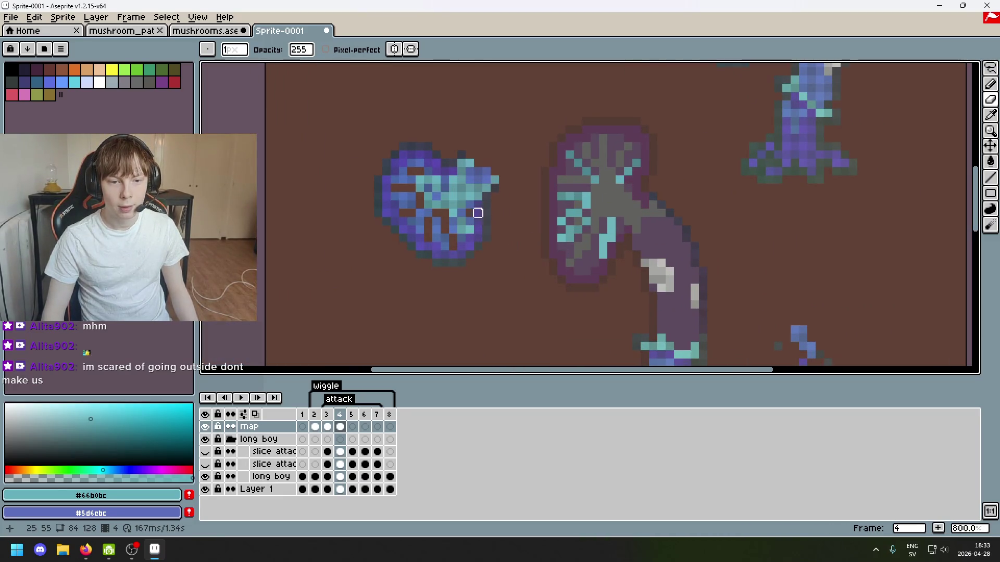
scroll(521, 203, "up", 1)
scroll(426, 212, "down", 2)
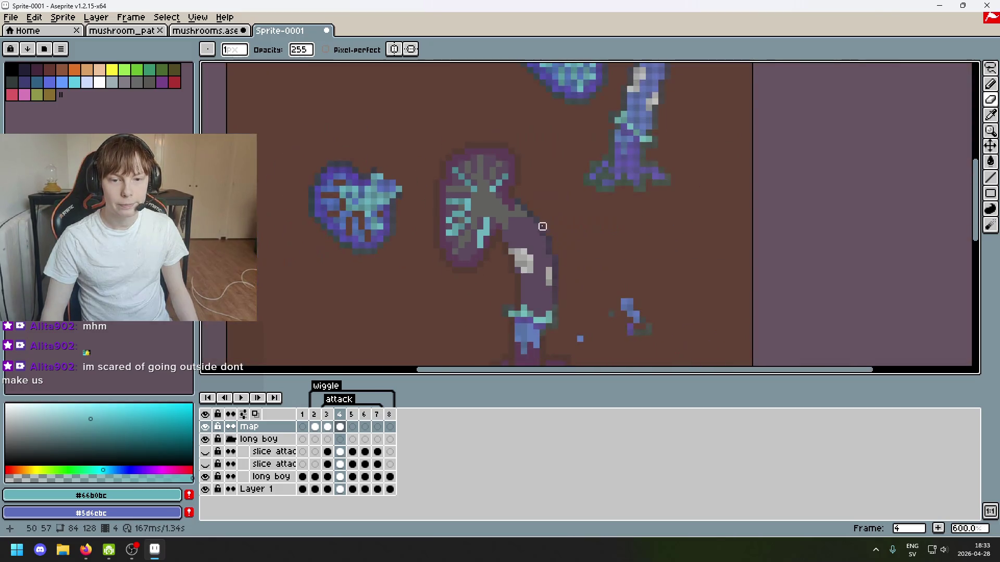
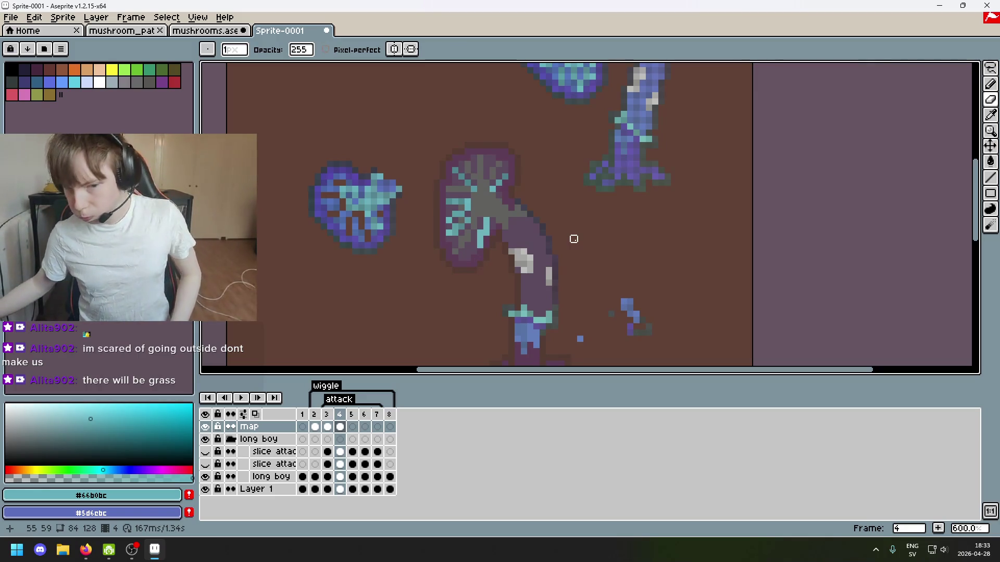
Zoom into the purple-rimmed mushroom cap, eyedrop its cyan gill colour, and add a cyan gill pixel.
scroll(490, 209, "up", 3)
scroll(480, 214, "up", 3)
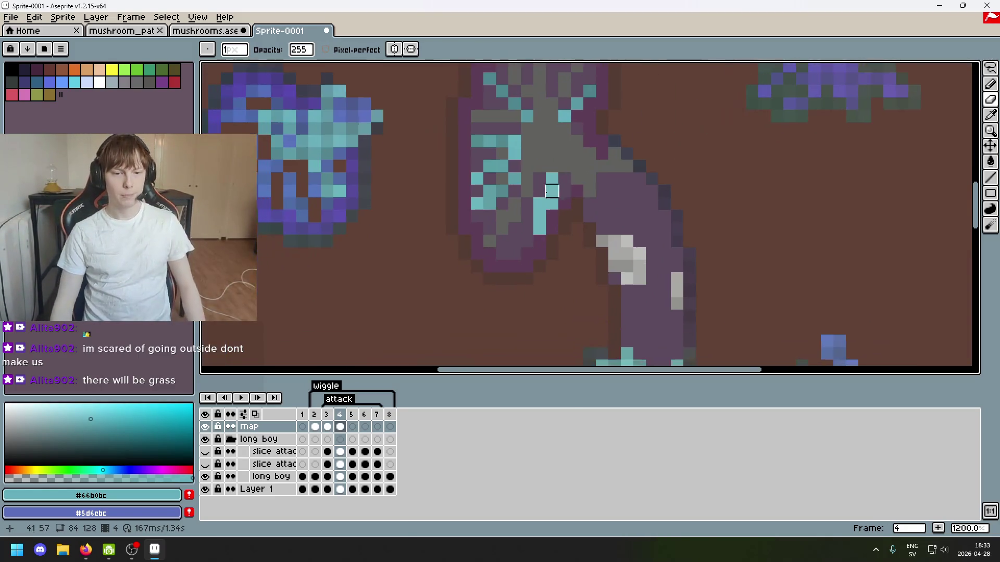
key("alt")
scroll(550, 255, "down", 5)
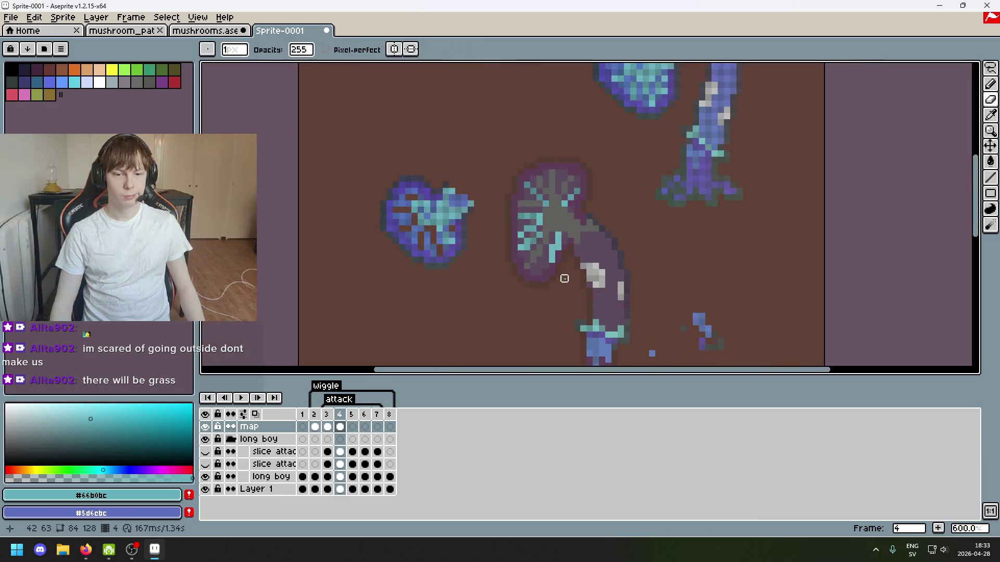
scroll(560, 273, "up", 4)
scroll(494, 187, "down", 4)
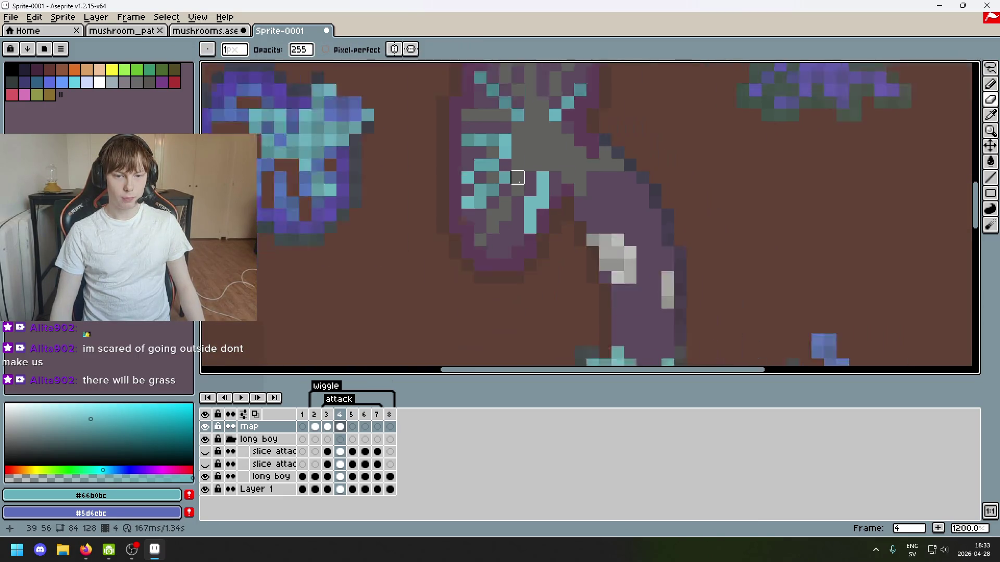
scroll(536, 192, "up", 6)
left_click_drag(514, 217, 657, 158)
left_click(515, 156, "alt")
left_click(530, 234)
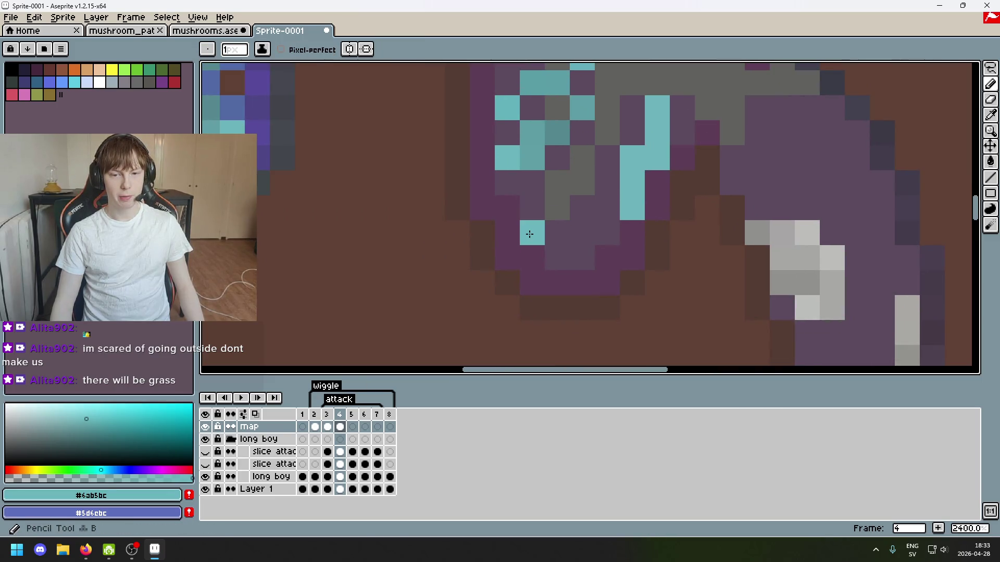
Paint two progressively darker teal shading pixels onto the cyan gill lines.
left_click(529, 142, "alt")
left_click(557, 208)
left_click(558, 133, "alt")
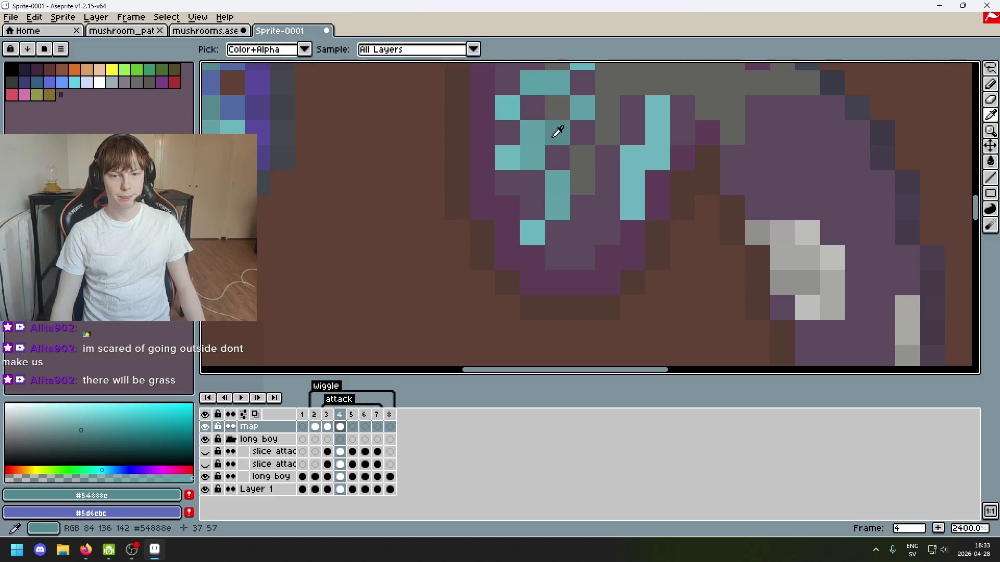
left_click(582, 208)
scroll(549, 247, "down", 2)
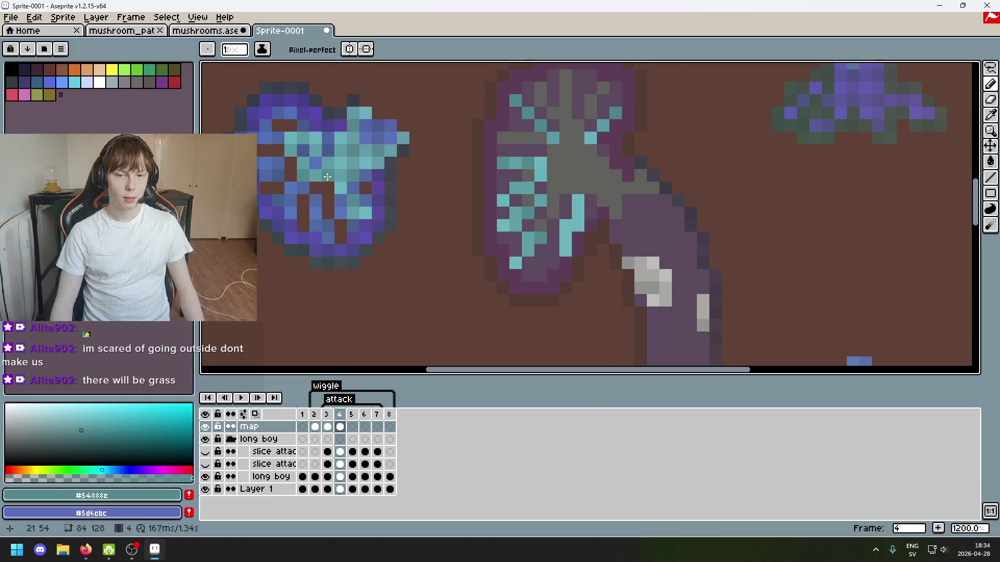
Recolour a row of grey gill pixels across the cap with dark teal.
scroll(327, 178, "up", 2)
scroll(536, 230, "up", 1)
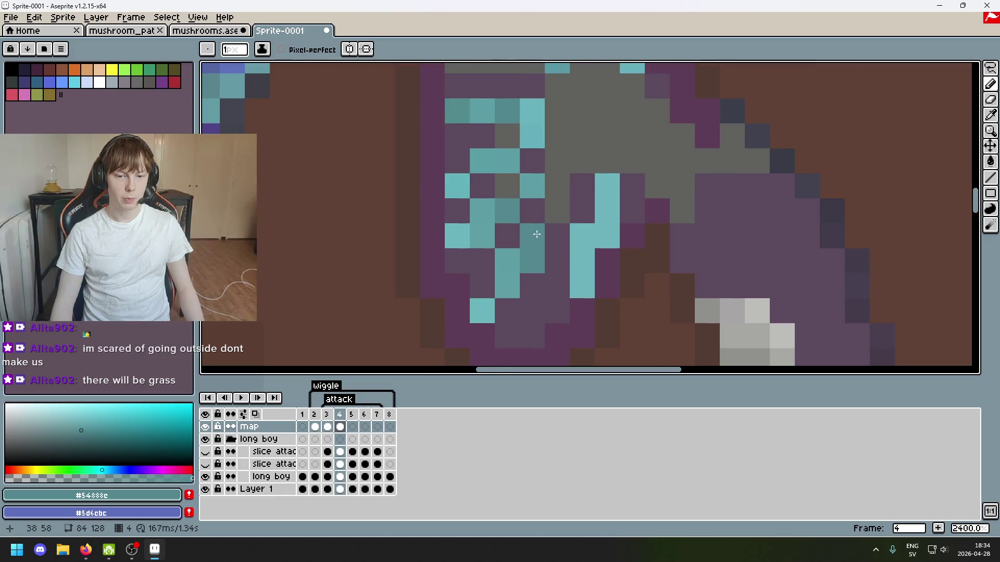
scroll(537, 234, "down", 3)
key("i")
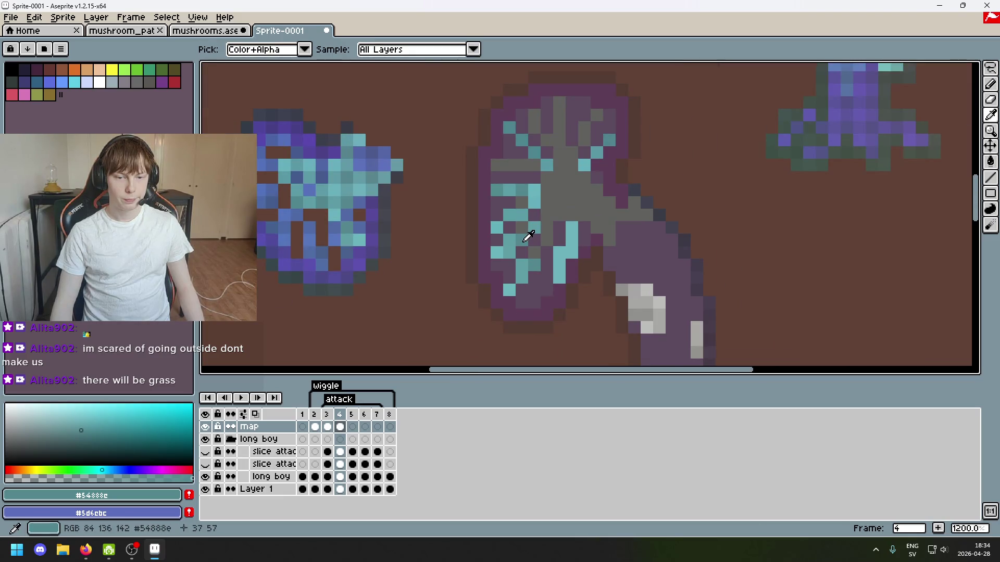
key("b")
left_click(539, 222, "alt")
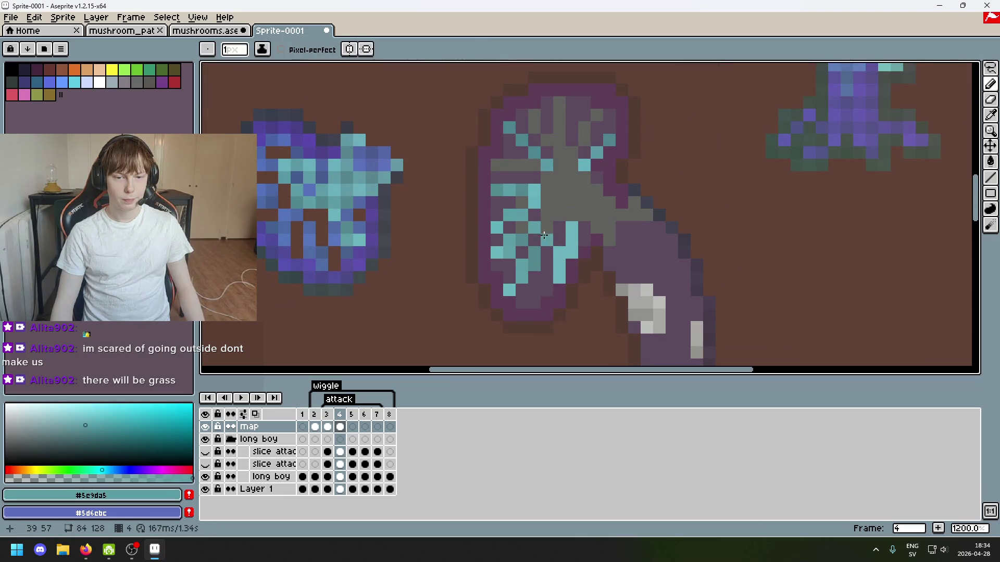
scroll(526, 218, "down", 3)
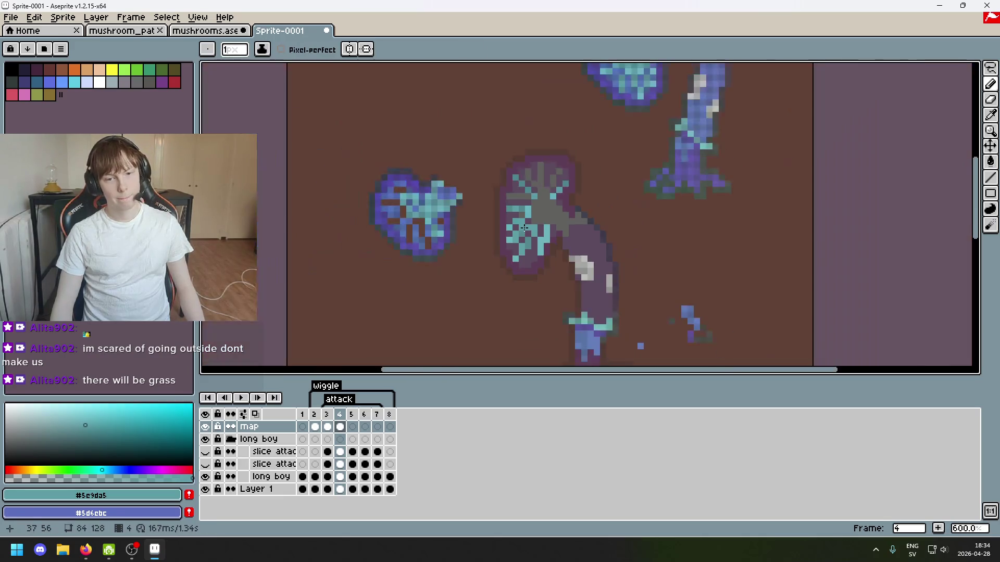
scroll(526, 208, "up", 4)
left_click(525, 188, "alt")
scroll(503, 197, "down", 3)
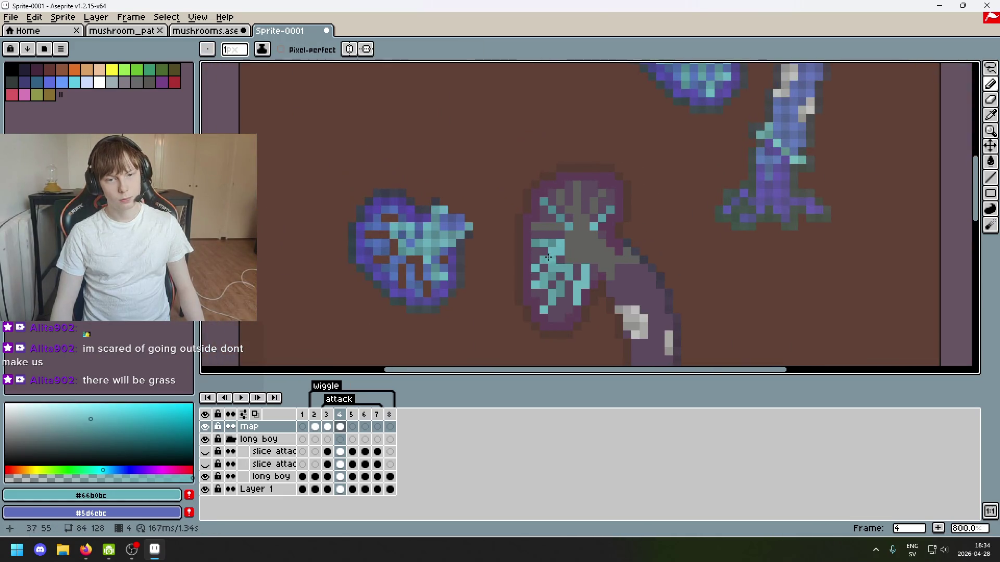
scroll(516, 238, "up", 3)
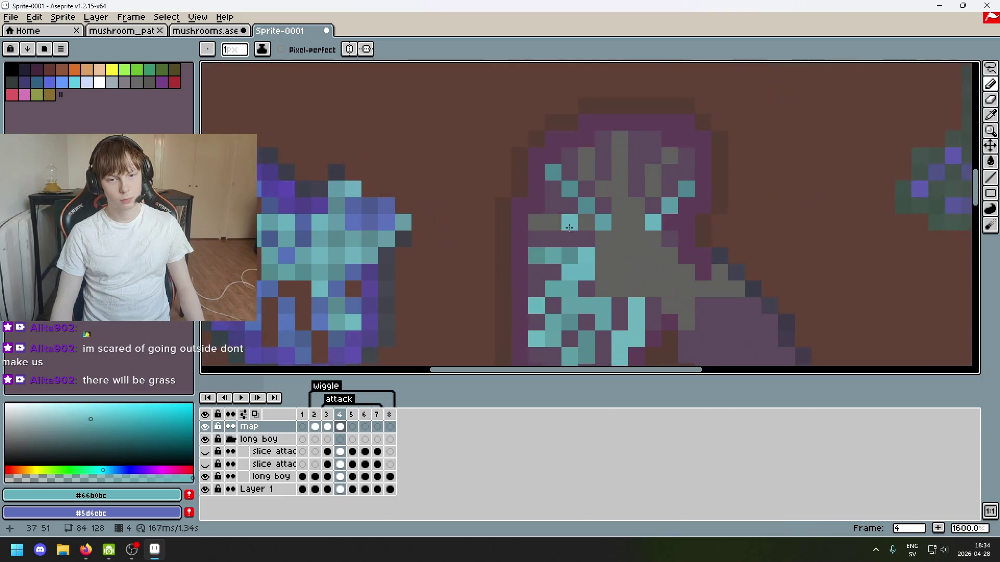
scroll(573, 237, "down", 2)
scroll(613, 237, "up", 1)
scroll(597, 235, "up", 3)
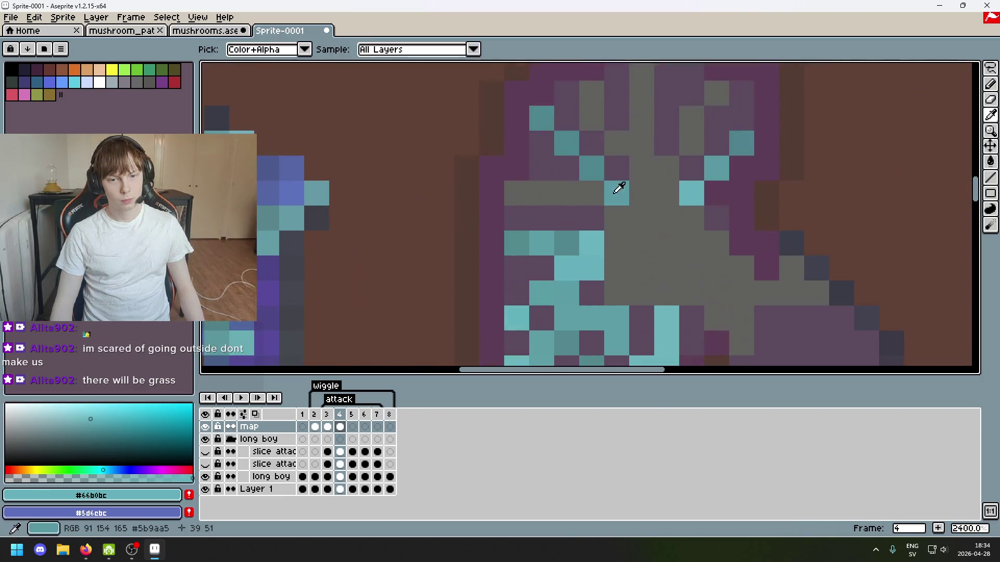
left_click(622, 183, "alt")
left_click(591, 193)
left_click(596, 170, "alt")
left_click(560, 193)
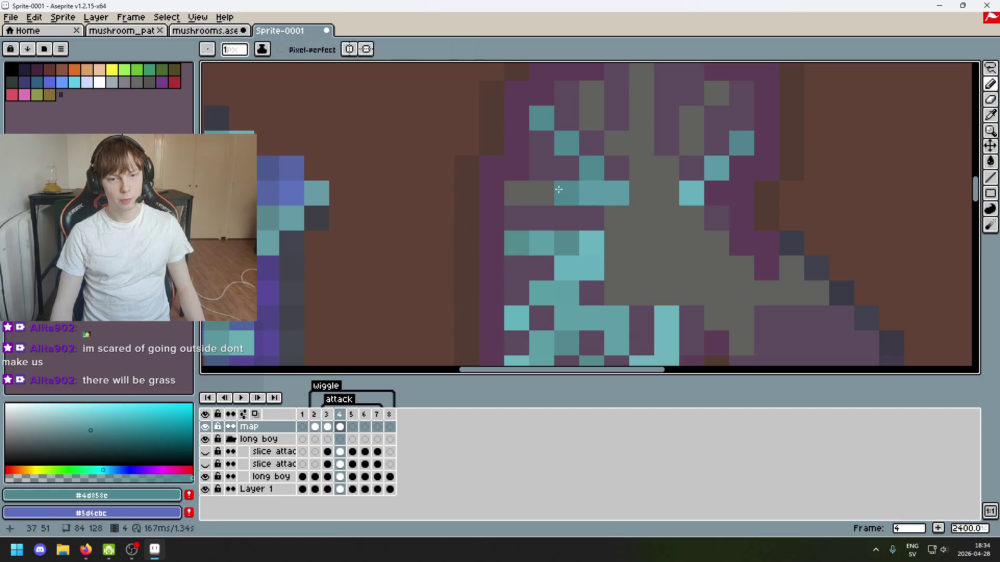
left_click(531, 192)
left_click(517, 193)
Turn more grey gill pixels near the cap top into various sampled teal shades.
left_click_drag(581, 183, 513, 271)
left_click(614, 284)
left_click(552, 276, "alt")
left_click(549, 229)
left_click(500, 230, "alt")
left_click(525, 206)
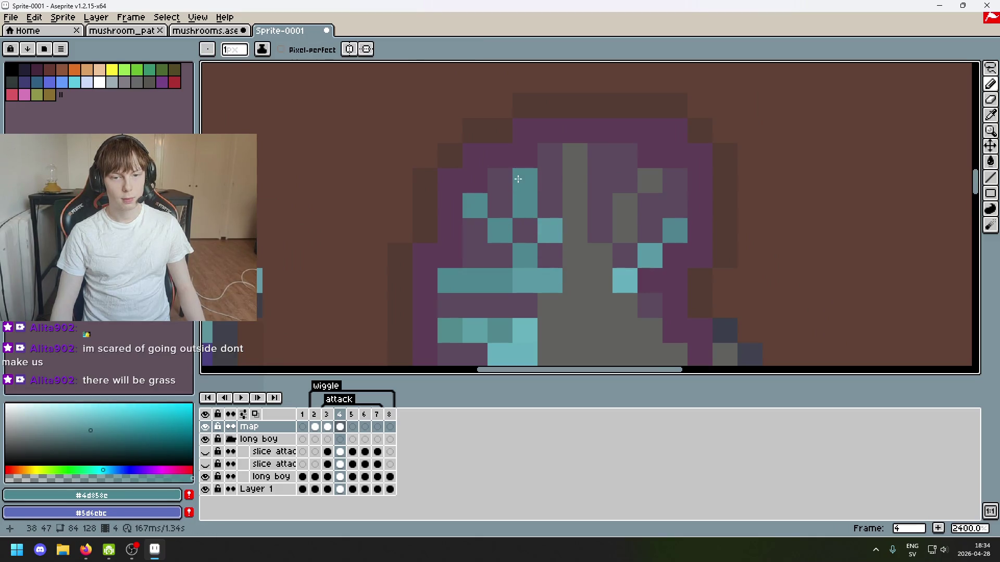
left_click(503, 230)
left_click(525, 180)
left_click(625, 282, "alt")
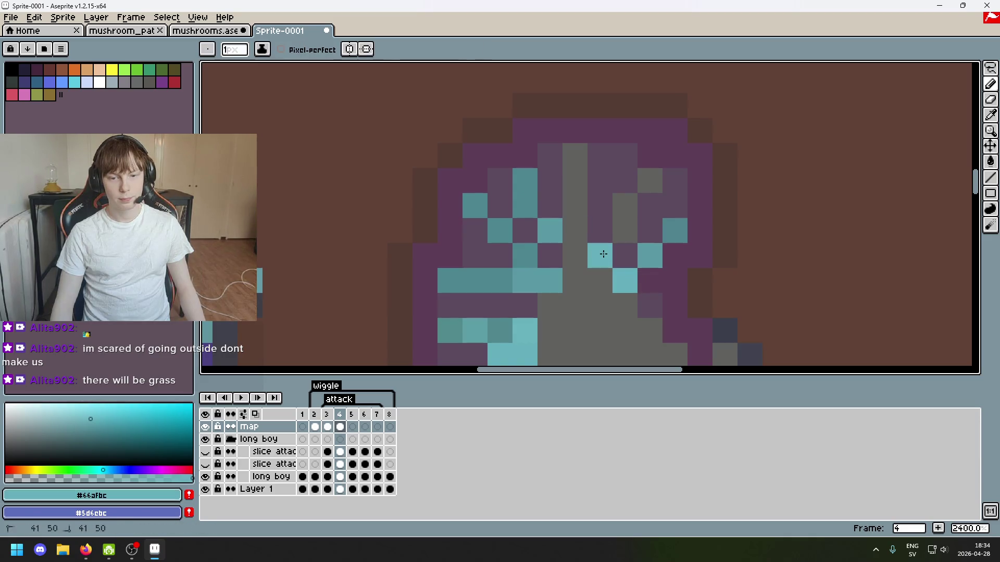
left_click(600, 255)
left_click(628, 230)
left_click(669, 223, "alt")
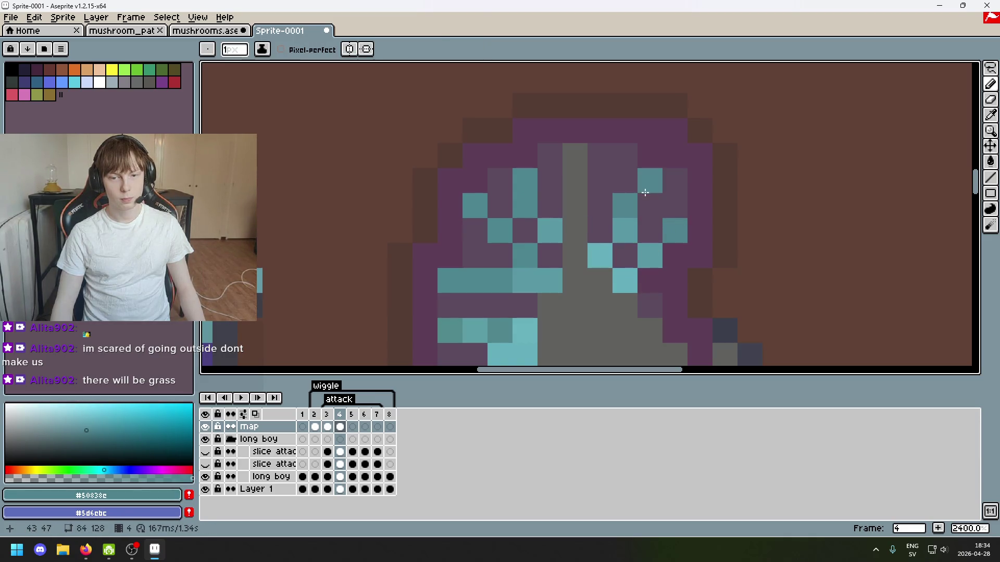
Draw a bright cyan vertical line down the top centre of the cap.
scroll(614, 218, "down", 5)
scroll(496, 240, "up", 3)
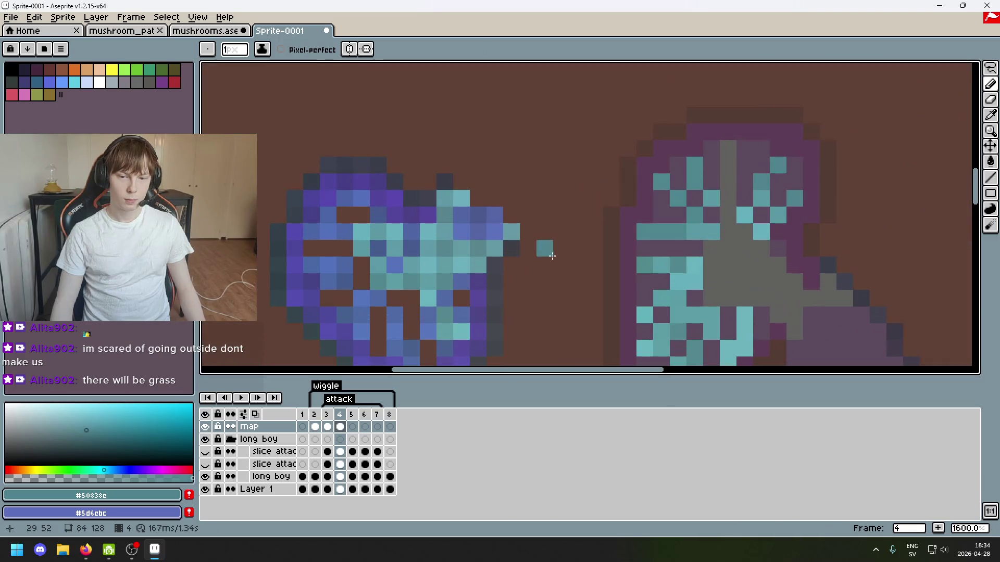
left_click(368, 223, "alt")
left_click(728, 150)
left_click_drag(727, 166, 728, 219)
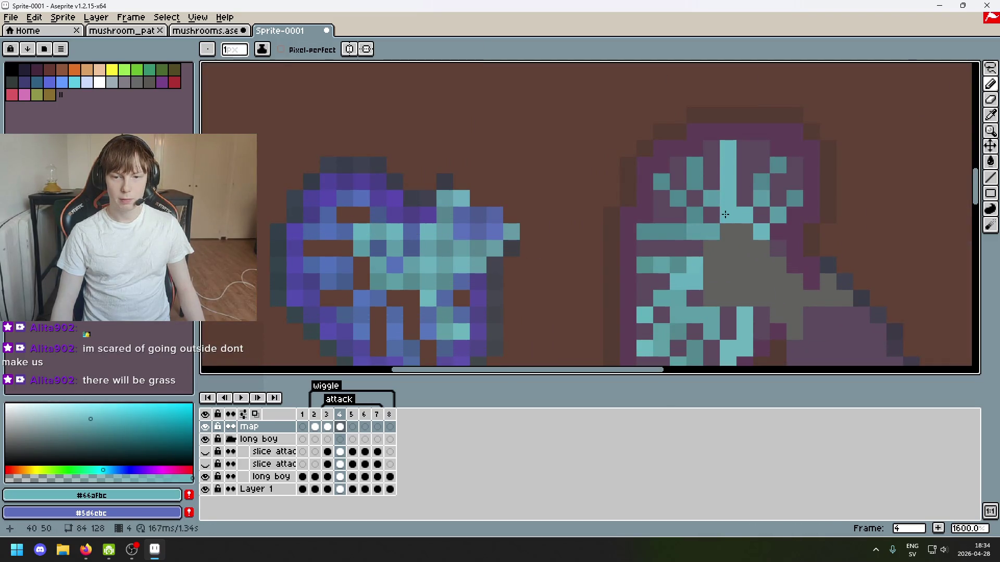
scroll(729, 221, "down", 3)
scroll(769, 281, "up", 3)
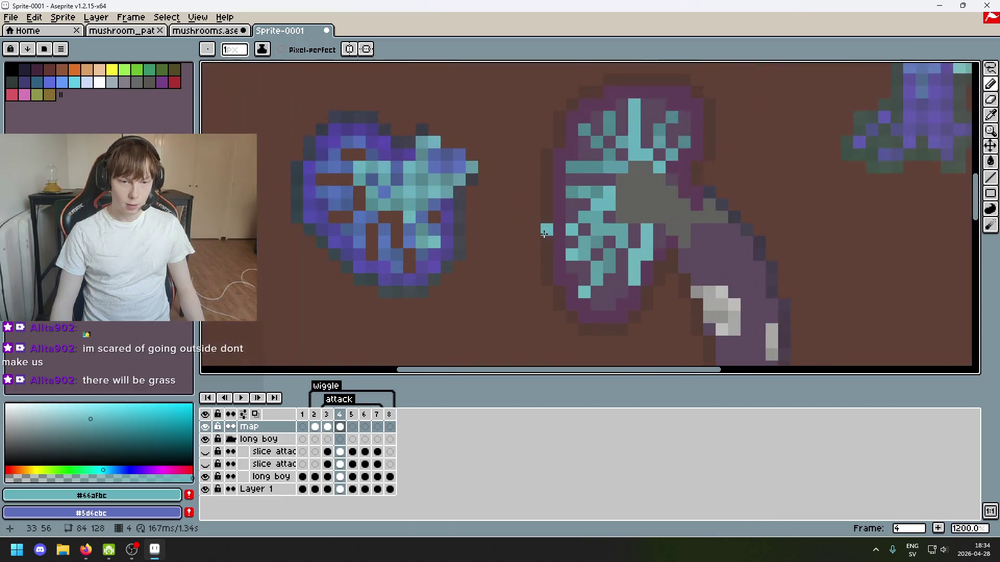
key("e")
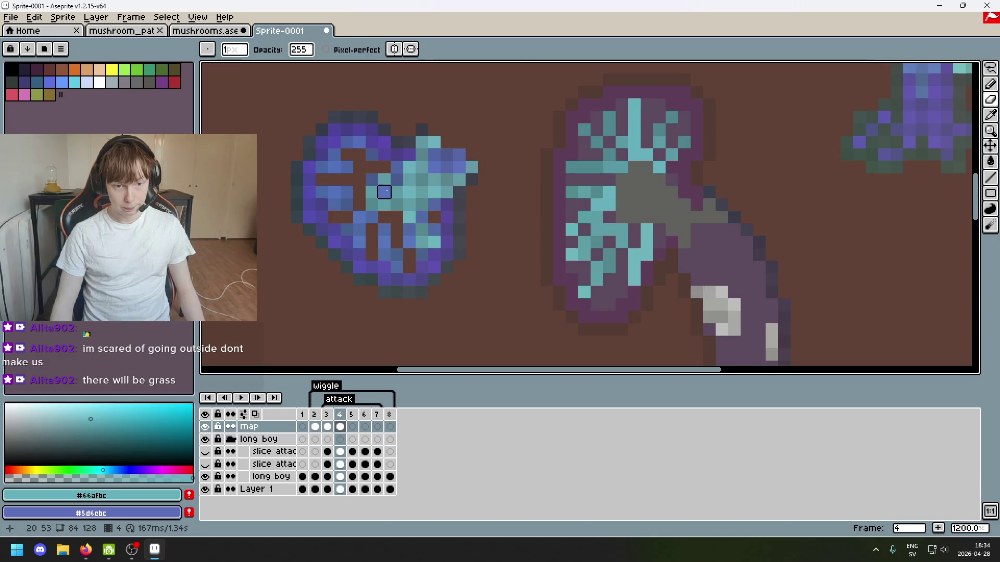
Sample a mid teal and add teal pixels across the upper gills.
scroll(857, 189, "up", 1)
scroll(571, 164, "up", 1)
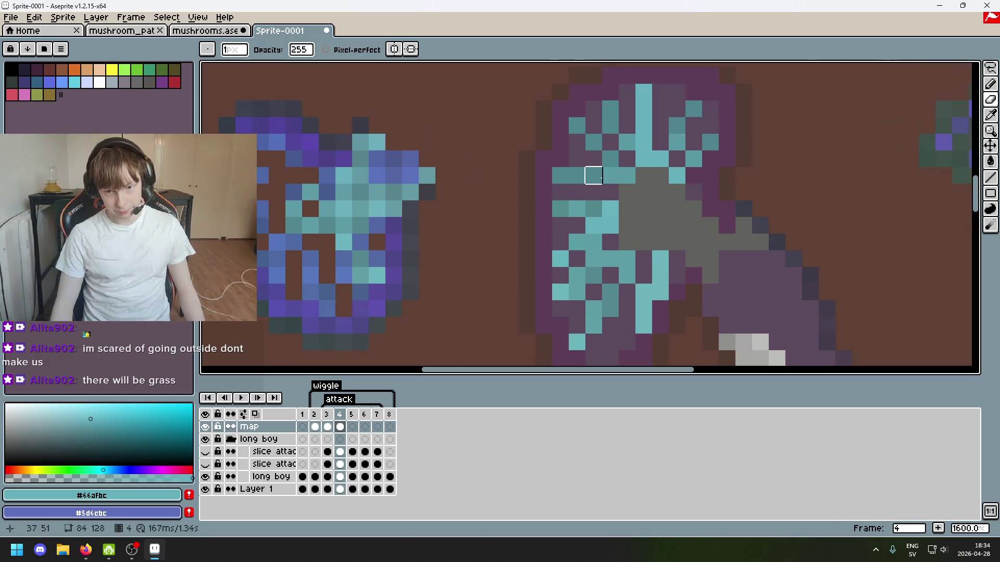
key("i")
left_click(329, 206)
key("b")
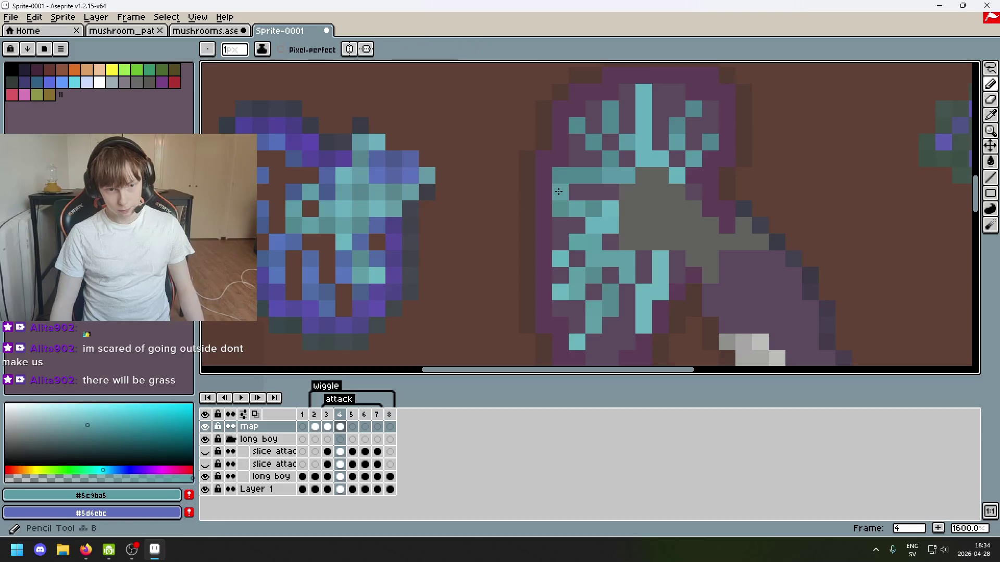
left_click(342, 185, "alt")
left_click_drag(628, 191, 644, 175)
left_click(294, 208, "alt")
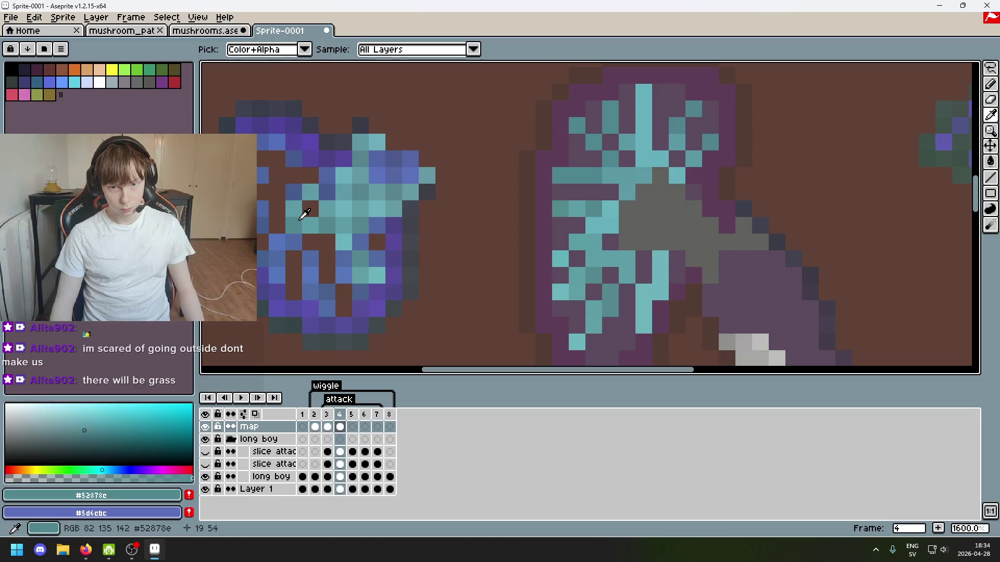
Erase two stray teal pixels on the left mushroom and add a teal pixel to its cap.
key("e")
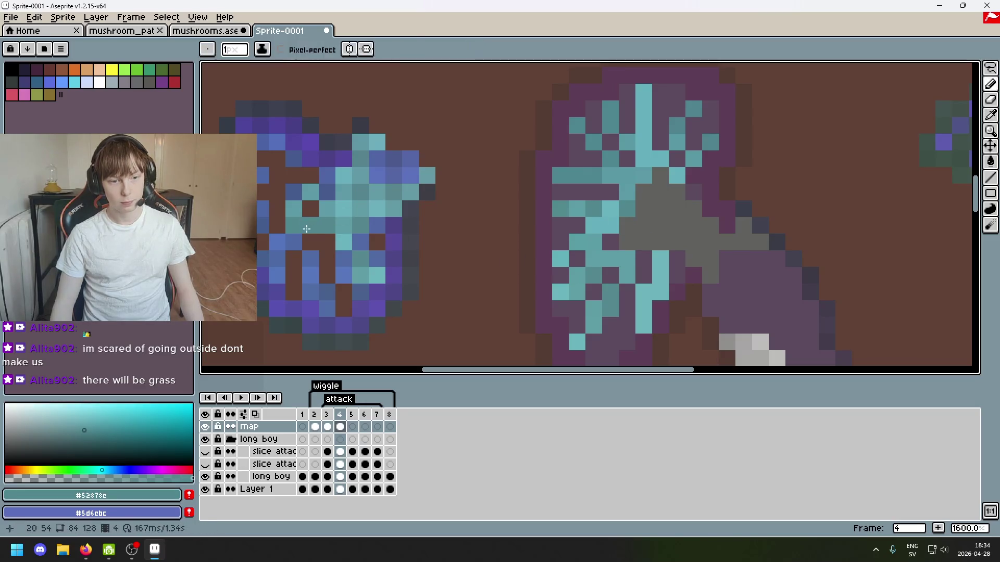
left_click(294, 208)
left_click(310, 191)
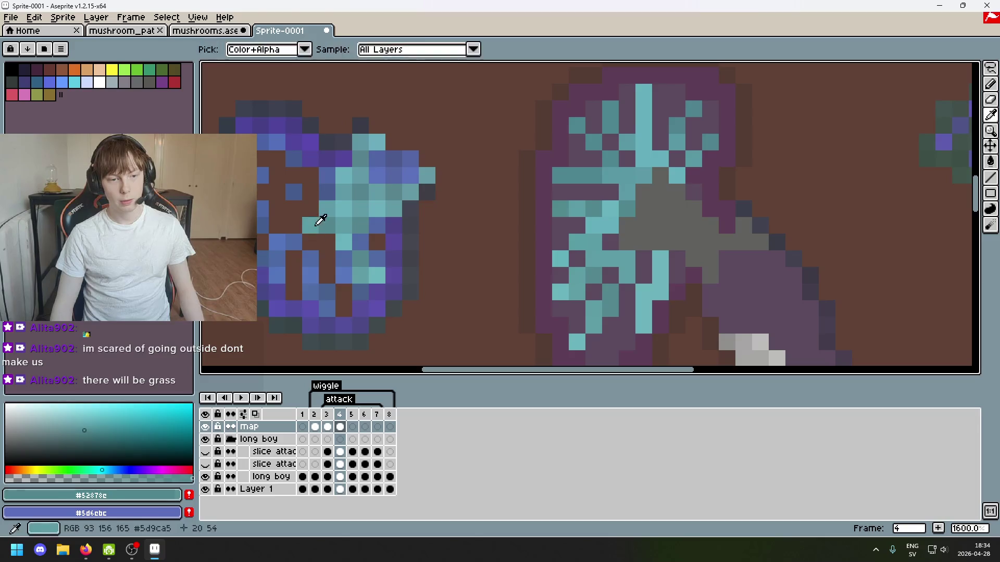
left_click(320, 216, "alt")
key("b")
left_click(511, 227)
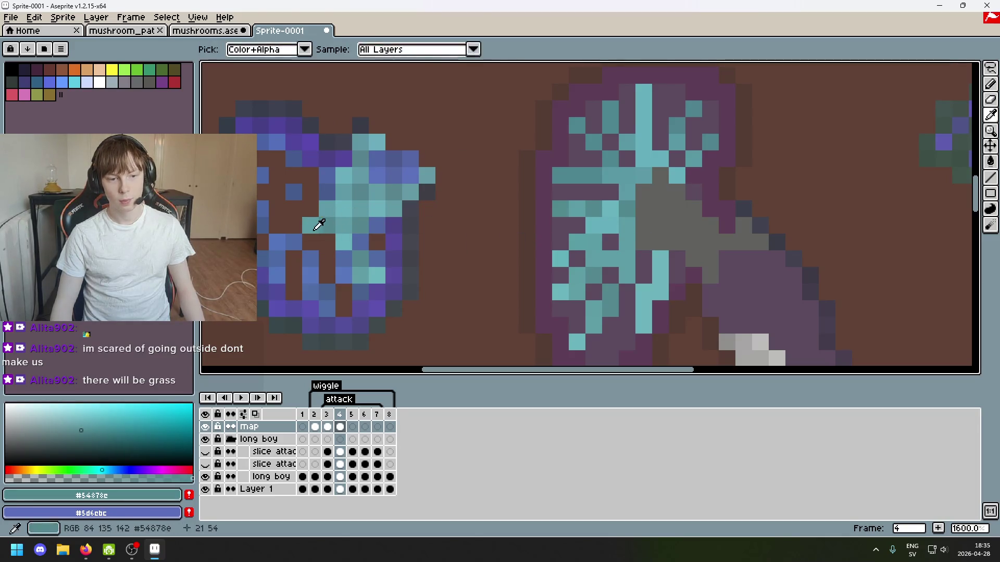
Set the Magic Wand to select by colour, try a teal selection, and undo a stray teal dot.
scroll(703, 209, "right", 3)
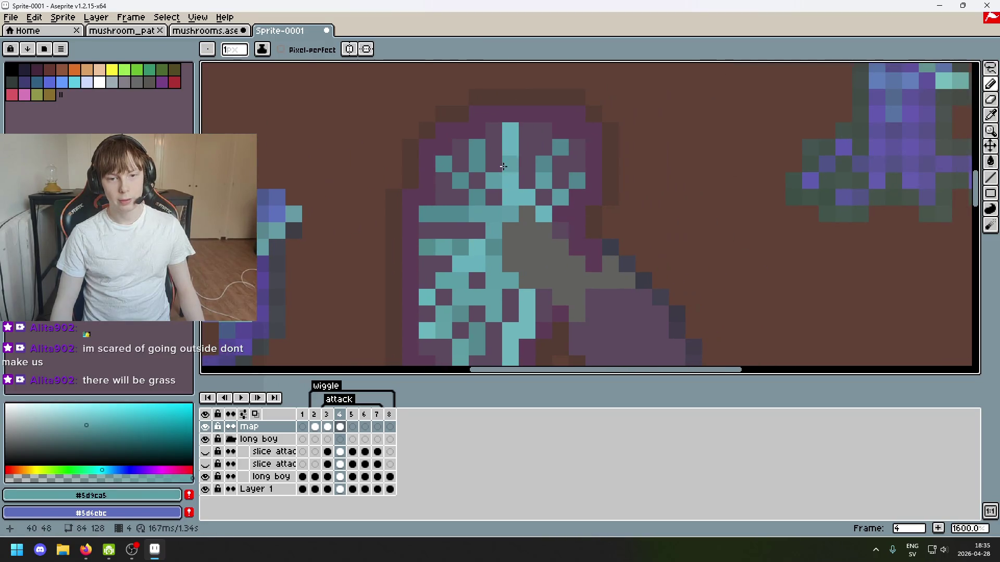
scroll(491, 196, "up", 2)
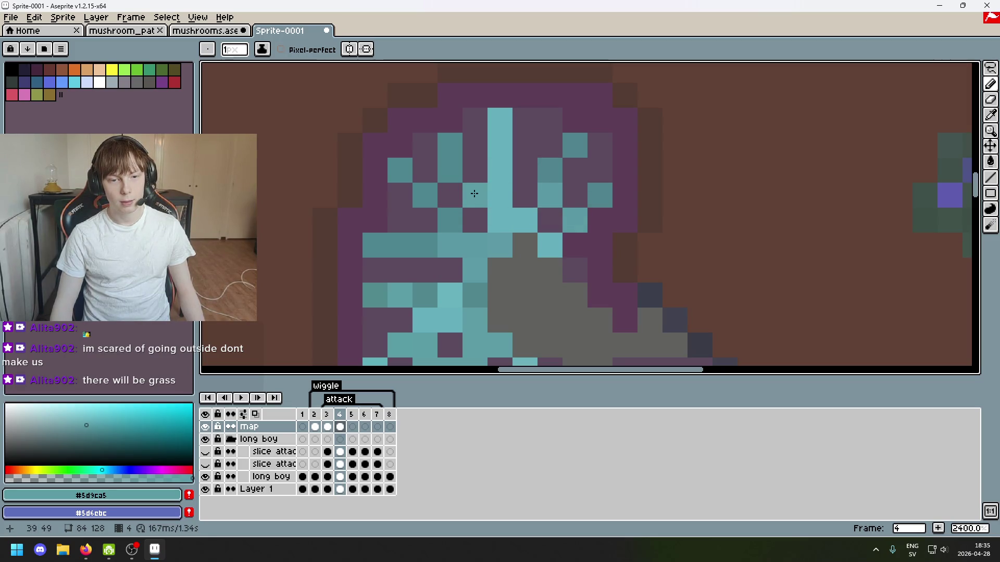
scroll(558, 172, "down", 2)
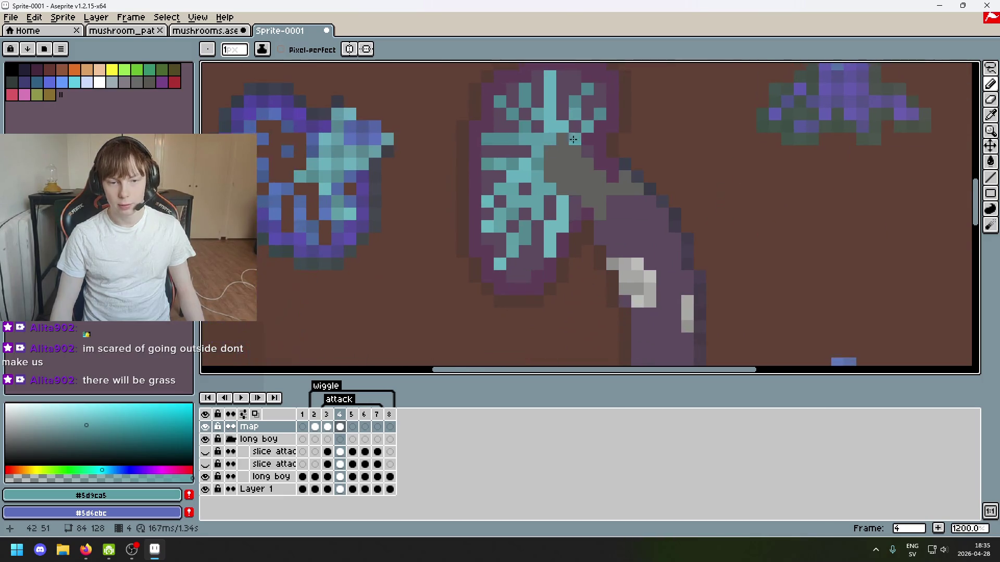
scroll(558, 172, "up", 1)
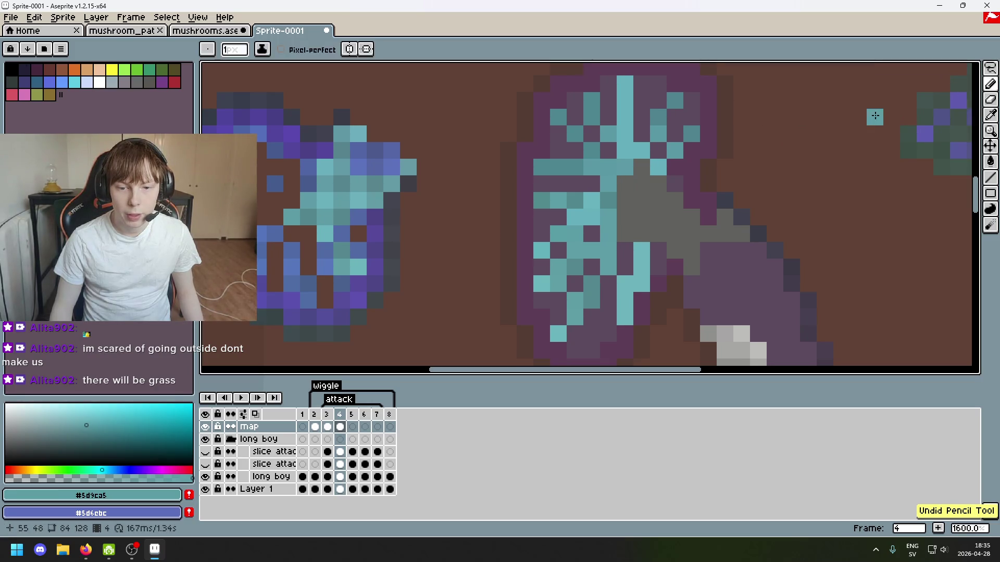
left_click(995, 69)
left_click(975, 69)
left_click(629, 234)
key("ctrl+d")
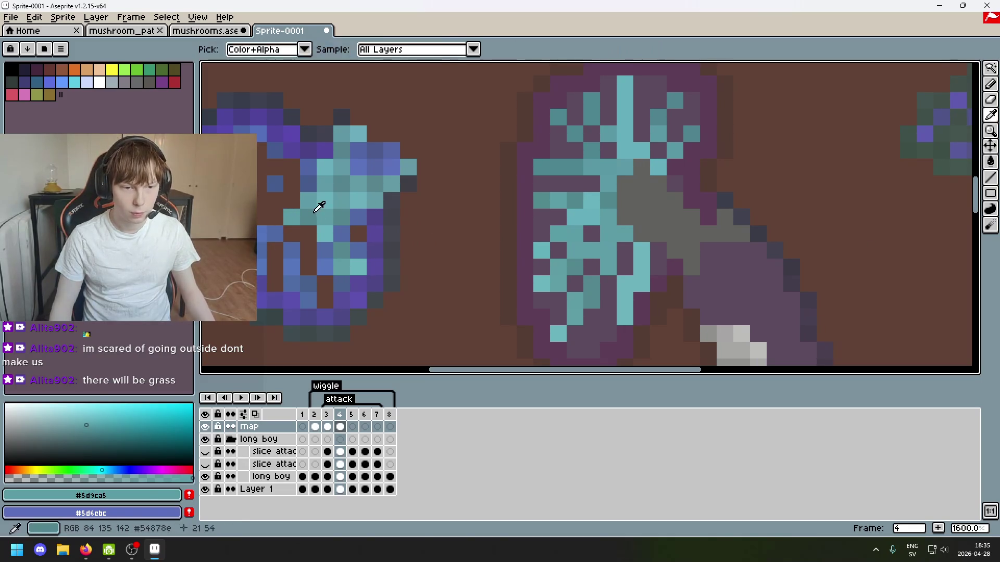
left_click(319, 198, "alt")
key("b")
left_click(448, 221)
key("ctrl+z")
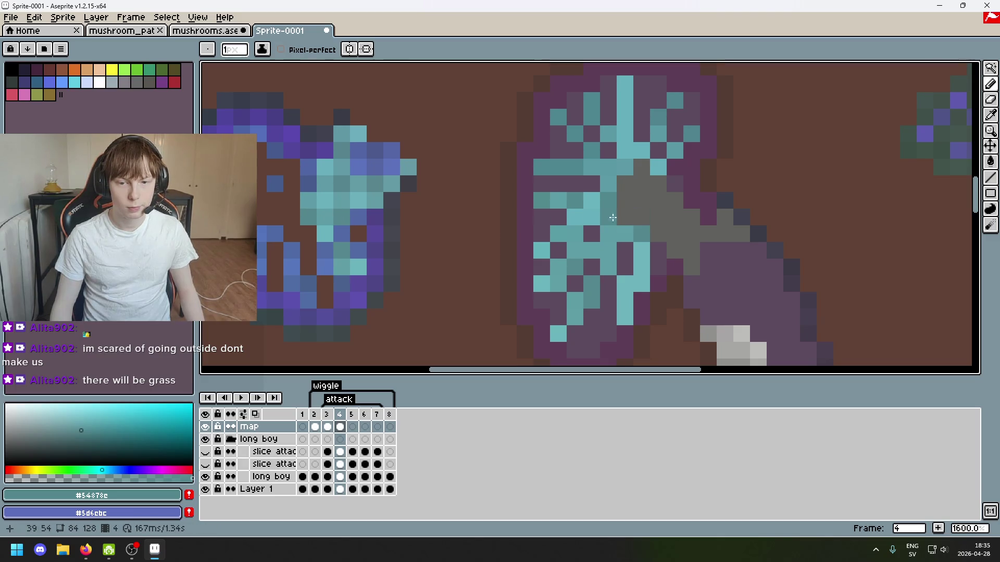
Select the teal pixels of one shade and shift them up one pixel and right one pixel.
key("w")
left_click(310, 221)
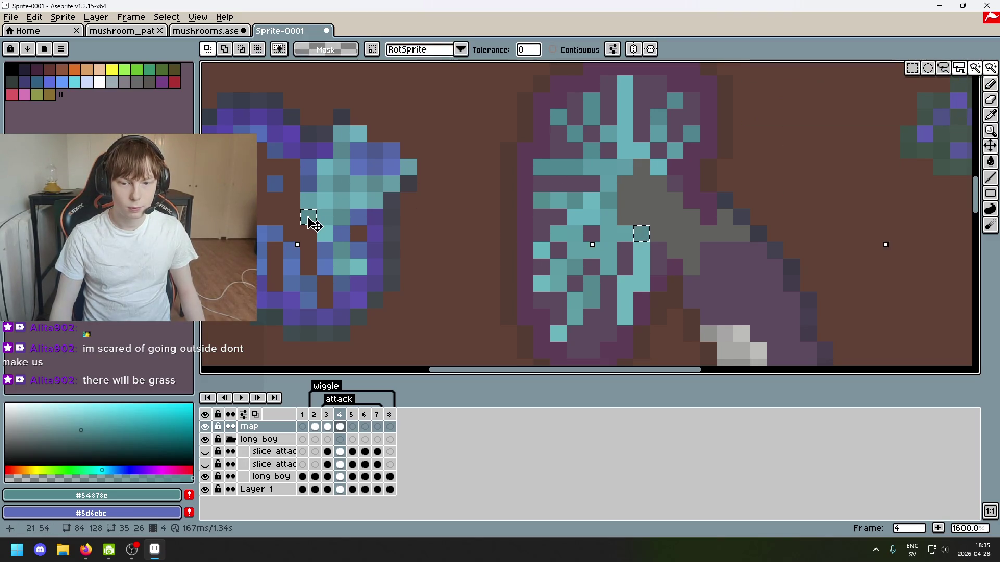
left_click_drag(313, 224, 312, 207)
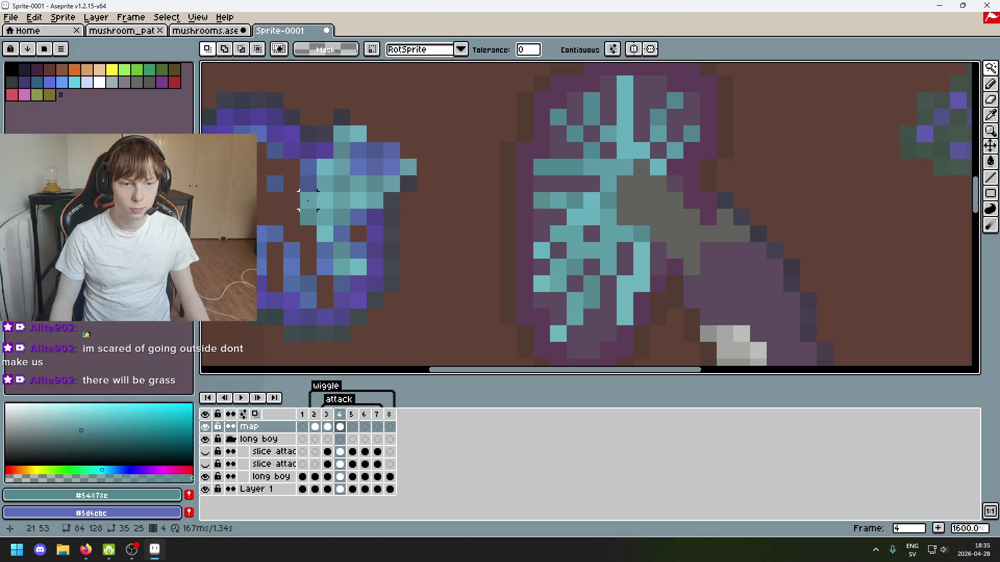
left_click_drag(310, 196, 326, 196)
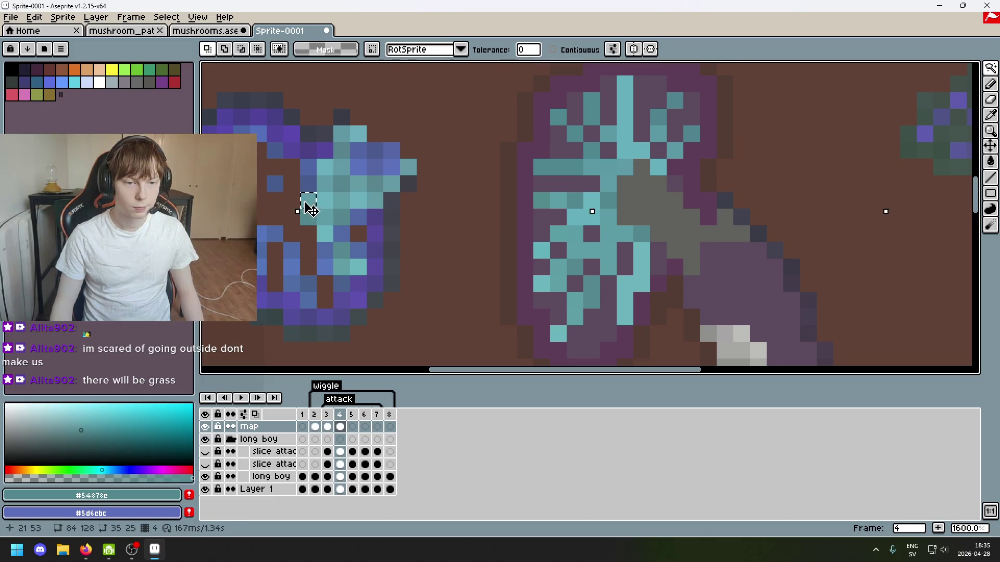
key("ctrl+d")
key("b")
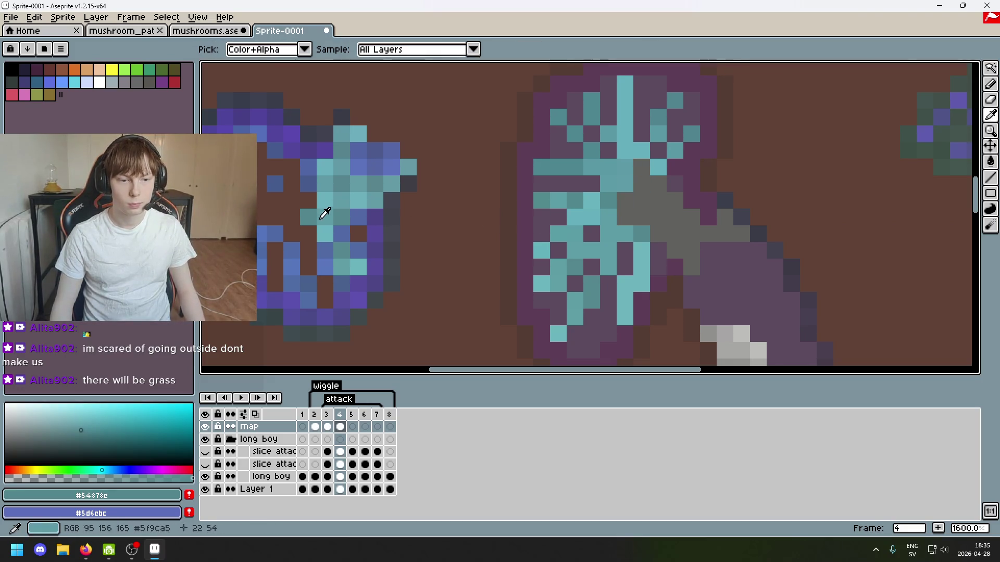
After undoing two trial selections, select the two lighter teal gill pixels by colour.
left_click(325, 213, "alt")
key("w")
left_click(626, 201)
key("ctrl+z")
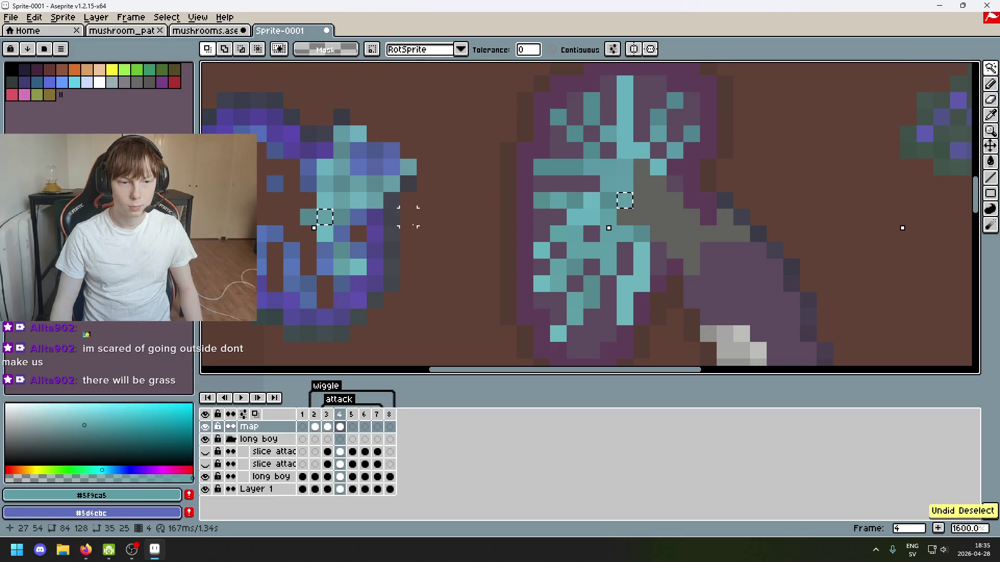
left_click(308, 218)
key("ctrl+z")
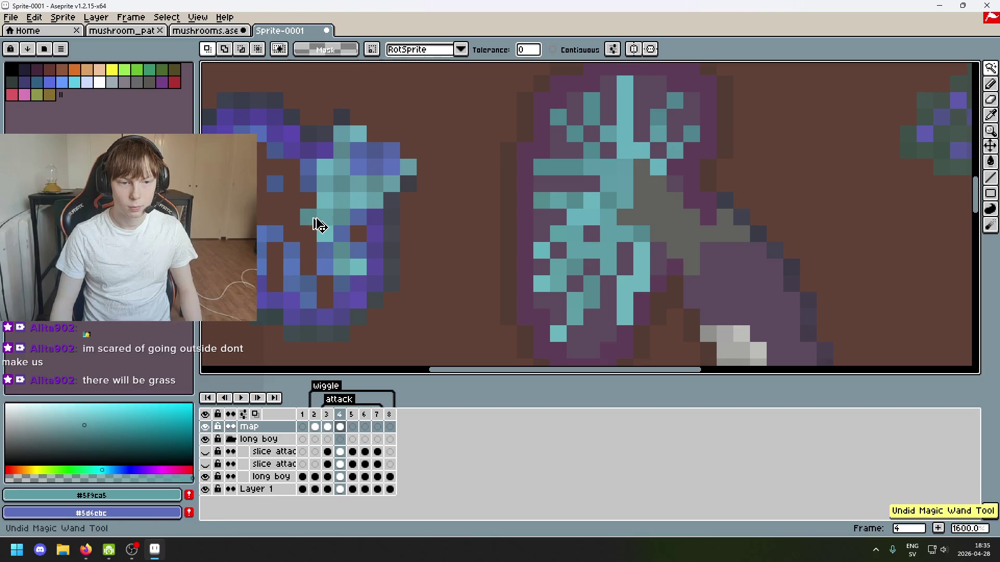
key("b")
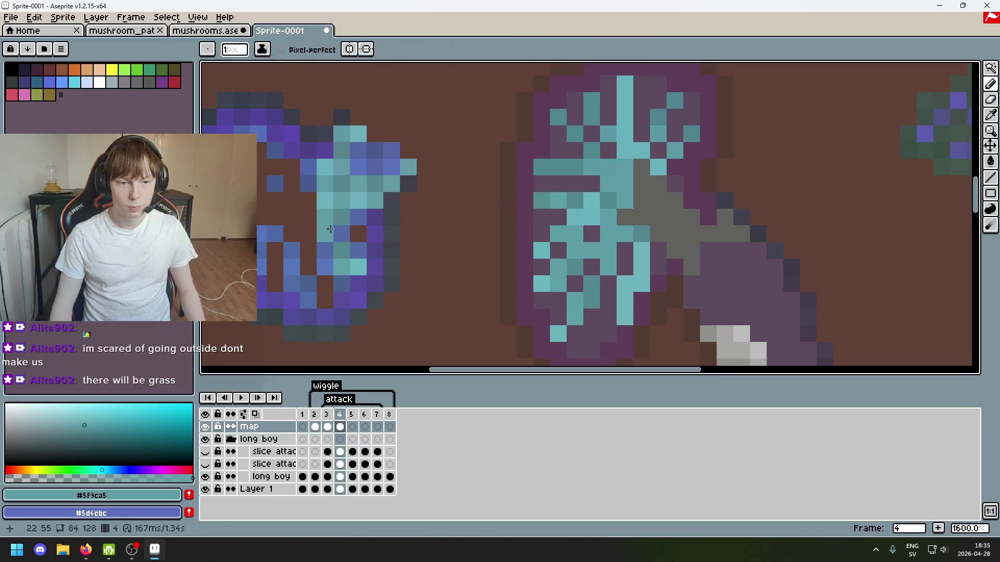
left_click(326, 233, "alt")
mouse_move(990, 83)
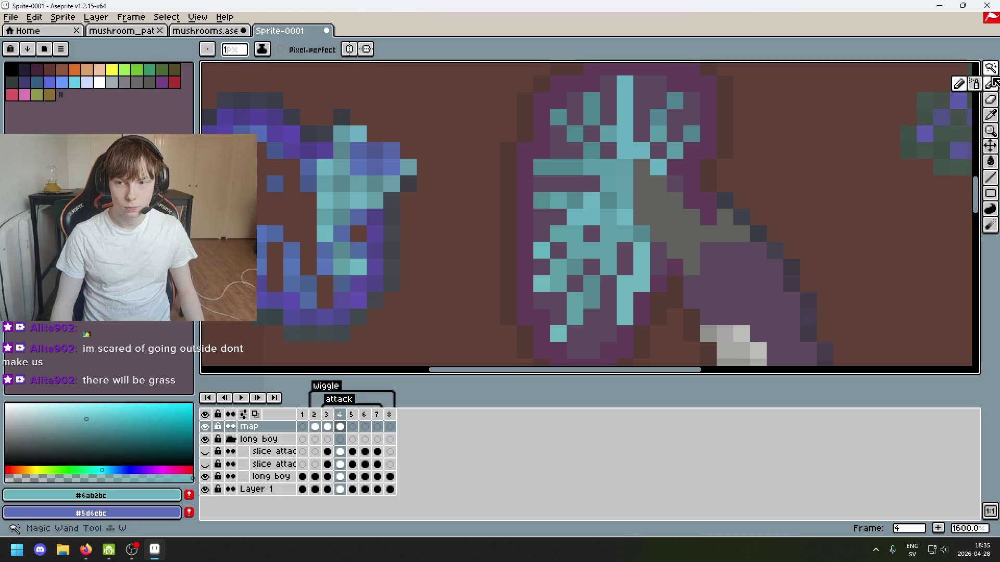
key("w")
left_click(625, 217)
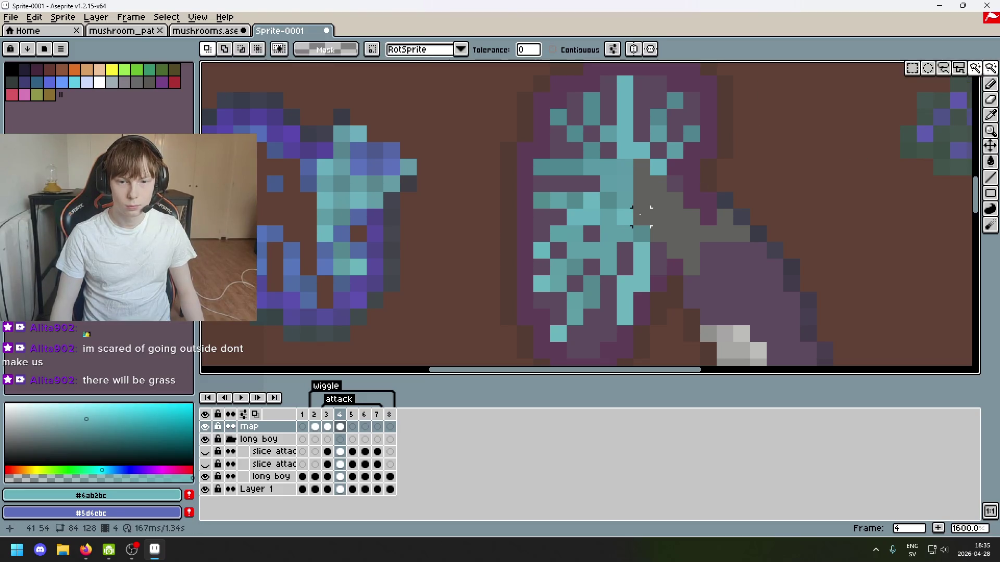
key("e")
scroll(633, 221, "down", 5)
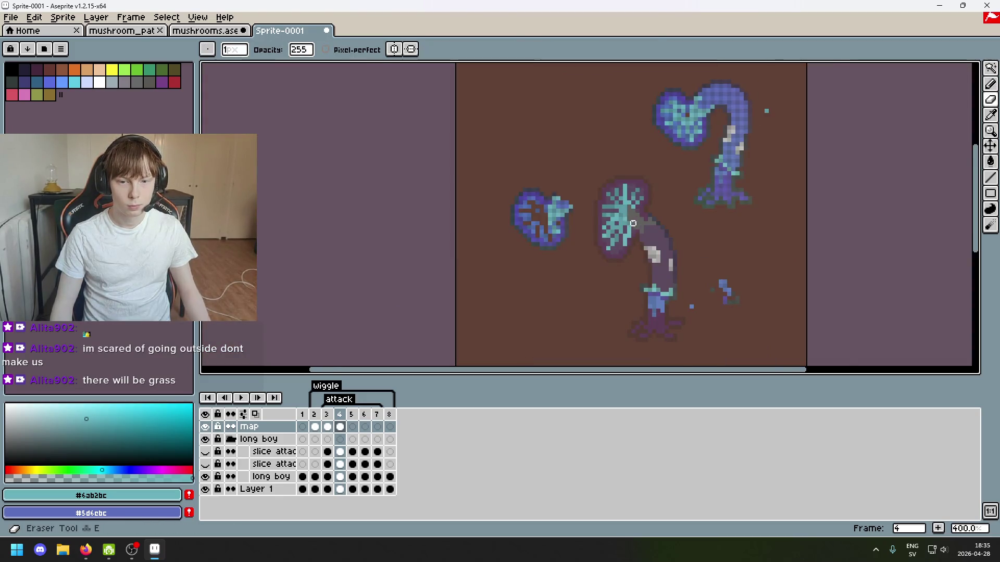
Undo the last erase and sample the teal shade #5f9aa5 from the artwork.
scroll(625, 213, "up", 7)
scroll(617, 206, "down", 5)
key("ctrl+z")
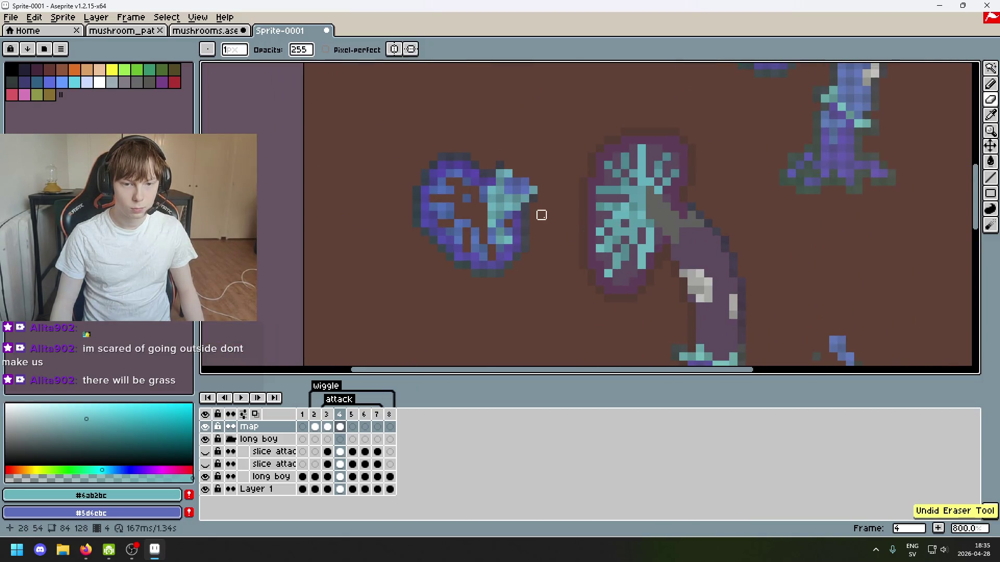
scroll(536, 215, "up", 5)
key("alt")
left_click(385, 166, "alt")
scroll(483, 205, "up", 2)
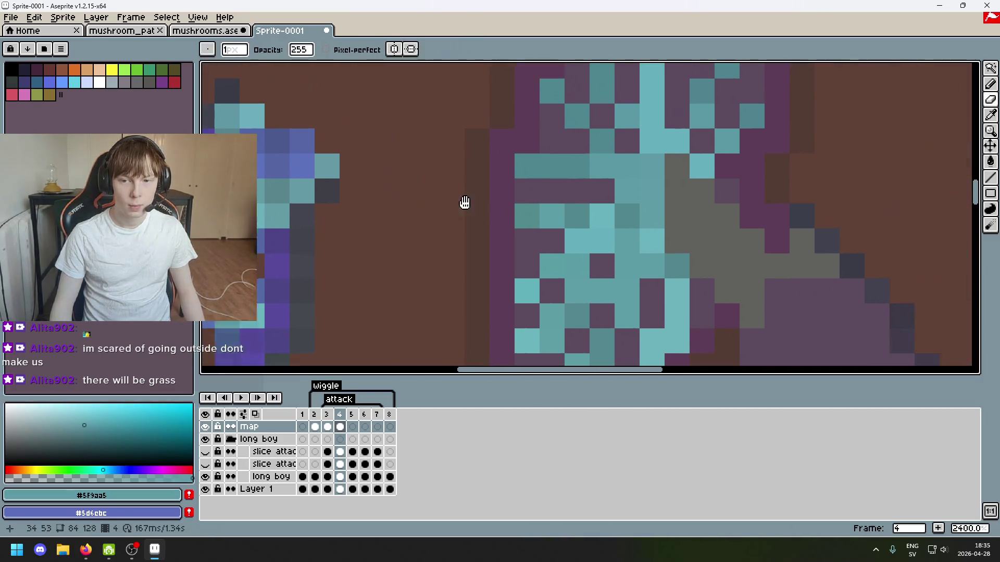
scroll(573, 214, "down", 2)
scroll(745, 197, "right", 3)
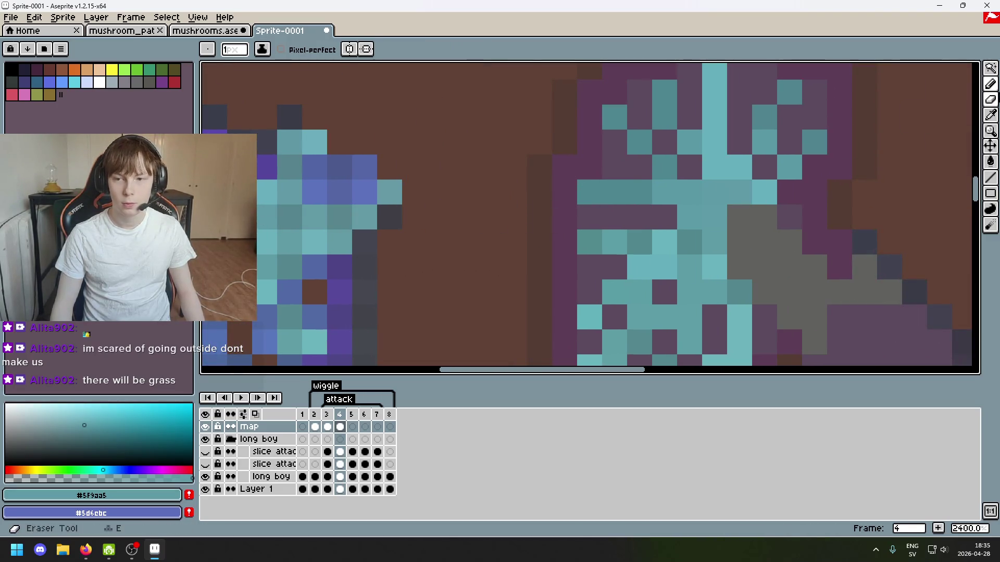
Select a single teal pixel on the left mushroom and move it into the gills.
key("w")
left_click(273, 218)
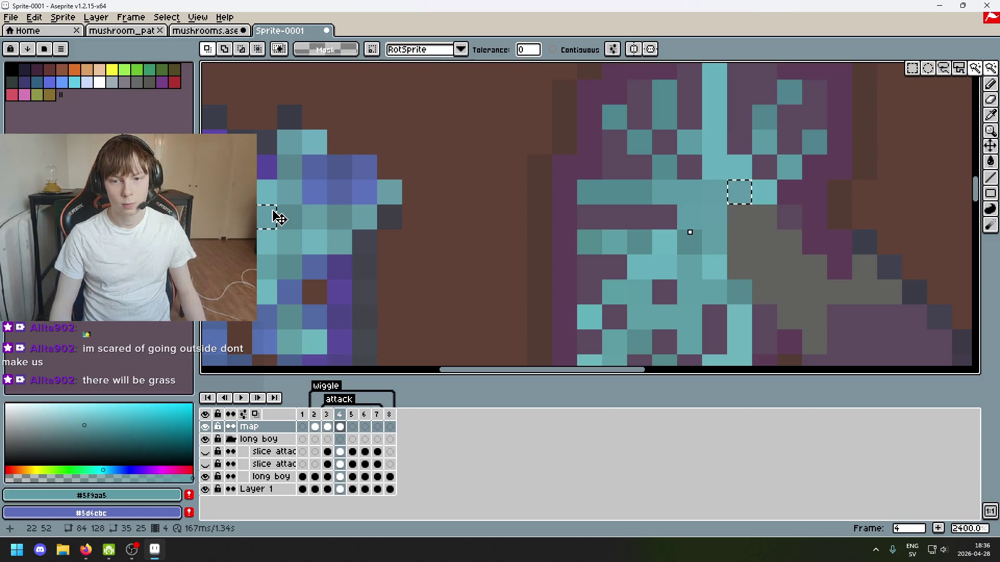
left_click(722, 194)
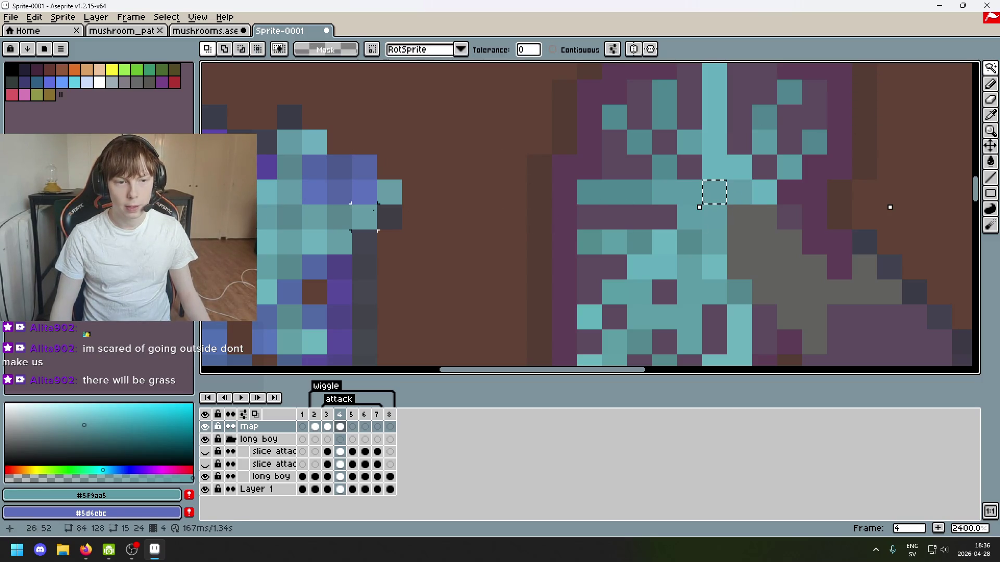
left_click(489, 242)
key("ctrl+t")
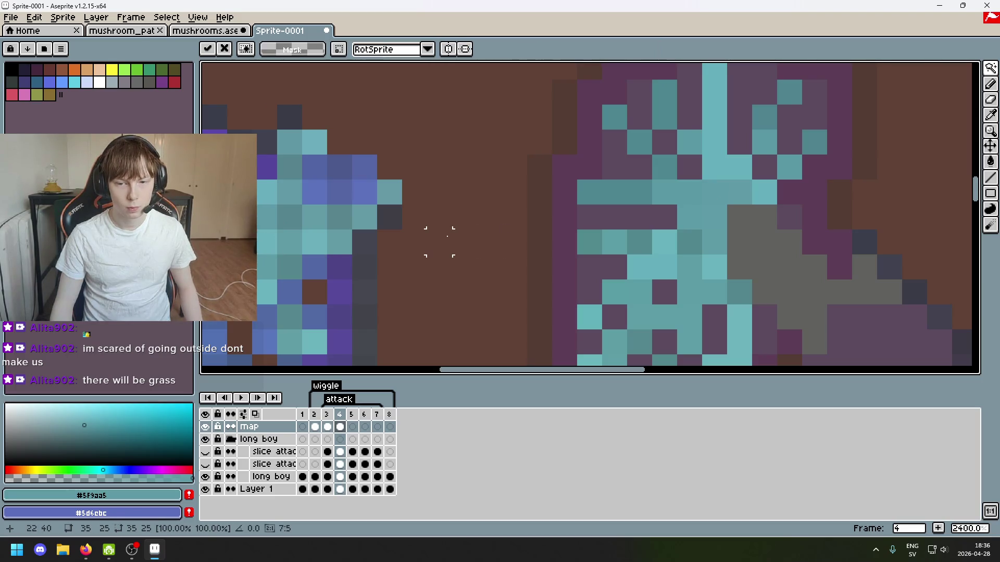
scroll(607, 243, "down", 6)
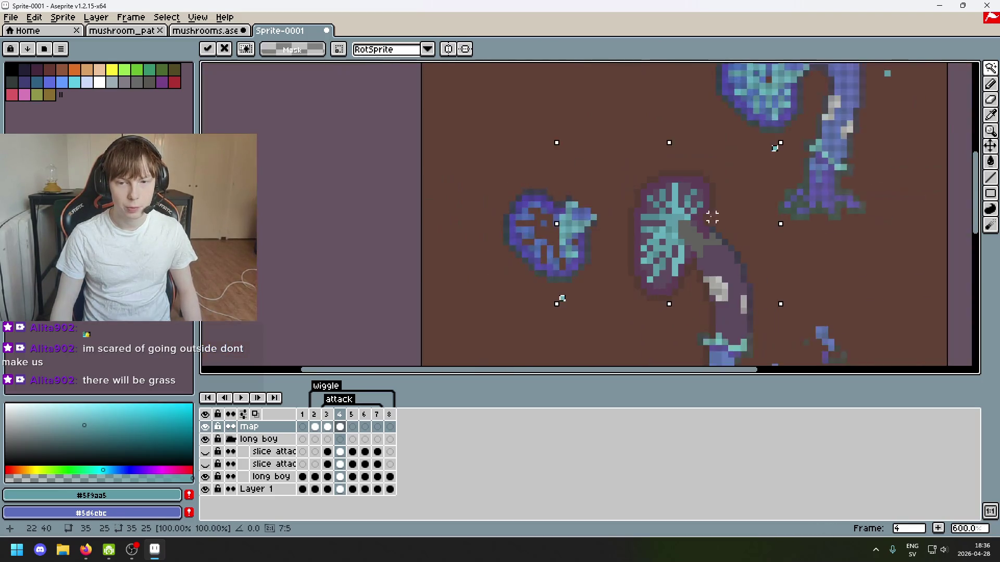
scroll(792, 159, "up", 4)
left_click_drag(761, 120, 514, 328)
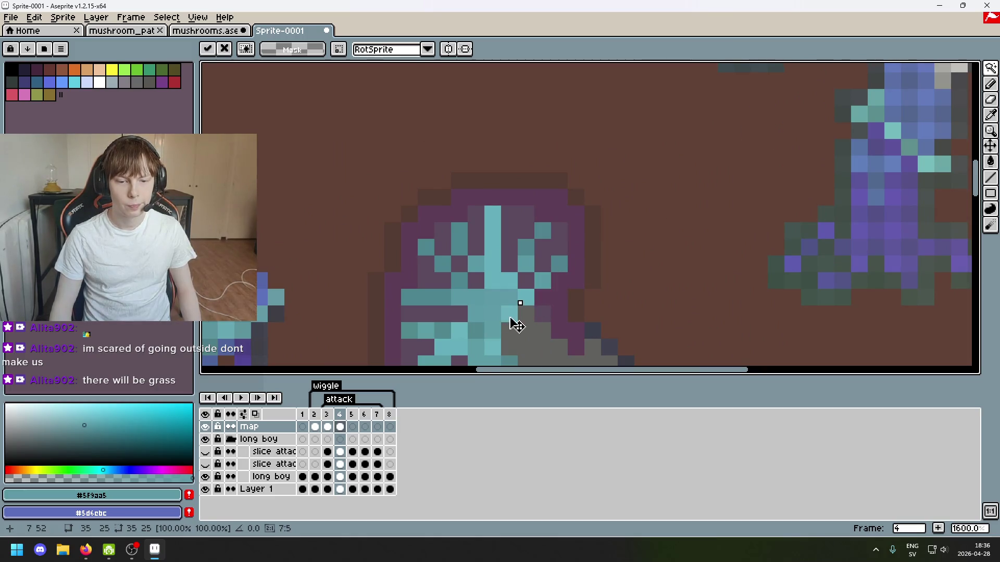
scroll(514, 328, "down", 3)
scroll(514, 328, "left", 4)
key("Return")
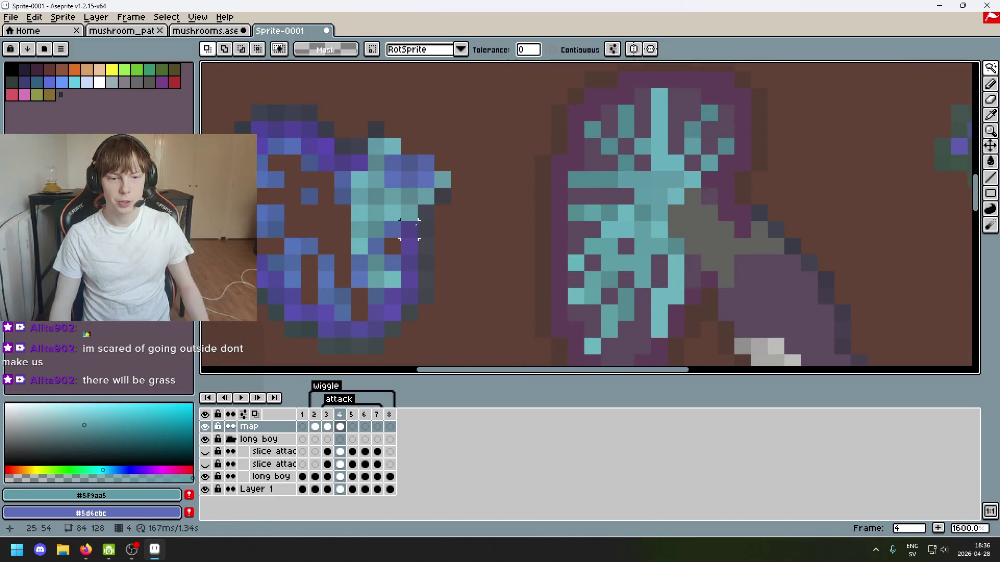
Paint teal pixels into the grey gill patch using #6ab0bc and a darker teal, undoing the last.
key("b")
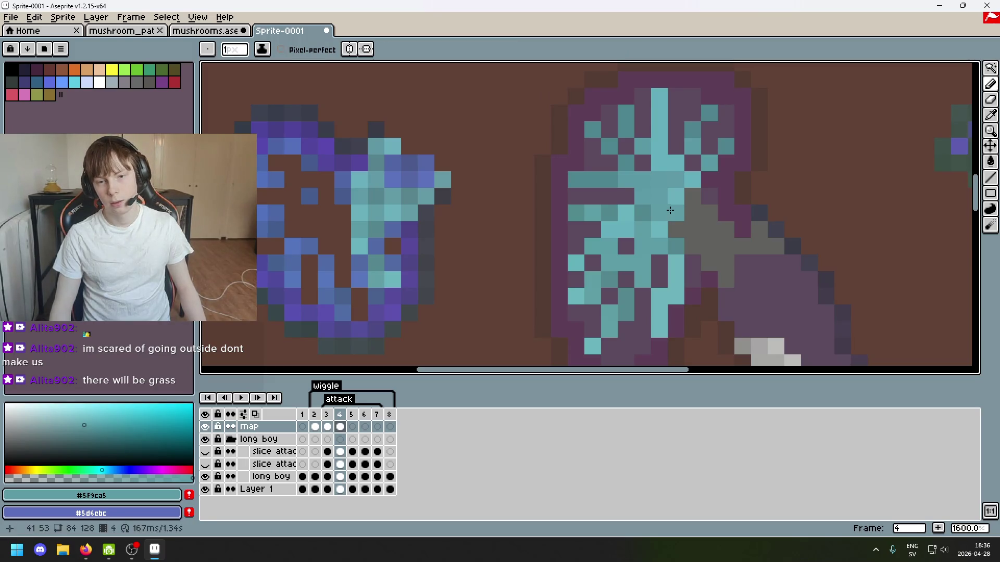
left_click(672, 212, "alt")
key("w")
left_click(676, 214)
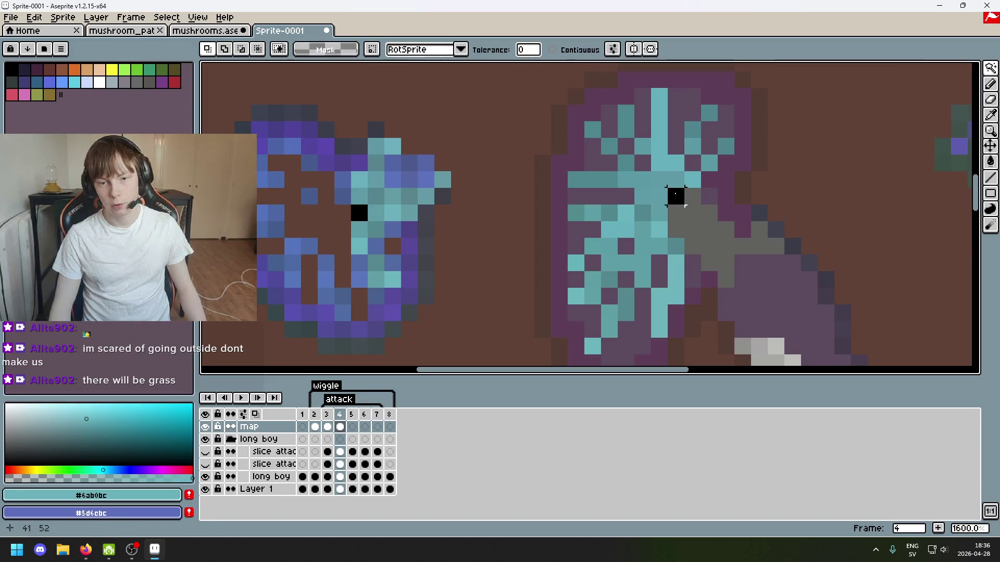
key("ctrl+d")
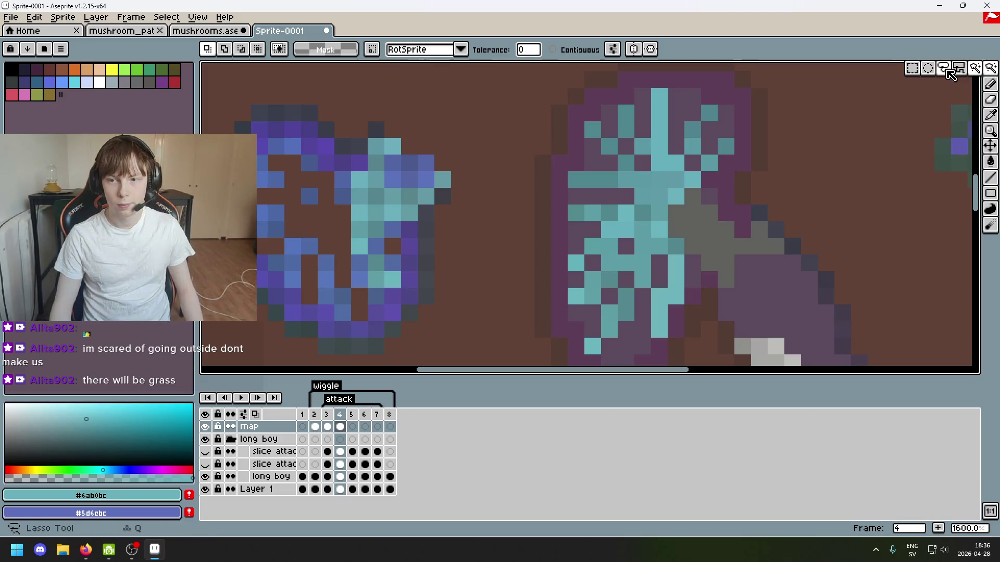
left_click(359, 228, "alt")
left_click(700, 215)
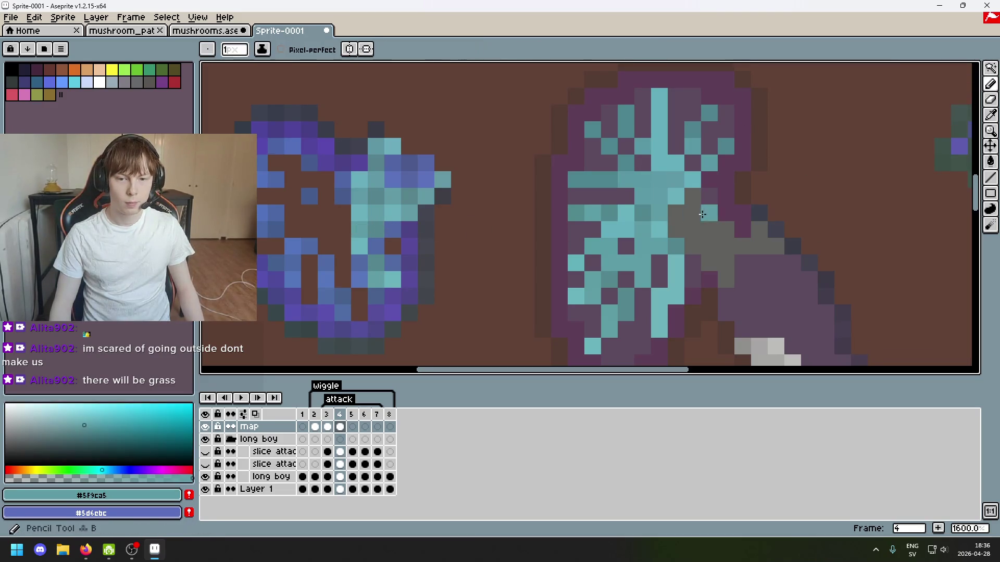
left_click(364, 241, "alt")
left_click(713, 230)
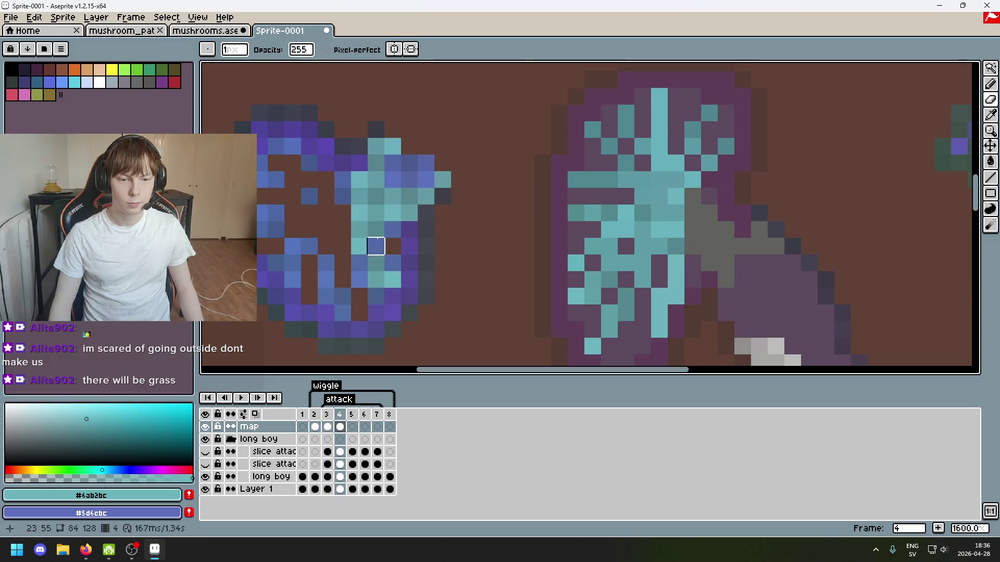
key("ctrl+z")
Erase several teal gill pixels on the left mushroom back to the brown background.
left_click(991, 68)
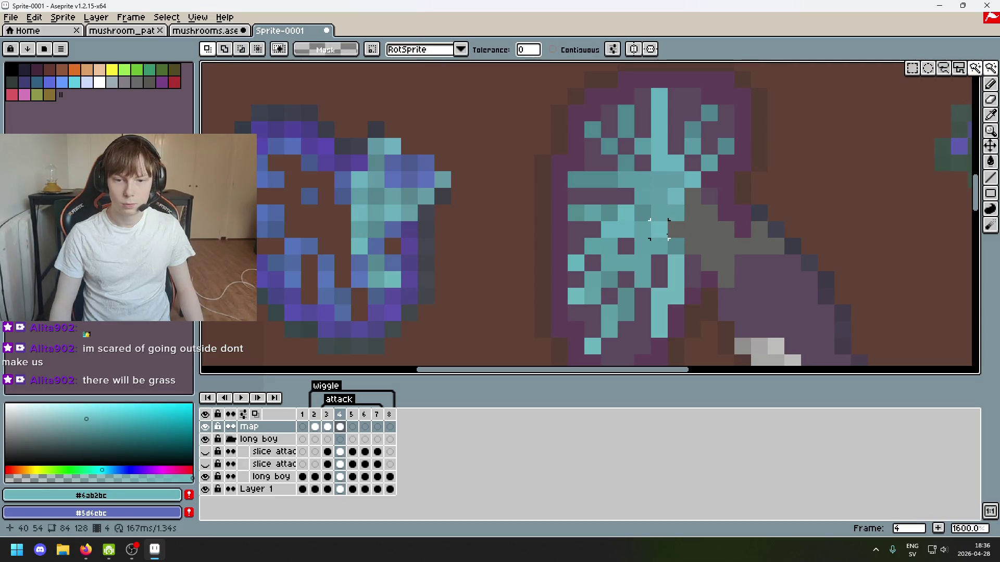
left_click(376, 229)
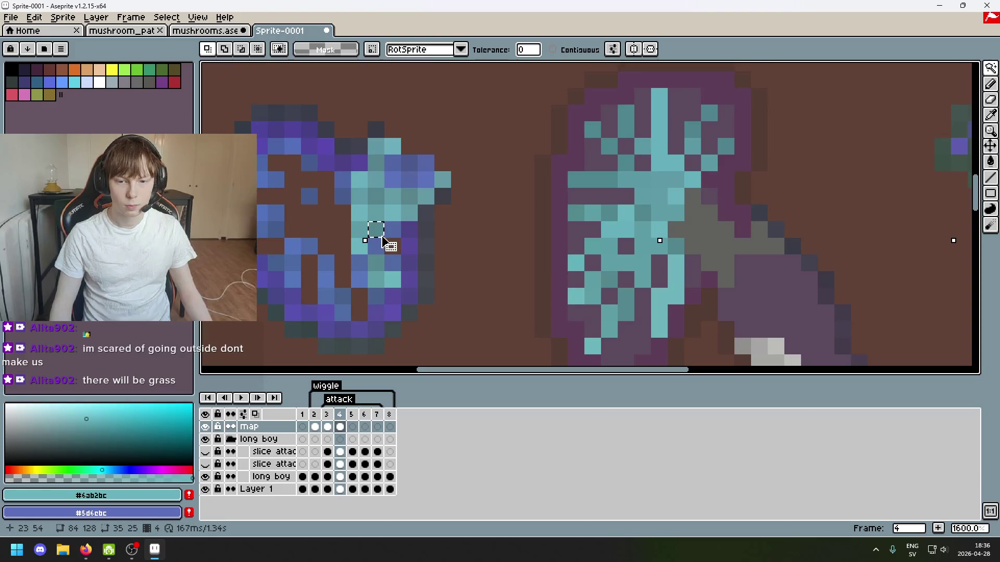
key("ctrl+d")
key("i")
left_click(378, 229)
key("b")
key("e")
left_click(376, 229)
left_click_drag(372, 213, 359, 223)
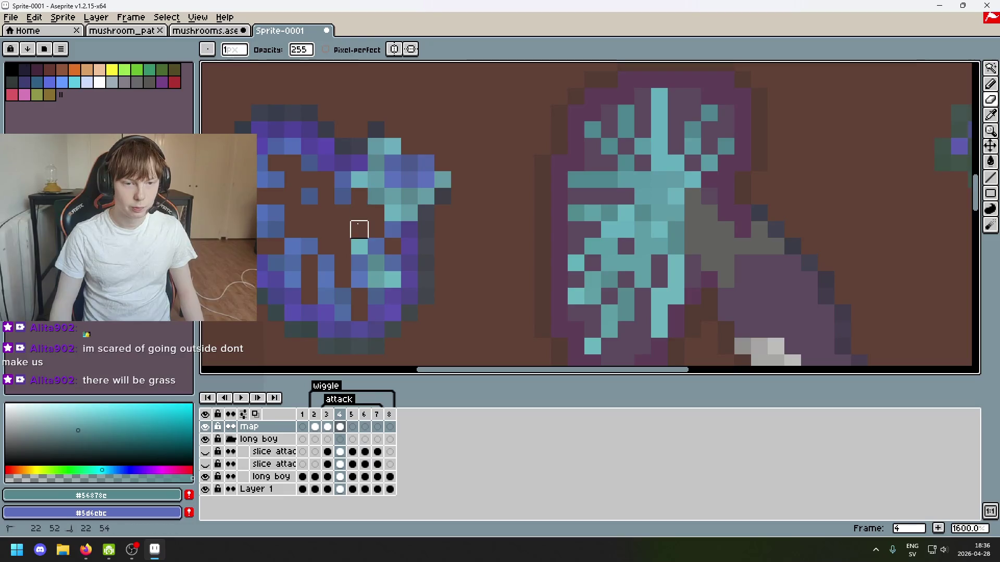
scroll(554, 255, "right", 4)
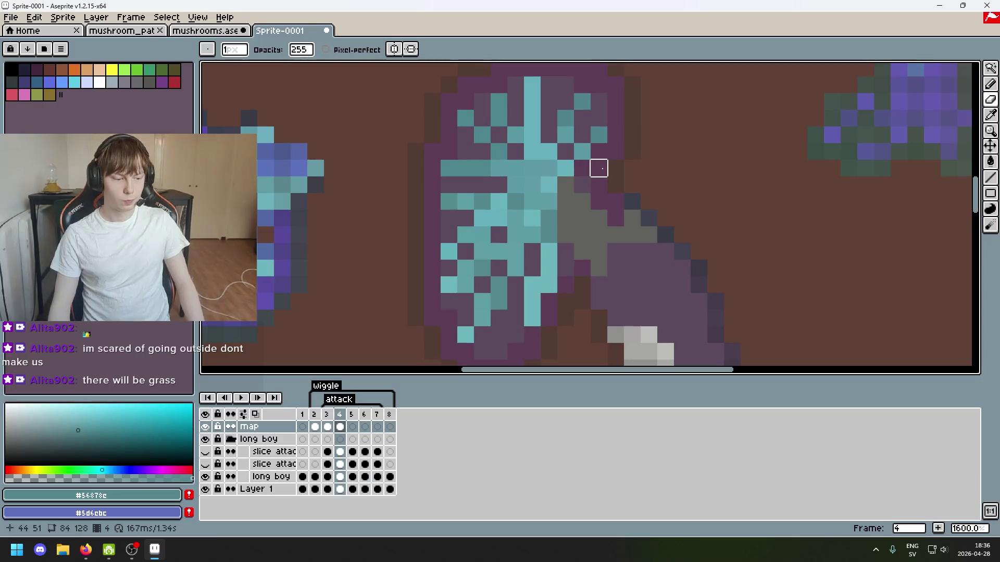
Switch to Lasso selection and move two teal pixels off the left mushroom.
scroll(515, 185, "left", 2)
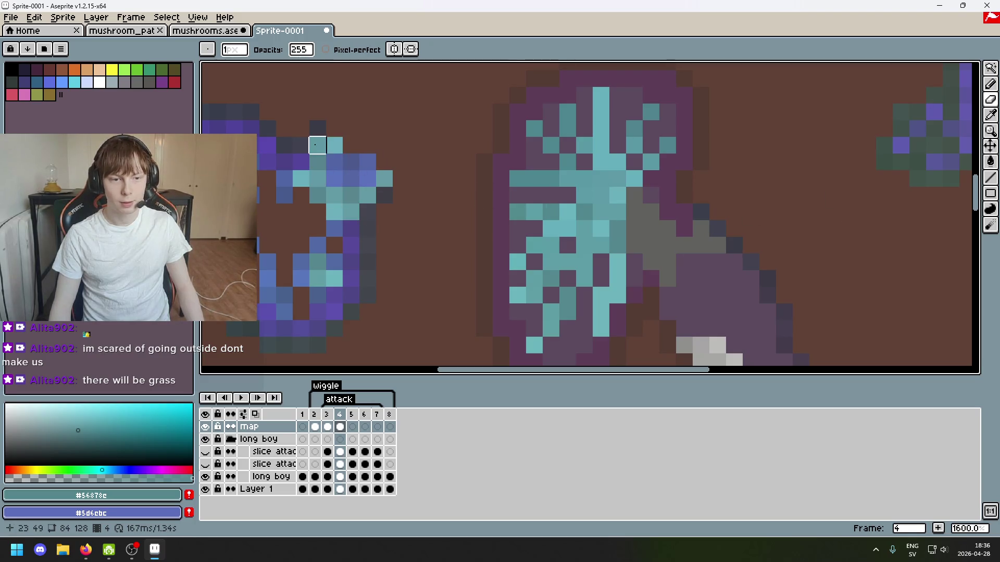
left_click(990, 68)
left_click(945, 71)
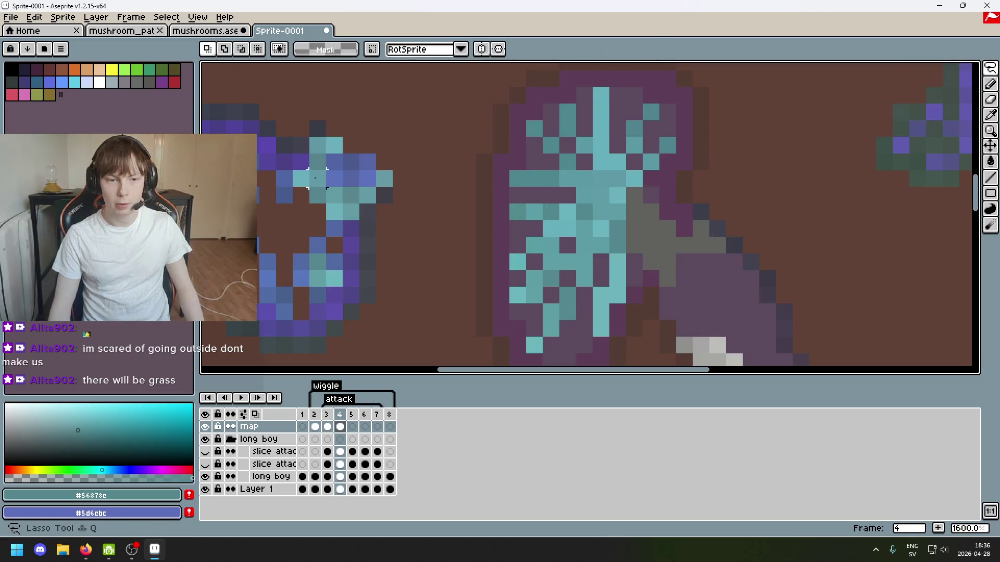
mouse_move(312, 138)
left_mouse_down()
mouse_move(324, 172)
mouse_move(315, 201)
left_mouse_up()
left_click(384, 195)
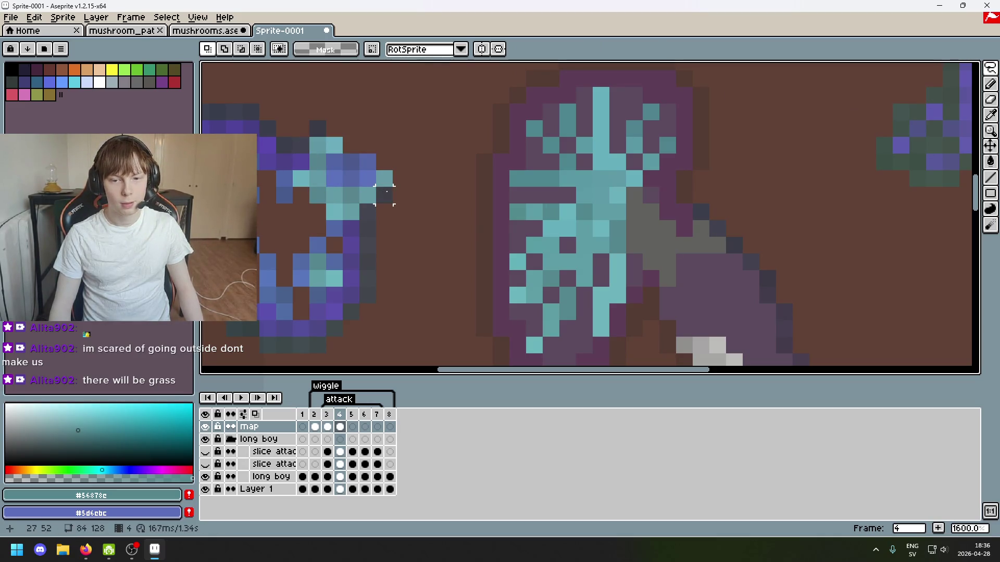
mouse_move(310, 138)
left_mouse_down()
mouse_move(558, 219)
mouse_move(800, 219)
mouse_move(715, 231)
left_mouse_up()
left_click(834, 244)
Move a stray teal pixel into the right mushroom's gills and drop it.
left_click(795, 224)
left_click(769, 215)
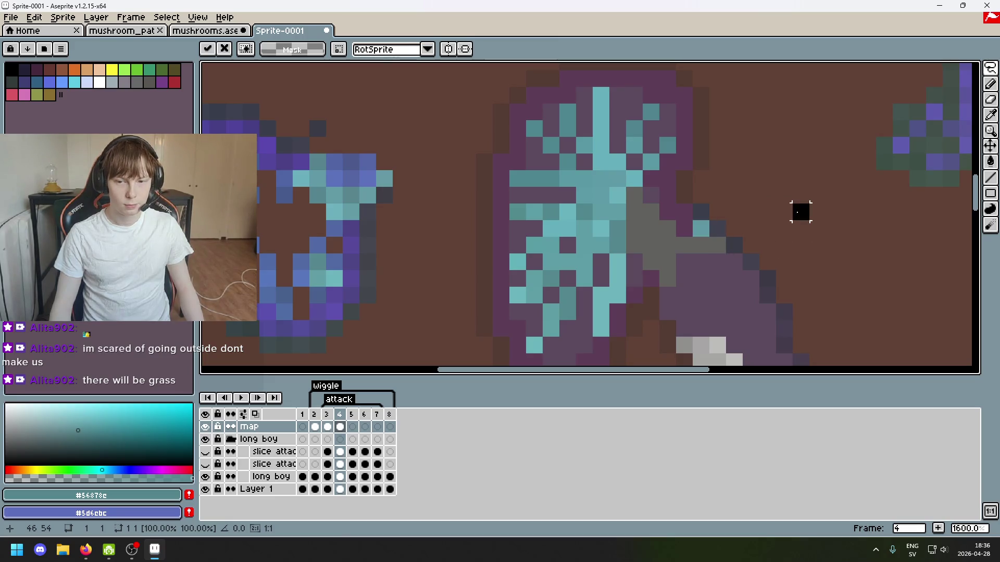
left_click(816, 211)
mouse_move(789, 201)
left_mouse_down()
mouse_move(813, 223)
mouse_move(730, 258)
left_mouse_up()
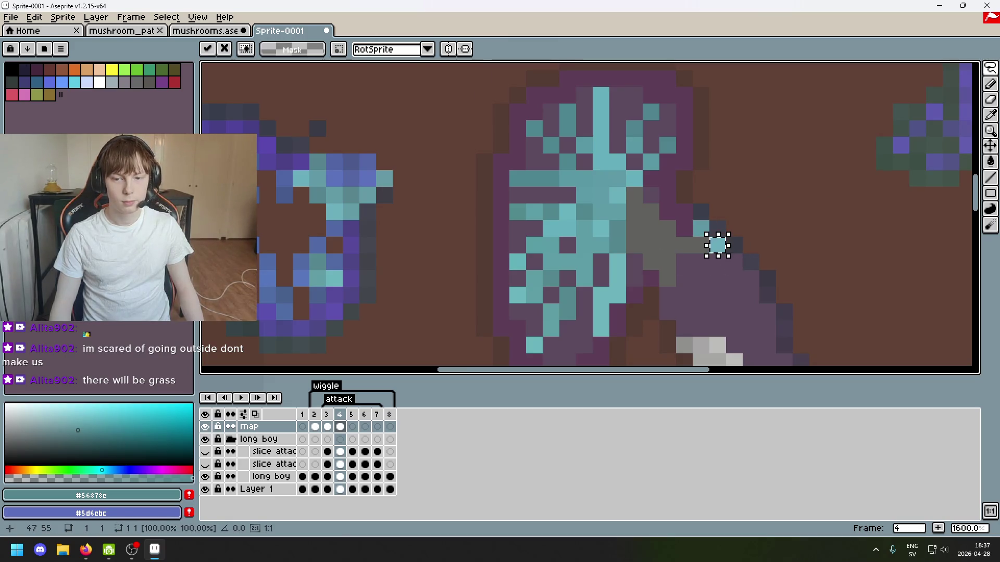
left_click(451, 228)
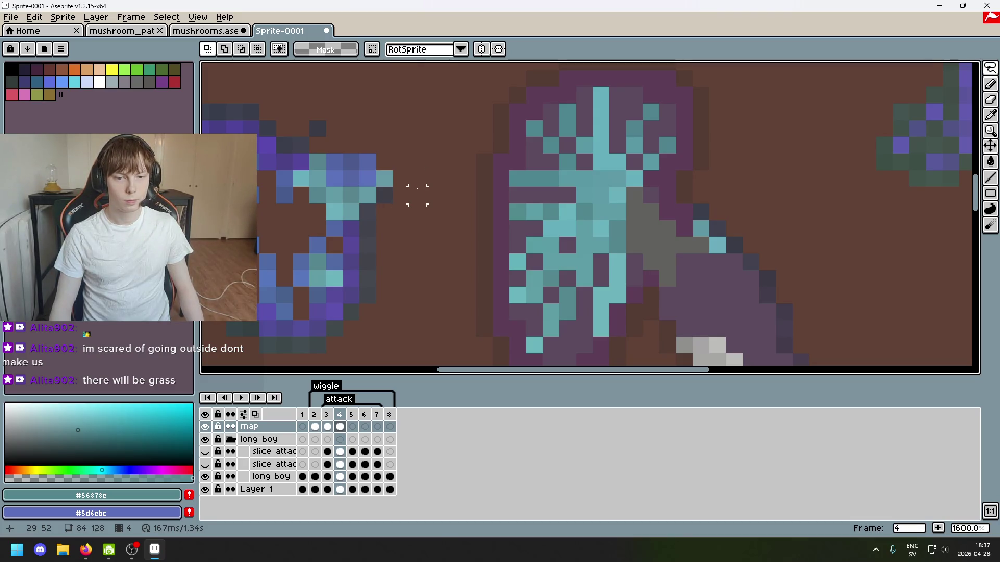
Carry a teal pixel from the left mushroom to the right one, undoing the misplaced edge move.
left_click(385, 180)
mouse_move(385, 180)
left_mouse_down()
mouse_move(668, 279)
mouse_move(660, 287)
left_mouse_up()
left_click(369, 194)
key("ctrl+z")
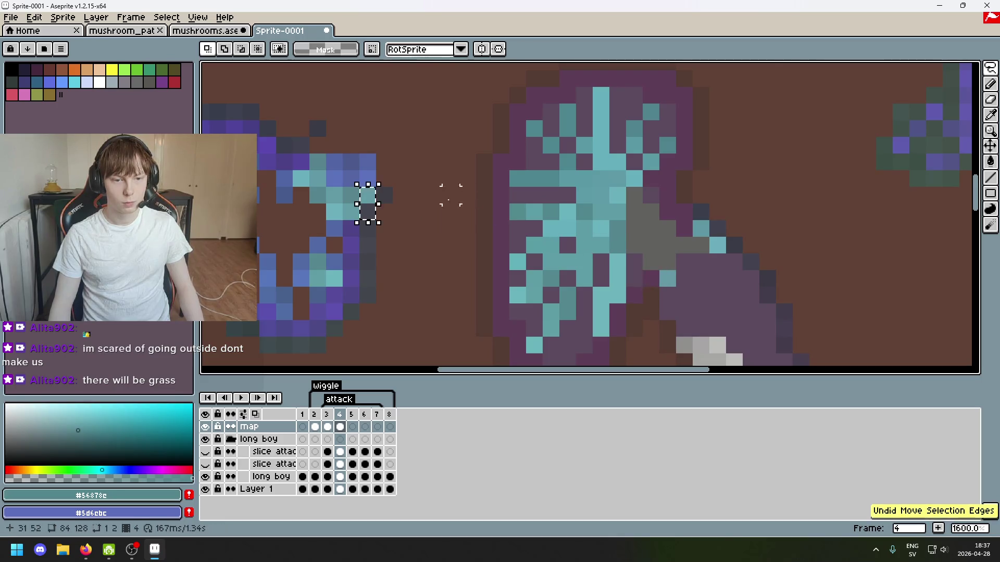
left_click(367, 194)
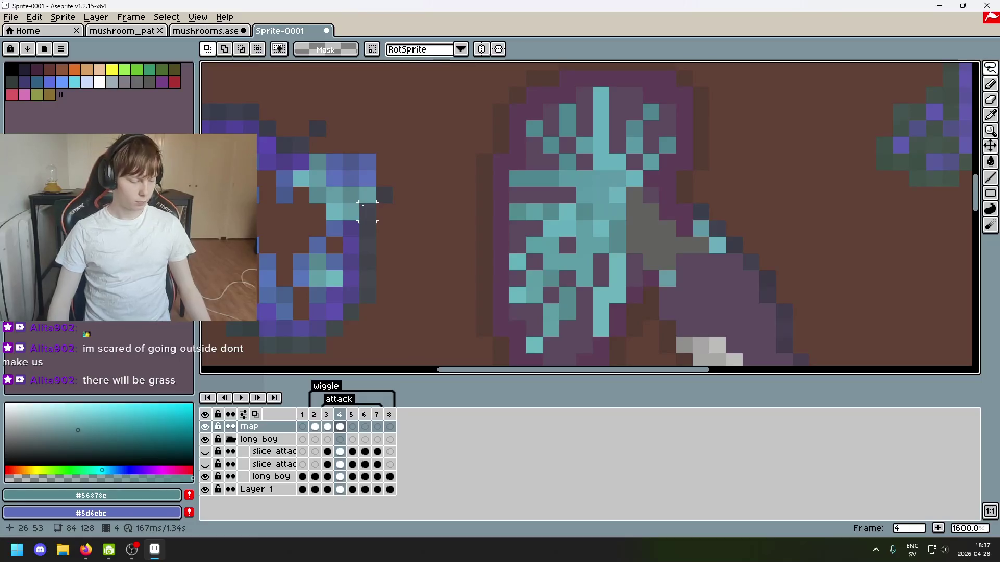
Retry moving a single teal pixel to the right mushroom, cancelling both attempts.
left_click(368, 195)
mouse_move(368, 196)
left_mouse_down()
mouse_move(631, 279)
mouse_move(652, 267)
mouse_move(674, 272)
left_mouse_up()
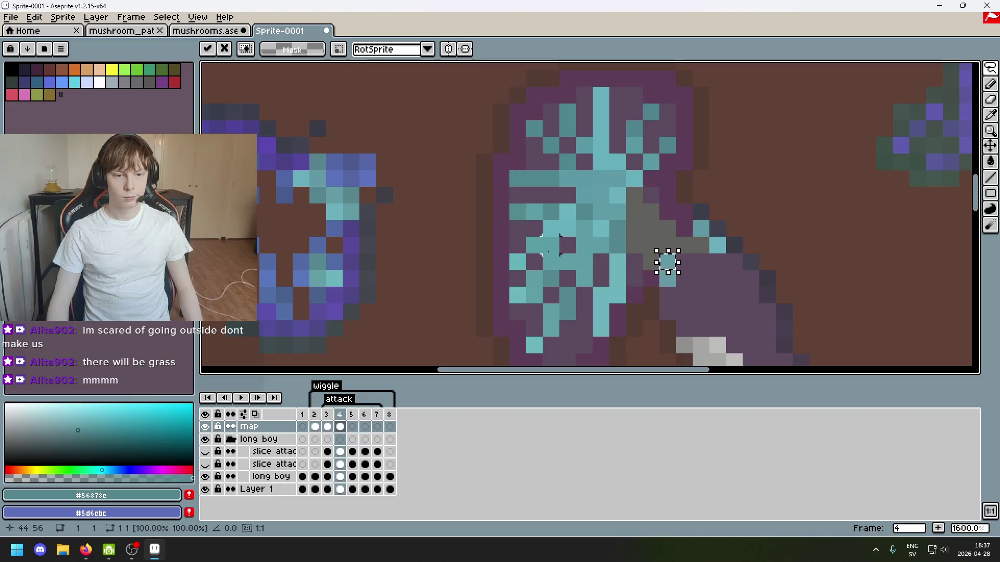
key("Escape")
left_click_drag(360, 196, 657, 275)
key("Escape")
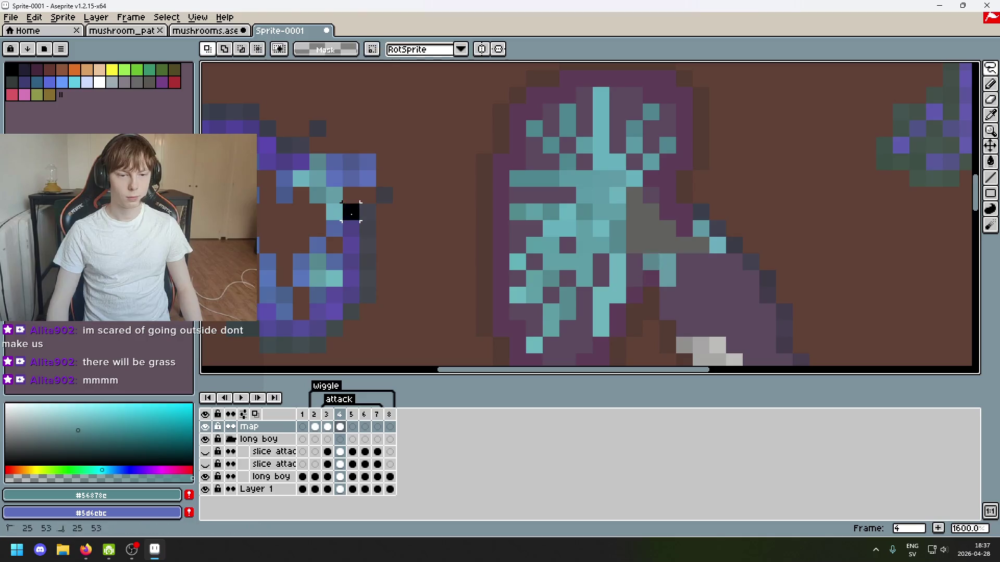
key("alt+Tab")
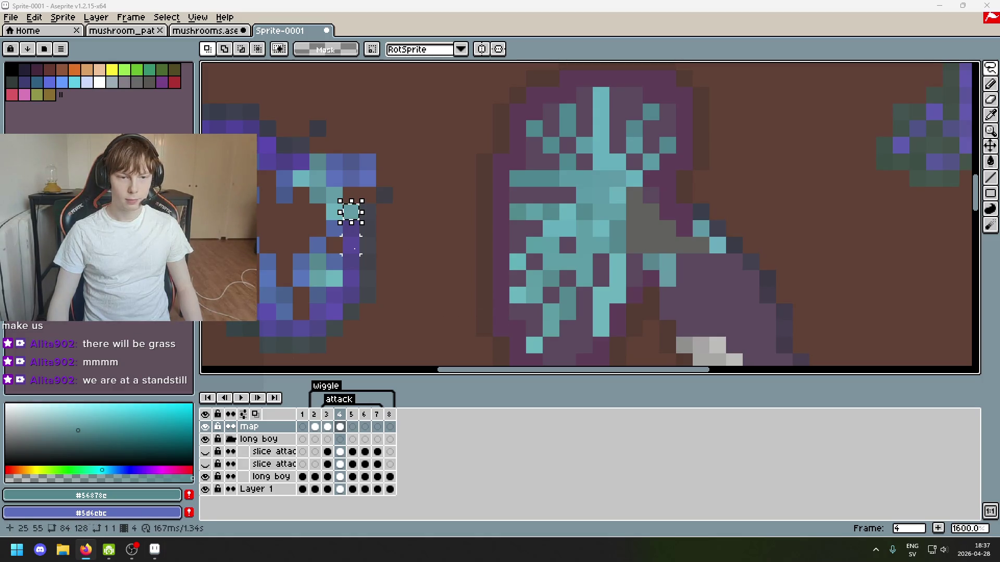
Select teal pixels on the left mushroom, nudge one cell left, and discard a pasted duplicate.
mouse_move(348, 207)
left_mouse_down()
mouse_move(356, 229)
mouse_move(659, 255)
left_mouse_up()
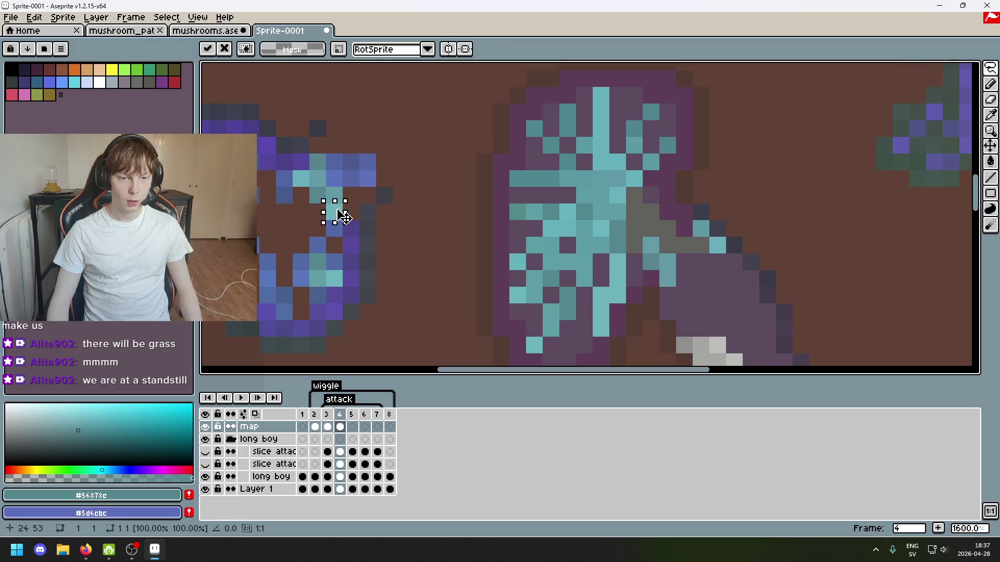
left_click_drag(652, 246, 635, 246)
mouse_move(314, 198)
left_mouse_down()
mouse_move(312, 177)
mouse_move(311, 191)
mouse_move(371, 212)
mouse_move(802, 210)
mouse_move(776, 206)
mouse_move(665, 271)
left_mouse_up()
key("ctrl+v")
scroll(803, 215, "up", 2)
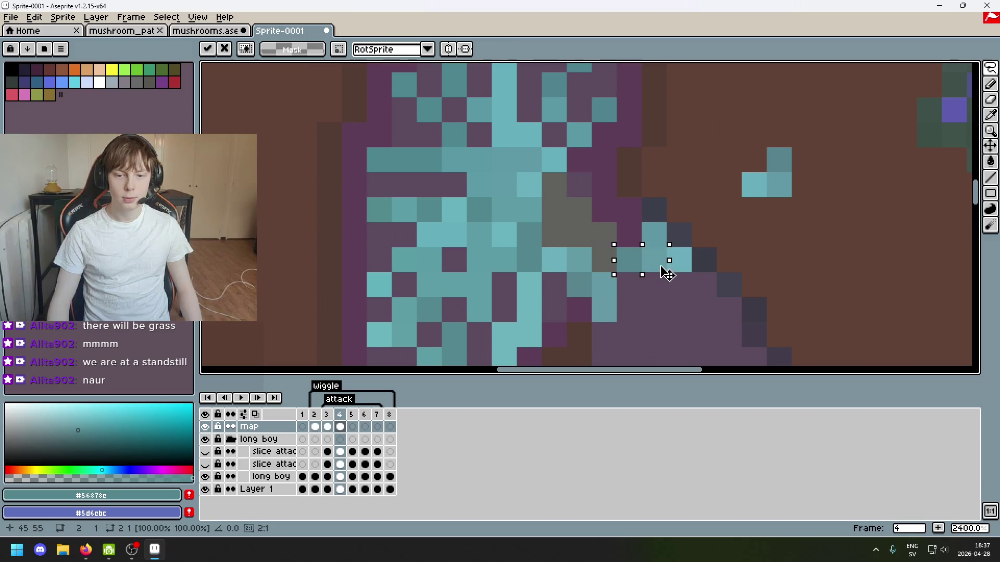
key("Escape")
Place a two-pixel teal strip in the gills and move the stray teal cells into the grey patch.
mouse_move(752, 193)
left_mouse_down()
mouse_move(727, 219)
mouse_move(702, 194)
left_mouse_up()
left_click_drag(766, 218, 791, 251)
mouse_move(717, 174)
left_mouse_down()
mouse_move(740, 221)
mouse_move(653, 265)
mouse_move(612, 265)
left_mouse_up()
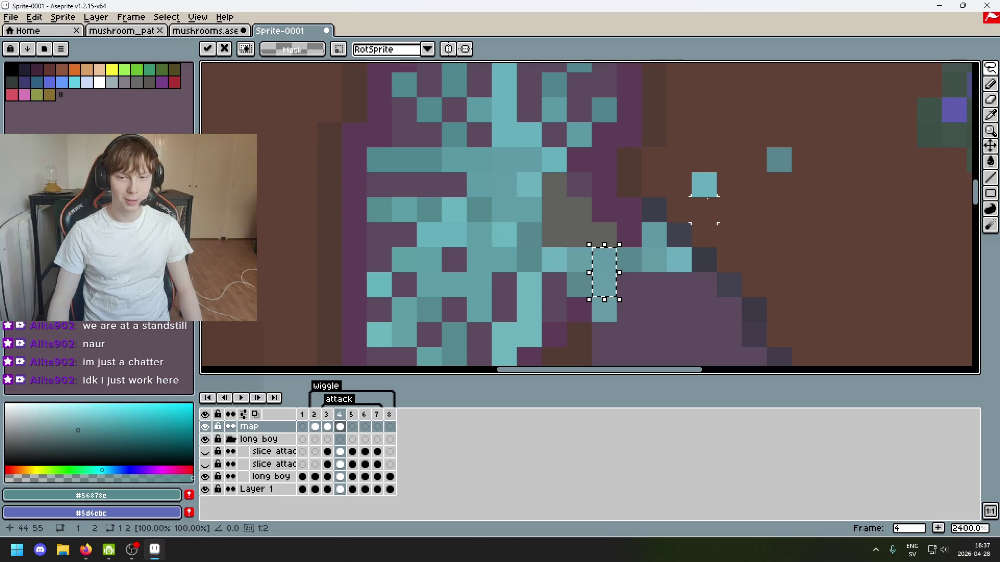
left_click(705, 210)
mouse_move(642, 174)
left_mouse_down()
mouse_move(666, 198)
mouse_move(716, 198)
mouse_move(620, 239)
mouse_move(604, 235)
left_mouse_up()
mouse_move(766, 148)
left_mouse_down()
mouse_move(792, 173)
mouse_move(651, 210)
mouse_move(554, 193)
mouse_move(580, 202)
left_mouse_up()
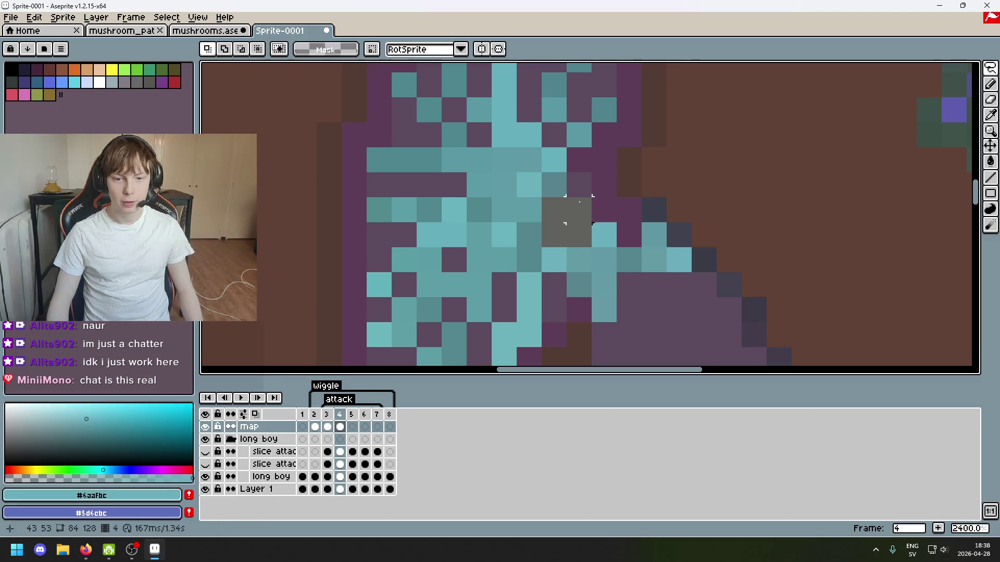
Paint the last grey gill cells with teal shades sampled from the neighbouring gills.
key("b")
left_click(578, 208)
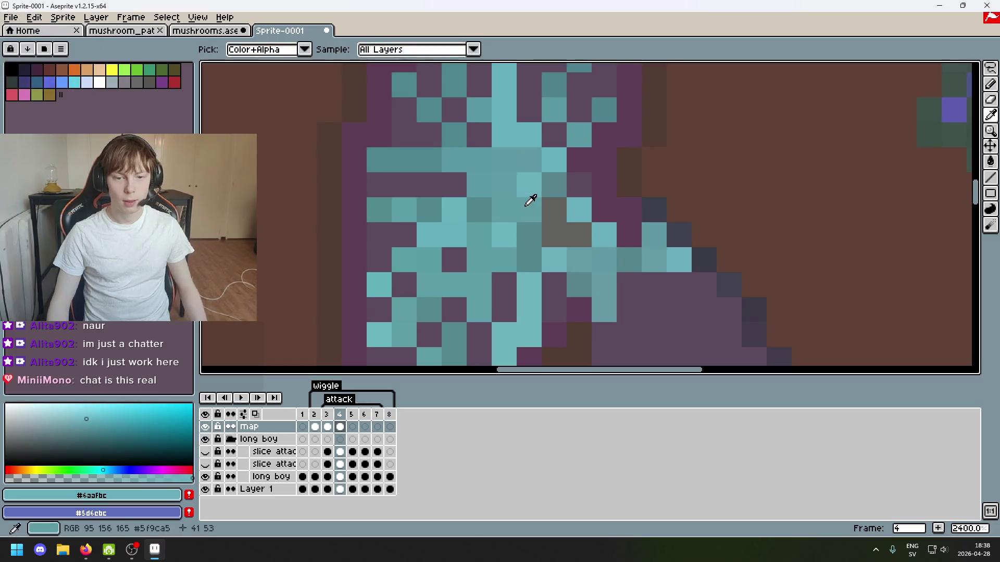
left_click(526, 206, "alt")
left_click(553, 212)
left_click(545, 234, "alt")
left_click(555, 236)
left_click(585, 241, "alt")
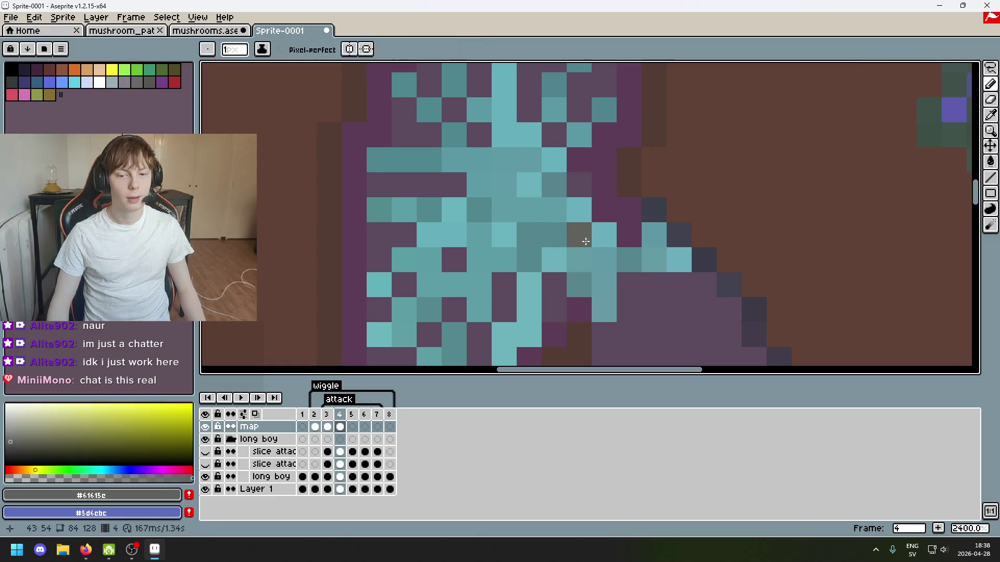
left_click(598, 256, "alt")
left_click(578, 234)
left_click(88, 553)
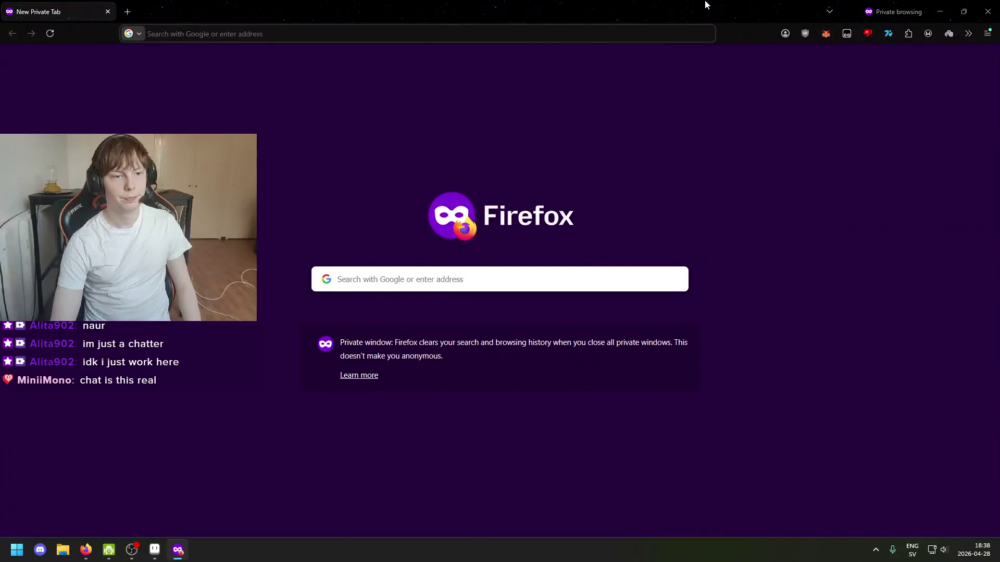
Search Google about streaming from an Android phone, add 'twitch' to the query, and browse the results.
type("how st")
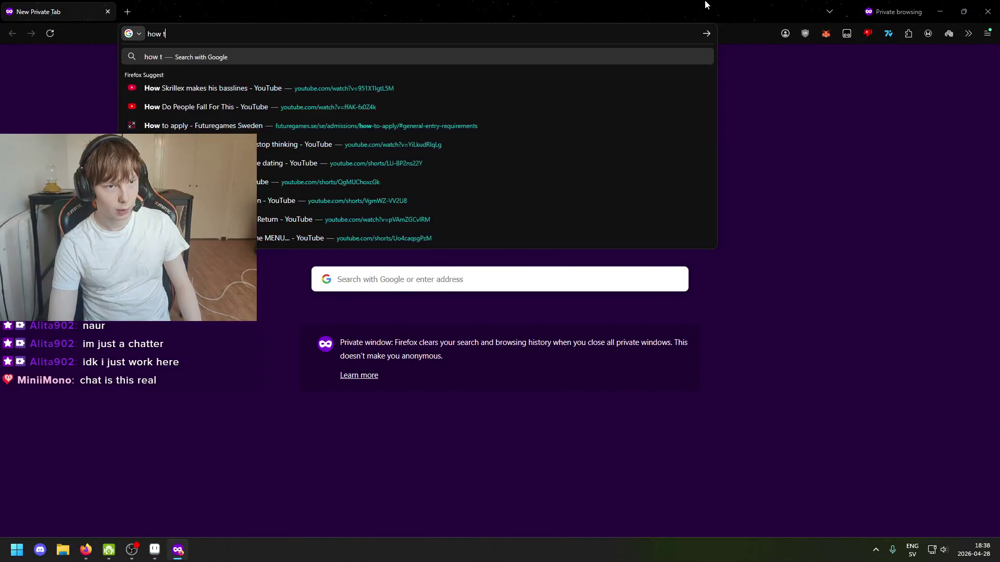
type("on")
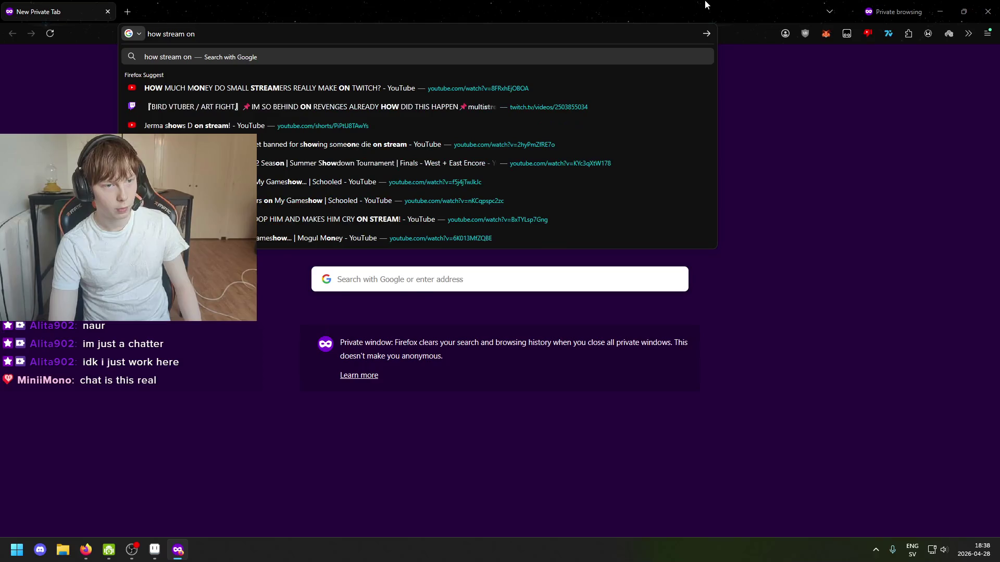
type("id")
key("Return")
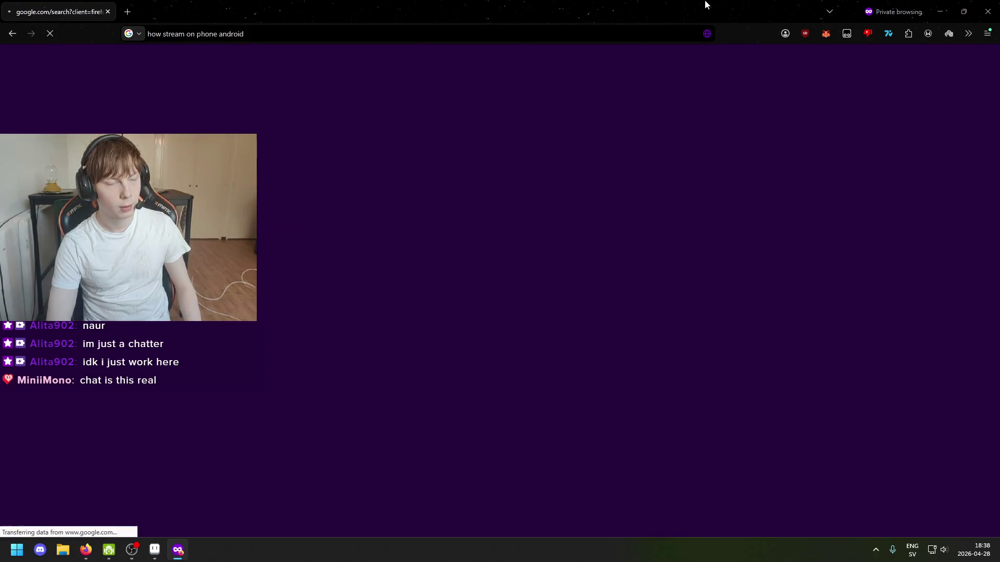
left_click(552, 441)
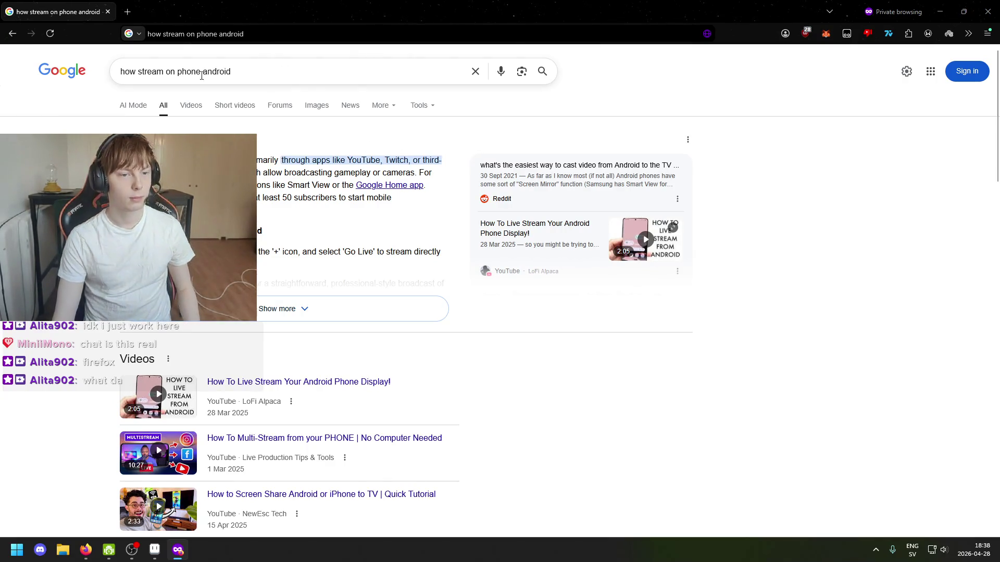
left_click(171, 72)
type("twitch")
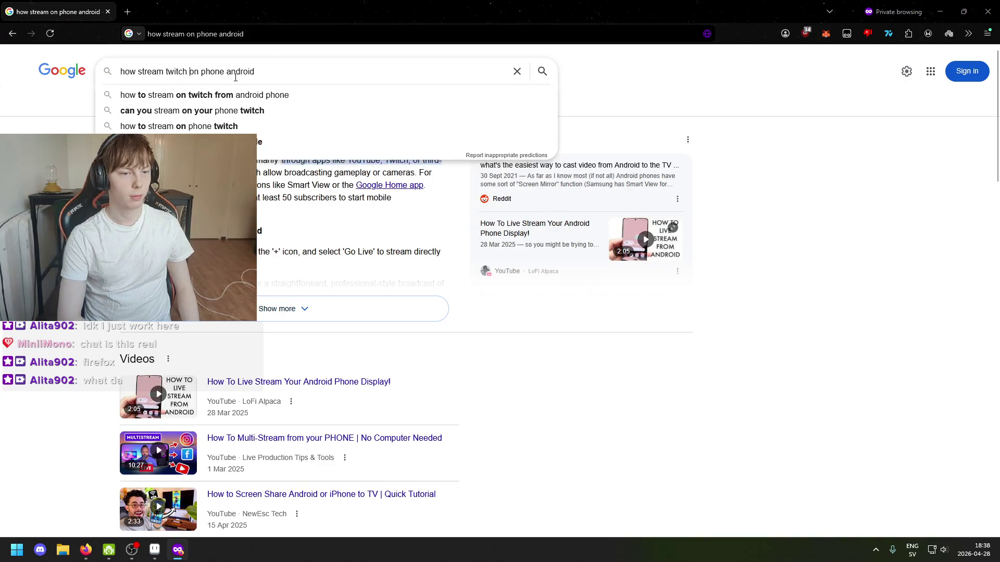
key("Return")
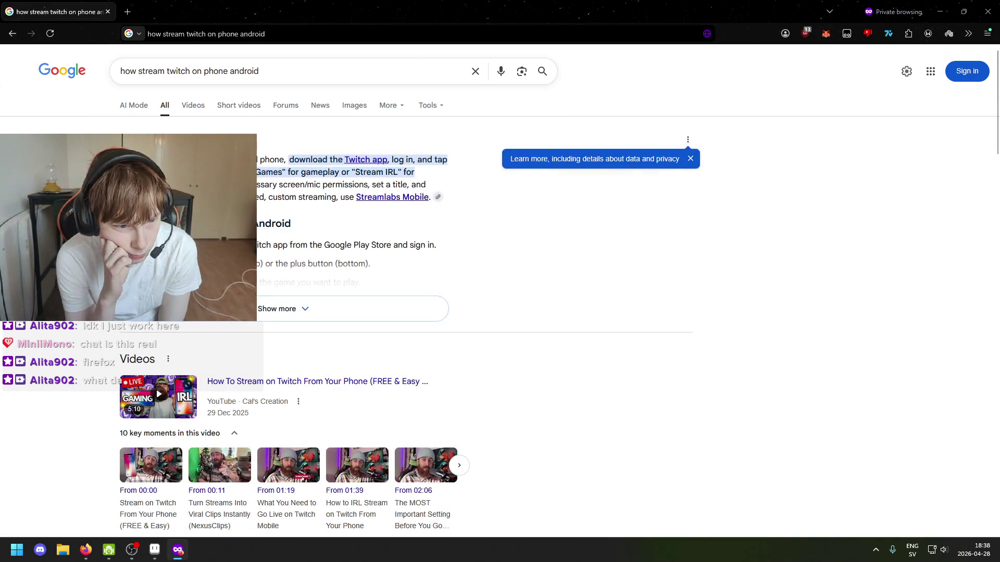
scroll(198, 346, "down", 10)
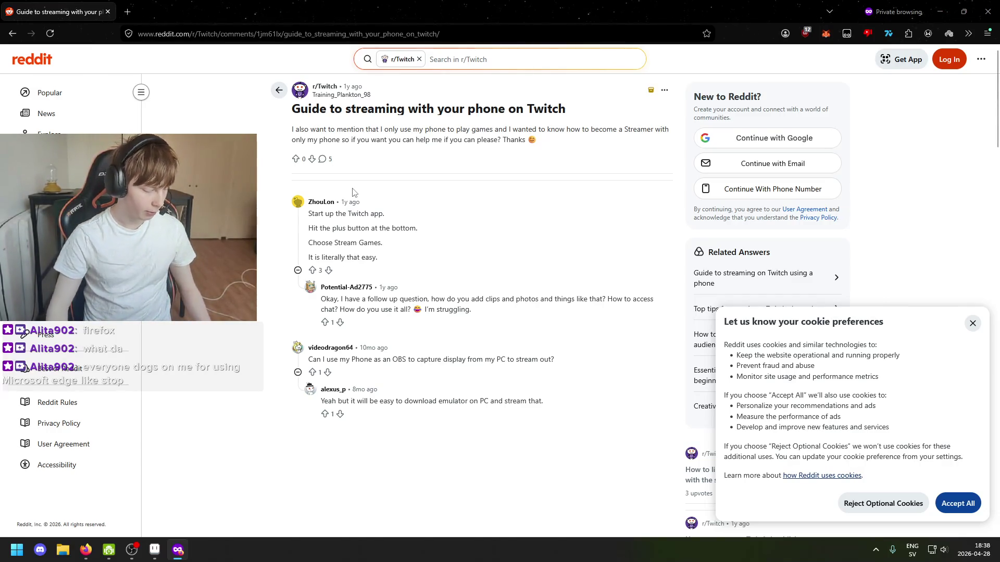
left_click(940, 11)
Zoom and pan across the map to look over the other mushroom sprites.
scroll(668, 276, "down", 5)
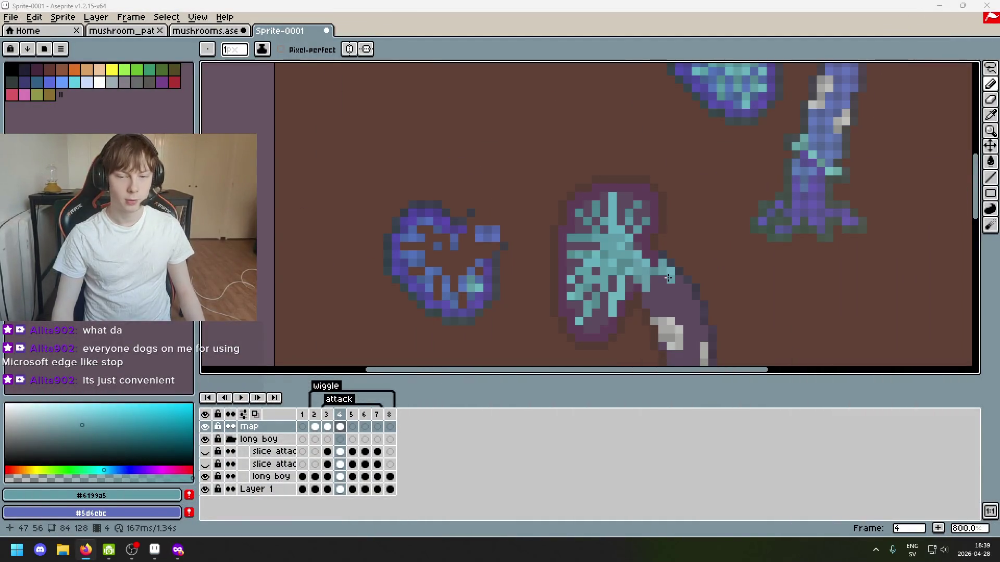
scroll(668, 278, "up", 5)
scroll(641, 315, "down", 3)
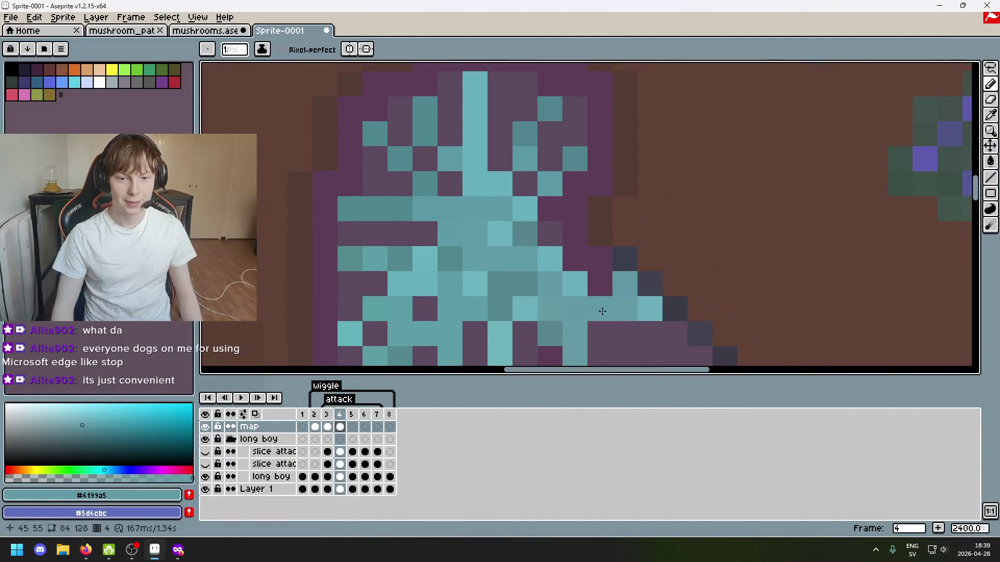
mouse_move(641, 315)
left_mouse_down()
mouse_move(614, 290)
mouse_move(451, 281)
left_mouse_up()
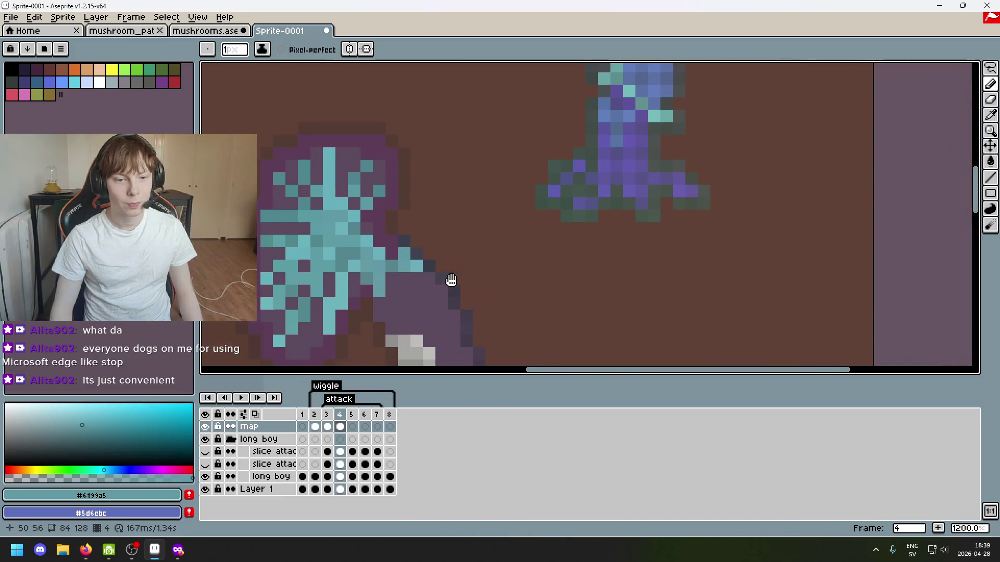
scroll(469, 271, "up", 1)
scroll(494, 256, "up", 3)
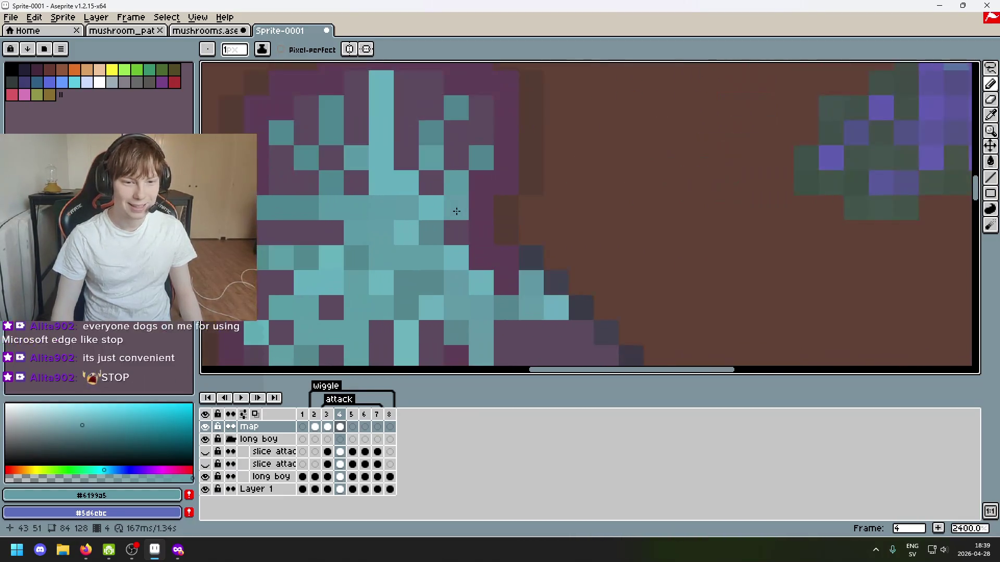
scroll(514, 248, "down", 3)
scroll(521, 261, "down", 2)
left_click_drag(473, 292, 500, 286)
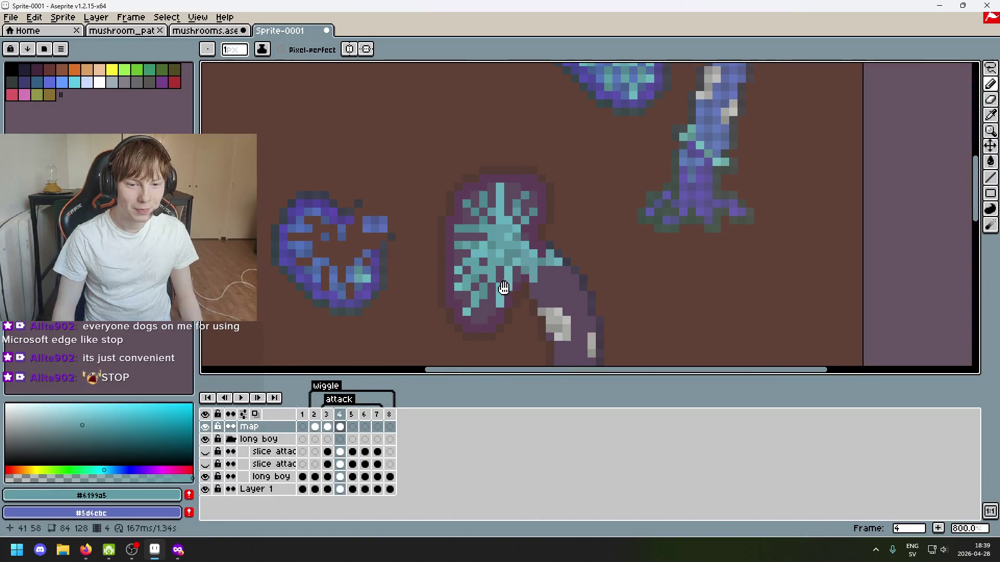
Hide and re-show the map layer, then pan toward the left purple mushroom.
left_click(208, 431)
left_click(209, 430)
left_click(209, 431)
left_click(209, 431)
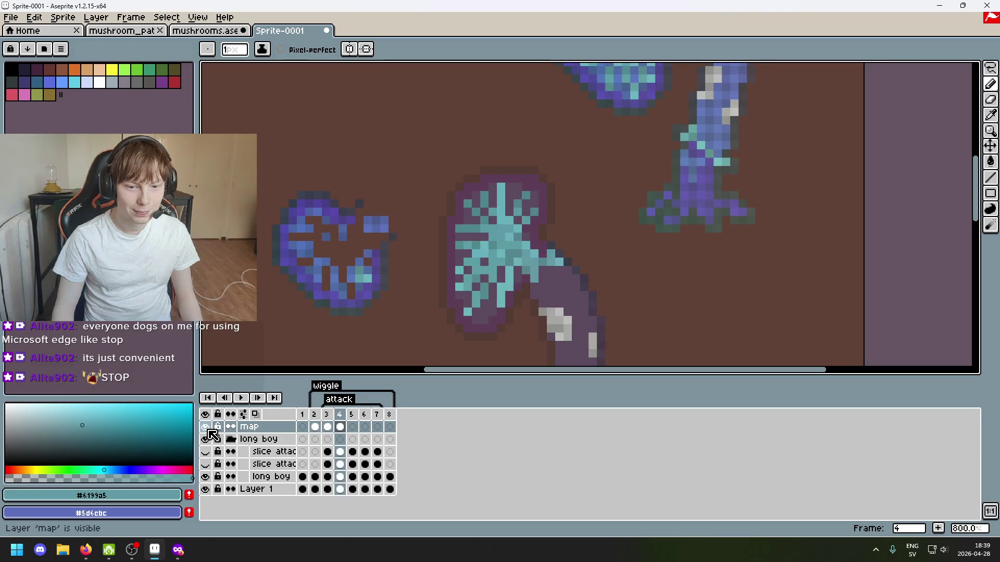
left_click(206, 427)
scroll(562, 241, "up", 4)
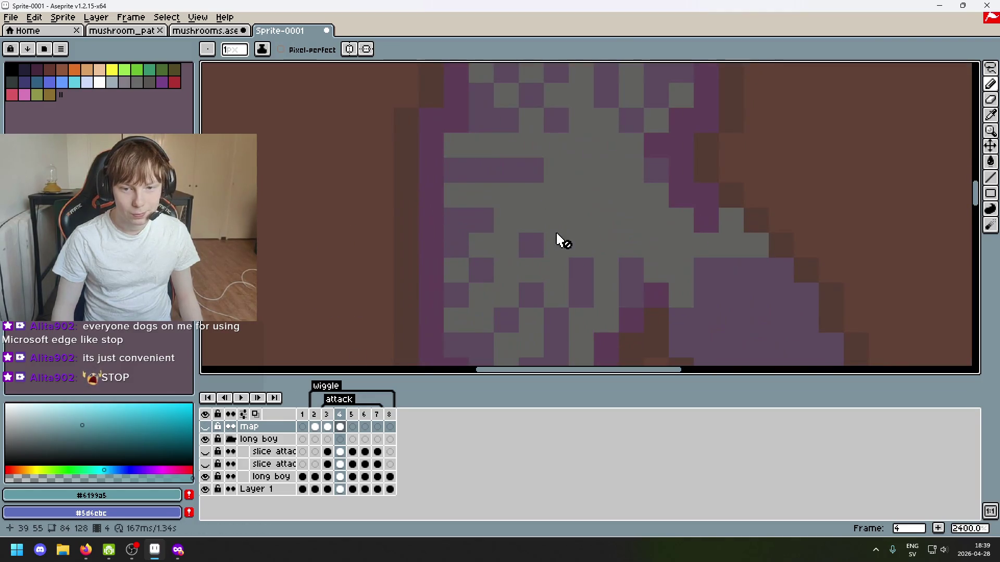
scroll(557, 243, "down", 2)
left_click(209, 427)
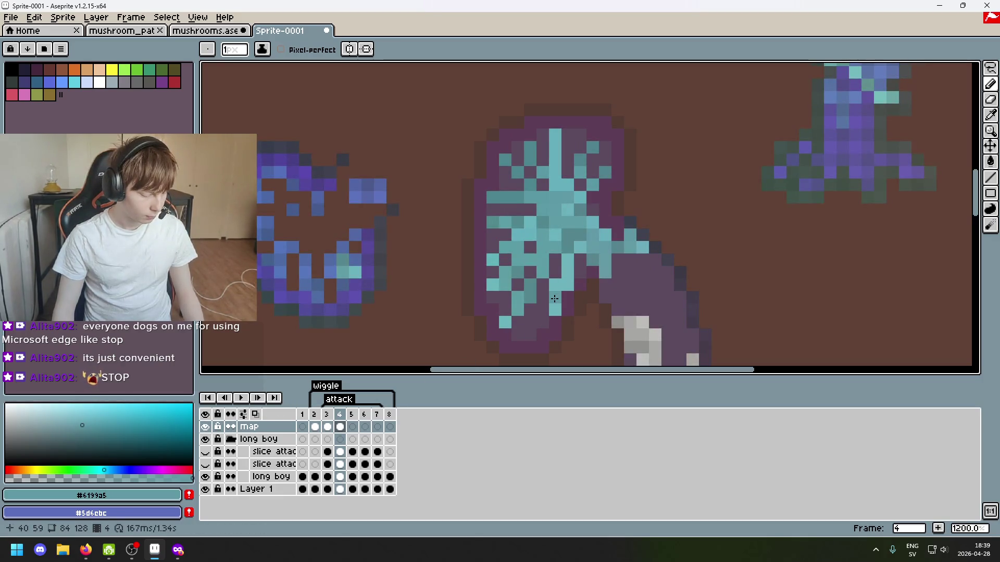
scroll(449, 238, "left", 4)
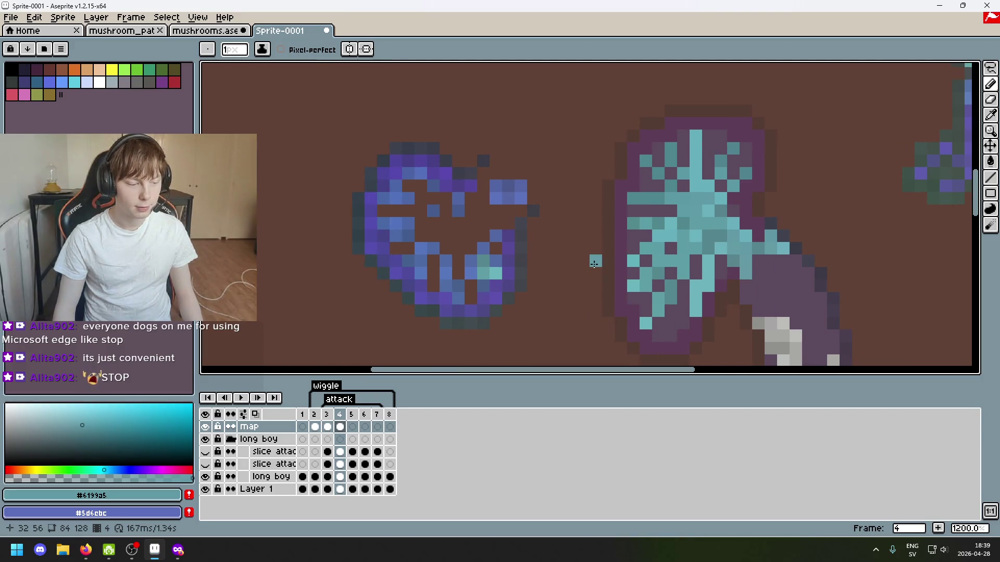
left_click_drag(594, 263, 480, 275)
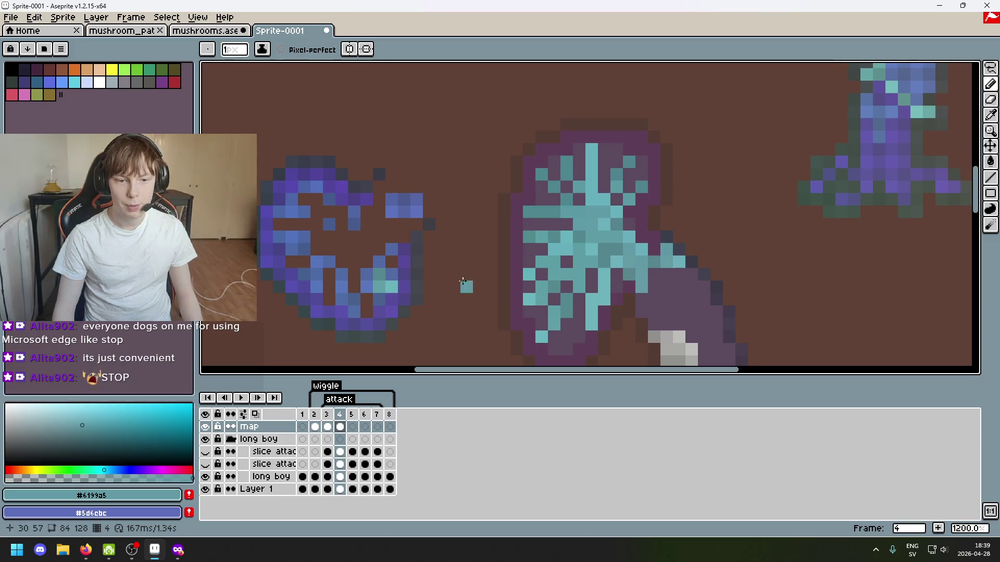
Magic-wand a purple strip on the left mushroom and move a lone purple pixel onto the cyan mushroom.
key("w")
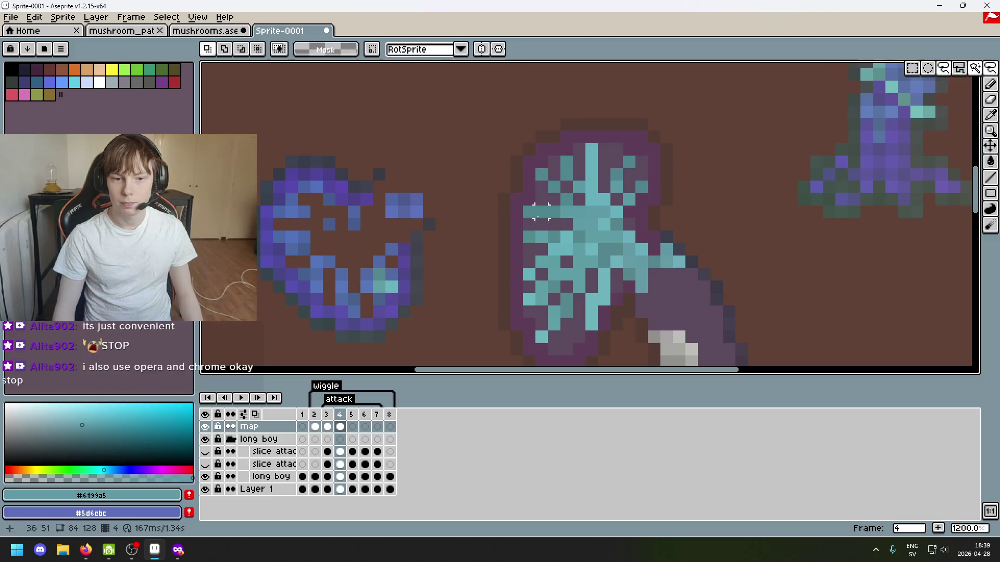
left_click(367, 200)
mouse_move(349, 210)
left_mouse_down()
mouse_move(813, 199)
mouse_move(654, 270)
mouse_move(547, 362)
mouse_move(629, 350)
mouse_move(521, 315)
left_mouse_up()
scroll(792, 224, "up", 3)
mouse_move(716, 177)
left_mouse_down()
mouse_move(738, 199)
mouse_move(602, 263)
mouse_move(452, 288)
left_mouse_up()
left_click(577, 288)
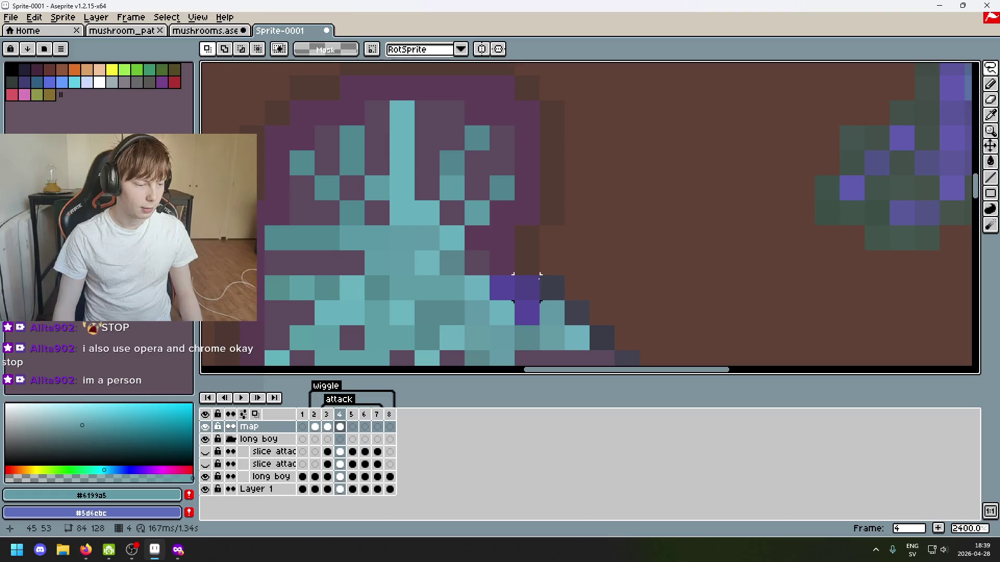
Select a small block of purple pixels and move it right, undoing an accidental rotation.
scroll(527, 287, "down", 2)
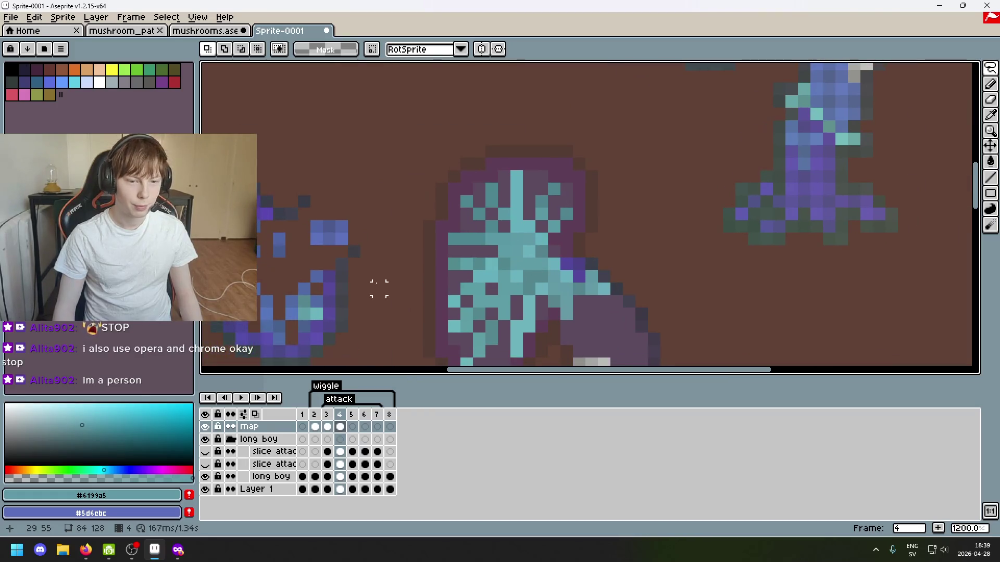
scroll(396, 244, "up", 1)
left_click_drag(365, 231, 331, 196)
scroll(474, 240, "down", 2)
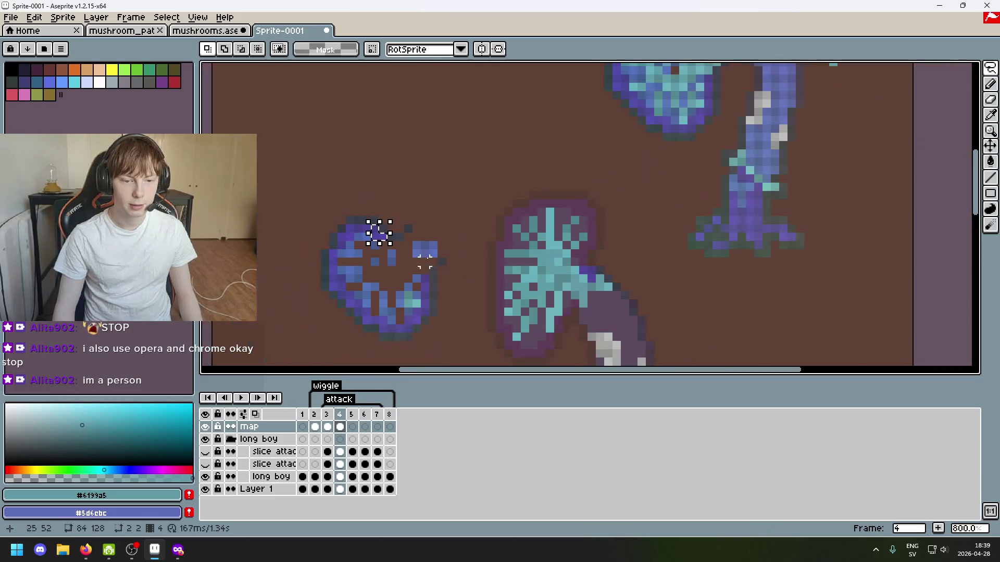
mouse_move(379, 232)
left_mouse_down()
mouse_move(646, 254)
mouse_move(611, 326)
mouse_move(579, 339)
mouse_move(612, 362)
mouse_move(546, 335)
left_mouse_up()
scroll(654, 281, "up", 2)
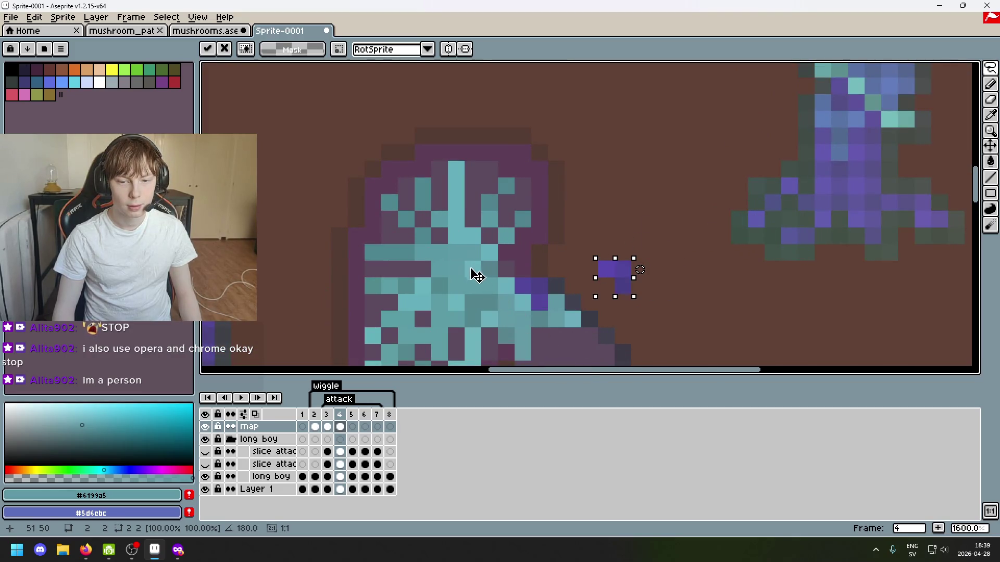
key("ctrl+z")
Carry more purple pixels from the left mushroom toward the cyan mushroom and commit them.
scroll(397, 271, "down", 2)
scroll(397, 271, "up", 2)
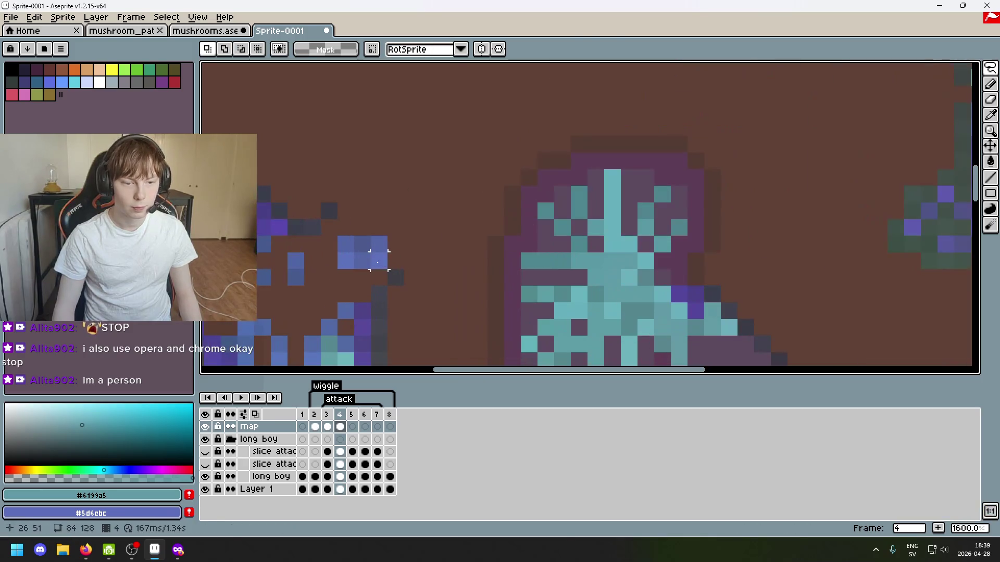
mouse_move(280, 227)
left_mouse_down()
mouse_move(391, 228)
mouse_move(797, 290)
left_mouse_up()
left_click(724, 278)
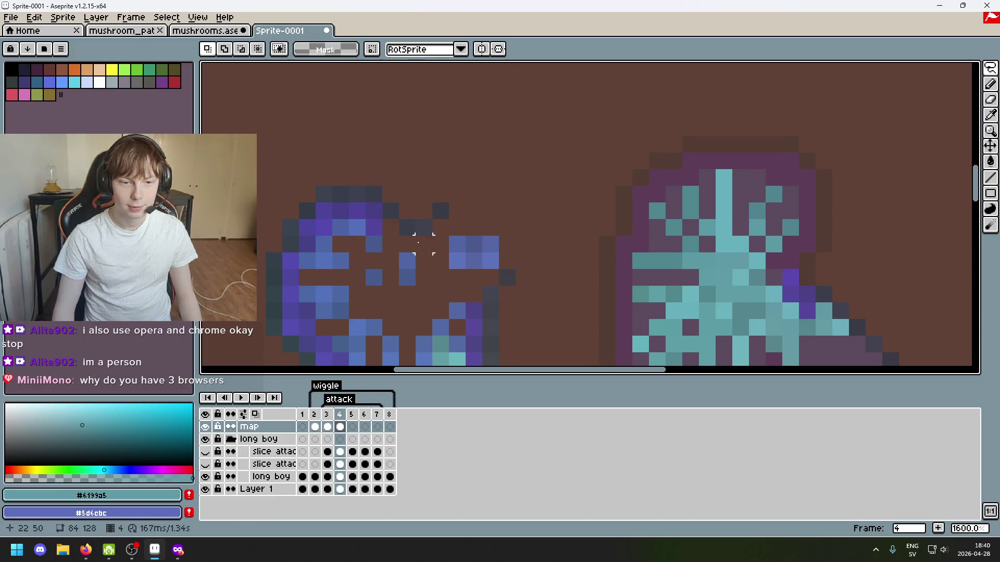
mouse_move(373, 227)
left_mouse_down()
mouse_move(759, 279)
mouse_move(790, 261)
mouse_move(779, 251)
mouse_move(824, 260)
left_mouse_up()
left_click(340, 212)
Place two more purple pixels along the cap's right edge and commit them.
mouse_move(319, 205)
left_mouse_down()
mouse_move(329, 217)
mouse_move(524, 228)
left_mouse_up()
left_click_drag(615, 240, 805, 230)
mouse_move(323, 228)
left_mouse_down()
mouse_move(308, 229)
mouse_move(883, 184)
left_mouse_up()
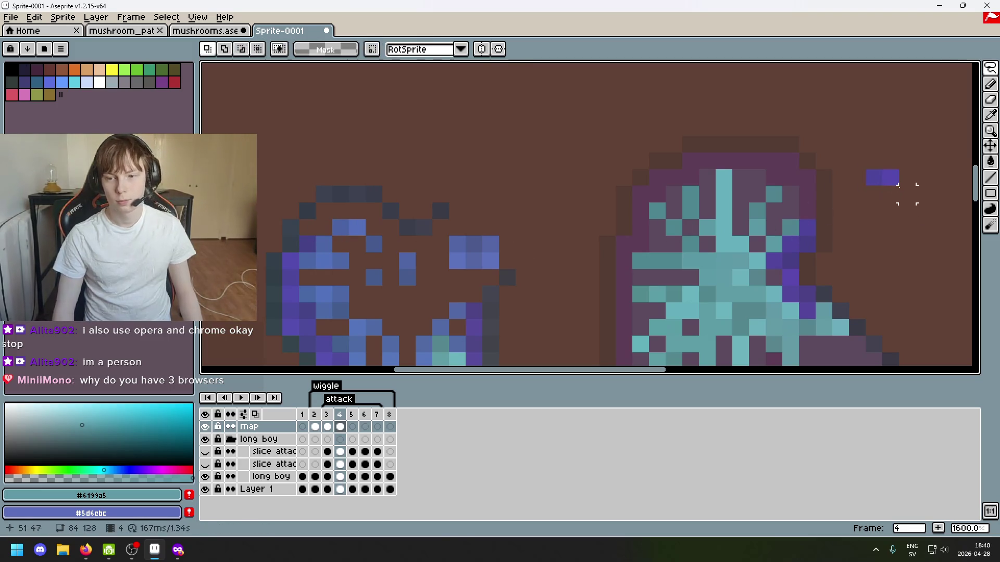
left_click(888, 177)
left_click(884, 176)
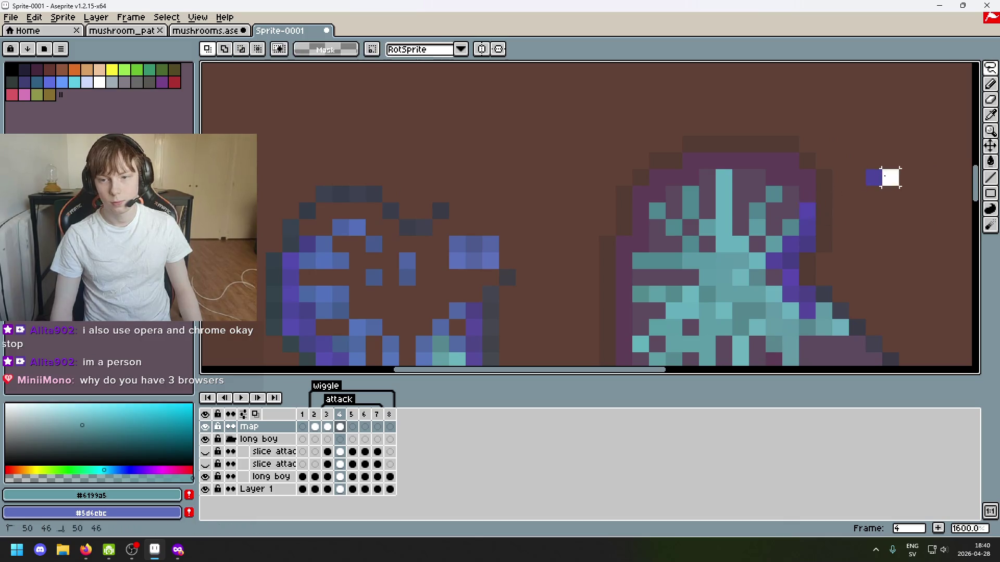
mouse_move(886, 174)
left_mouse_down()
mouse_move(873, 214)
mouse_move(854, 172)
mouse_move(810, 198)
left_mouse_up()
left_click(557, 177)
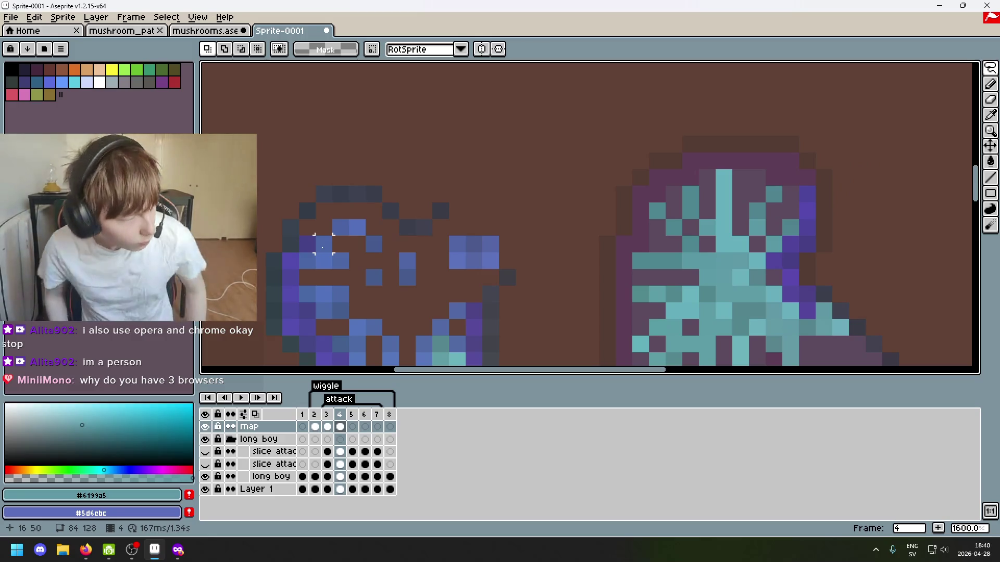